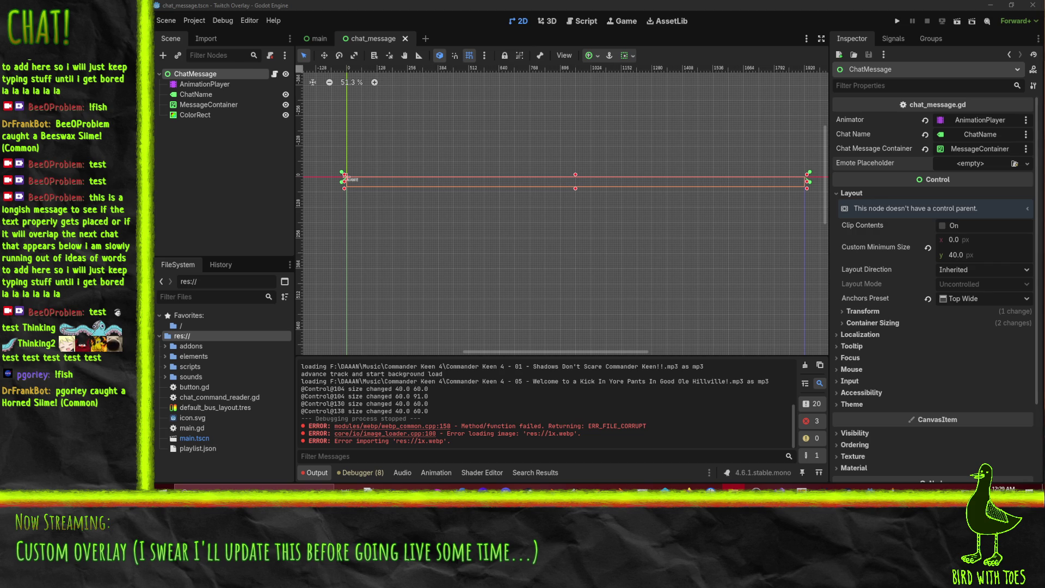
Step: Add 1x.png to res://, preview it in an external image viewer, then close the viewer
{"action": "mouse_move", "coordinate": [166, 440]}
{"action": "left_mouse_down"}
{"action": "mouse_move", "coordinate": [207, 344]}
{"action": "mouse_move", "coordinate": [184, 341]}
{"action": "left_mouse_up"}
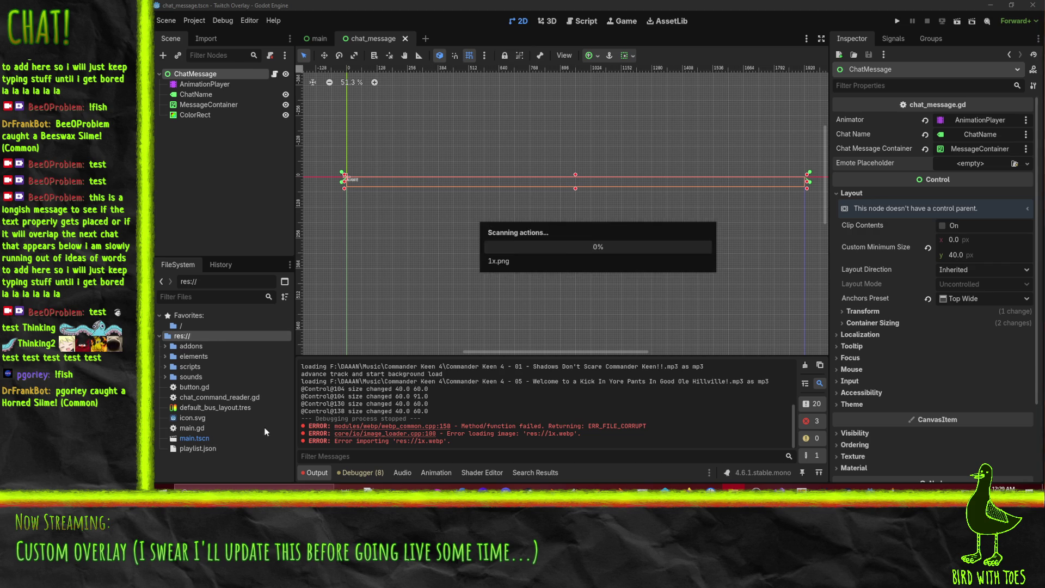
{"action": "right_click", "coordinate": [190, 387]}
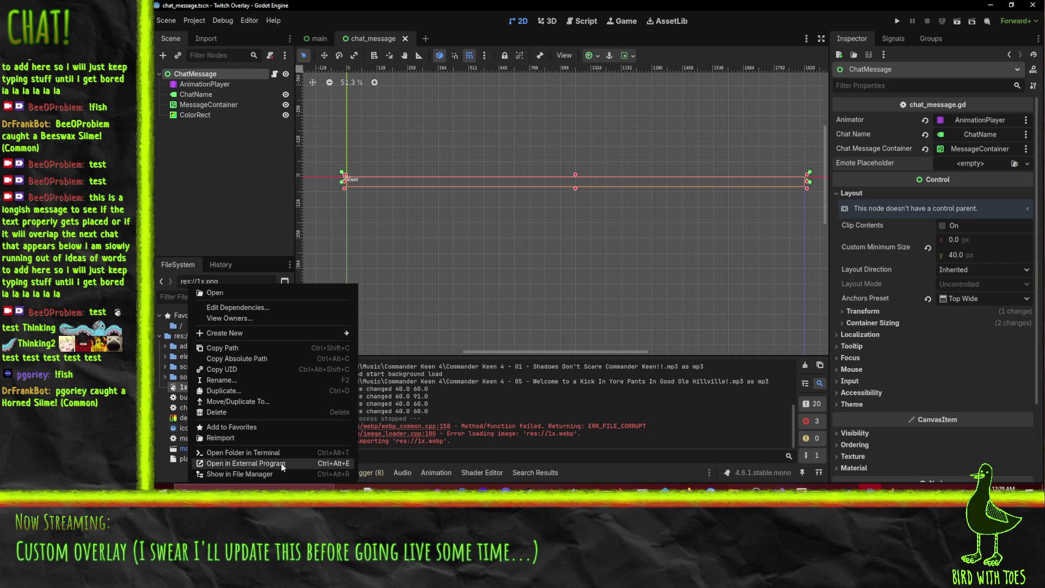
{"action": "left_click", "coordinate": [277, 467]}
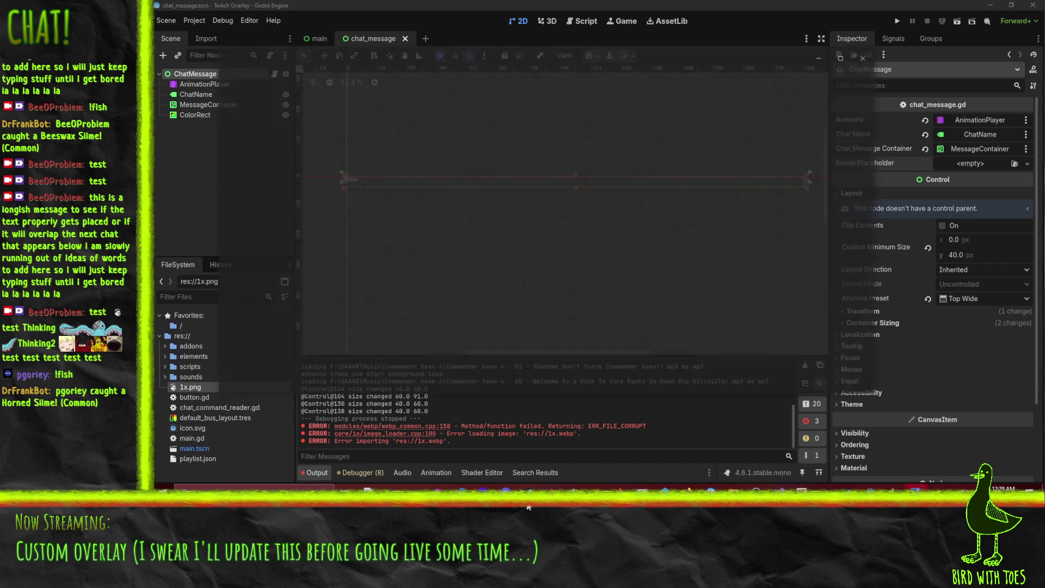
{"action": "left_click", "coordinate": [866, 56]}
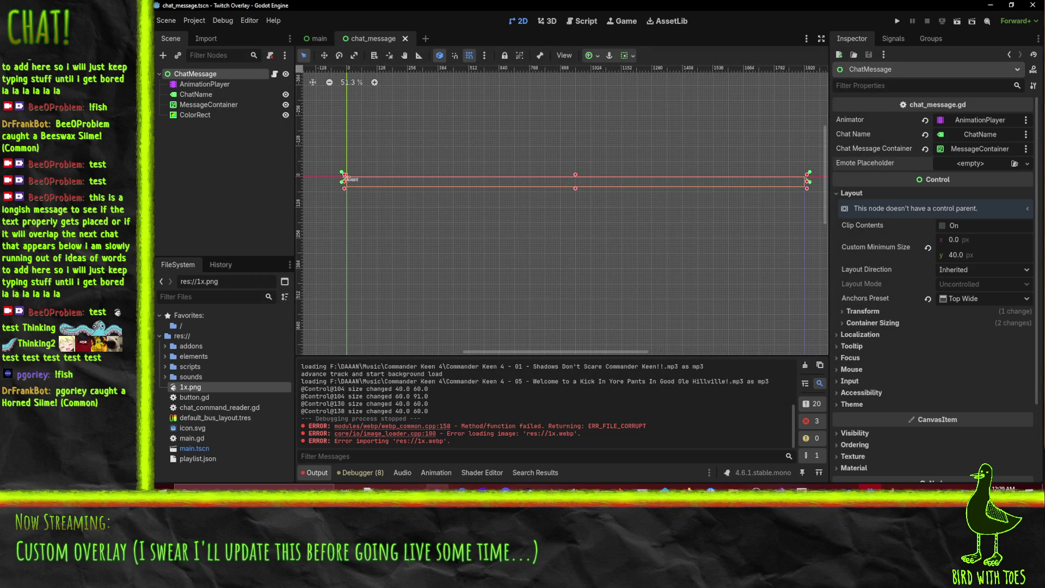
{"action": "left_click", "coordinate": [163, 487]}
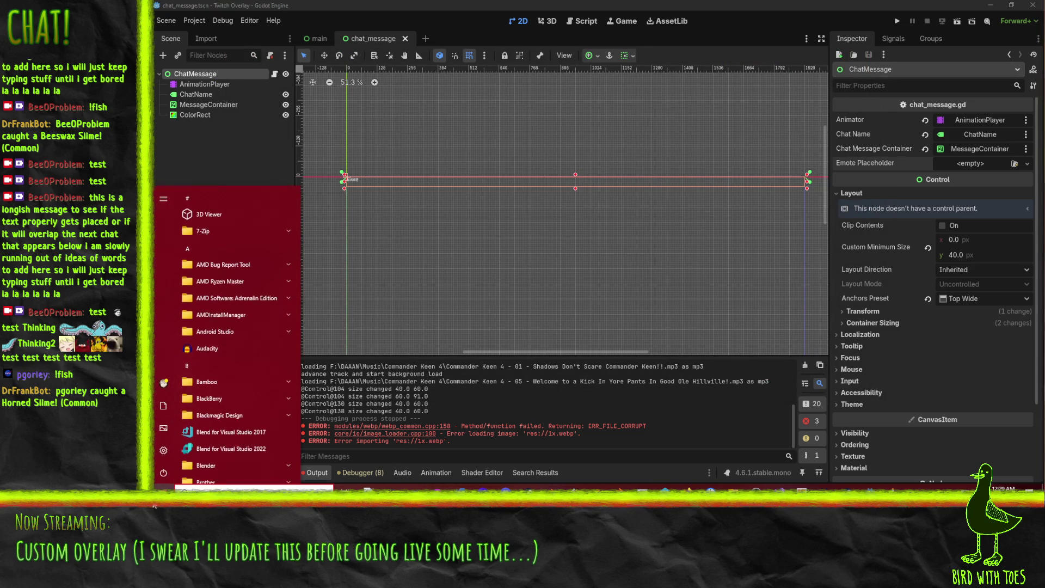
Step: Launch Microsoft Paint from the Start search and drop 1x.png into the 2D scene
{"action": "type", "text": "paint"}
{"action": "key", "text": "Return"}
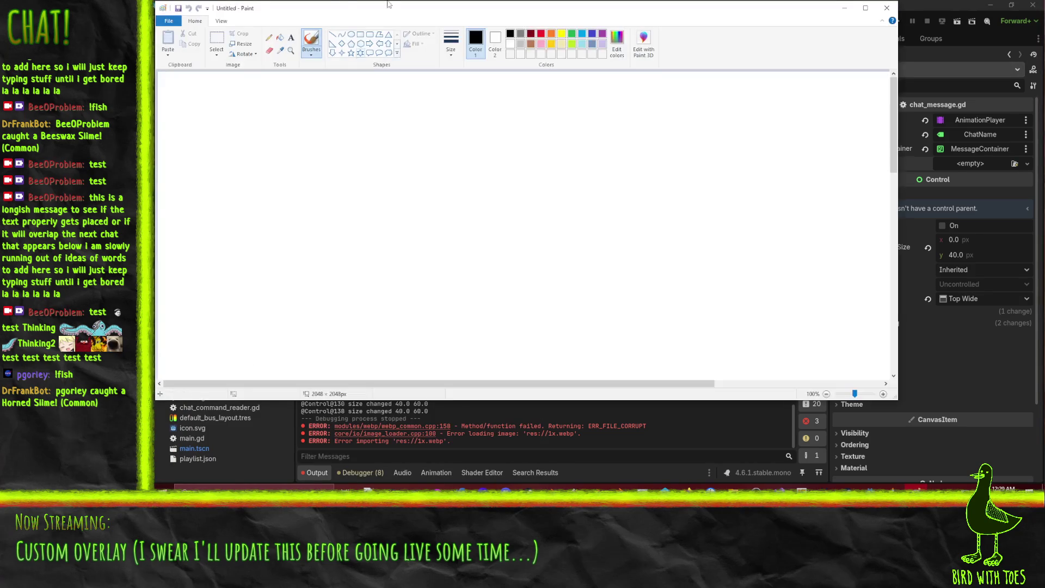
{"action": "left_click_drag", "start_coordinate": [327, 15], "coordinate": [509, 42]}
{"action": "mouse_move", "coordinate": [191, 383]}
{"action": "left_mouse_down"}
{"action": "mouse_move", "coordinate": [514, 233]}
{"action": "mouse_move", "coordinate": [505, 253]}
{"action": "left_mouse_up"}
Step: Switch to the blank Paint canvas and back to Godot while Krita finishes launching
{"action": "scroll", "coordinate": [933, 288], "scroll_direction": "down", "scroll_amount": 4}
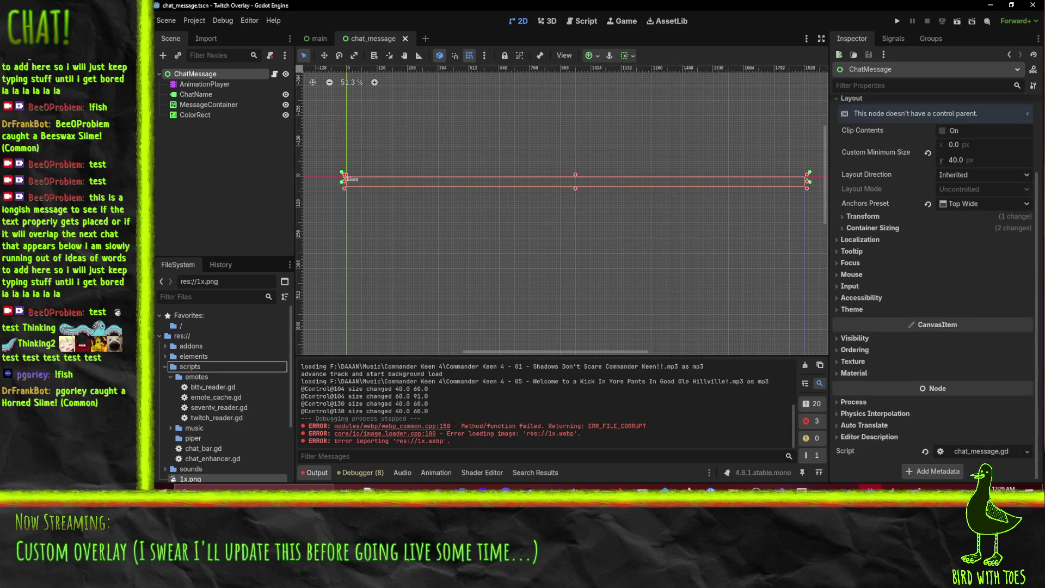
{"action": "key", "text": "alt+Tab"}
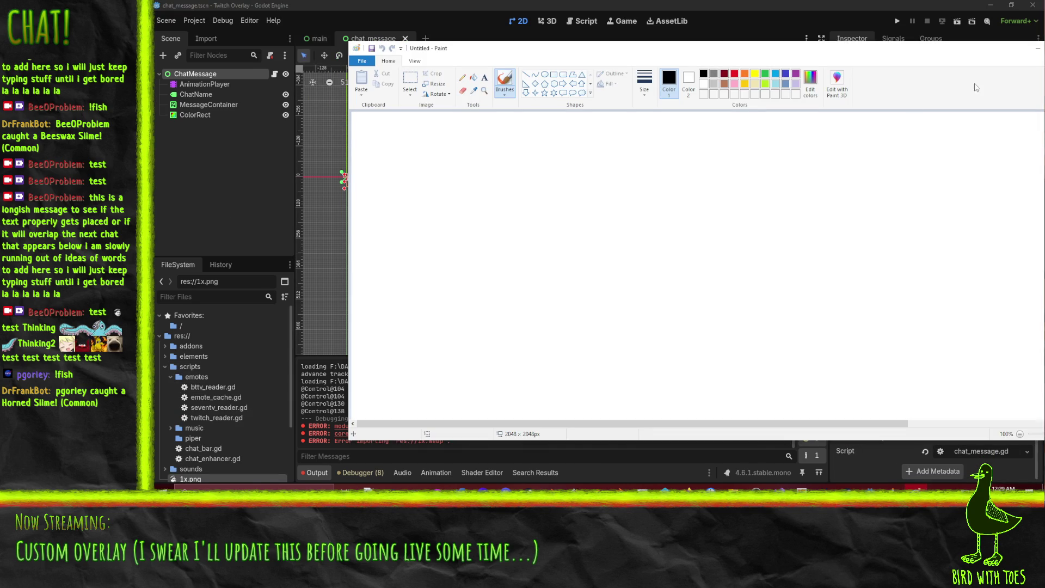
{"action": "key", "text": "alt+Tab"}
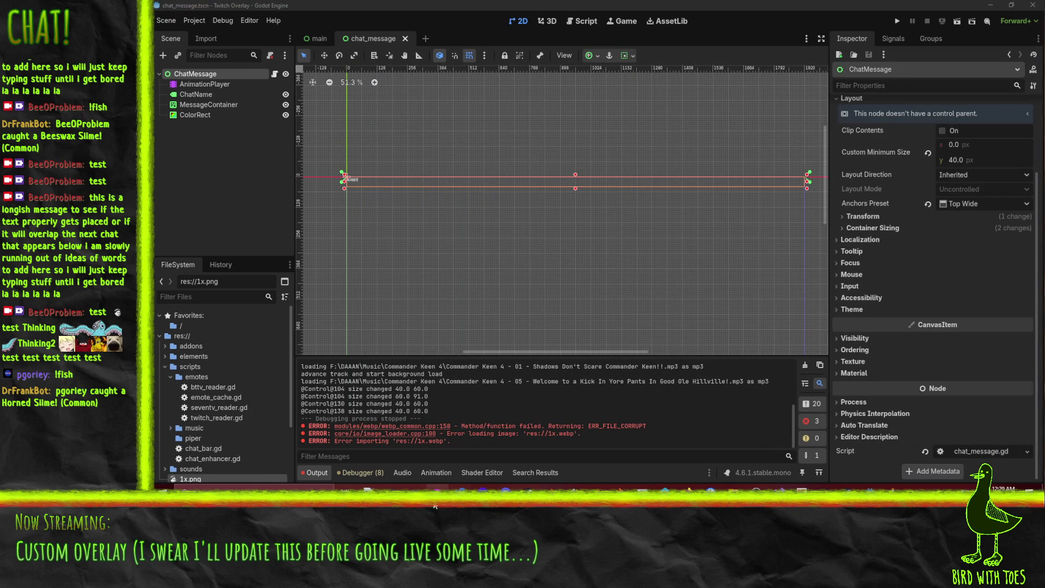
{"action": "scroll", "coordinate": [234, 400], "scroll_direction": "down", "scroll_amount": 2}
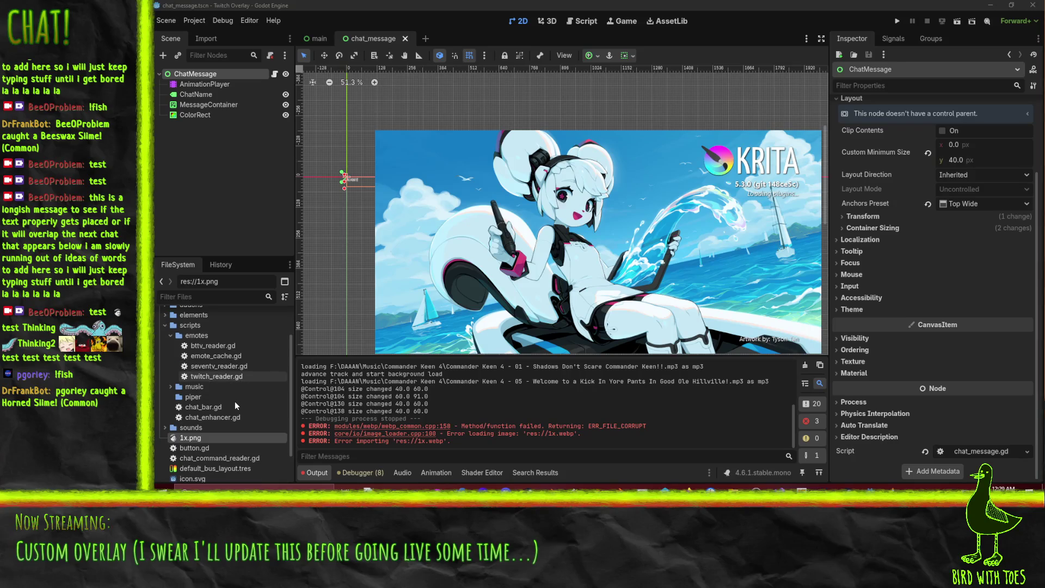
{"action": "scroll", "coordinate": [230, 405], "scroll_direction": "down", "scroll_amount": 1}
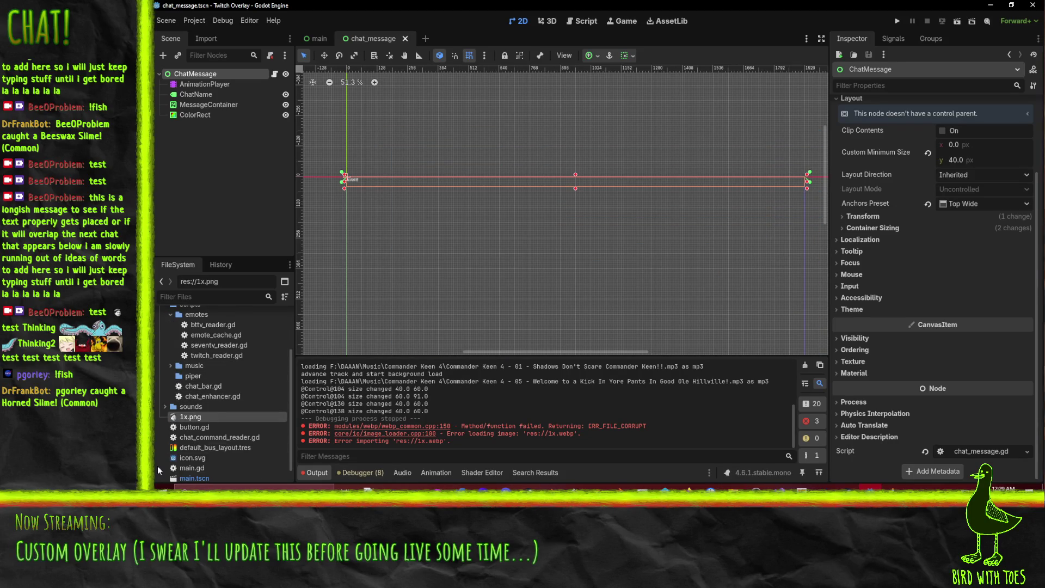
{"action": "scroll", "coordinate": [214, 412], "scroll_direction": "down", "scroll_amount": 1}
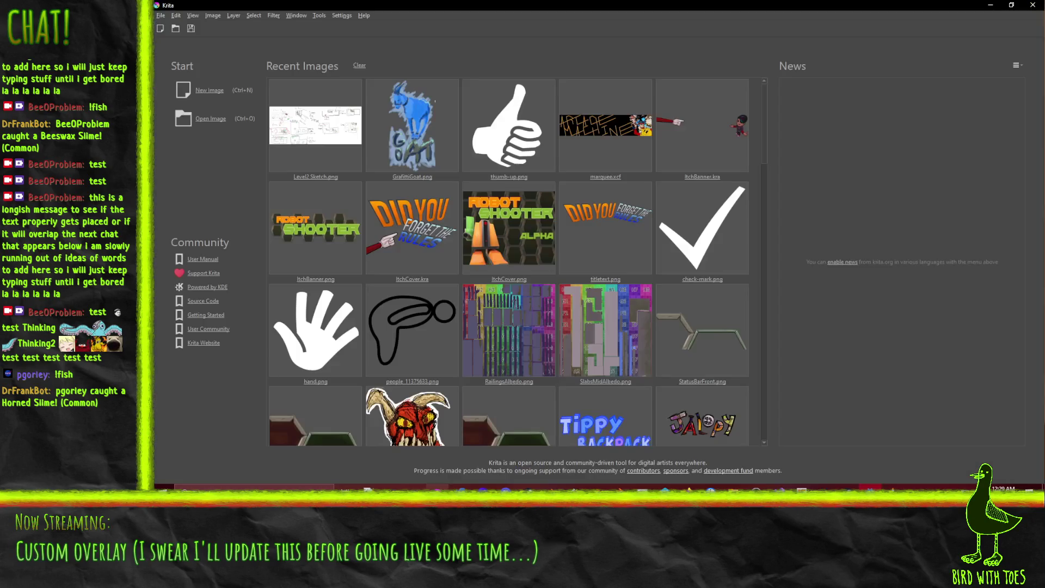
Step: Cancel creating a new blank document in Krita
{"action": "left_click", "coordinate": [161, 15]}
{"action": "left_click", "coordinate": [173, 25]}
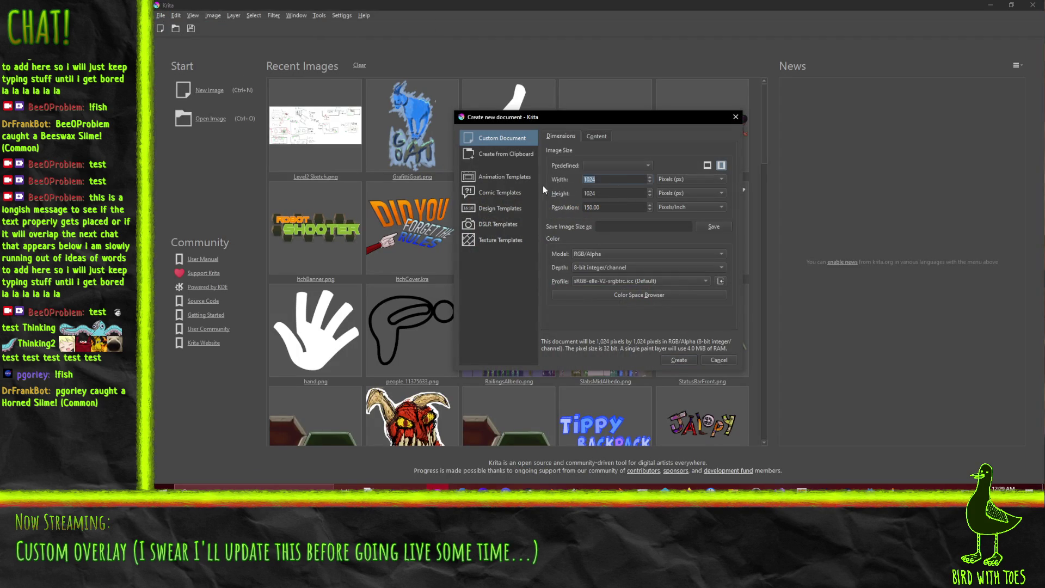
{"action": "left_click", "coordinate": [710, 359]}
Step: Reveal 1x.png in the file manager from Godot and drag it into Krita
{"action": "left_click", "coordinate": [435, 485]}
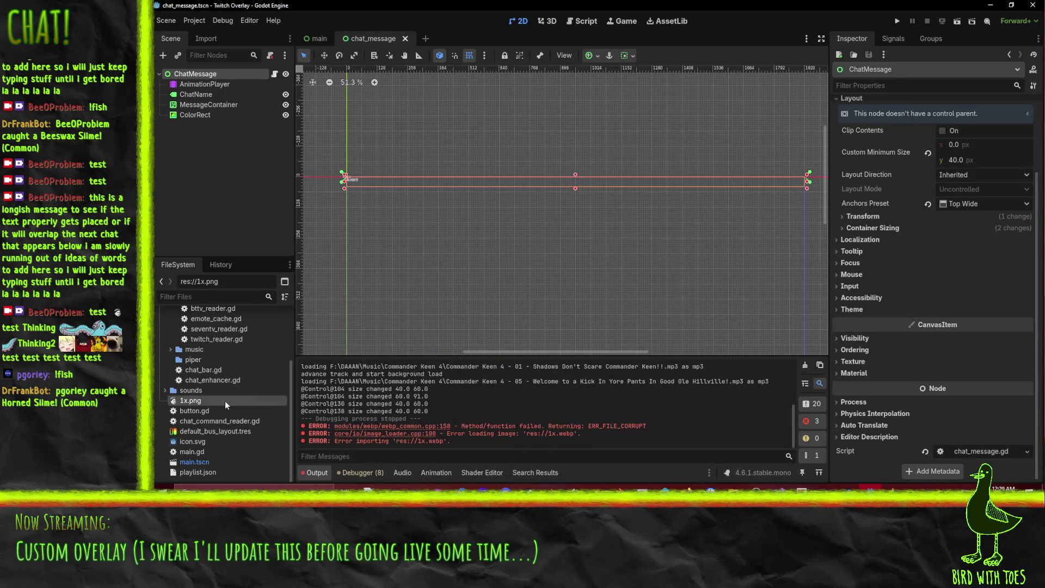
{"action": "right_click", "coordinate": [195, 399]}
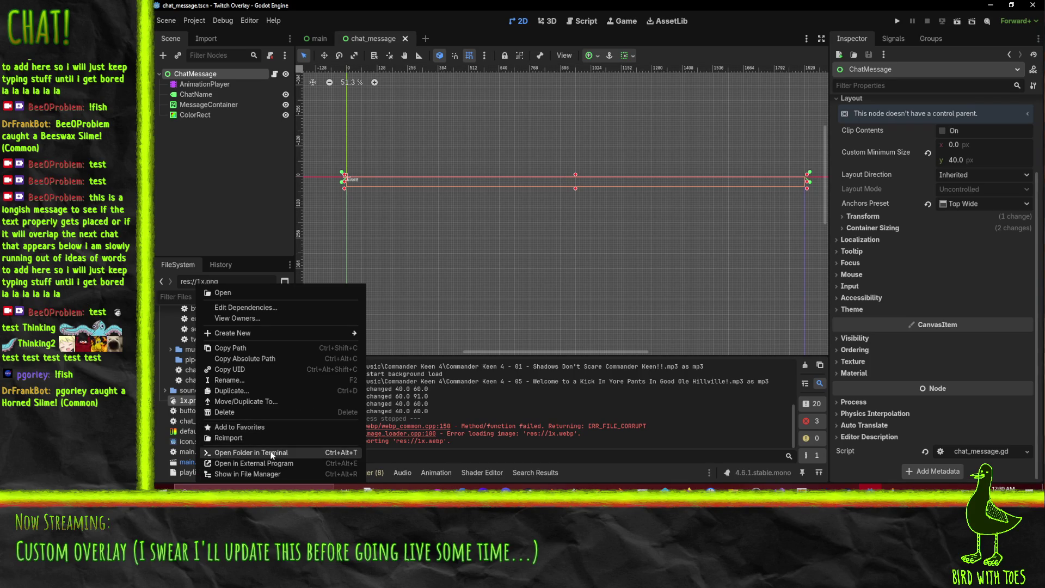
{"action": "left_click", "coordinate": [269, 473]}
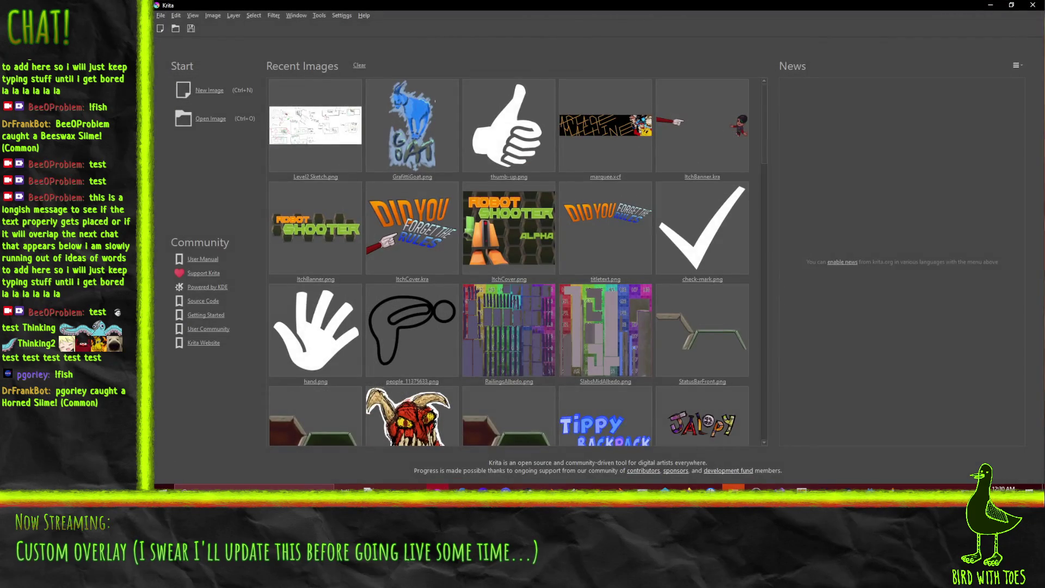
{"action": "left_click_drag", "start_coordinate": [550, 5], "coordinate": [547, 46]}
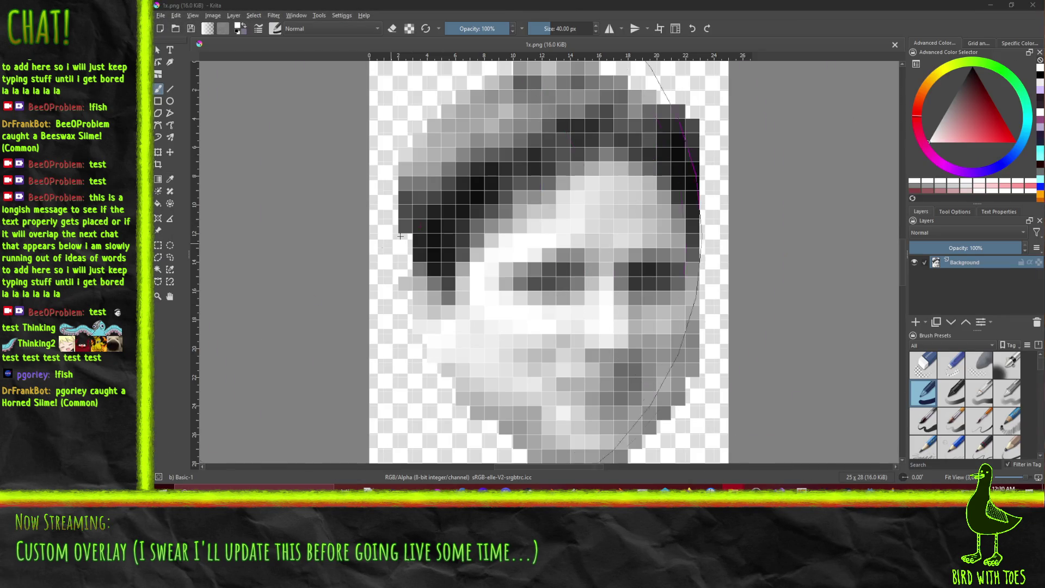
Step: Choose red as the painting colour and set the brush size to 2 px
{"action": "scroll", "coordinate": [518, 234], "scroll_direction": "down", "scroll_amount": 3}
{"action": "left_click", "coordinate": [1016, 142]}
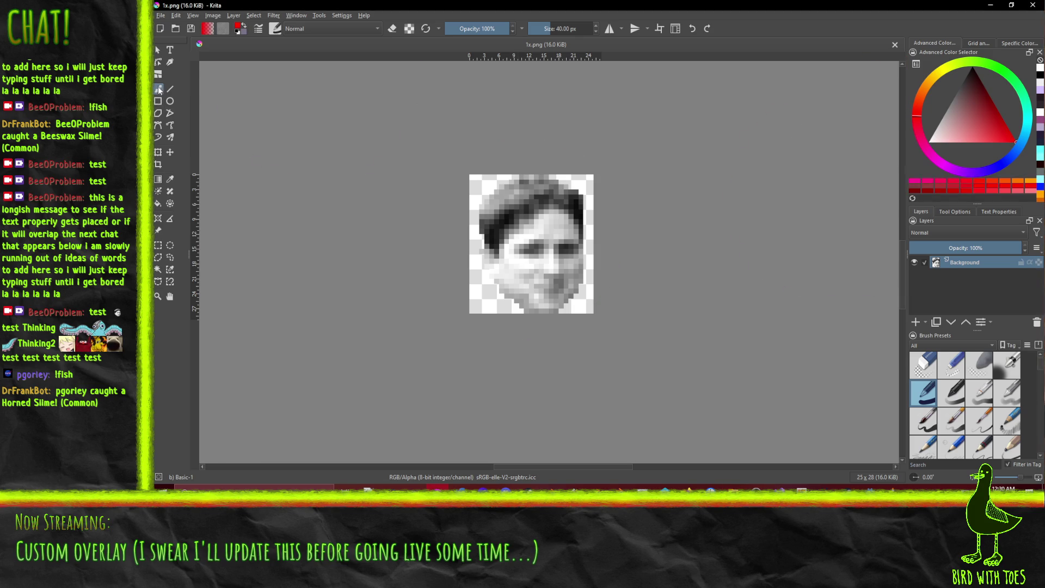
{"action": "left_click", "coordinate": [574, 29]}
{"action": "type", "text": "2"}
{"action": "key", "text": "Return"}
Step: Paint a red question mark with a dot over the pixelated face
{"action": "mouse_move", "coordinate": [507, 227]}
{"action": "left_mouse_down"}
{"action": "mouse_move", "coordinate": [503, 207]}
{"action": "mouse_move", "coordinate": [542, 196]}
{"action": "mouse_move", "coordinate": [549, 236]}
{"action": "mouse_move", "coordinate": [535, 272]}
{"action": "left_mouse_up"}
{"action": "left_click_drag", "start_coordinate": [538, 309], "coordinate": [530, 303]}
{"action": "mouse_move", "coordinate": [523, 256]}
{"action": "left_mouse_down"}
{"action": "mouse_move", "coordinate": [531, 277]}
{"action": "mouse_move", "coordinate": [522, 251]}
{"action": "mouse_move", "coordinate": [537, 243]}
{"action": "mouse_move", "coordinate": [544, 212]}
{"action": "mouse_move", "coordinate": [526, 189]}
{"action": "mouse_move", "coordinate": [497, 212]}
{"action": "left_mouse_up"}
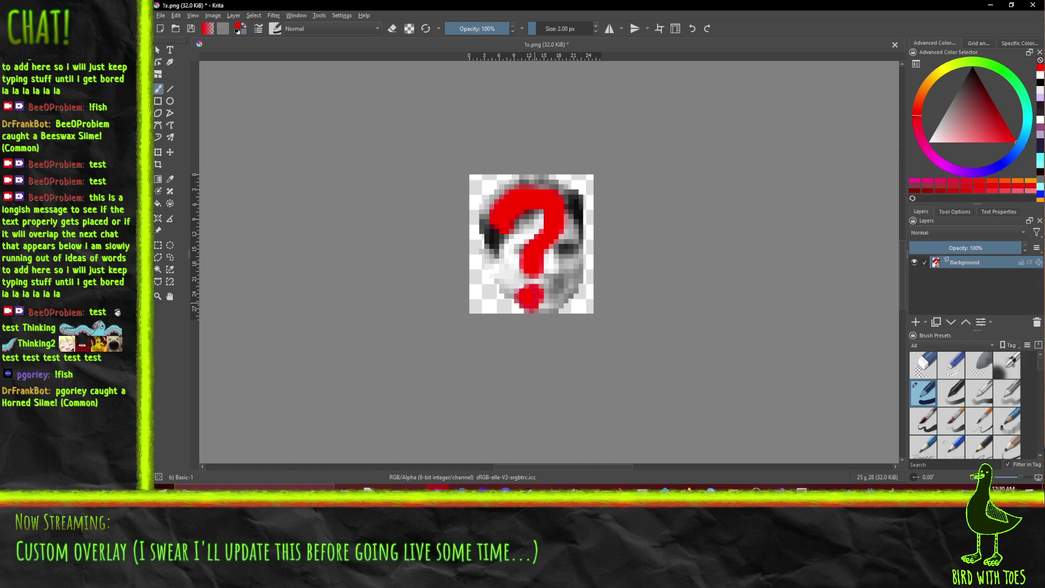
Step: Choose Export from Krita's File menu
{"action": "scroll", "coordinate": [615, 250], "scroll_direction": "down", "scroll_amount": 1}
{"action": "scroll", "coordinate": [616, 250], "scroll_direction": "down", "scroll_amount": 1}
{"action": "scroll", "coordinate": [615, 249], "scroll_direction": "up", "scroll_amount": 1}
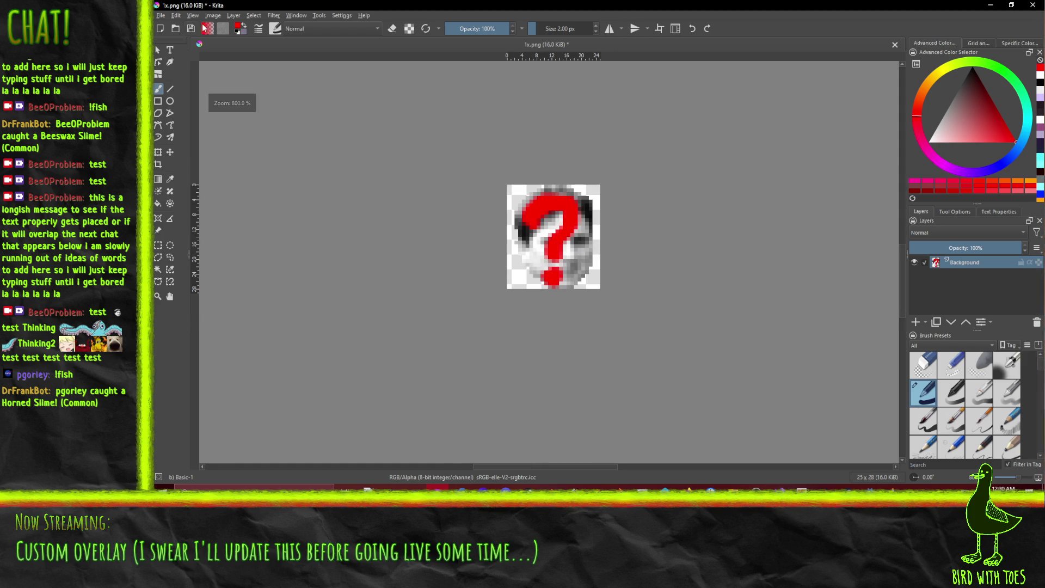
{"action": "left_click", "coordinate": [163, 20]}
{"action": "left_click", "coordinate": [199, 105]}
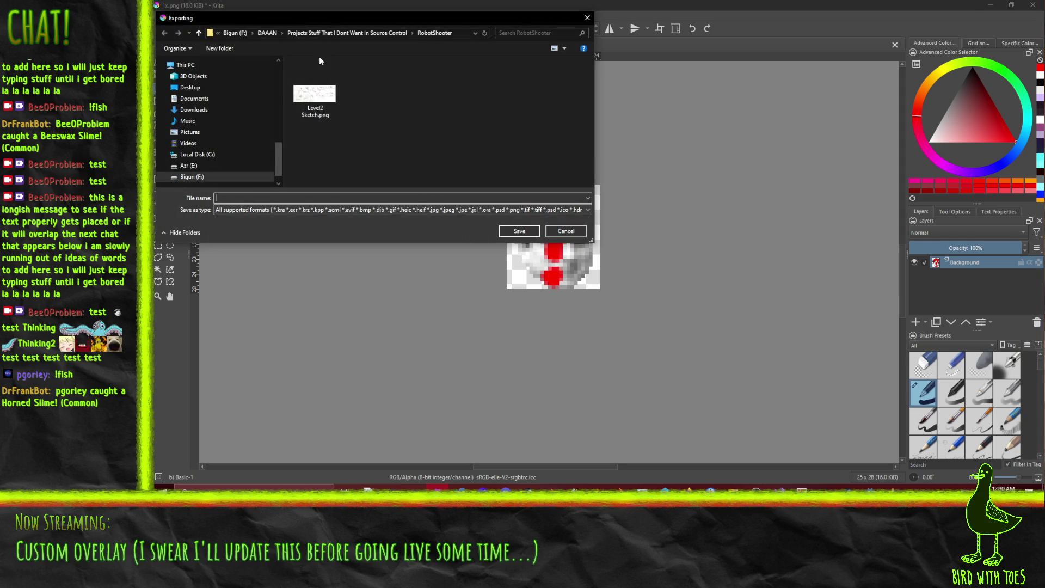
Step: Dismiss the export file chooser
{"action": "key", "text": "Escape"}
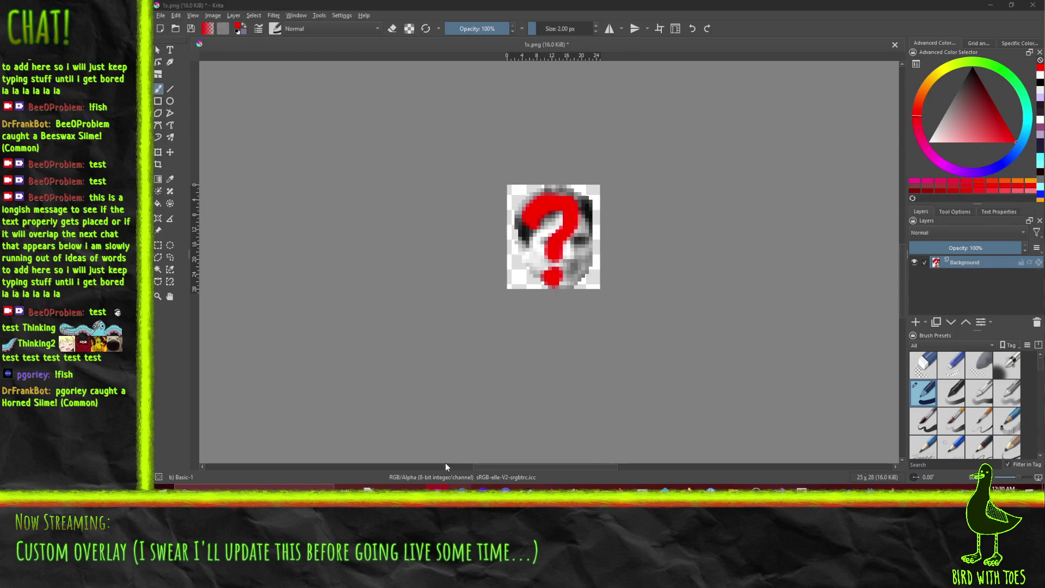
{"action": "mouse_move", "coordinate": [733, 486]}
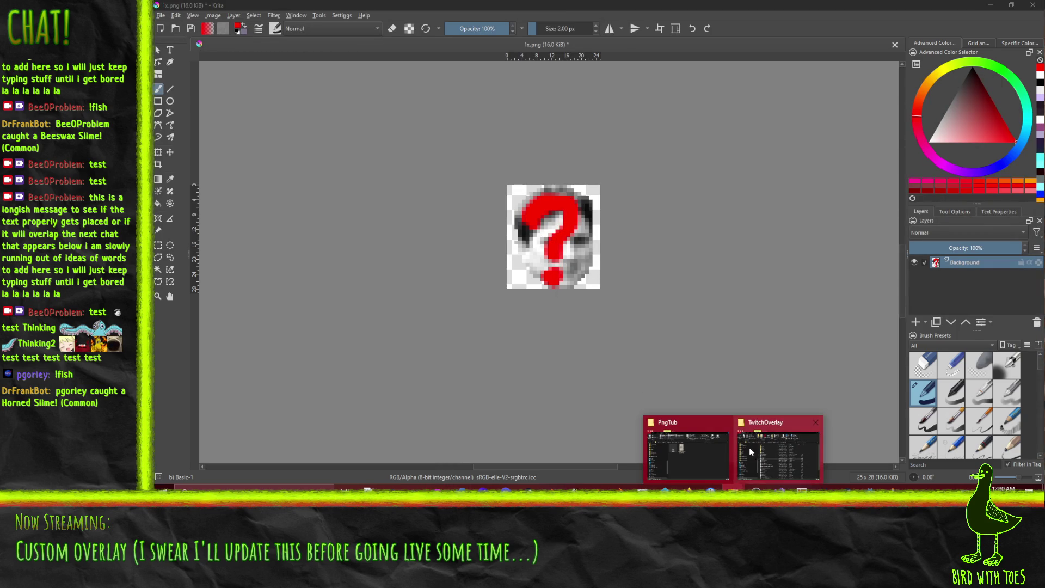
{"action": "mouse_move", "coordinate": [704, 449]}
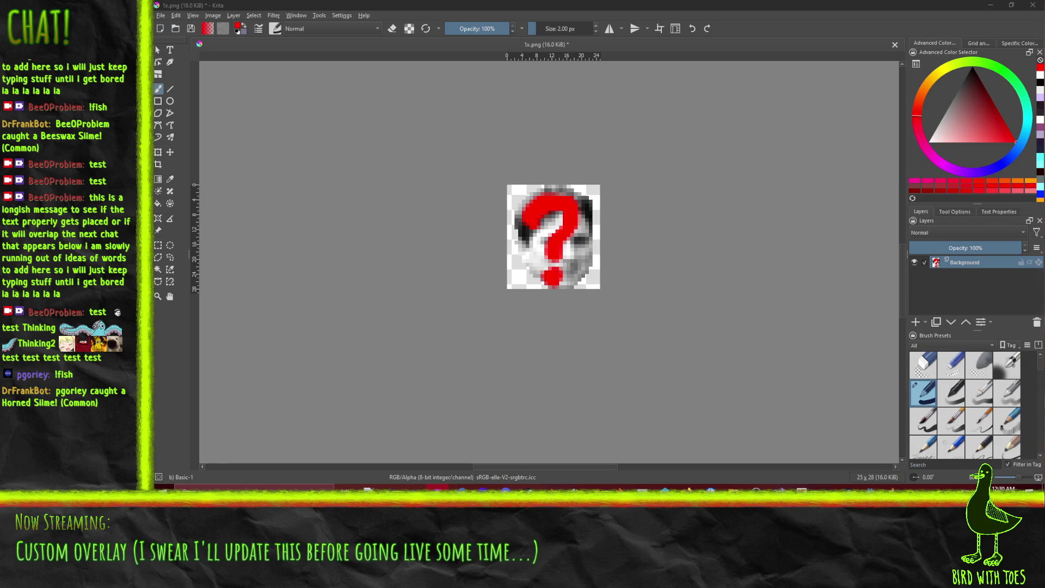
Step: Quick-export the image as PNG, then close Krita and answer the unsaved-changes prompt
{"action": "key", "text": "ctrl+s"}
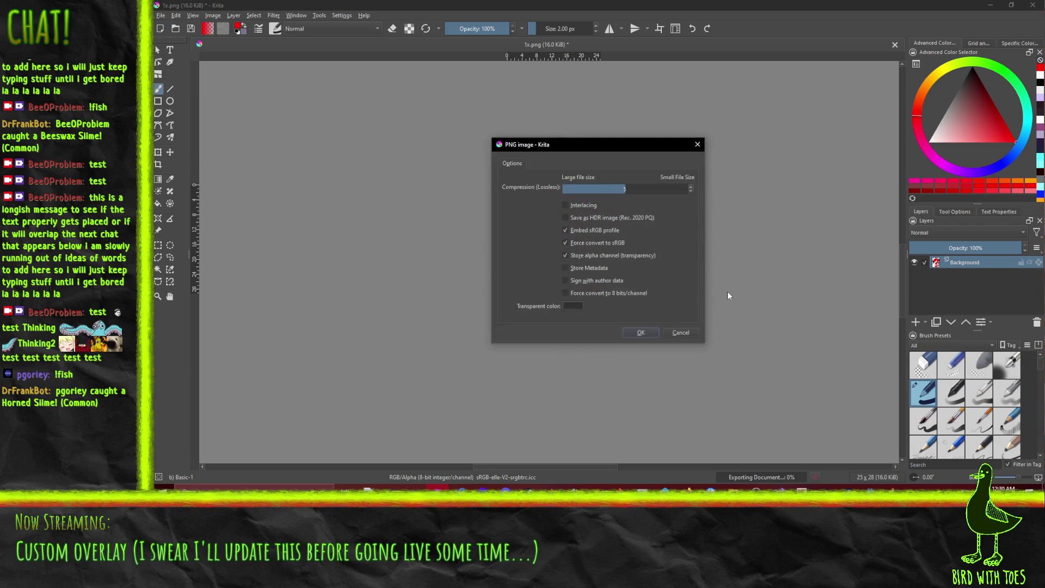
{"action": "left_click", "coordinate": [634, 333]}
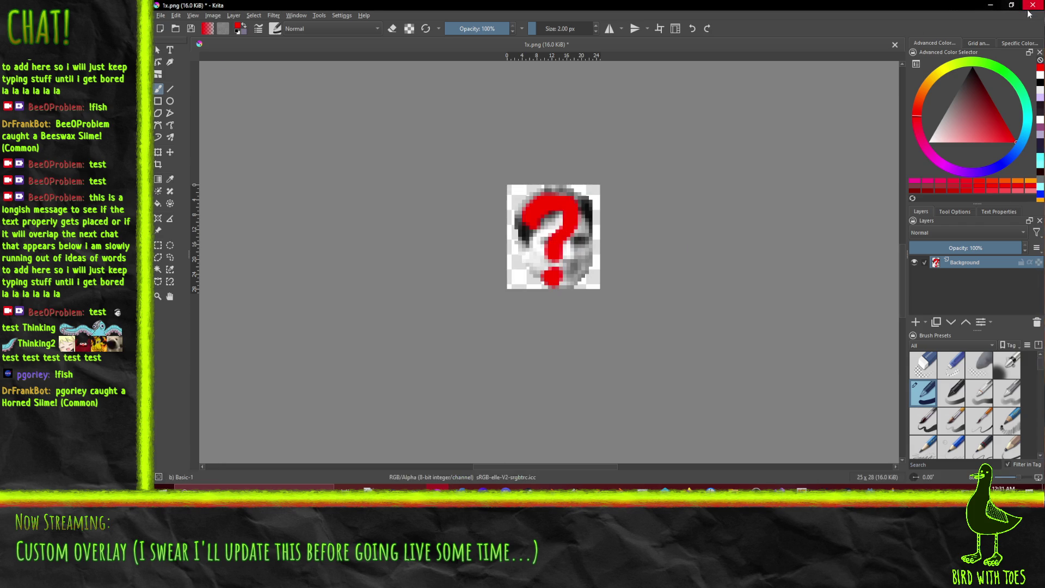
{"action": "left_click", "coordinate": [1032, 5]}
{"action": "left_click", "coordinate": [609, 258]}
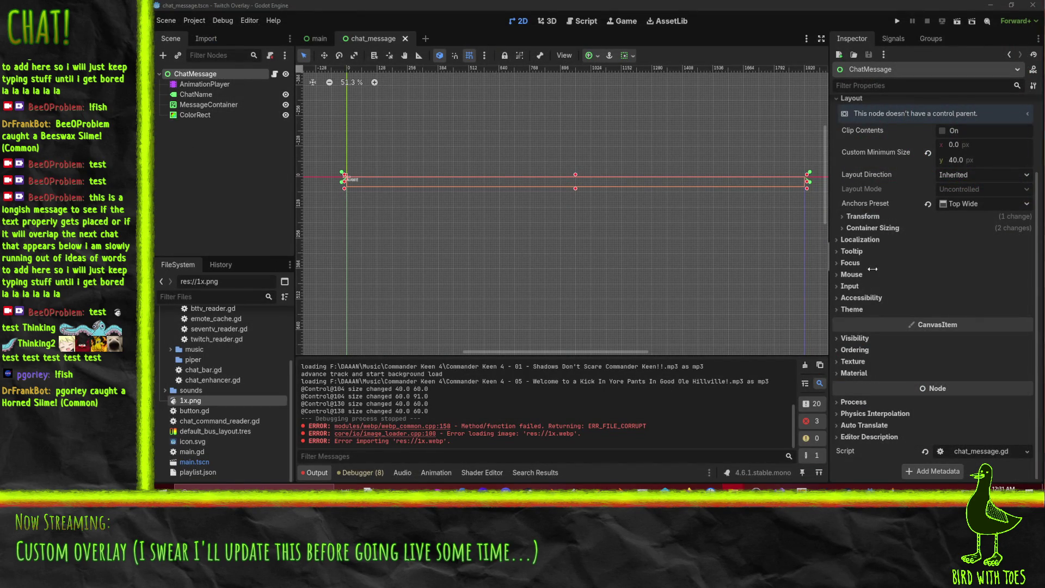
Step: Set the Emote Placeholder to the question-mark texture and run the project
{"action": "scroll", "coordinate": [967, 210], "scroll_direction": "up", "scroll_amount": 3}
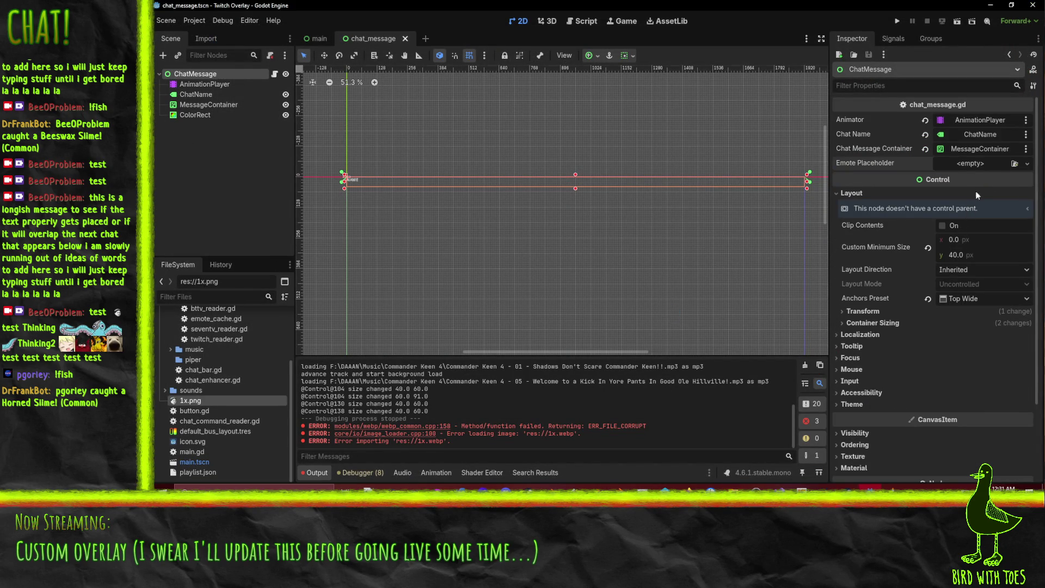
{"action": "left_click", "coordinate": [967, 161]}
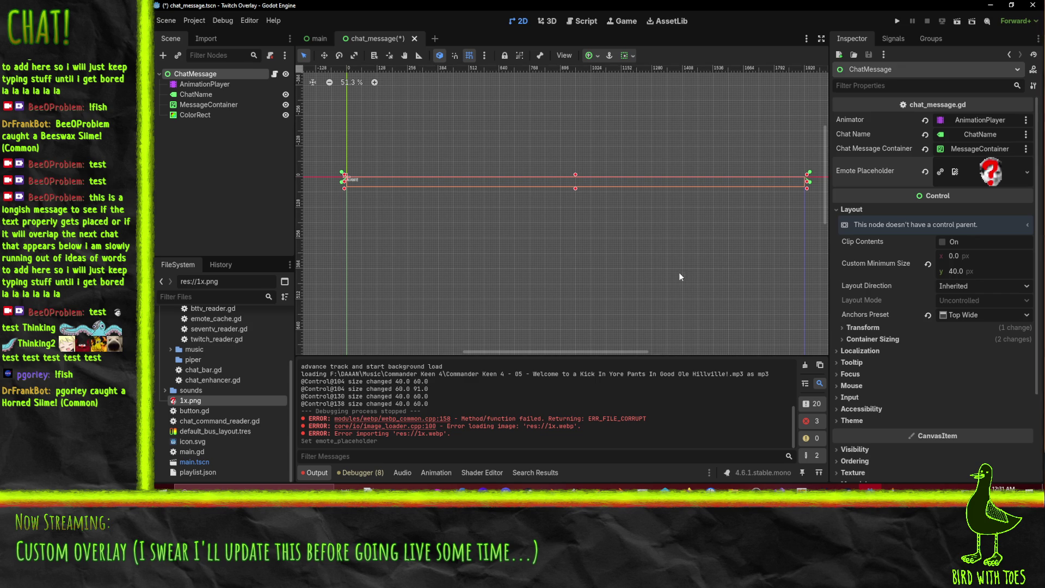
{"action": "left_click", "coordinate": [896, 22]}
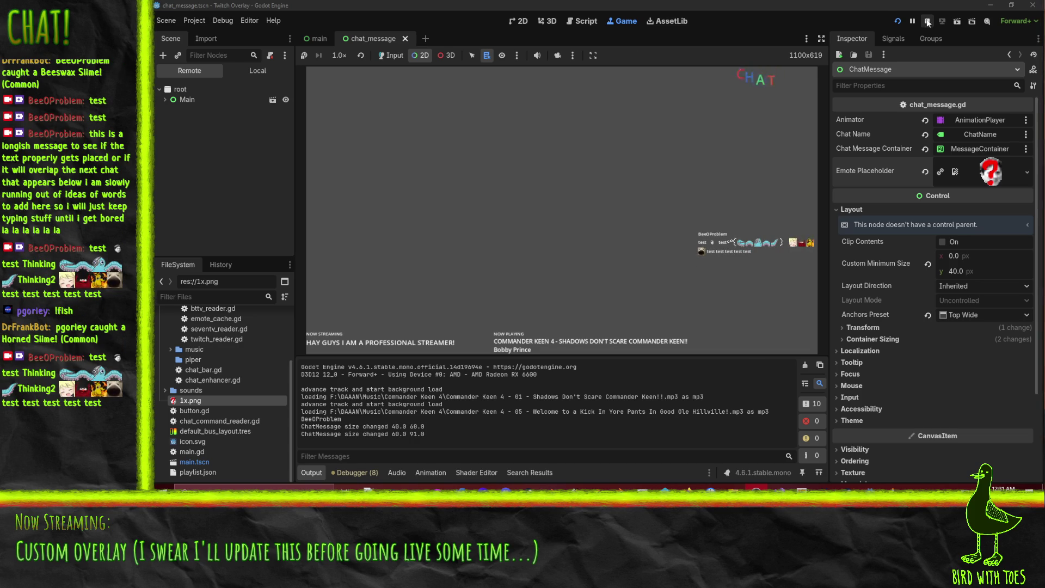
Step: Stop the running game and open chat_message.gd in the script editor
{"action": "left_click", "coordinate": [927, 21]}
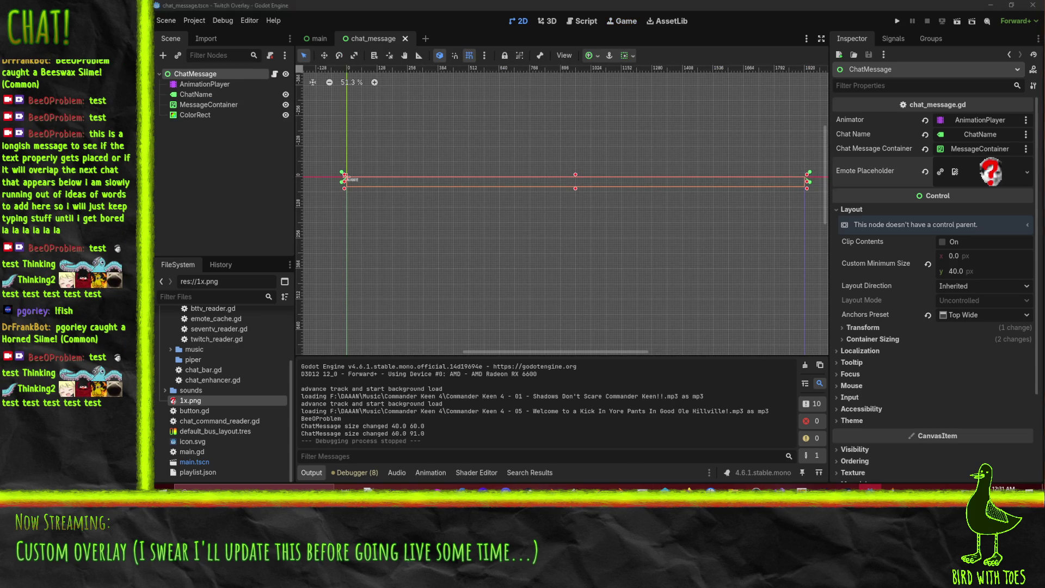
{"action": "key", "text": "alt+Tab"}
{"action": "key", "text": "alt+Tab"}
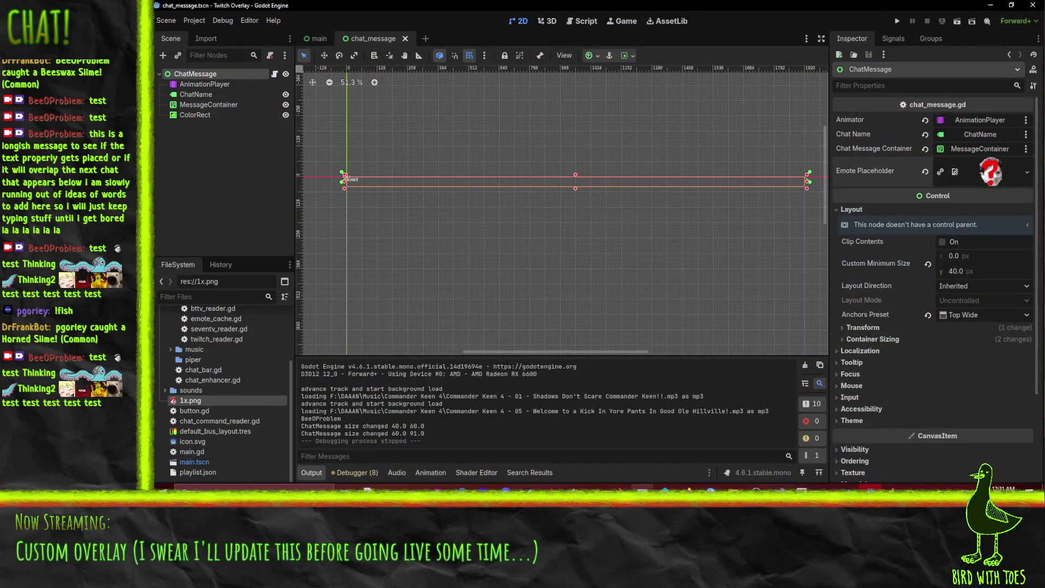
{"action": "mouse_move", "coordinate": [665, 488]}
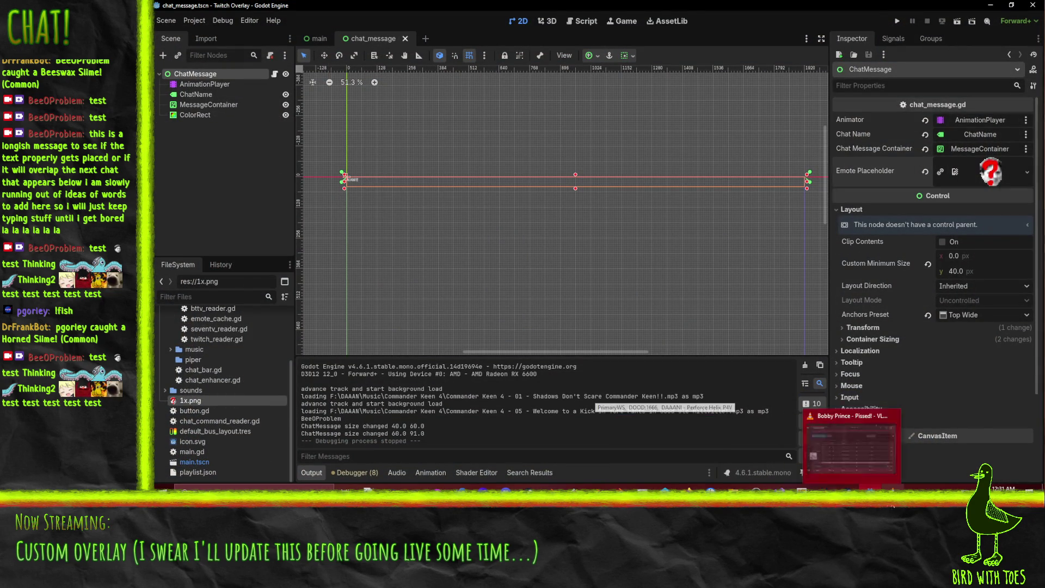
{"action": "mouse_move", "coordinate": [871, 488]}
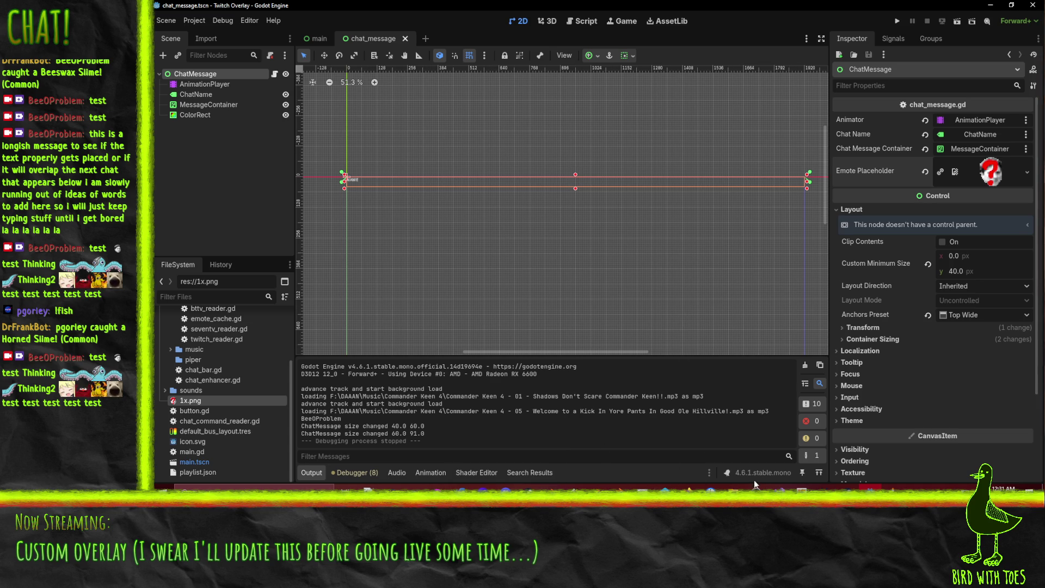
{"action": "left_click", "coordinate": [583, 20]}
Step: Add call_deferred("load_emote", emote, fragment) after the placeholder texture assignment
{"action": "scroll", "coordinate": [532, 232], "scroll_direction": "down", "scroll_amount": 1}
{"action": "scroll", "coordinate": [572, 255], "scroll_direction": "up", "scroll_amount": 1}
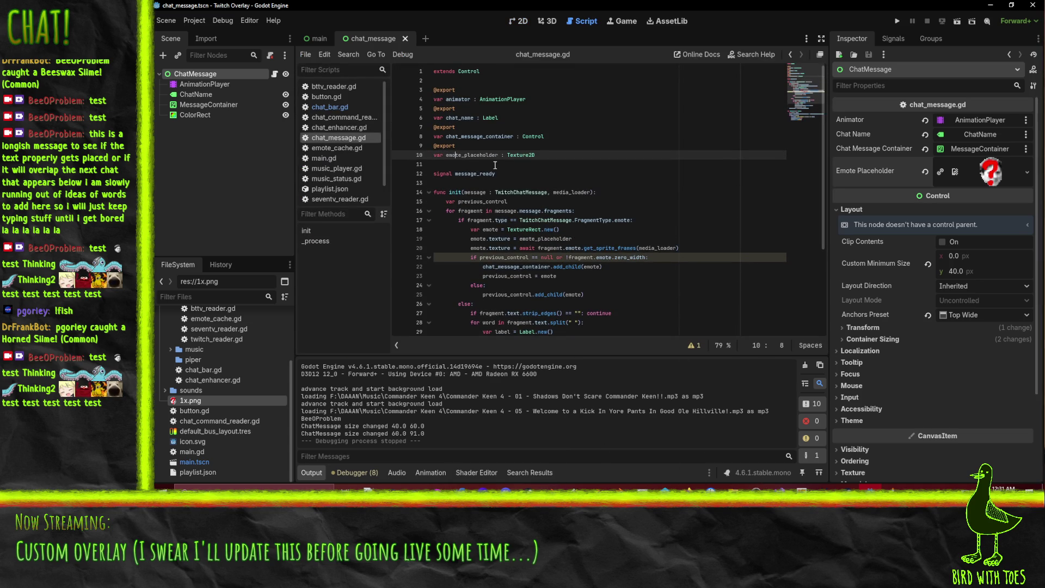
{"action": "scroll", "coordinate": [536, 207], "scroll_direction": "down", "scroll_amount": 2}
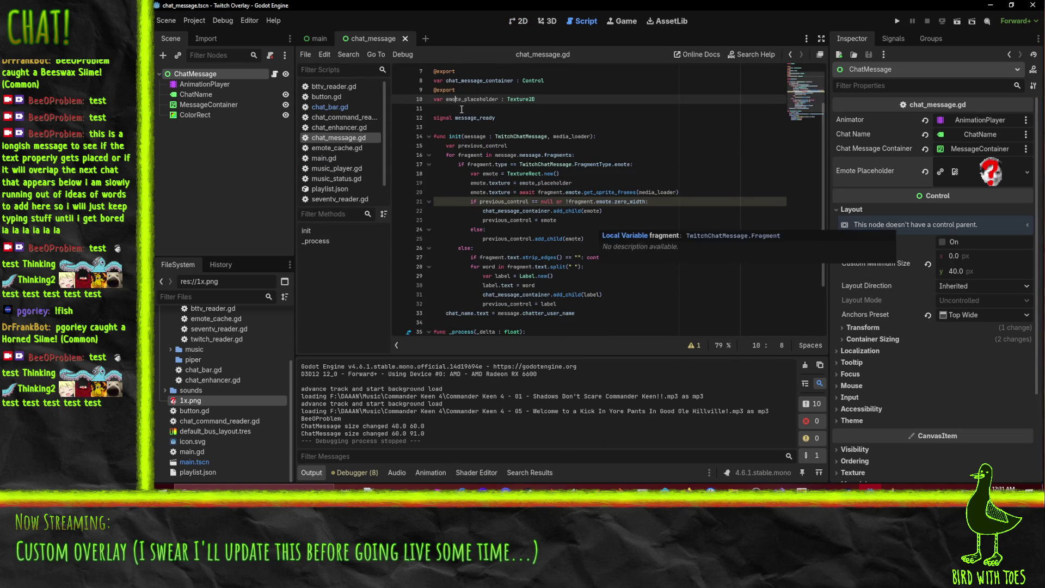
{"action": "left_click", "coordinate": [561, 193]}
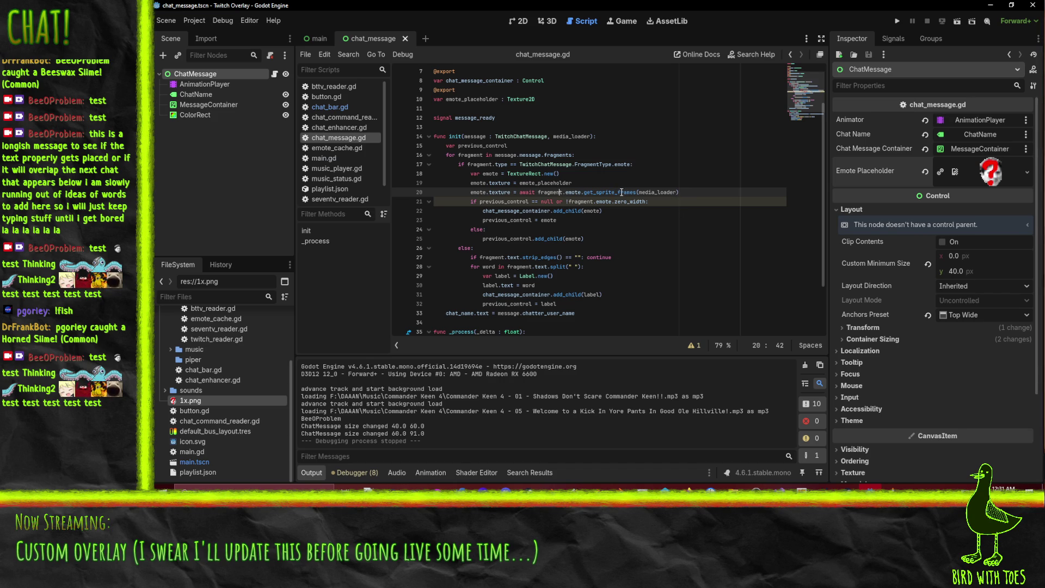
{"action": "double_click", "coordinate": [542, 192]}
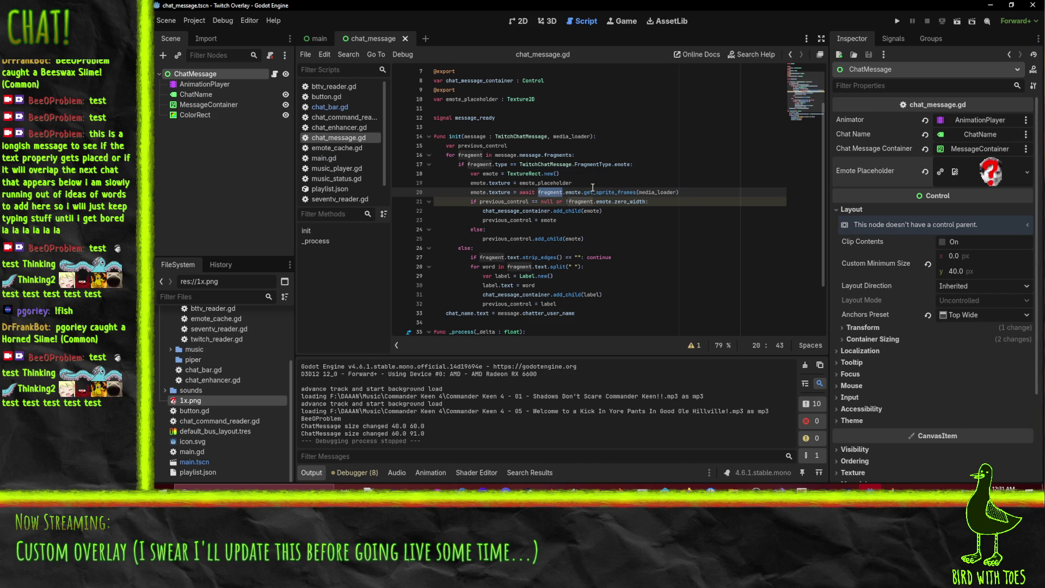
{"action": "left_click", "coordinate": [592, 187]}
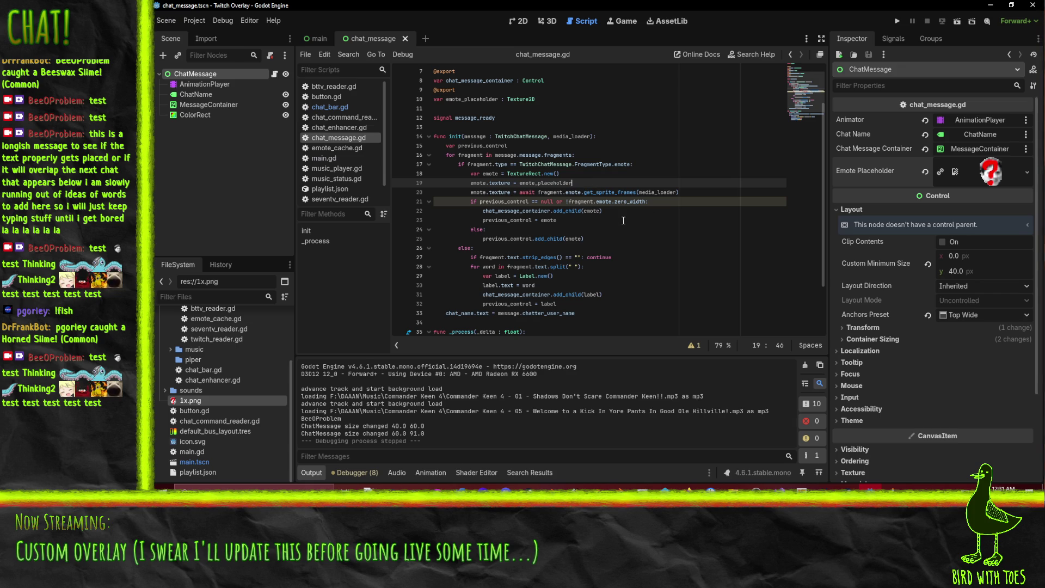
{"action": "key", "text": "Return"}
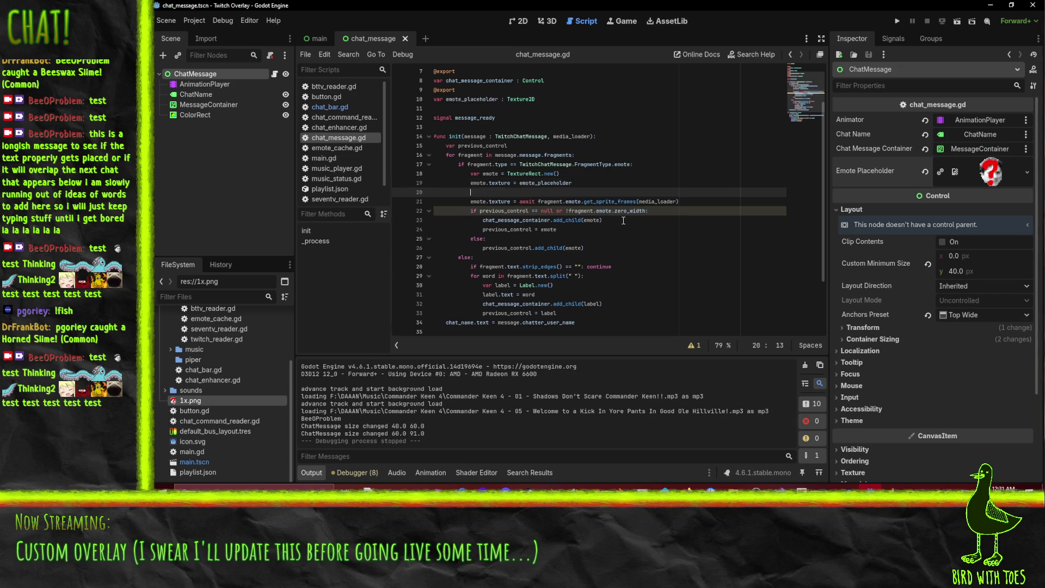
{"action": "type", "text": "red("}
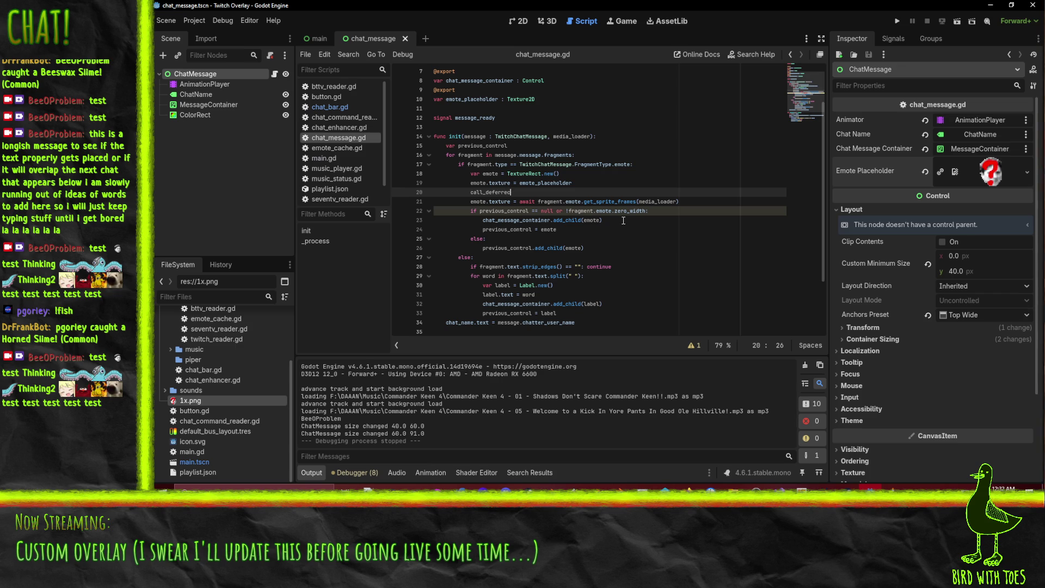
{"action": "type", "text": "\"load_emote\", "}
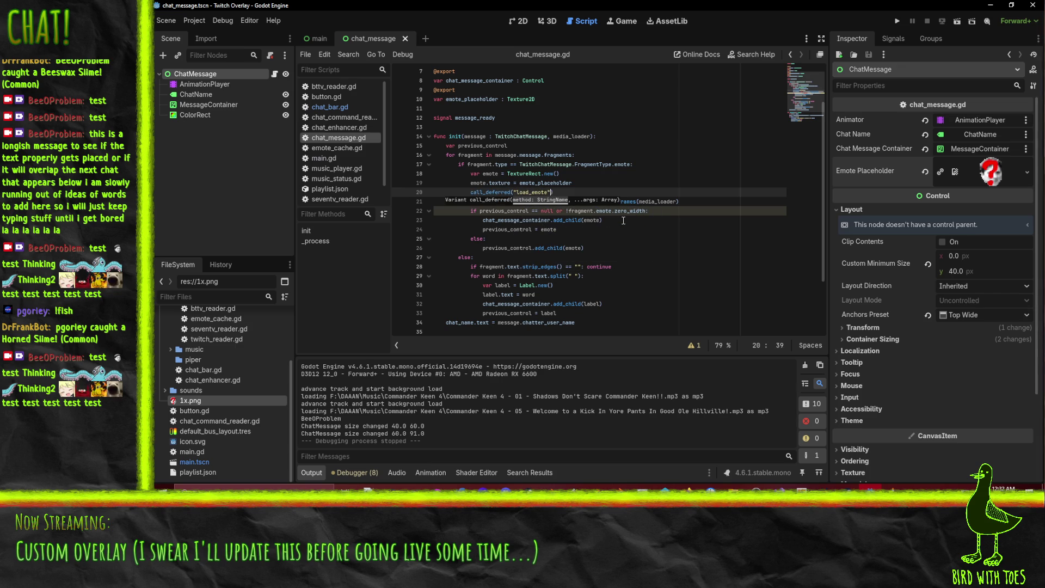
{"action": "type", "text": "emote,"}
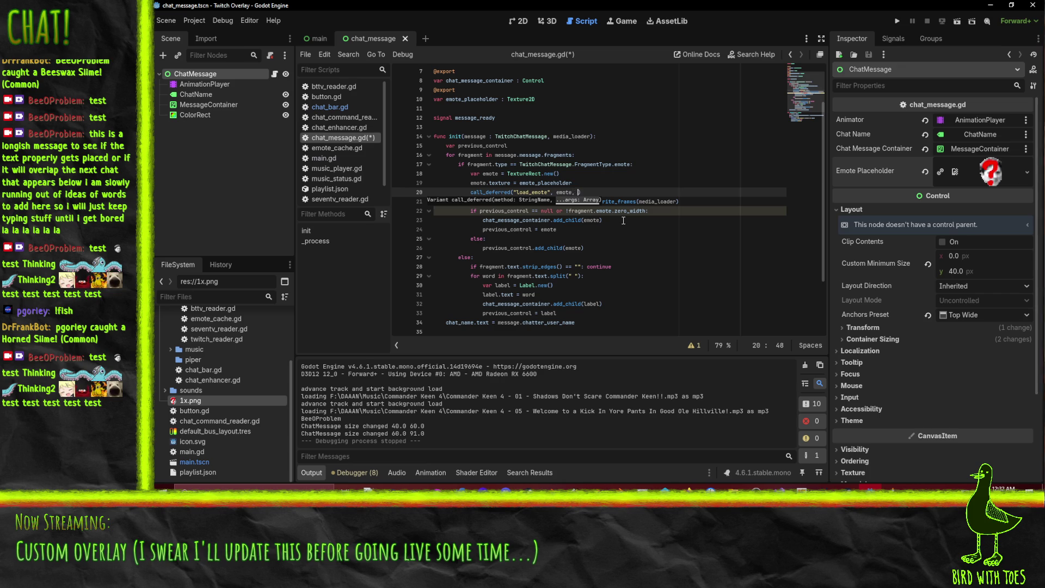
{"action": "key", "text": "Escape"}
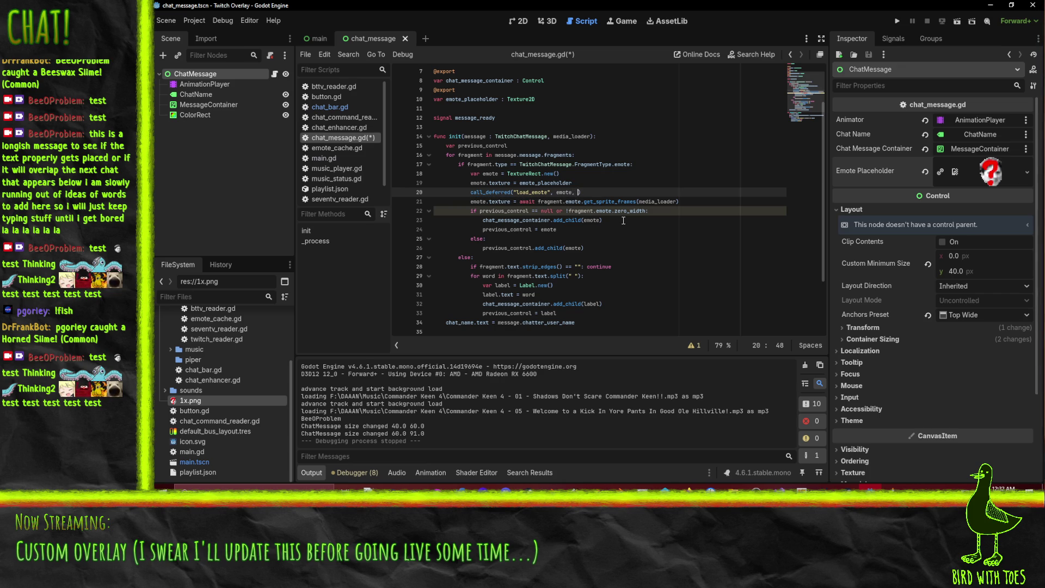
{"action": "type", "text": "fragment"}
{"action": "type", "text": ".emo"}
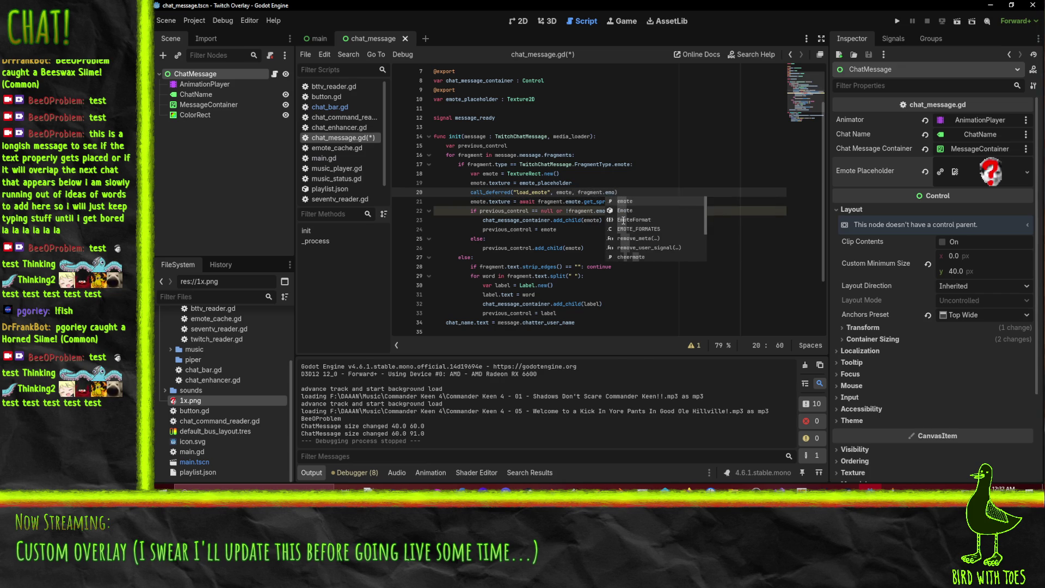
{"action": "key", "text": "BackSpace"}
{"action": "key", "text": "BackSpace"}
{"action": "key", "text": "BackSpace"}
{"action": "key", "text": "Down"}
Step: Move the await get_sprite_frames line into a new func load_emote(emote, fragment)
{"action": "key", "text": "Home"}
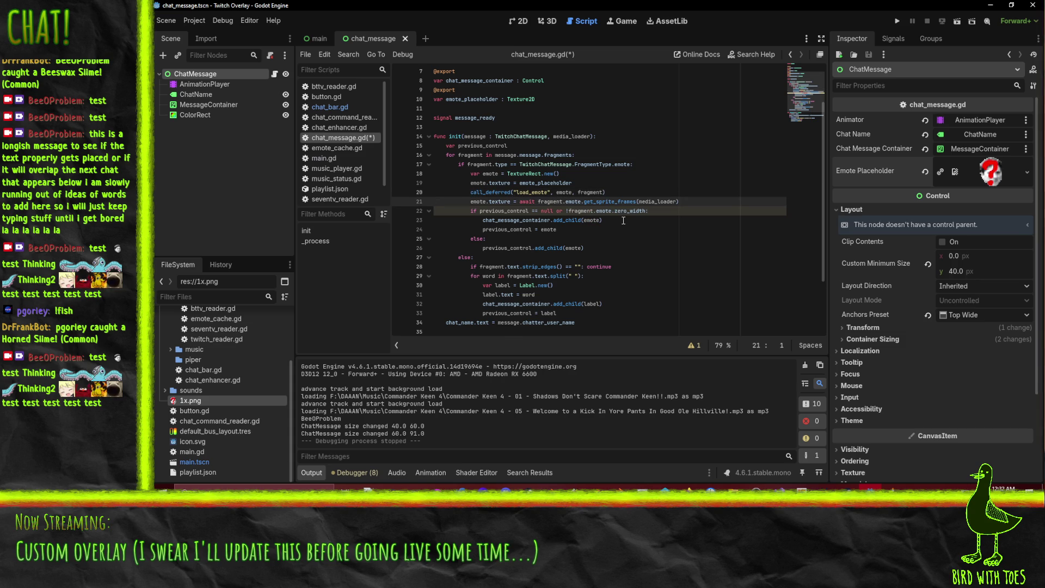
{"action": "key", "text": "ctrl+x"}
{"action": "scroll", "coordinate": [544, 245], "scroll_direction": "down", "scroll_amount": 2}
{"action": "left_click", "coordinate": [449, 266]}
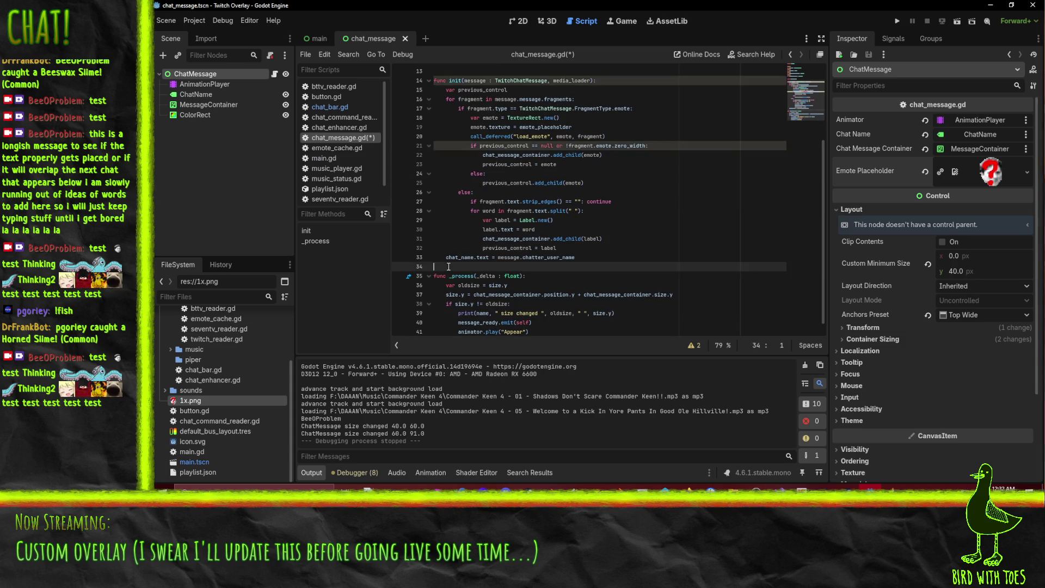
{"action": "key", "text": "Return"}
{"action": "key", "text": "Return"}
{"action": "key", "text": "Up"}
{"action": "type", "text": "func load"}
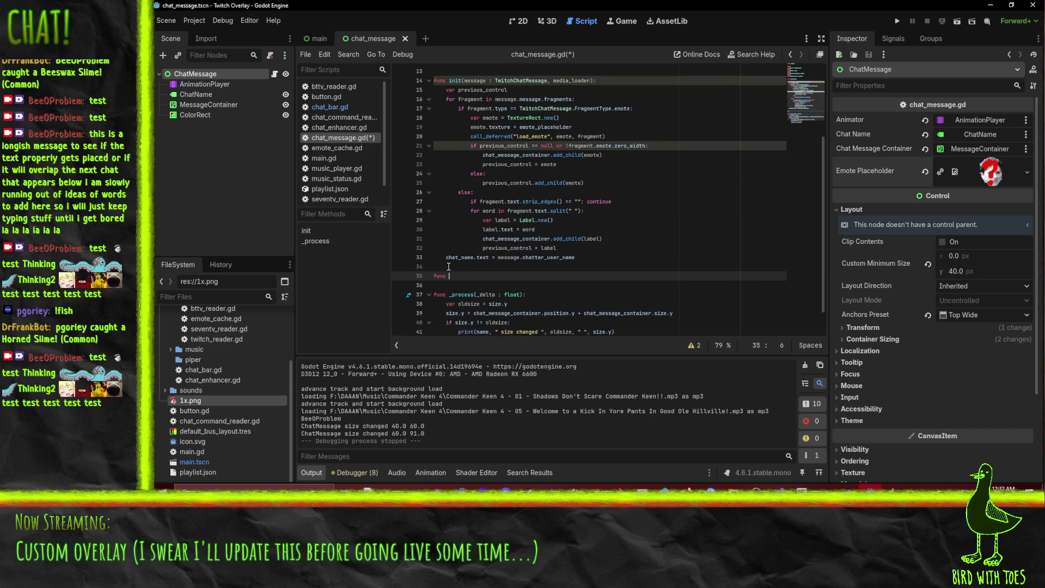
{"action": "type", "text": "_emote("}
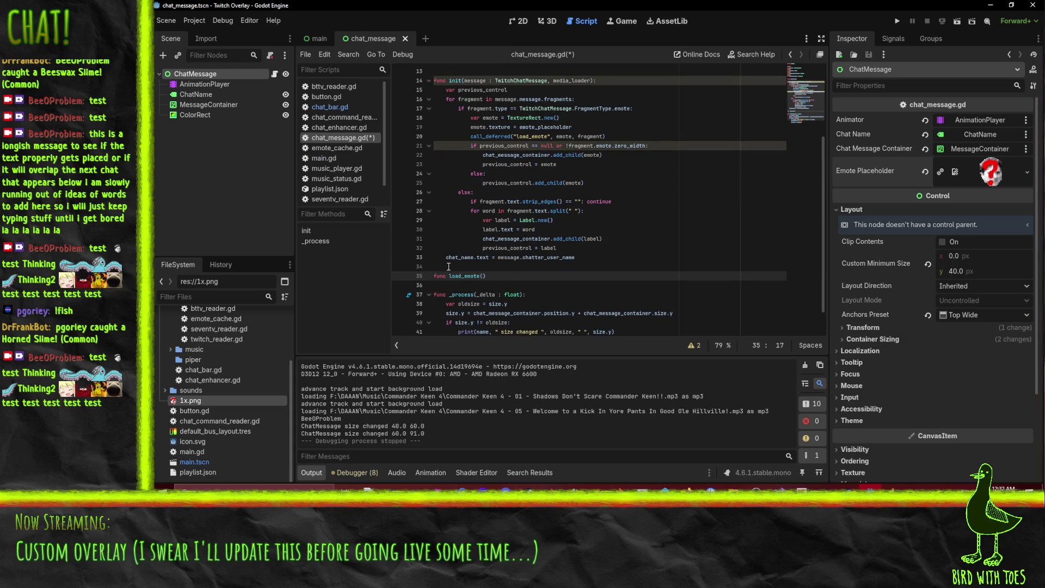
{"action": "type", "text": "emote, fragment)"}
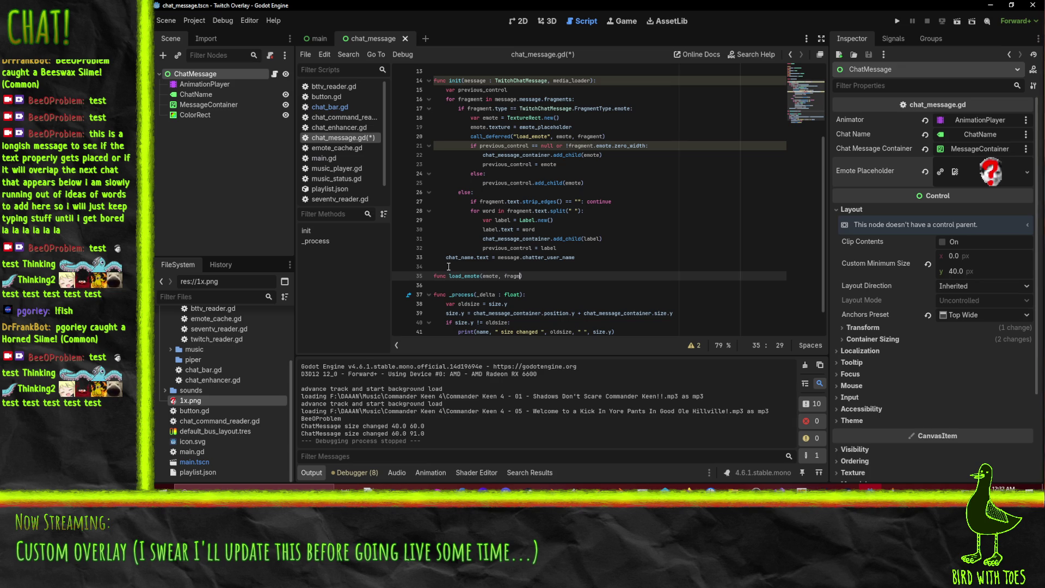
{"action": "type", "text": ":"}
{"action": "key", "text": "Return"}
{"action": "key", "text": "ctrl+v"}
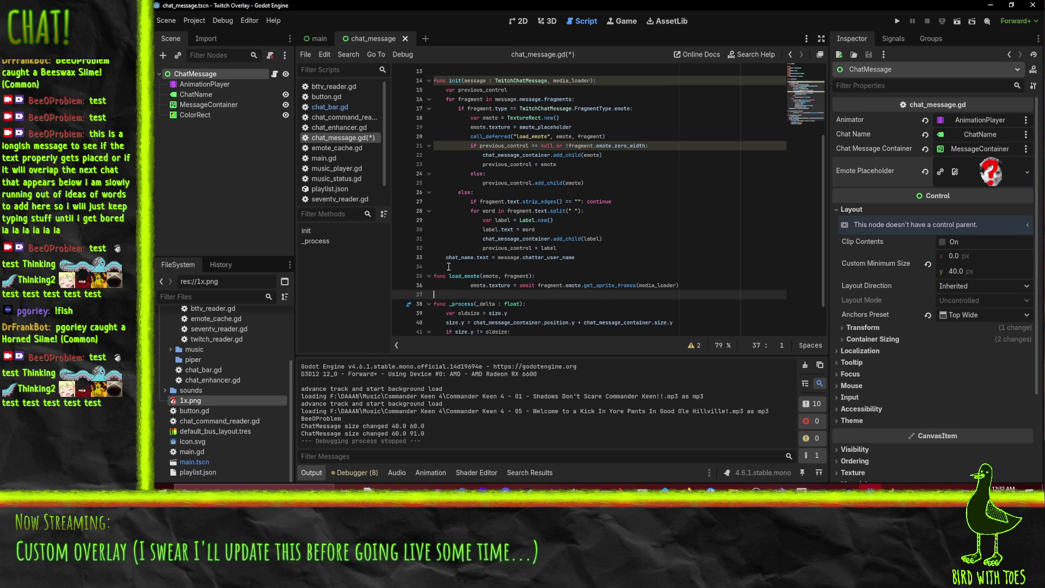
{"action": "key", "text": "Up"}
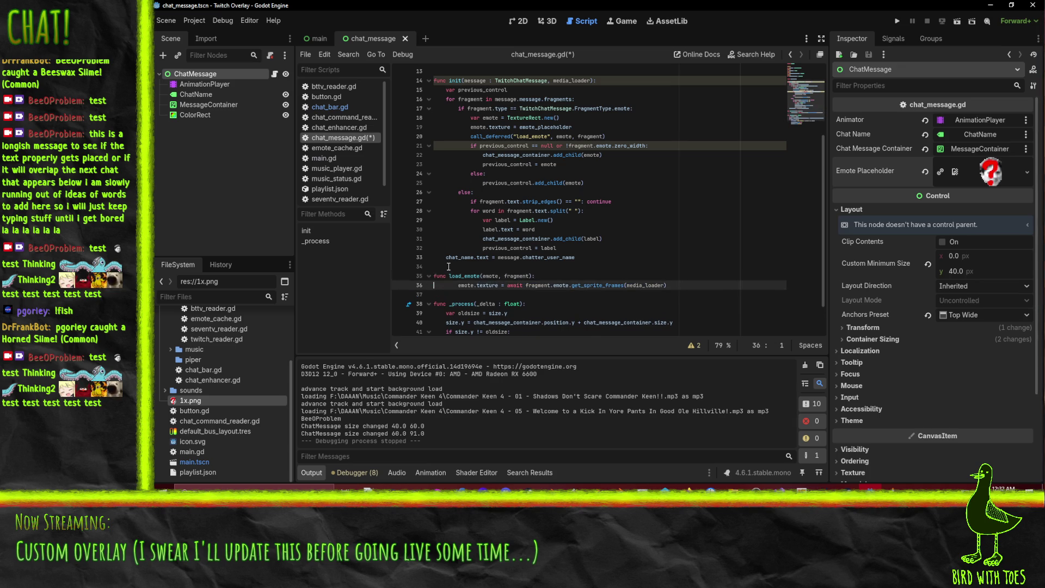
{"action": "key", "text": "shift+Tab"}
{"action": "key", "text": "Up"}
{"action": "key", "text": "Up"}
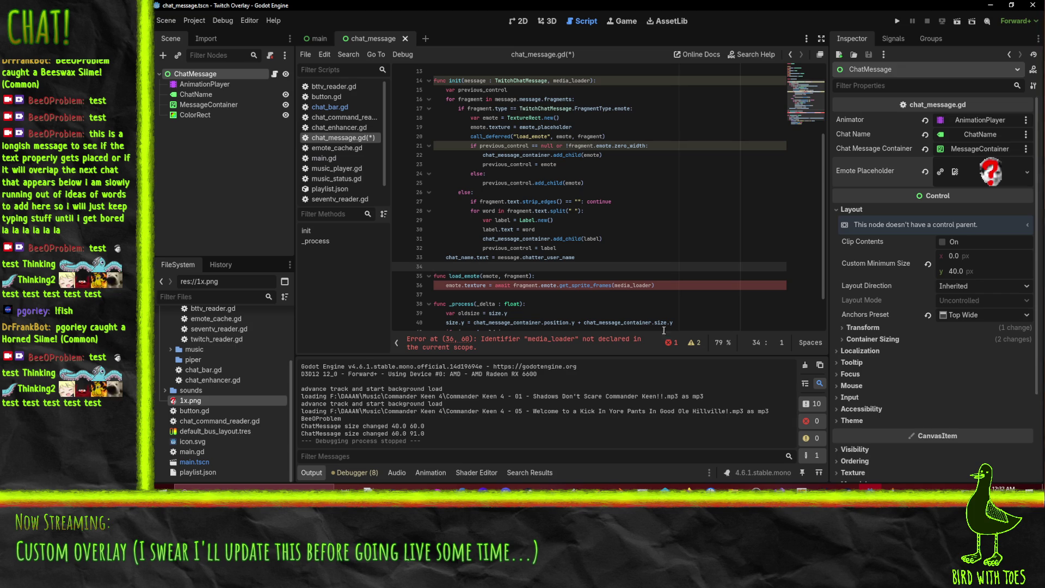
Step: Remove the undeclared media_loader argument from the get_sprite_frames call in load_emote
{"action": "double_click", "coordinate": [633, 285]}
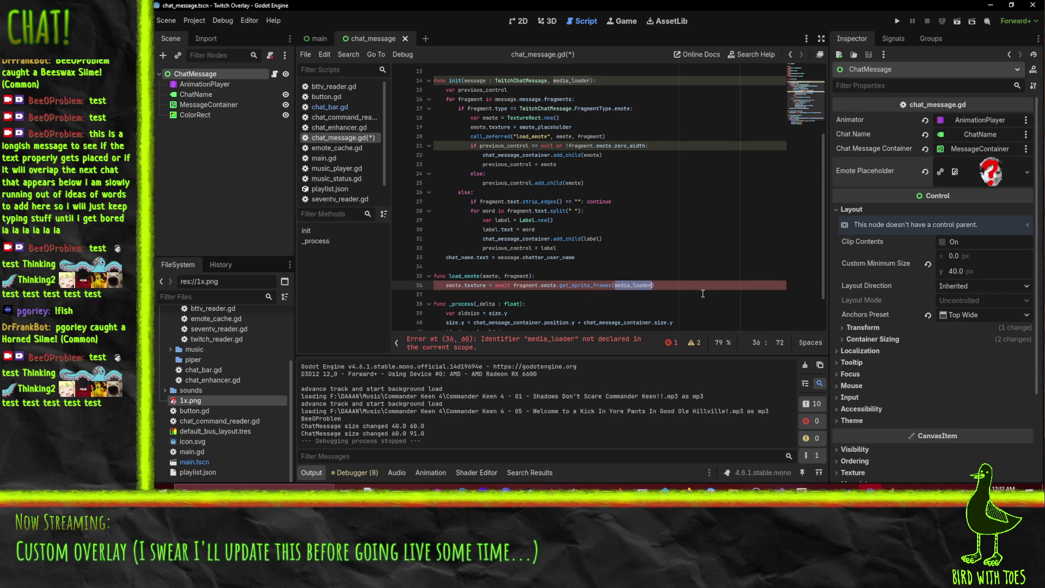
{"action": "key", "text": "BackSpace"}
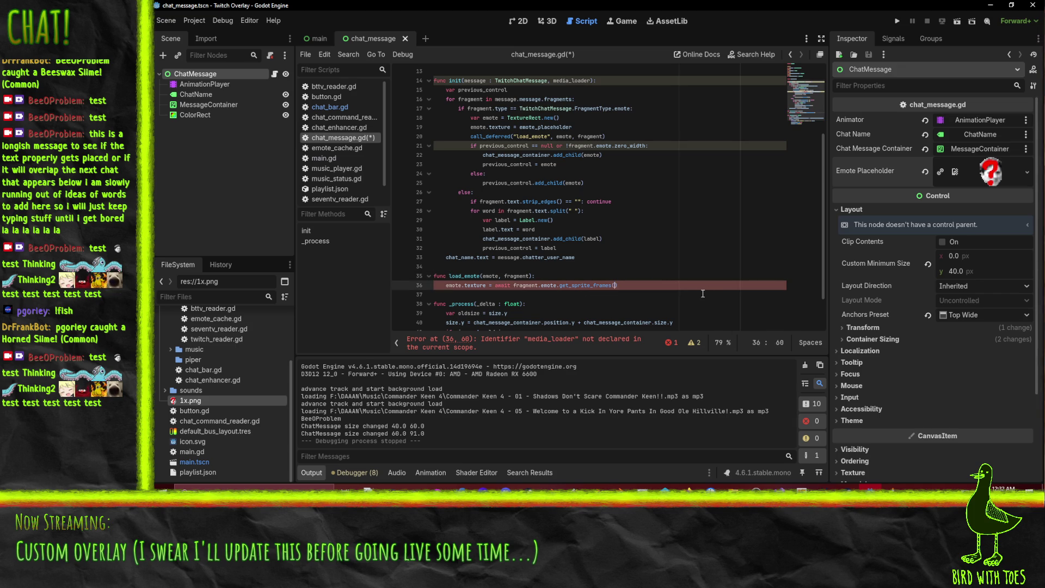
{"action": "key", "text": "Up"}
{"action": "key", "text": "Up"}
{"action": "key", "text": "shift+Down"}
{"action": "key", "text": "shift+Down"}
{"action": "key", "text": "shift+End"}
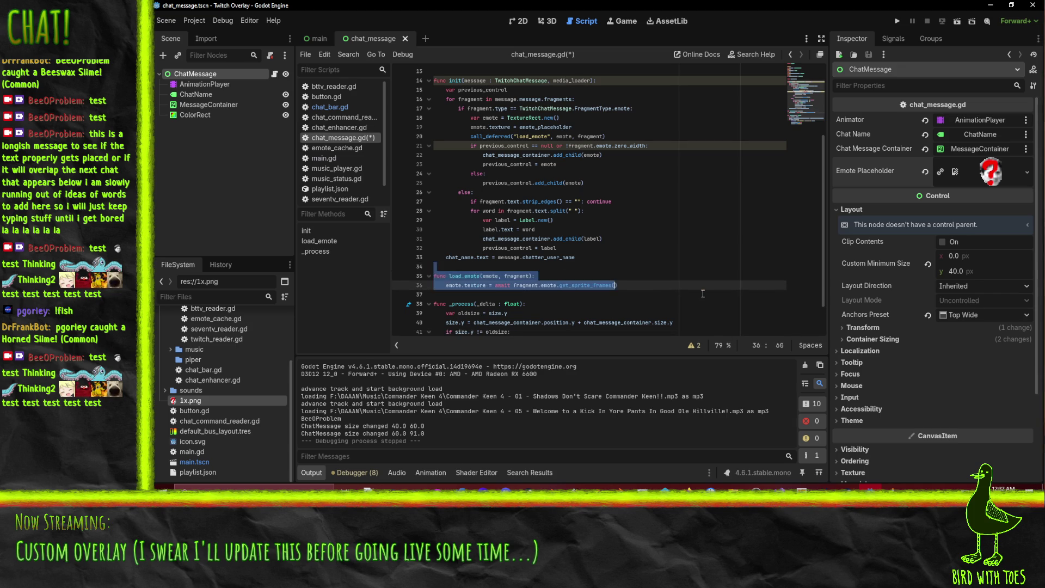
{"action": "scroll", "coordinate": [702, 293], "scroll_direction": "up", "scroll_amount": 4}
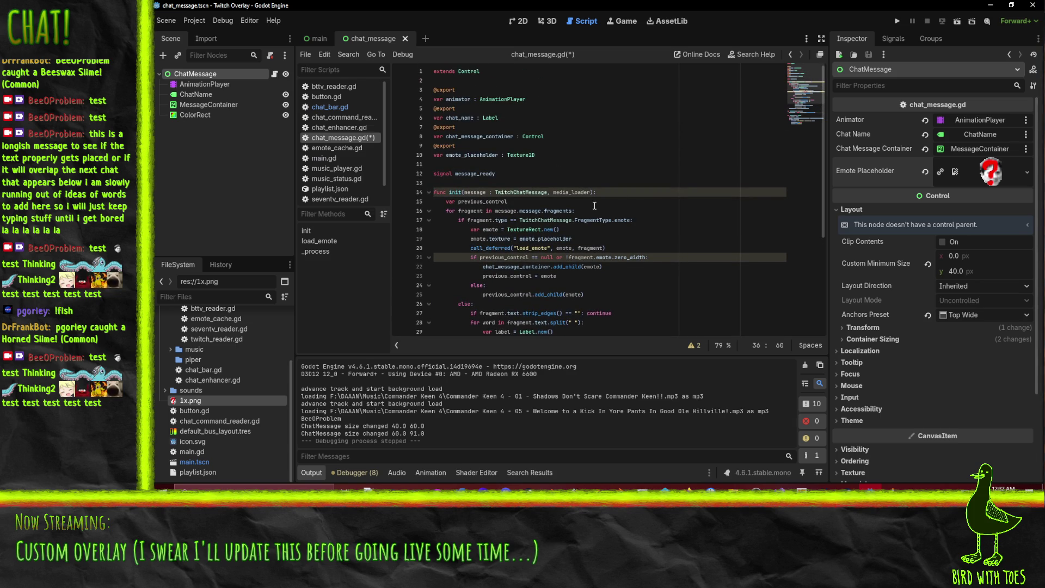
Step: Rename the load_emote function to _load_emote
{"action": "scroll", "coordinate": [594, 206], "scroll_direction": "down", "scroll_amount": 3}
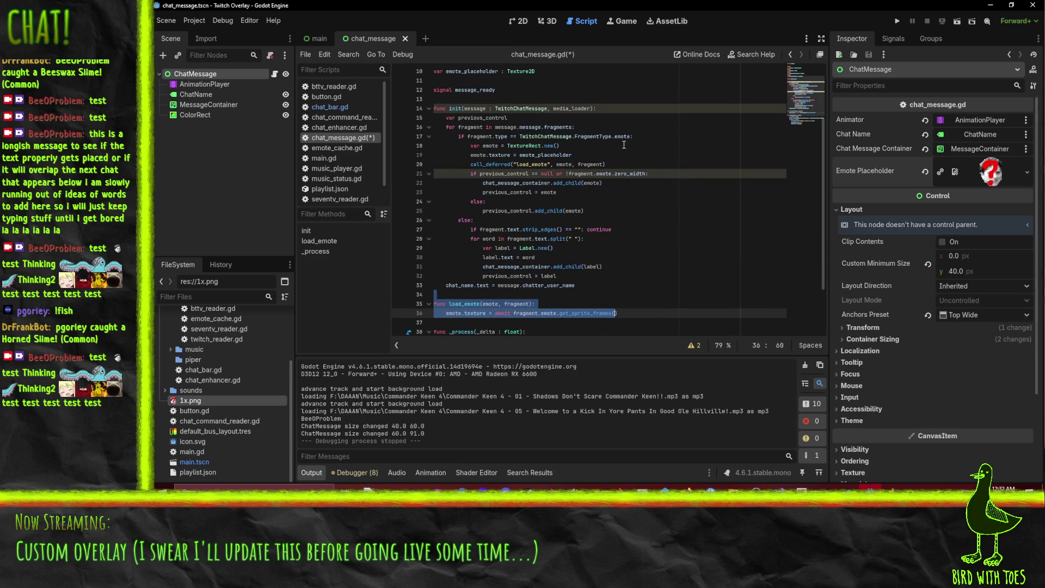
{"action": "key", "text": "Delete"}
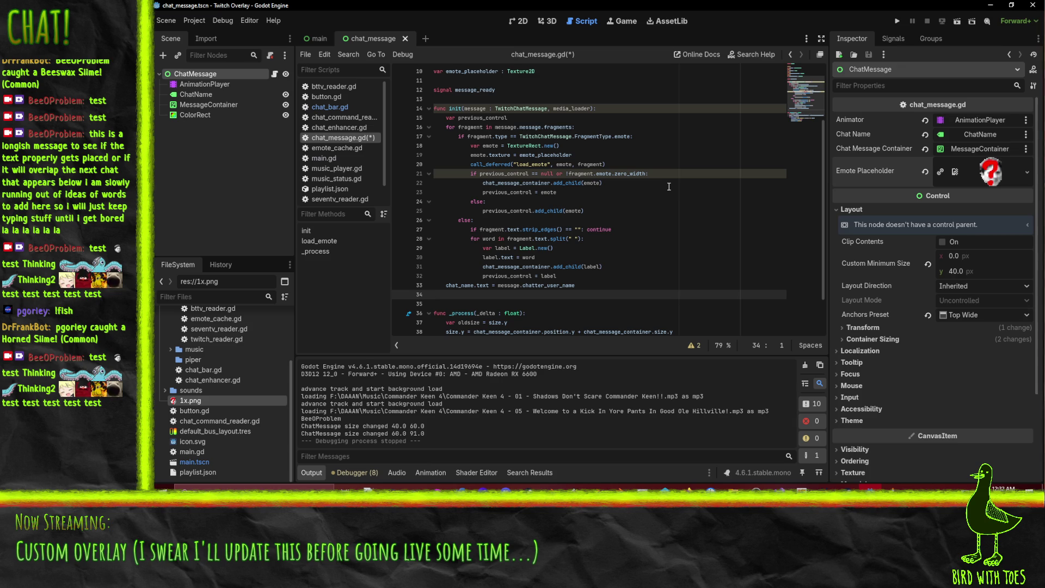
{"action": "key", "text": "ctrl+z"}
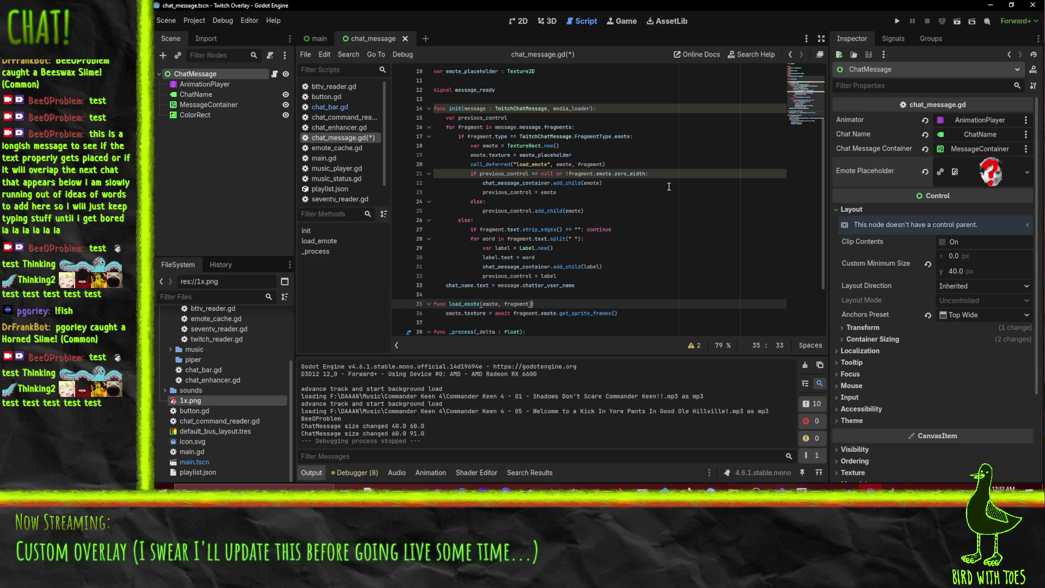
{"action": "type", "text": "_"}
{"action": "key", "text": "Home"}
Step: Move the _load_emote function to the end of chat_message.gd
{"action": "key", "text": "shift+Down"}
{"action": "key", "text": "shift+Down"}
{"action": "key", "text": "shift+Down"}
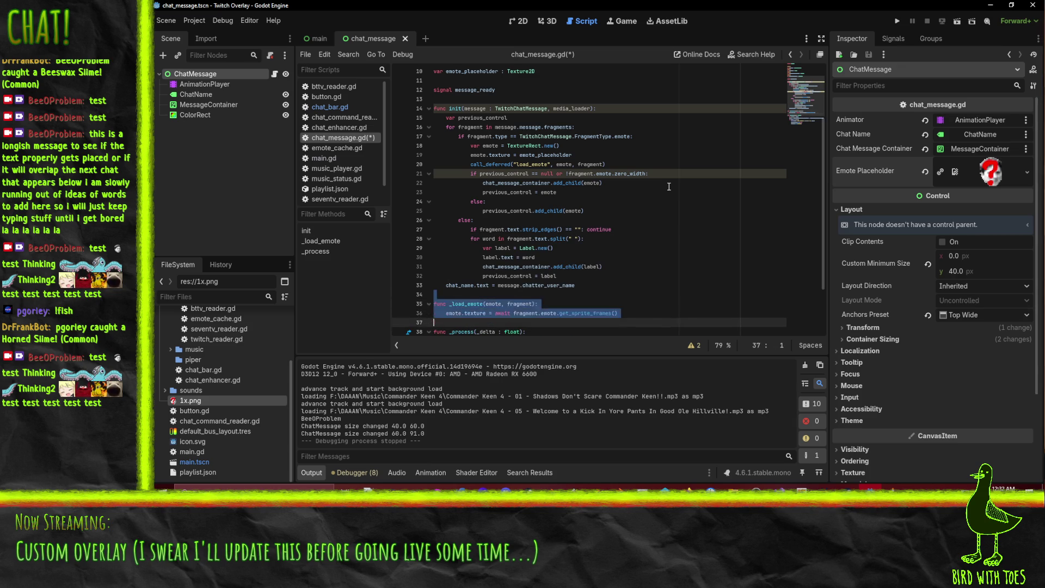
{"action": "key", "text": "ctrl+x"}
{"action": "key", "text": "ctrl+End"}
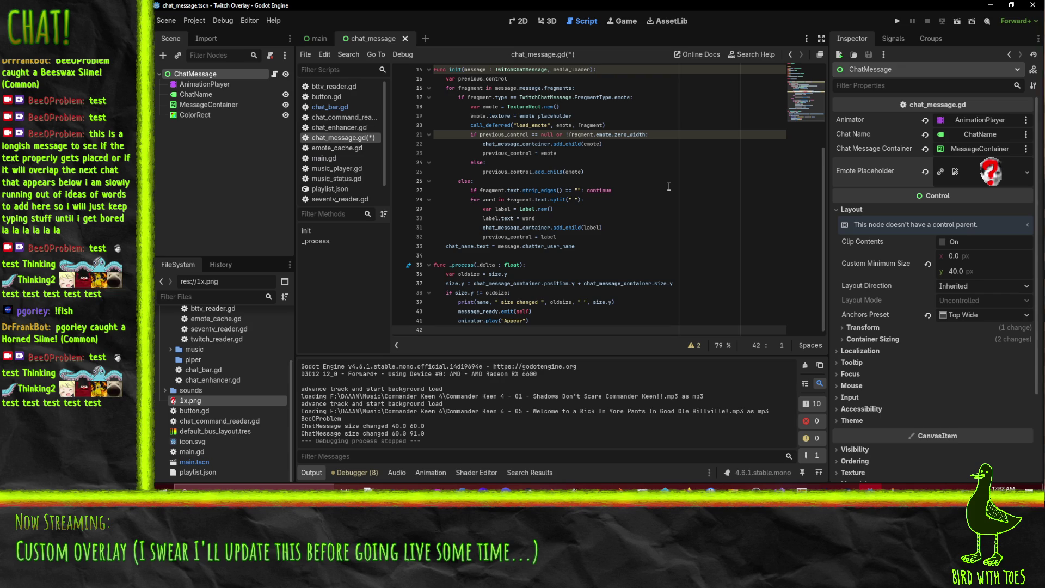
{"action": "key", "text": "ctrl+v"}
Step: Change the call_deferred target to "_load_emote" and save the script
{"action": "scroll", "coordinate": [516, 245], "scroll_direction": "up", "scroll_amount": 5}
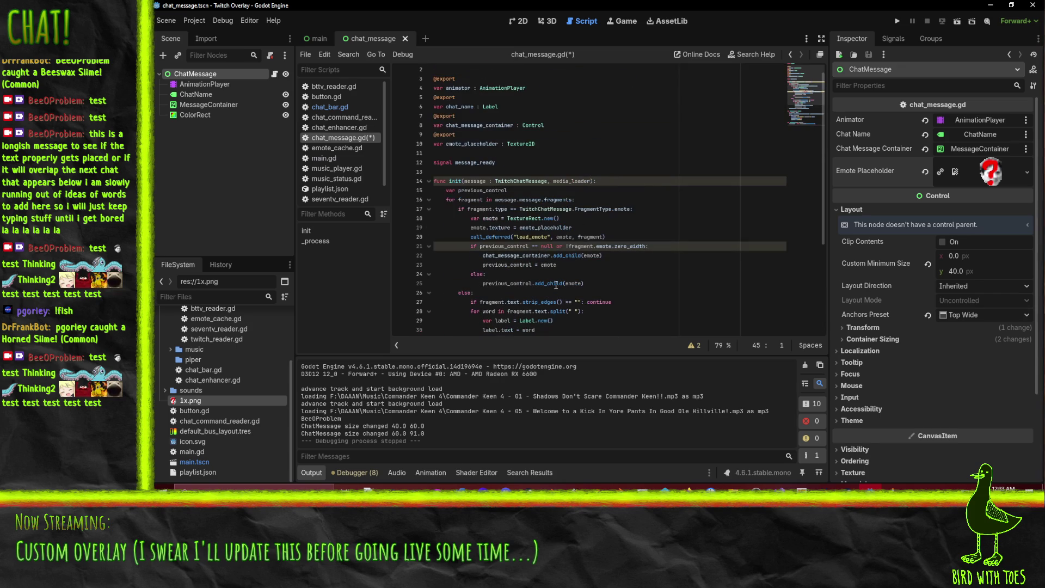
{"action": "left_click", "coordinate": [513, 237]}
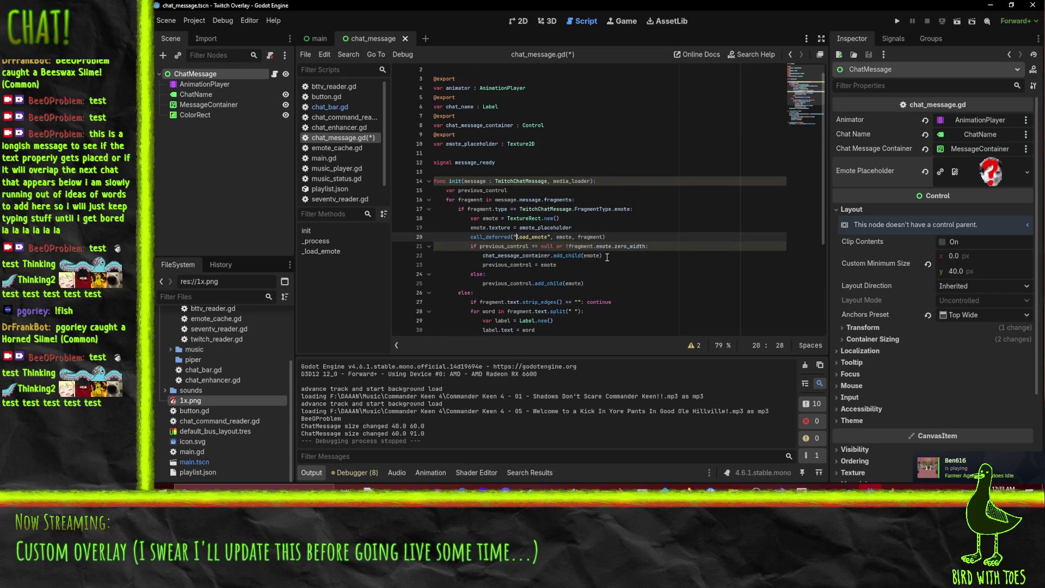
{"action": "type", "text": "_"}
{"action": "key", "text": "ctrl+s"}
{"action": "left_click", "coordinate": [595, 153]}
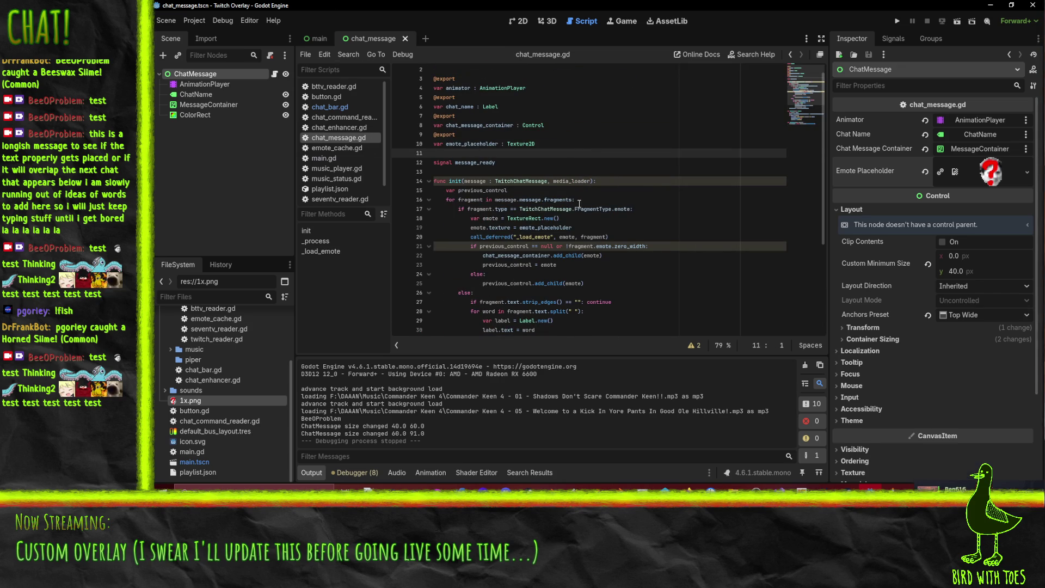
Step: Remove the media_loader parameter from the init signature, leaving only message
{"action": "left_click", "coordinate": [455, 181]}
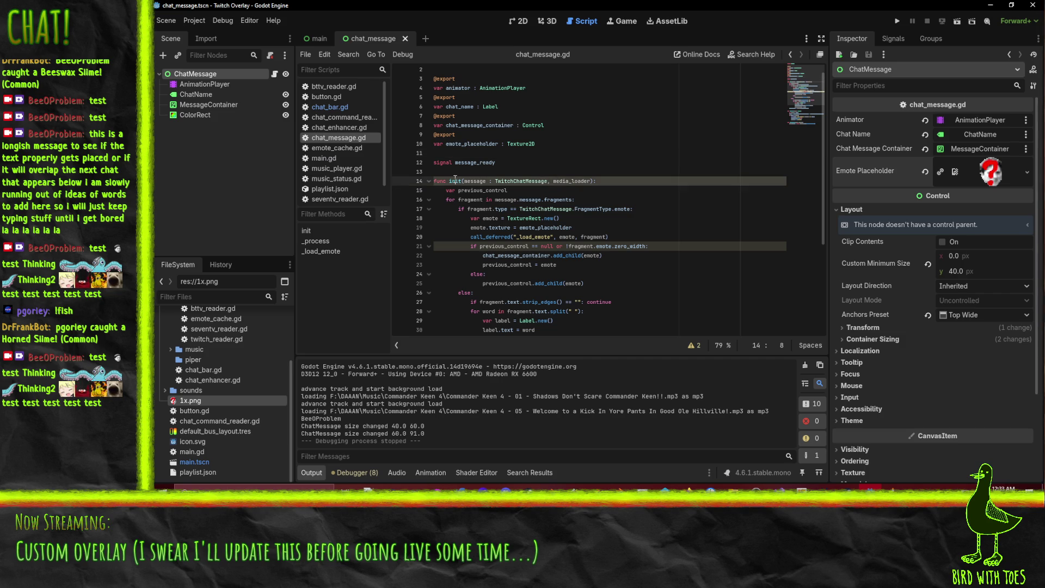
{"action": "left_click", "coordinate": [553, 183]}
{"action": "key", "text": "ctrl+shift+Right"}
{"action": "key", "text": "BackSpace"}
{"action": "key", "text": "BackSpace"}
{"action": "left_click", "coordinate": [450, 181]}
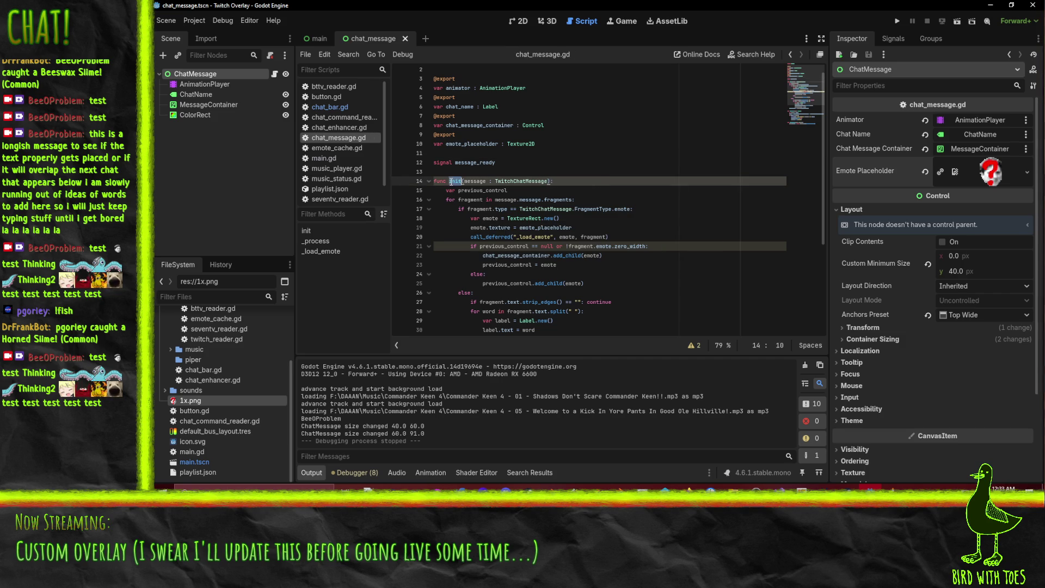
{"action": "left_click", "coordinate": [635, 237]}
{"action": "scroll", "coordinate": [634, 253], "scroll_direction": "down", "scroll_amount": 3}
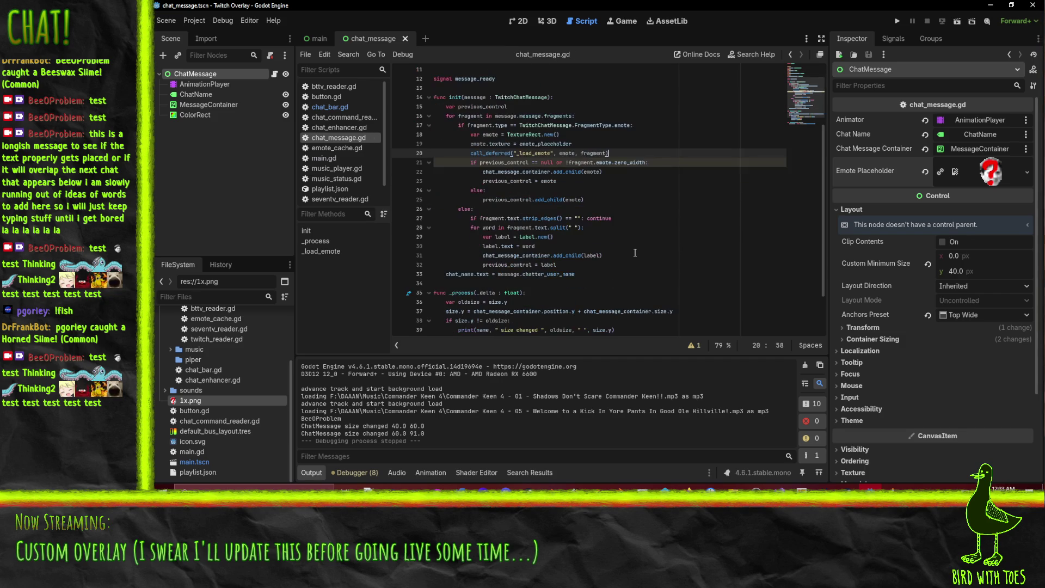
{"action": "scroll", "coordinate": [632, 245], "scroll_direction": "up", "scroll_amount": 1}
{"action": "left_click", "coordinate": [589, 126]}
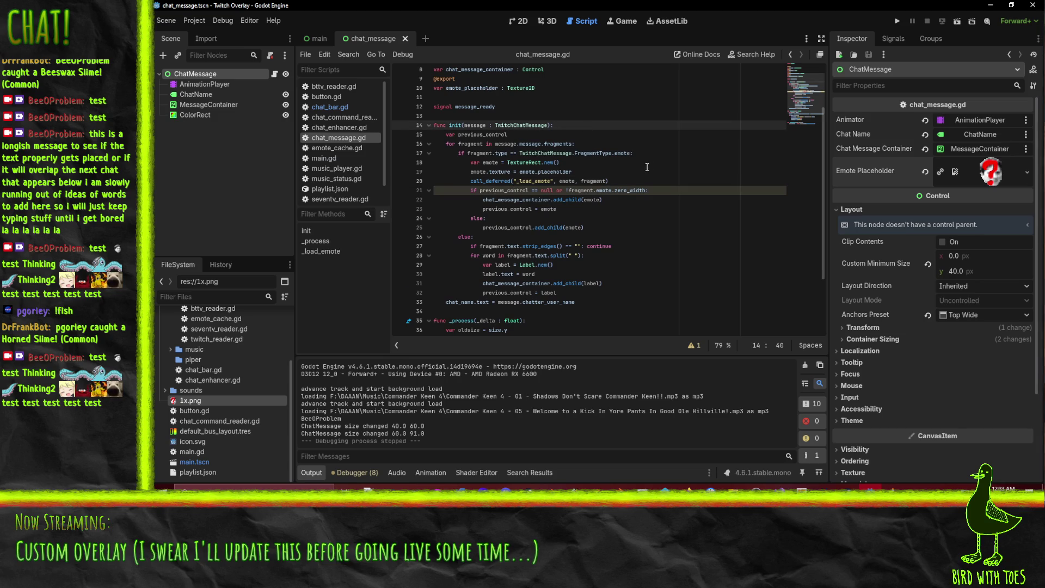
{"action": "scroll", "coordinate": [524, 225], "scroll_direction": "up", "scroll_amount": 1}
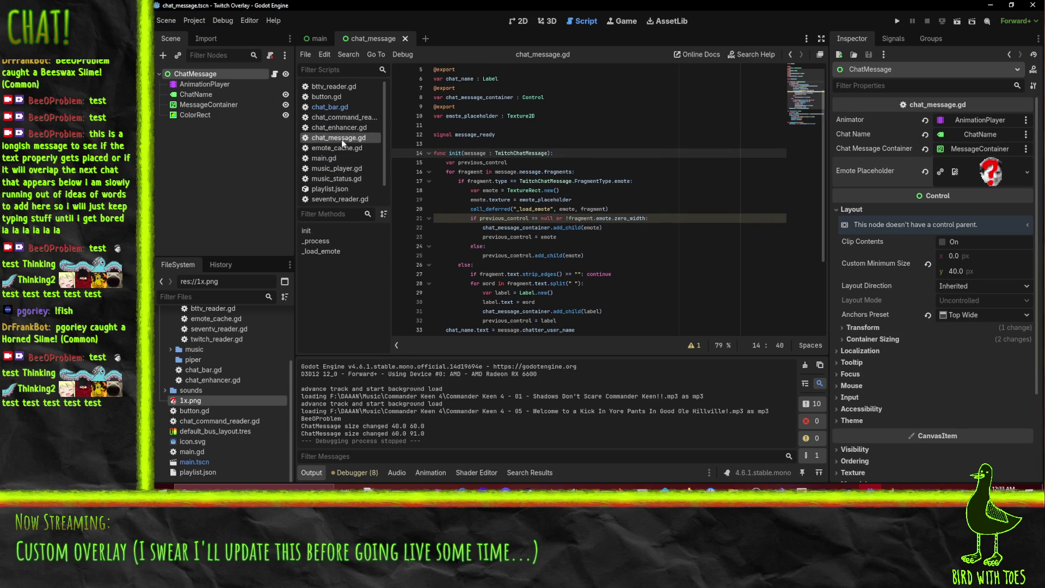
{"action": "left_click", "coordinate": [330, 106]}
Step: Delete ', twitch_service.media_loader' from the init call in chat_bar.gd
{"action": "left_click_drag", "start_coordinate": [531, 257], "coordinate": [619, 262]}
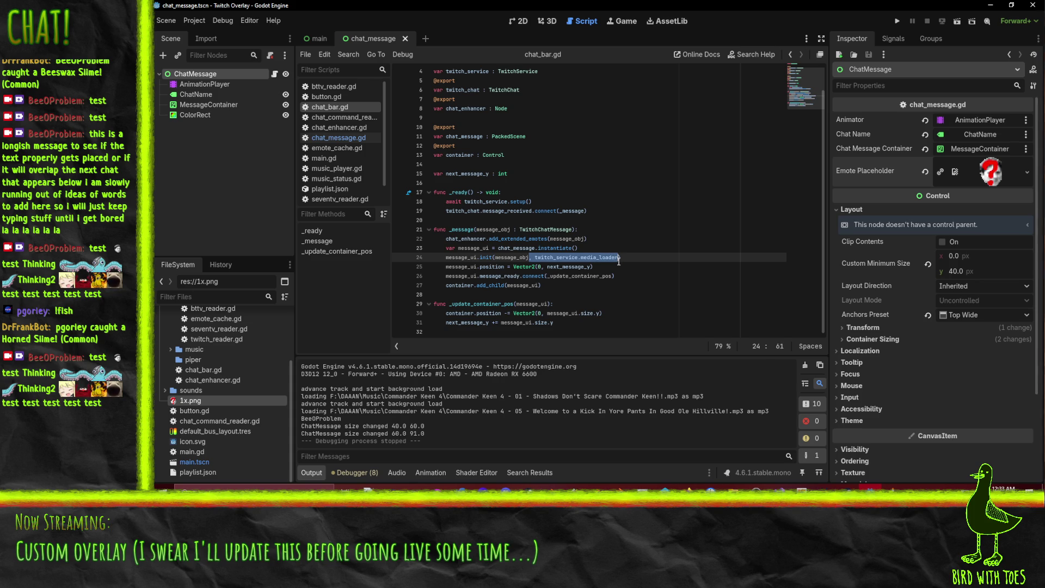
{"action": "key", "text": "BackSpace"}
{"action": "left_click", "coordinate": [645, 229]}
Step: Search for other twitch_ser references, save chat_bar.gd, and run the project
{"action": "key", "text": "ctrl+f"}
{"action": "type", "text": "twitch_ser"}
{"action": "left_click", "coordinate": [642, 240]}
{"action": "left_click", "coordinate": [663, 303]}
{"action": "key", "text": "ctrl+s"}
{"action": "left_click", "coordinate": [899, 21]}
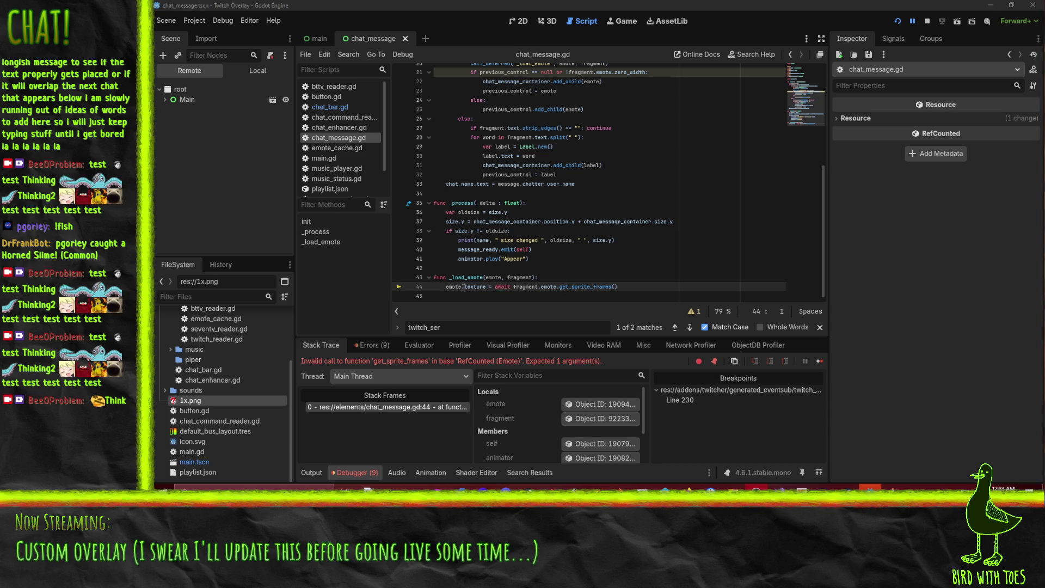
Step: Stop the running project and open chat_enhancer.gd at the get_sprite_frames definition
{"action": "left_click", "coordinate": [615, 287]}
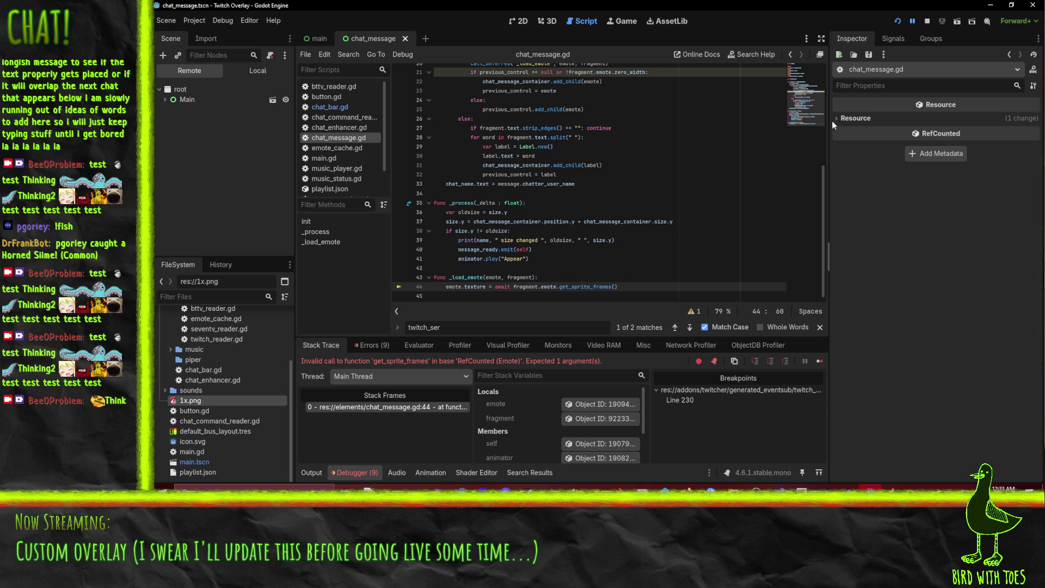
{"action": "left_click", "coordinate": [925, 23]}
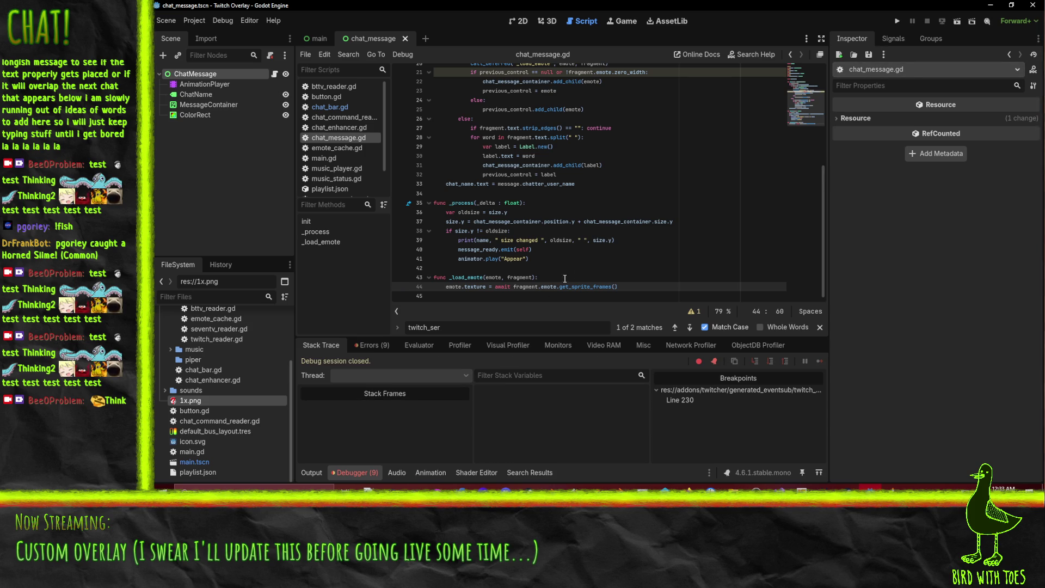
{"action": "double_click", "coordinate": [585, 286]}
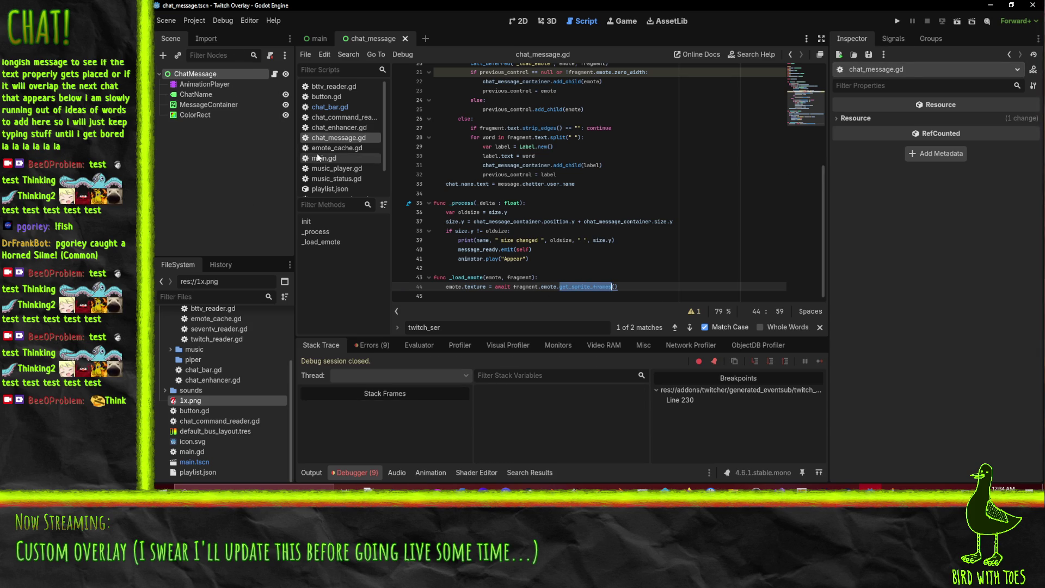
{"action": "scroll", "coordinate": [322, 142], "scroll_direction": "down", "scroll_amount": 1}
{"action": "scroll", "coordinate": [323, 140], "scroll_direction": "up", "scroll_amount": 2}
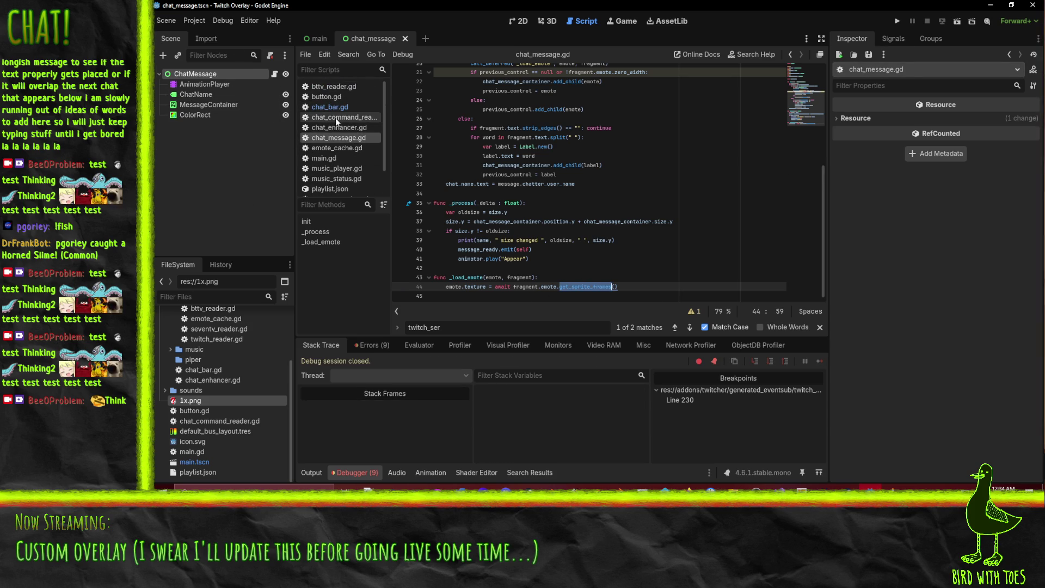
{"action": "left_click", "coordinate": [338, 128]}
{"action": "scroll", "coordinate": [499, 267], "scroll_direction": "down", "scroll_amount": 1}
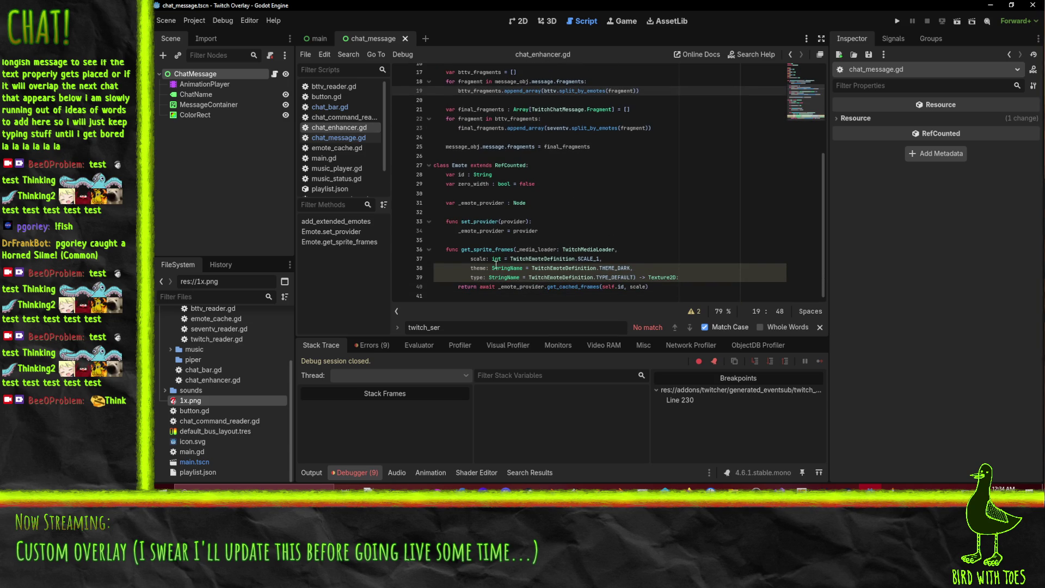
Step: Remove the '_media_loader: TwitchMediaLoader' parameter, re-indent the scale parameter, and rerun the project
{"action": "left_click", "coordinate": [517, 250]}
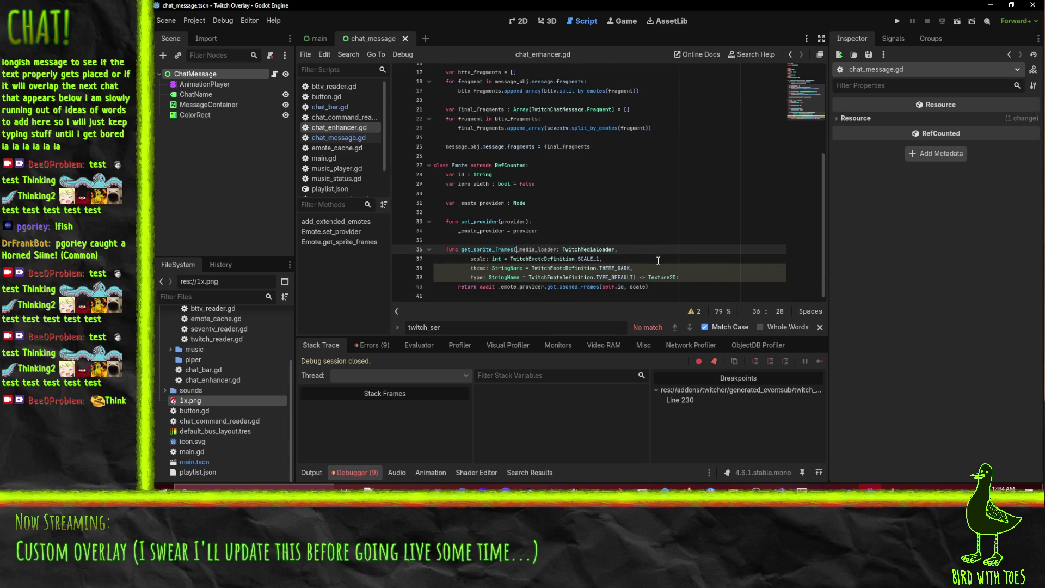
{"action": "key", "text": "shift+End"}
{"action": "key", "text": "Delete"}
{"action": "key", "text": "Delete"}
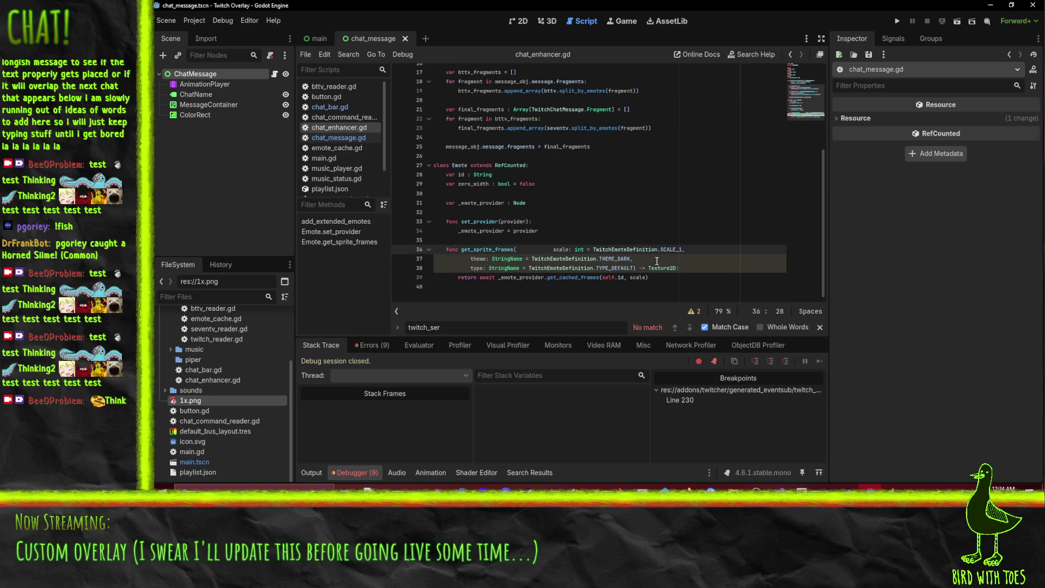
{"action": "key", "text": "Return"}
{"action": "key", "text": "Delete"}
{"action": "key", "text": "Delete"}
{"action": "key", "text": "Right"}
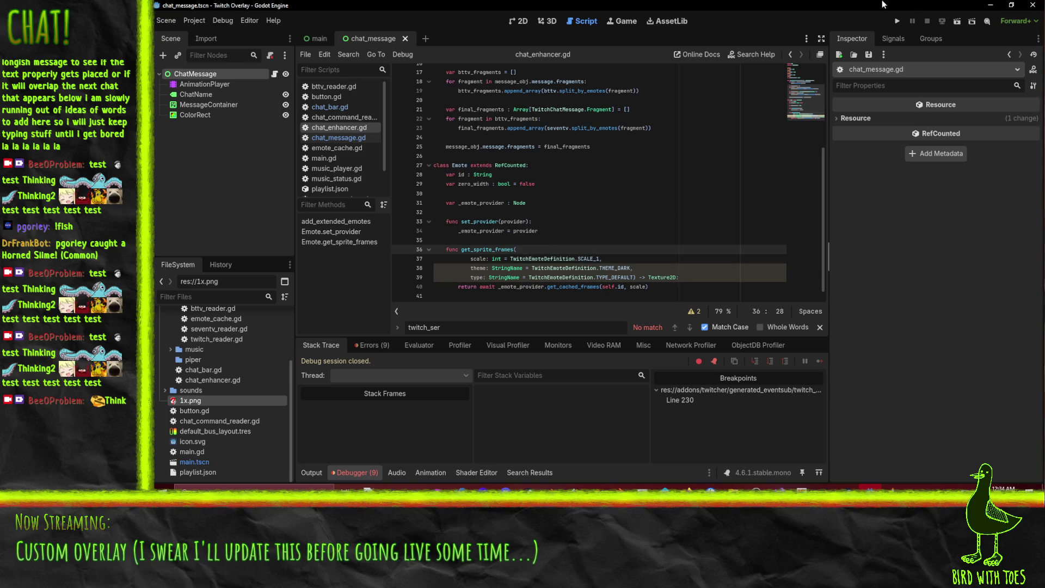
{"action": "left_click", "coordinate": [897, 21]}
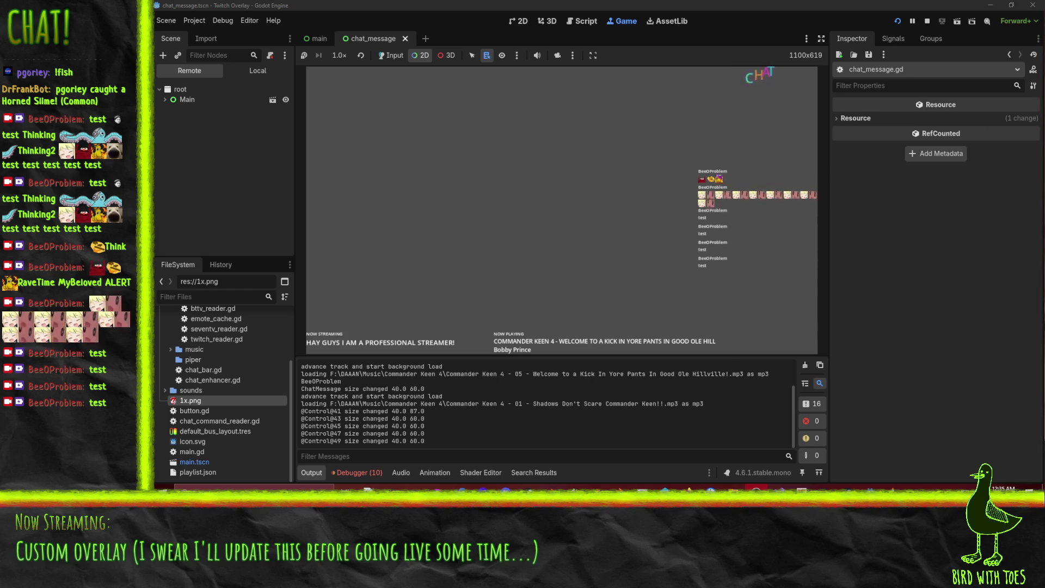
Step: Stop the overlay, look over chat_enhancer.gd around set_provider, then switch to Perforce
{"action": "left_click", "coordinate": [928, 21]}
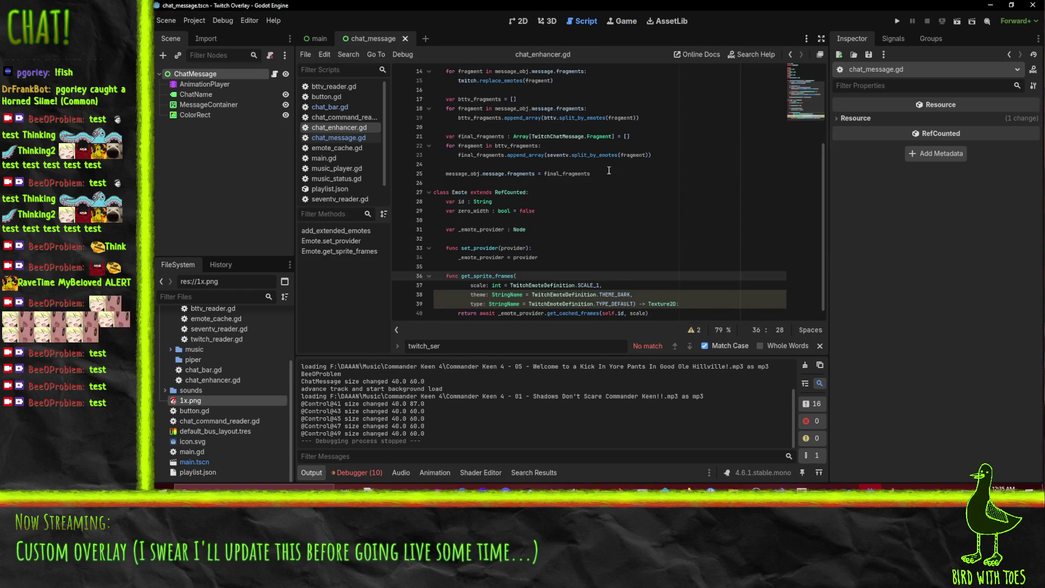
{"action": "left_click", "coordinate": [584, 289]}
{"action": "left_click", "coordinate": [589, 224]}
{"action": "left_click", "coordinate": [504, 238]}
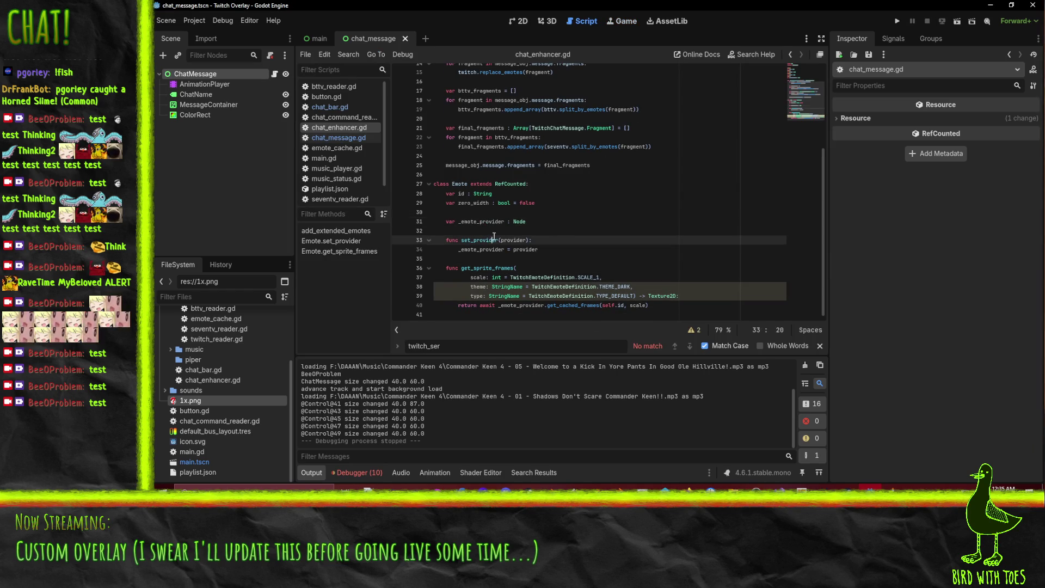
{"action": "scroll", "coordinate": [505, 230], "scroll_direction": "up", "scroll_amount": 5}
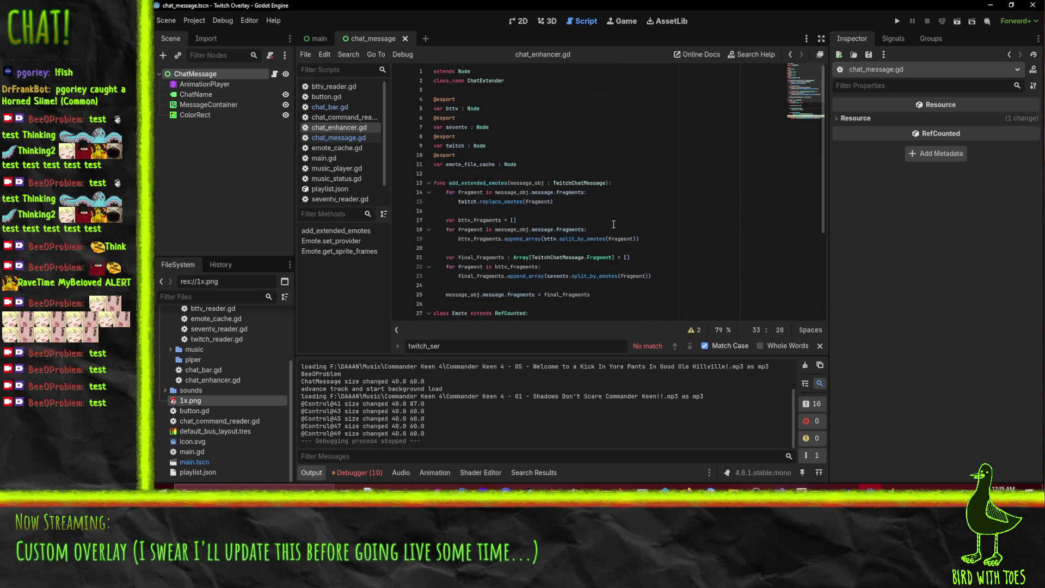
{"action": "left_click", "coordinate": [653, 221]}
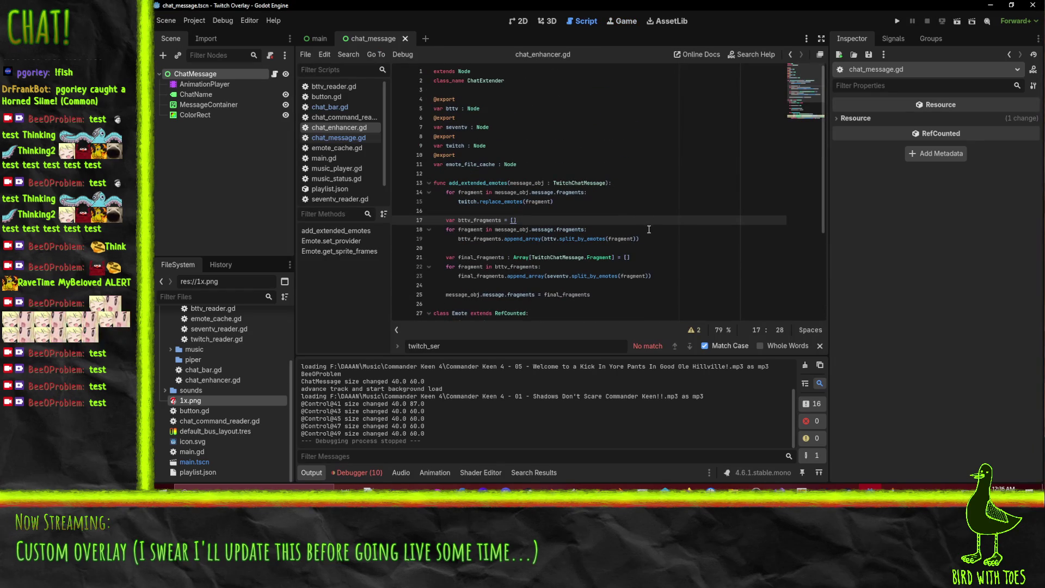
{"action": "scroll", "coordinate": [649, 228], "scroll_direction": "down", "scroll_amount": 5}
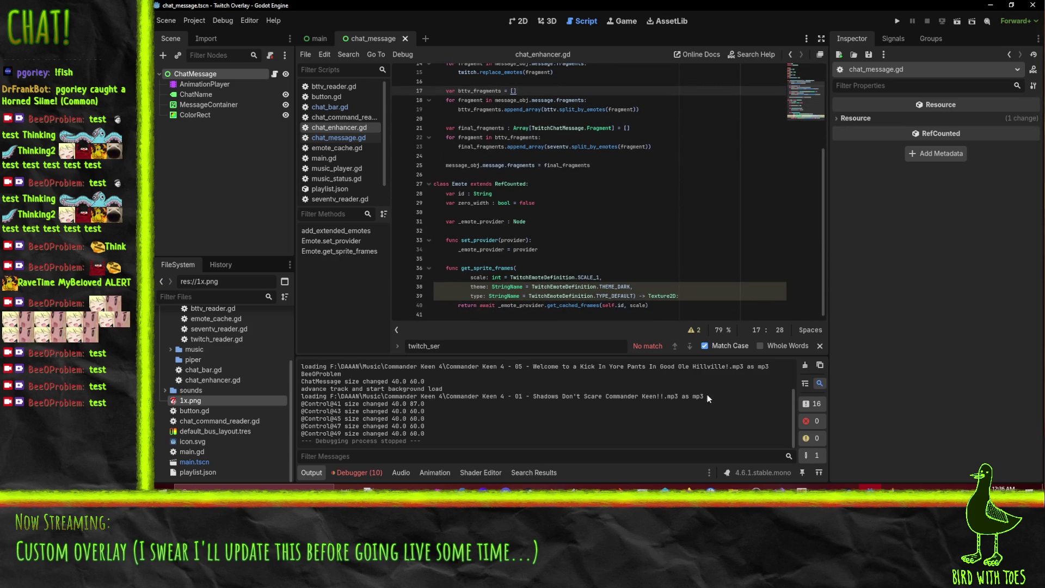
{"action": "key", "text": "alt+Tab"}
{"action": "left_click", "coordinate": [441, 170]}
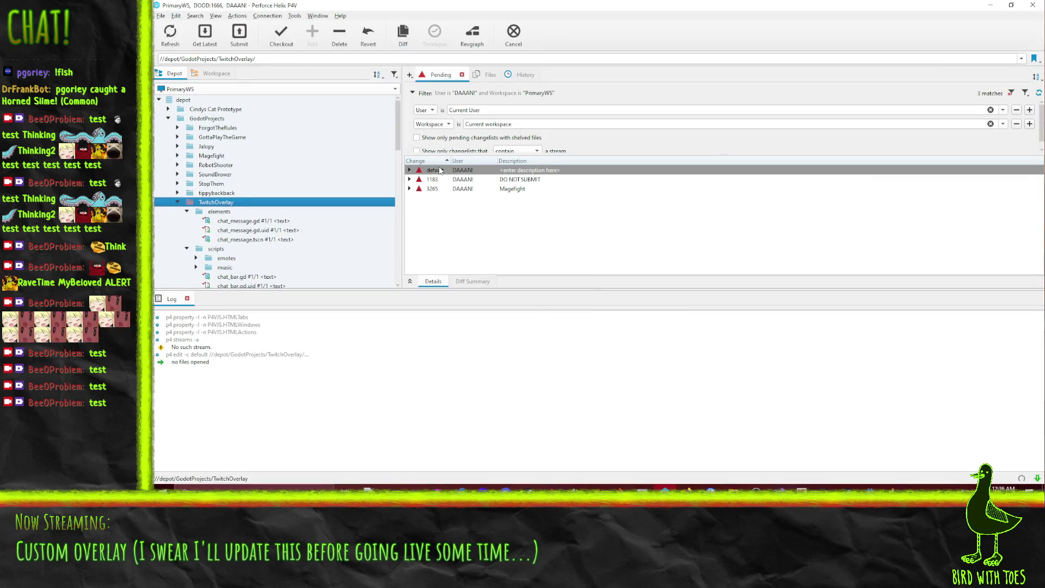
Step: Revert unchanged files in the default pending changelist
{"action": "right_click", "coordinate": [441, 170]}
{"action": "left_click", "coordinate": [479, 199]}
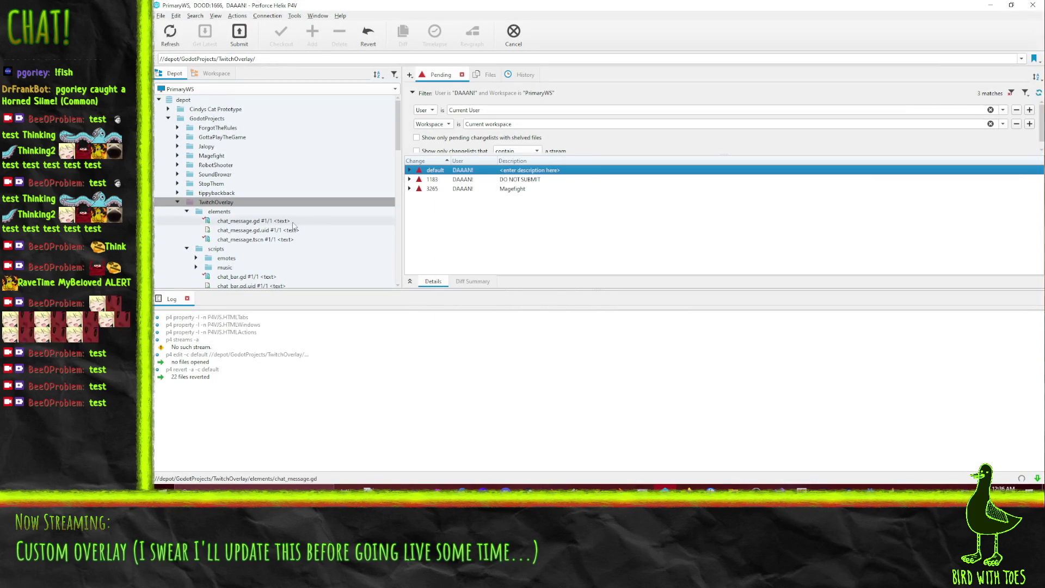
{"action": "left_click", "coordinate": [242, 221]}
Step: Browse the local Workspace tree and collapse the ForgotTheRules project folder
{"action": "left_click", "coordinate": [214, 74]}
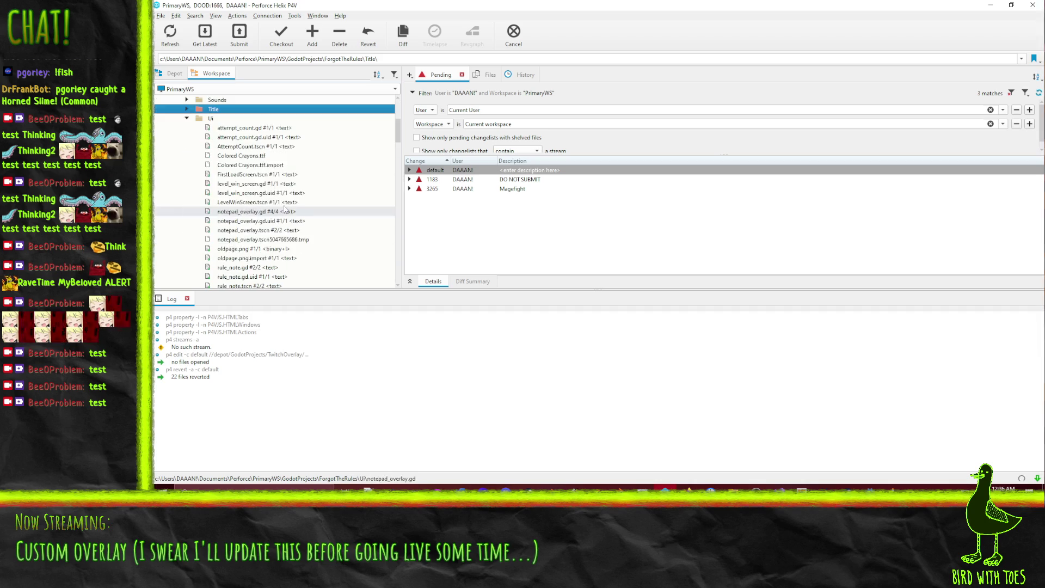
{"action": "scroll", "coordinate": [284, 195], "scroll_direction": "up", "scroll_amount": 4}
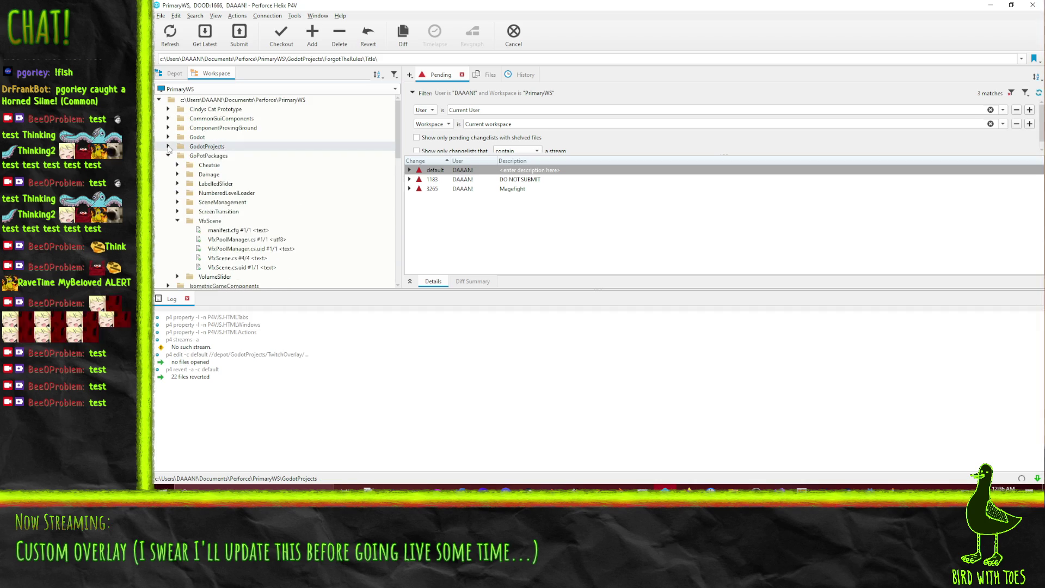
{"action": "left_click", "coordinate": [179, 166]}
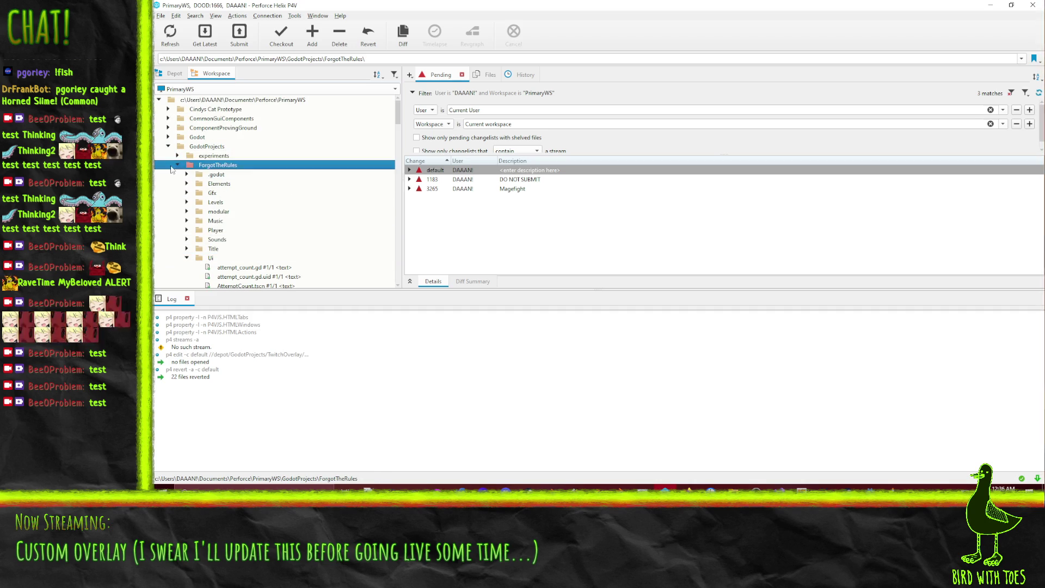
{"action": "left_click", "coordinate": [178, 165]}
{"action": "scroll", "coordinate": [193, 179], "scroll_direction": "down", "scroll_amount": 2}
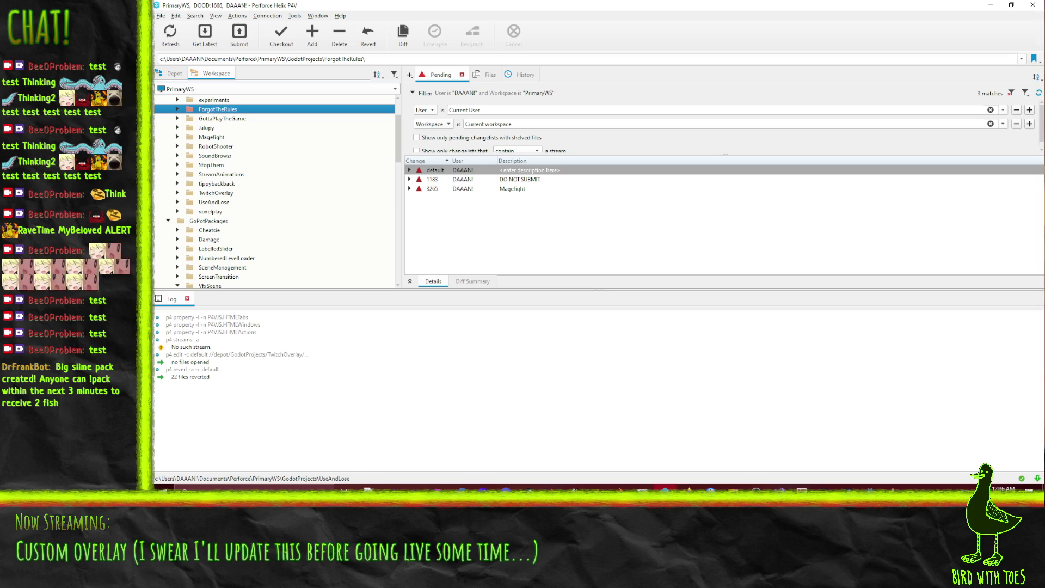
{"action": "key", "text": "alt+Tab"}
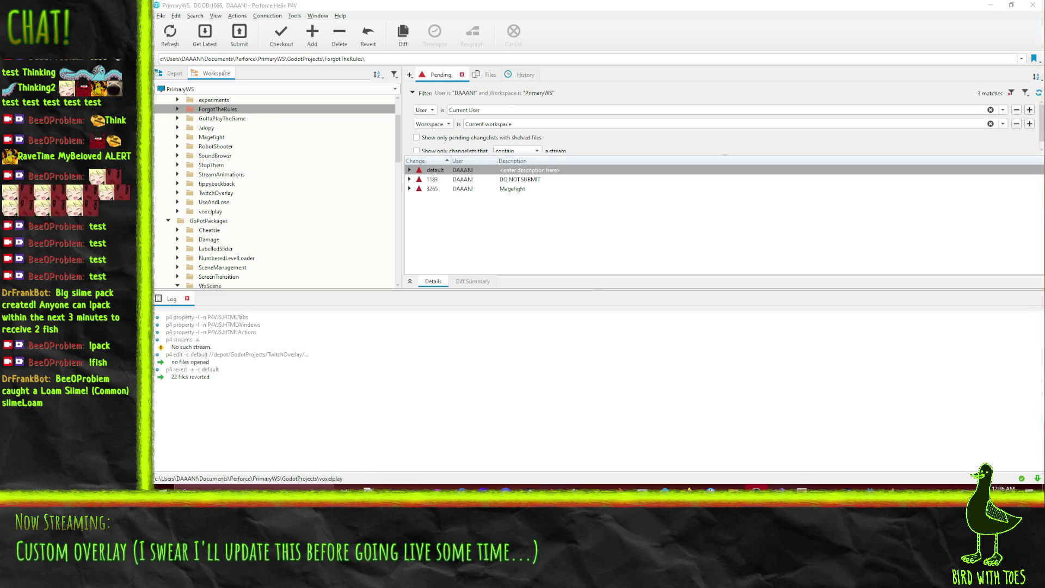
{"action": "key", "text": "super+d"}
{"action": "key", "text": "super+d"}
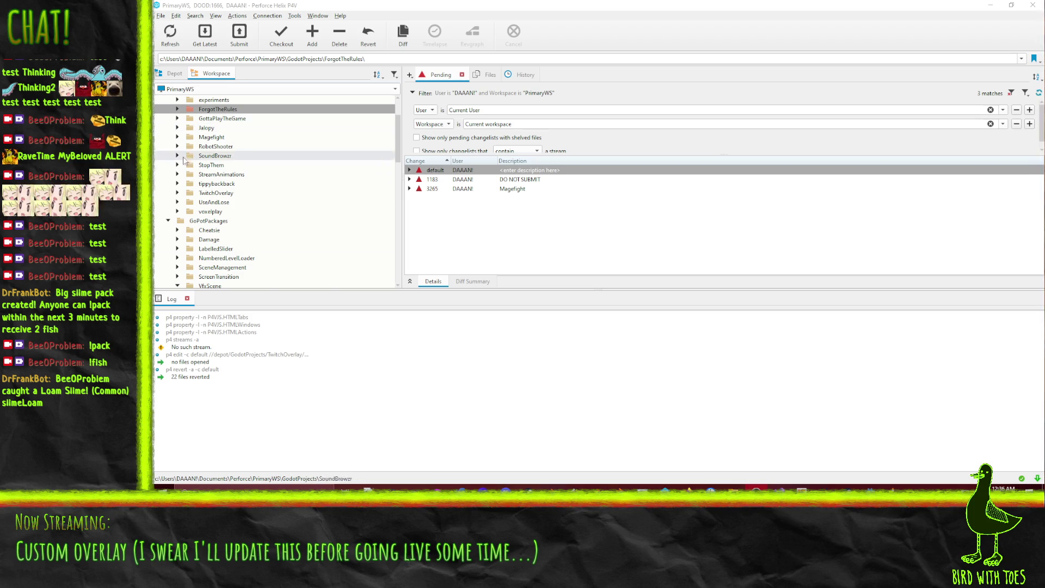
Step: Add 1x.png and 1x.png.import from TwitchOverlay to the default changelist
{"action": "double_click", "coordinate": [171, 184]}
{"action": "scroll", "coordinate": [245, 190], "scroll_direction": "down", "scroll_amount": 5}
{"action": "left_click", "coordinate": [216, 156]}
{"action": "left_click", "coordinate": [226, 165], "text": "shift"}
{"action": "mouse_move", "coordinate": [232, 165]}
{"action": "left_mouse_down"}
{"action": "mouse_move", "coordinate": [309, 155]}
{"action": "mouse_move", "coordinate": [456, 171]}
{"action": "left_mouse_up"}
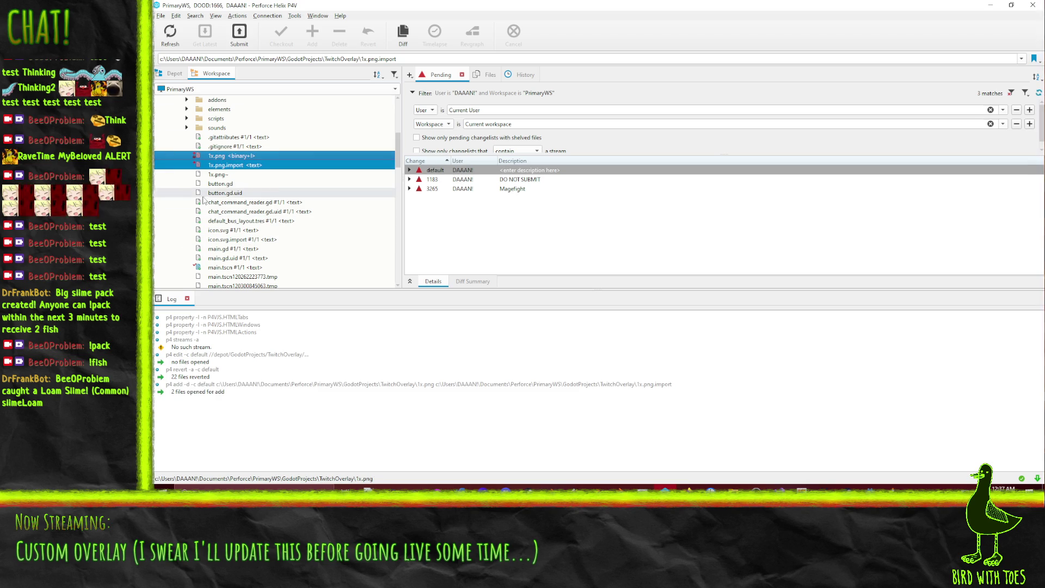
{"action": "scroll", "coordinate": [202, 202], "scroll_direction": "down", "scroll_amount": 2}
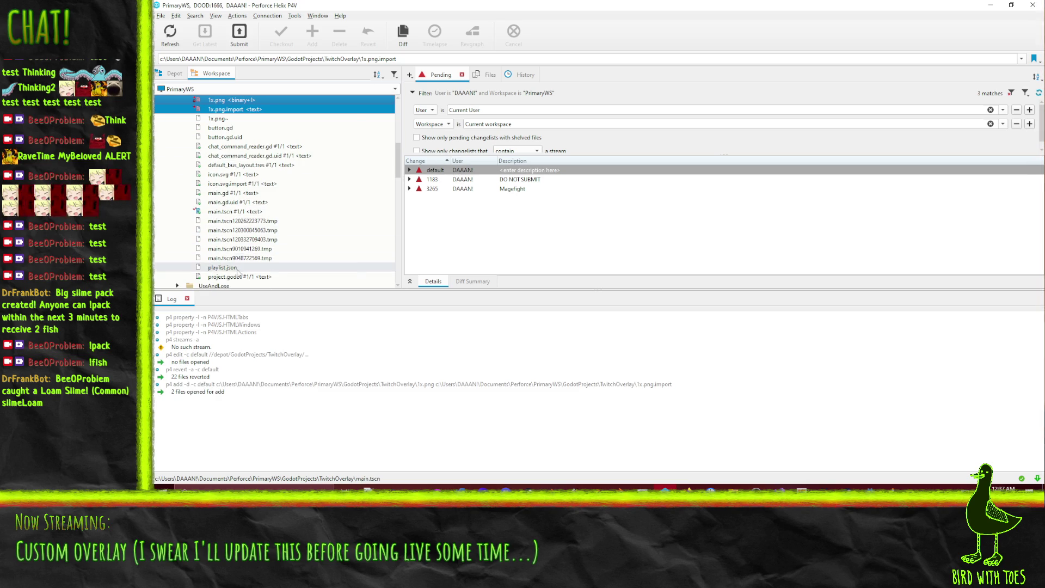
{"action": "scroll", "coordinate": [237, 271], "scroll_direction": "up", "scroll_amount": 4}
Step: Expand the scripts, music, emotes, elements and addons folders in the workspace tree
{"action": "left_click", "coordinate": [187, 174]}
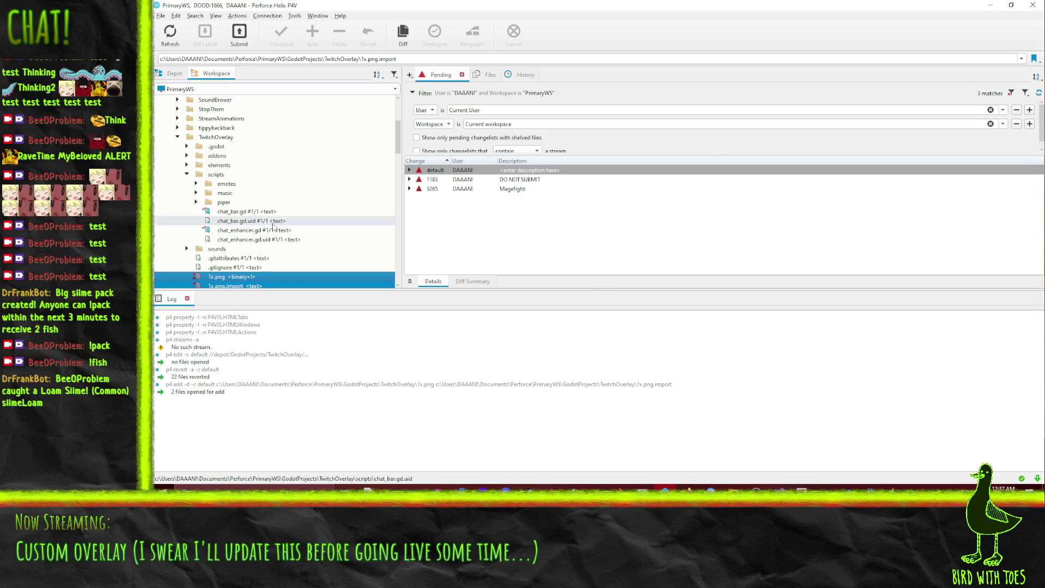
{"action": "left_click", "coordinate": [199, 203]}
{"action": "left_click", "coordinate": [195, 192]}
{"action": "left_click", "coordinate": [196, 183]}
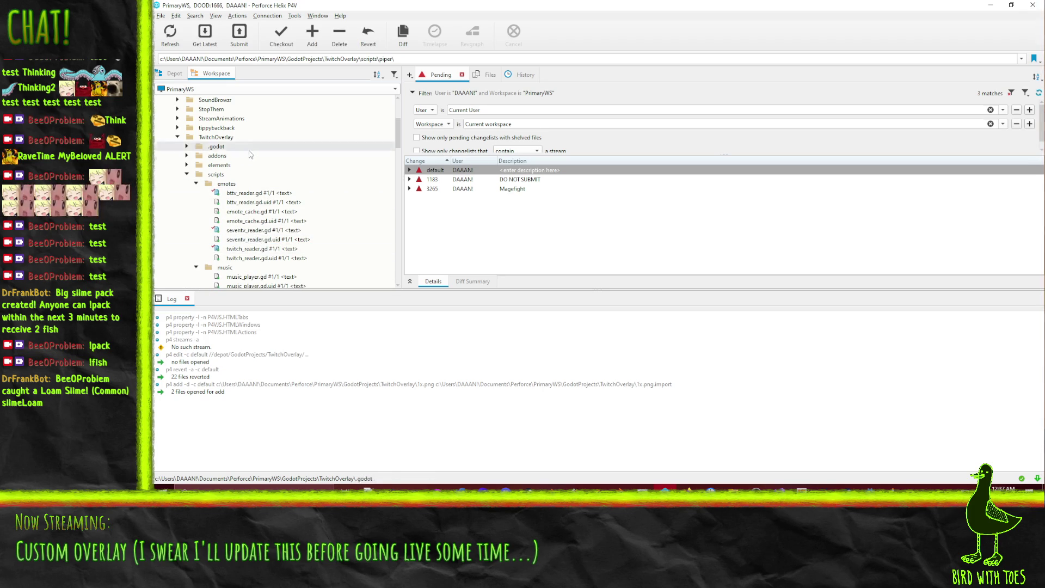
{"action": "left_click", "coordinate": [187, 164]}
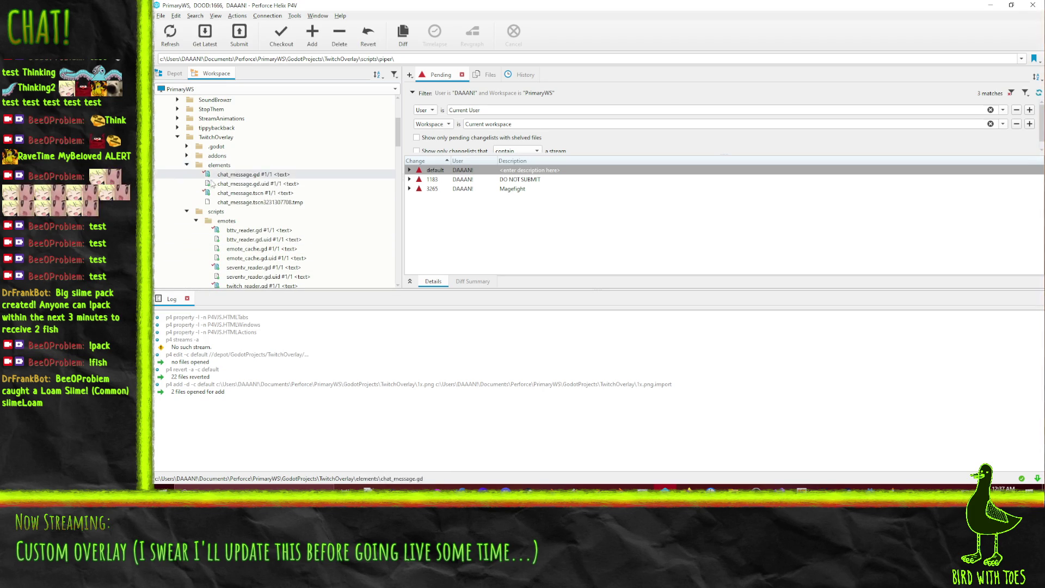
{"action": "left_click", "coordinate": [188, 156]}
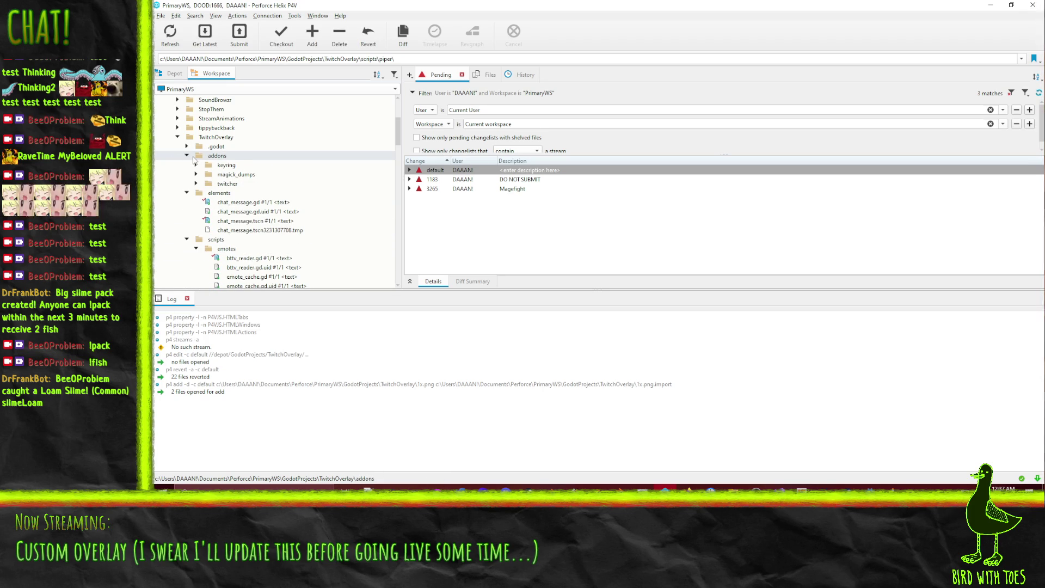
Step: Revert unchanged files in the default changelist and select all its remaining files
{"action": "left_click", "coordinate": [410, 172]}
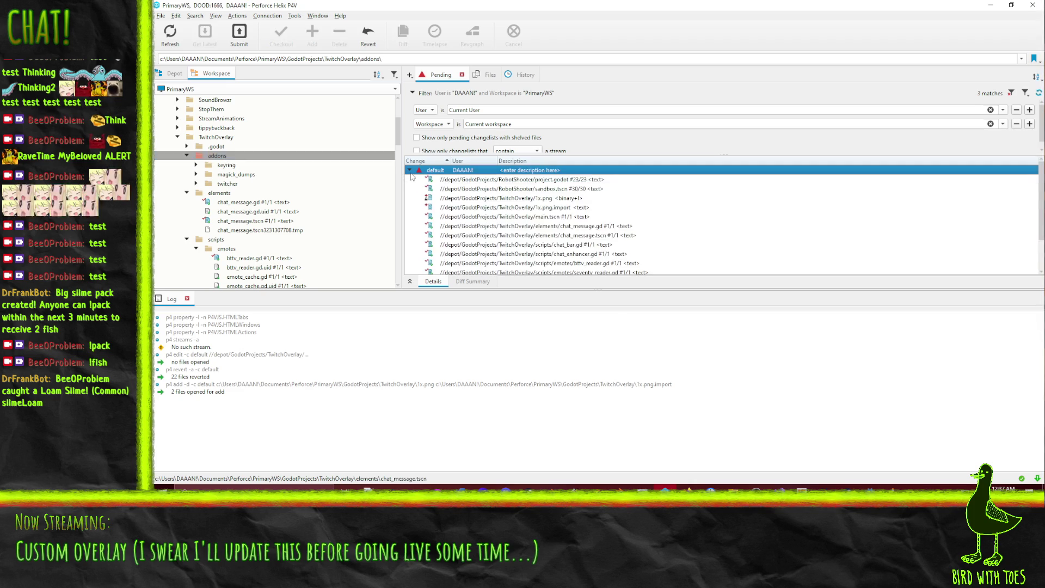
{"action": "right_click", "coordinate": [464, 169]}
{"action": "left_click", "coordinate": [520, 203]}
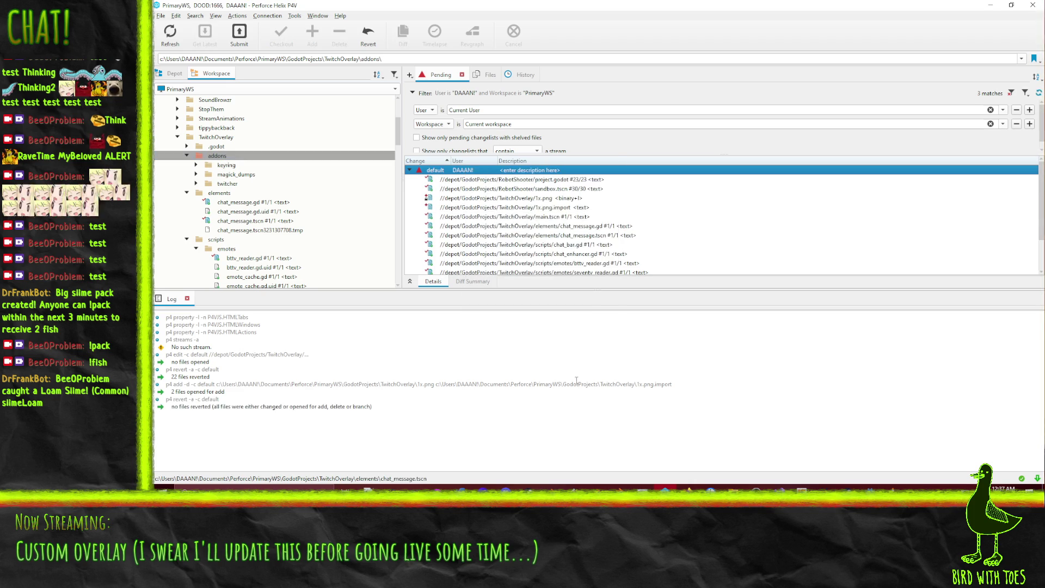
{"action": "left_click", "coordinate": [544, 198]}
{"action": "left_click", "coordinate": [571, 226]}
{"action": "scroll", "coordinate": [632, 229], "scroll_direction": "down", "scroll_amount": 2}
{"action": "left_click", "coordinate": [626, 234]}
{"action": "key", "text": "ctrl+a"}
{"action": "right_click", "coordinate": [570, 244]}
Step: Submit the files described as 'Twitch Overlay - Chat message placement is now pretty functional'
{"action": "left_click", "coordinate": [608, 289]}
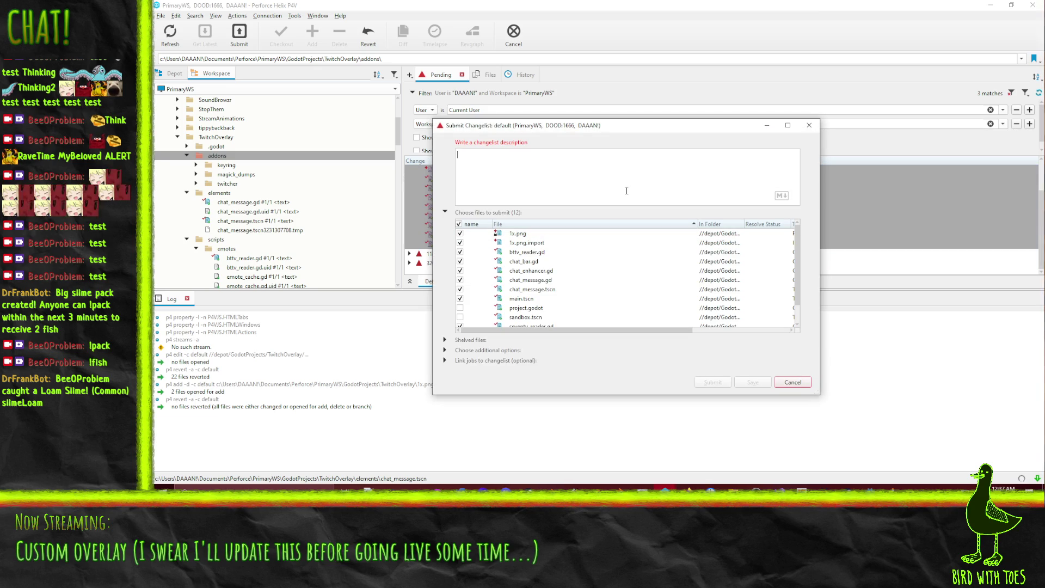
{"action": "type", "text": "Twithc Over"}
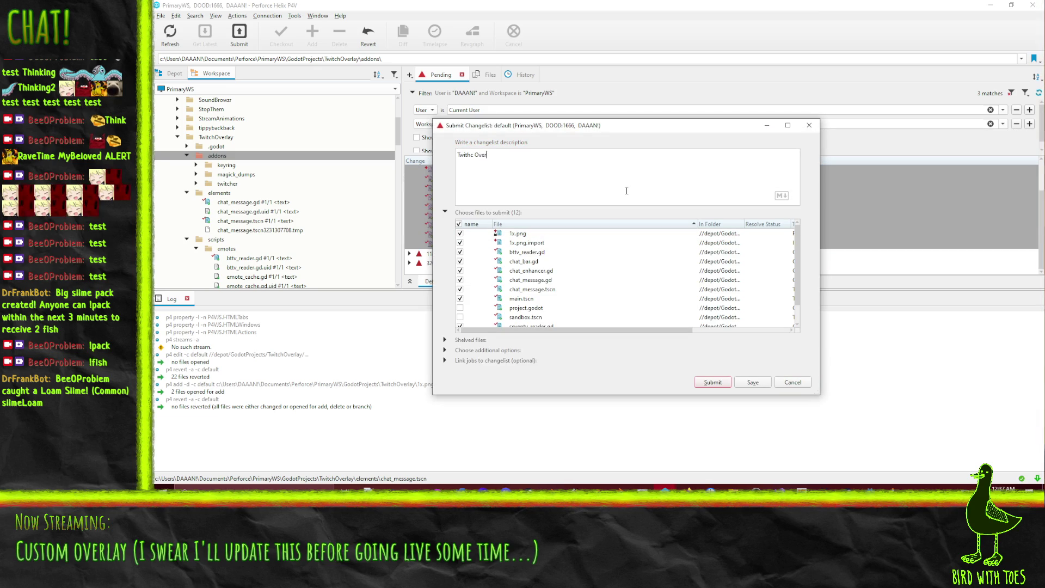
{"action": "key", "text": "BackSpace"}
{"action": "key", "text": "BackSpace"}
{"action": "key", "text": "BackSpace"}
{"action": "type", "text": "Overlay -"}
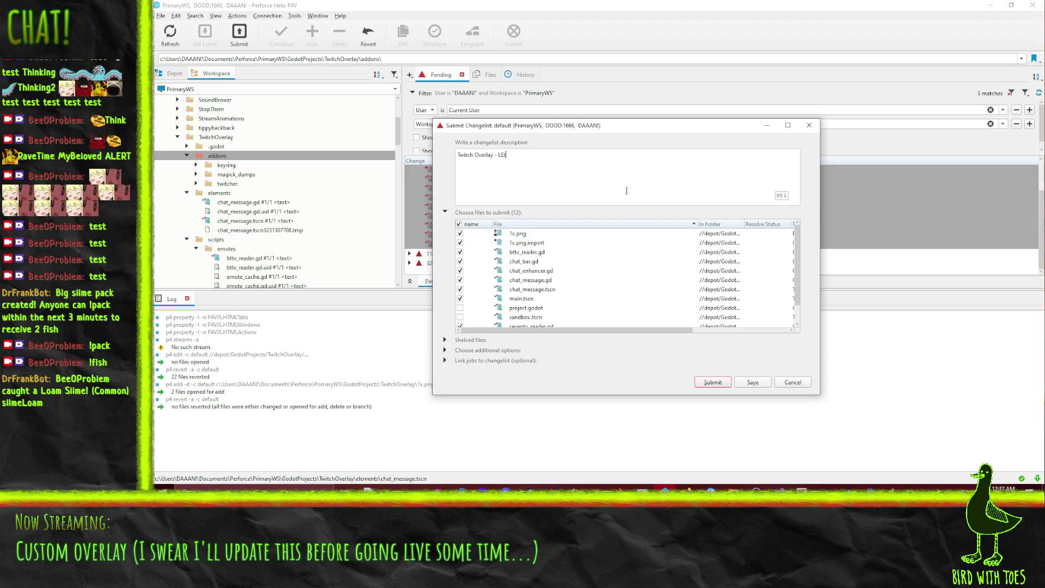
{"action": "type", "text": " Lets get this work"}
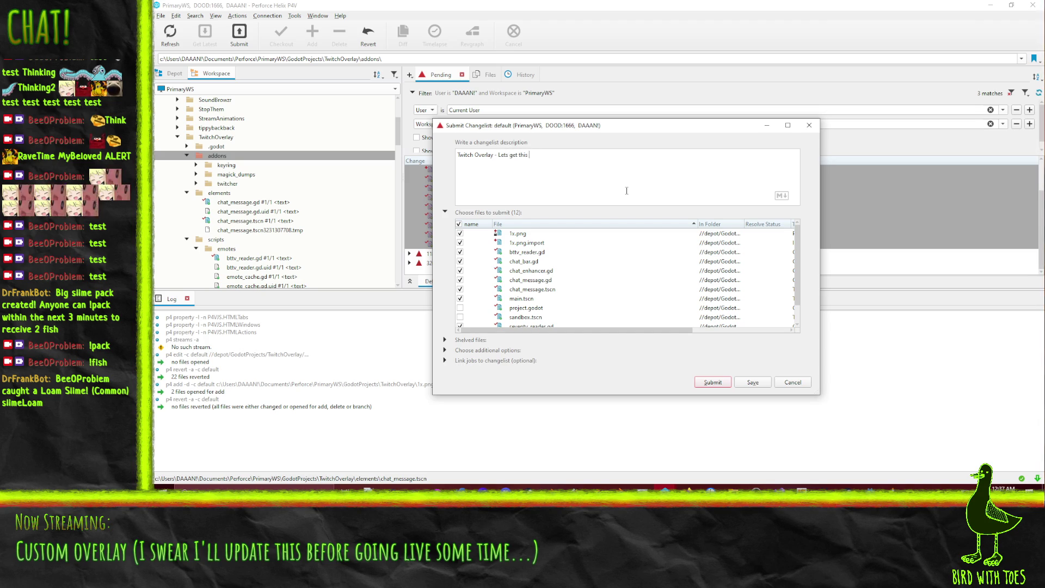
{"action": "key", "text": "BackSpace"}
{"action": "key", "text": "BackSpace"}
{"action": "key", "text": "BackSpace"}
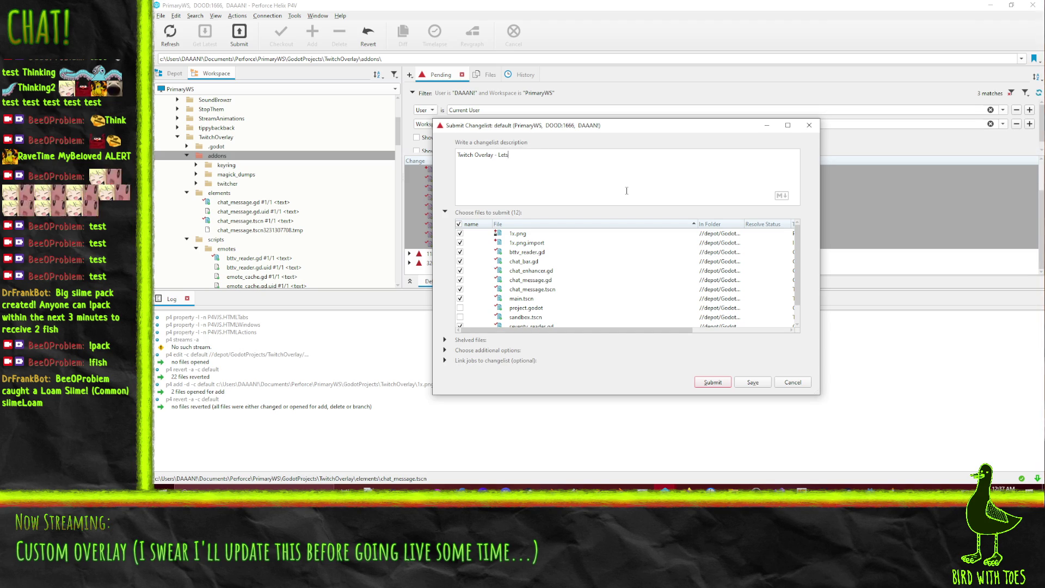
{"action": "type", "text": "Chat layou"}
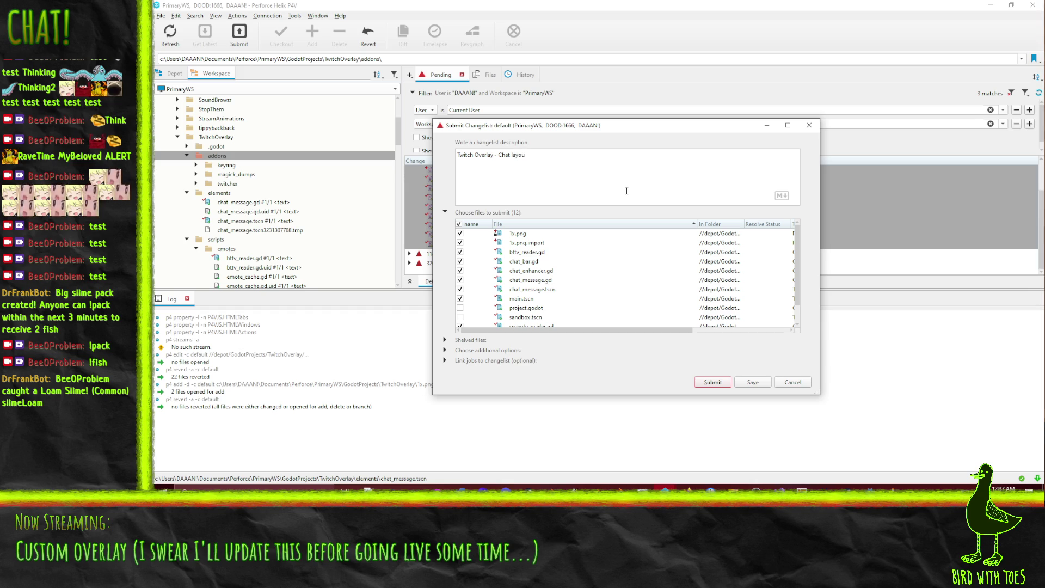
{"action": "type", "text": "t i"}
{"action": "type", "text": "ow "}
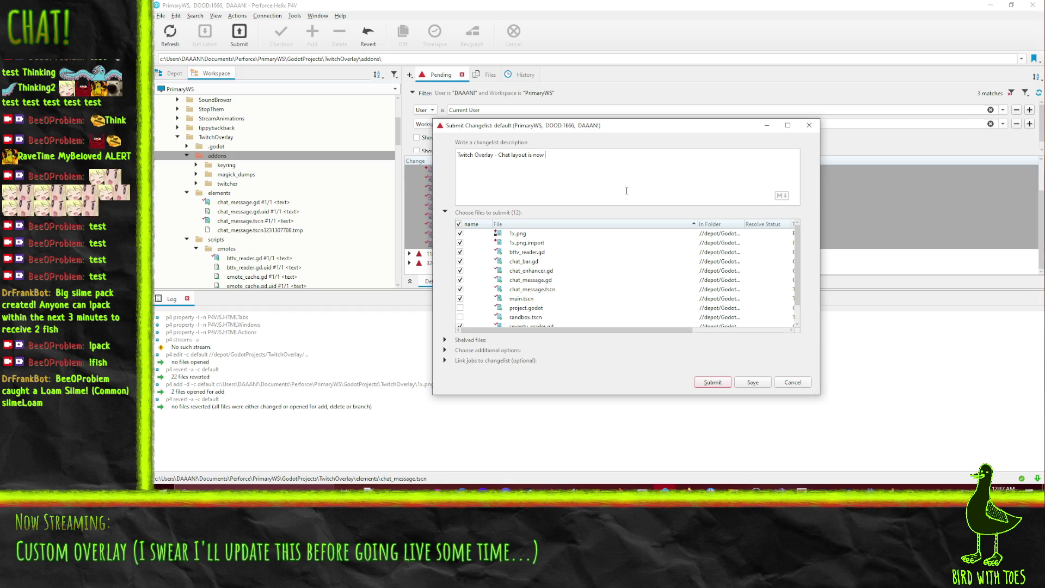
{"action": "type", "text": "pretty"}
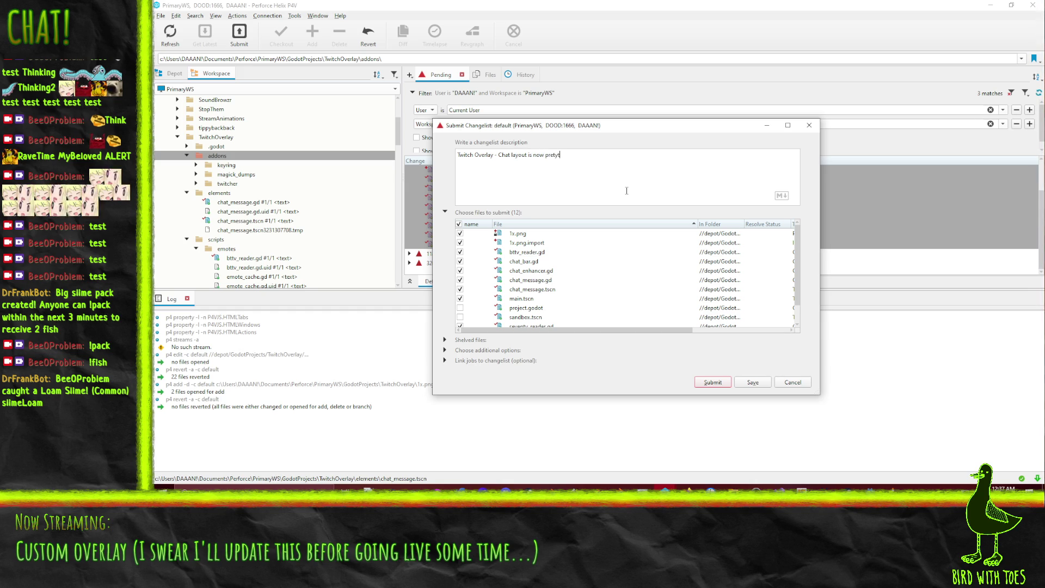
{"action": "type", "text": "y functional"}
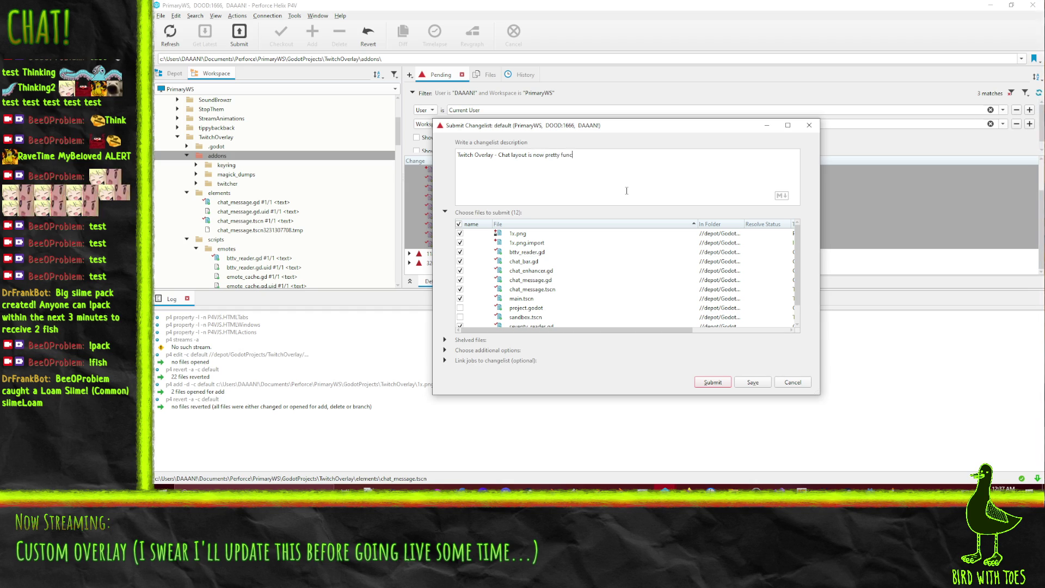
{"action": "double_click", "coordinate": [517, 156]}
{"action": "type", "text": "message placement"}
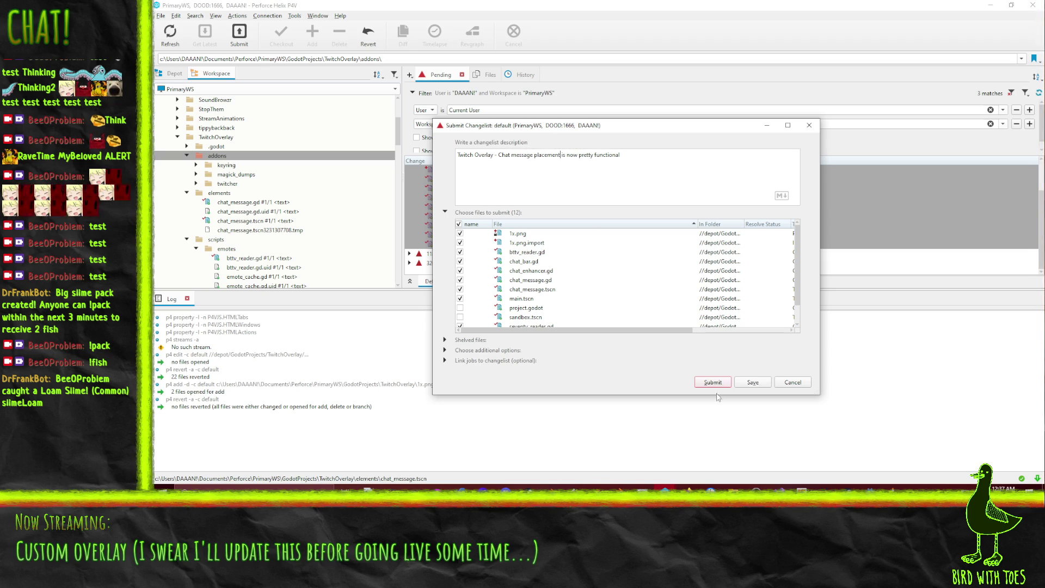
{"action": "left_click", "coordinate": [713, 382]}
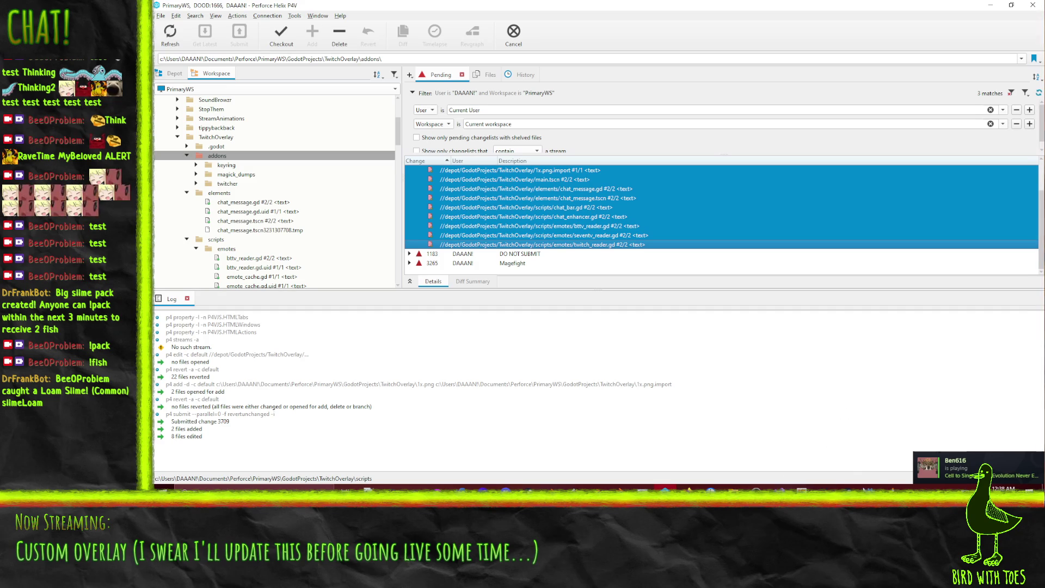
Step: Switch to Godot and glance through the chat_enhancer.gd script
{"action": "left_click", "coordinate": [870, 487]}
{"action": "left_click", "coordinate": [659, 240]}
{"action": "left_click", "coordinate": [715, 270]}
{"action": "scroll", "coordinate": [714, 270], "scroll_direction": "up", "scroll_amount": 3}
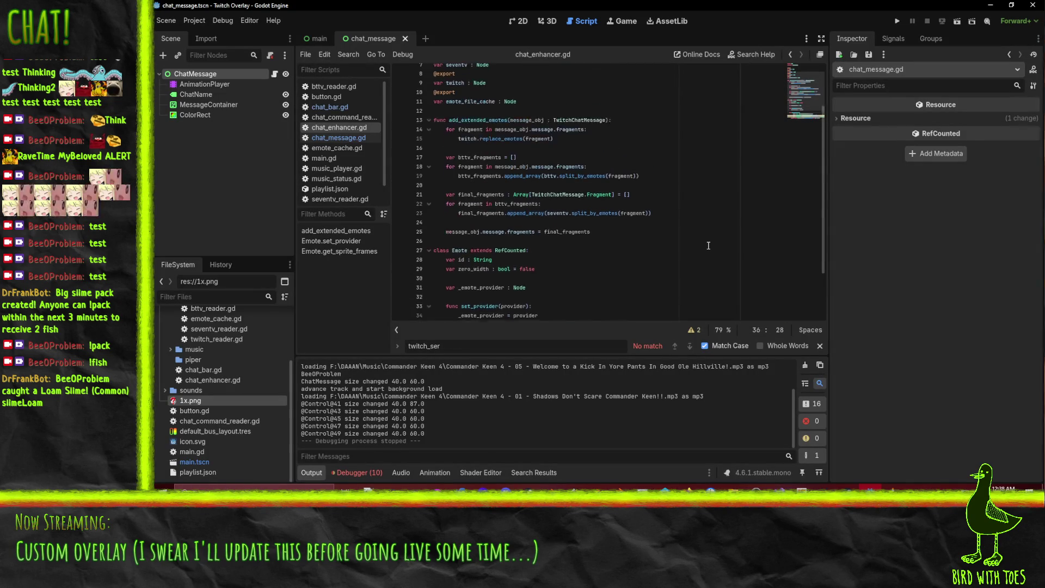
{"action": "scroll", "coordinate": [680, 305], "scroll_direction": "down", "scroll_amount": 3}
Step: Check out the TwitchOverlay depot folder into the default changelist, then minimize P4V
{"action": "left_click", "coordinate": [664, 487]}
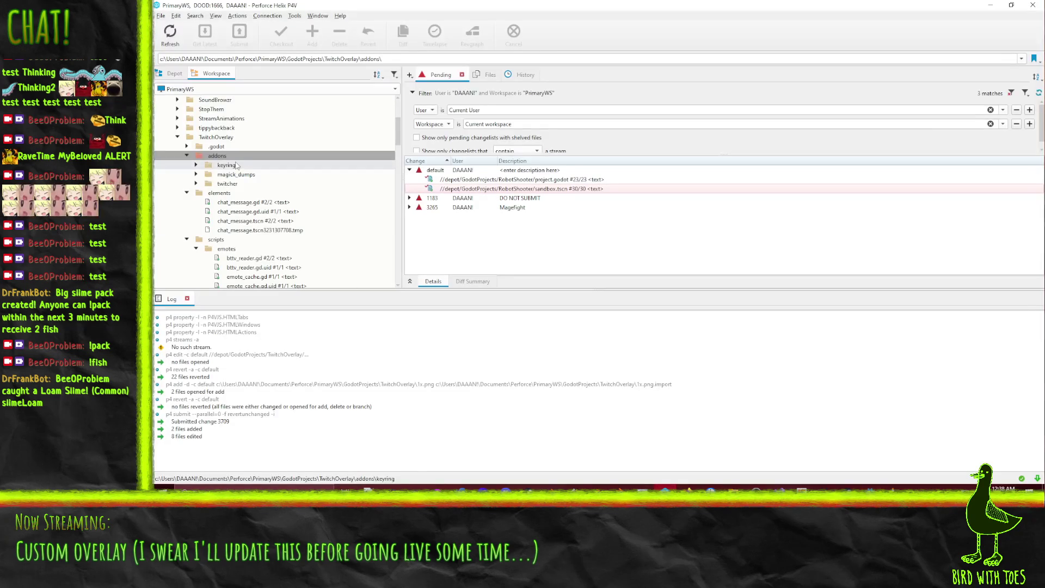
{"action": "left_click", "coordinate": [174, 74]}
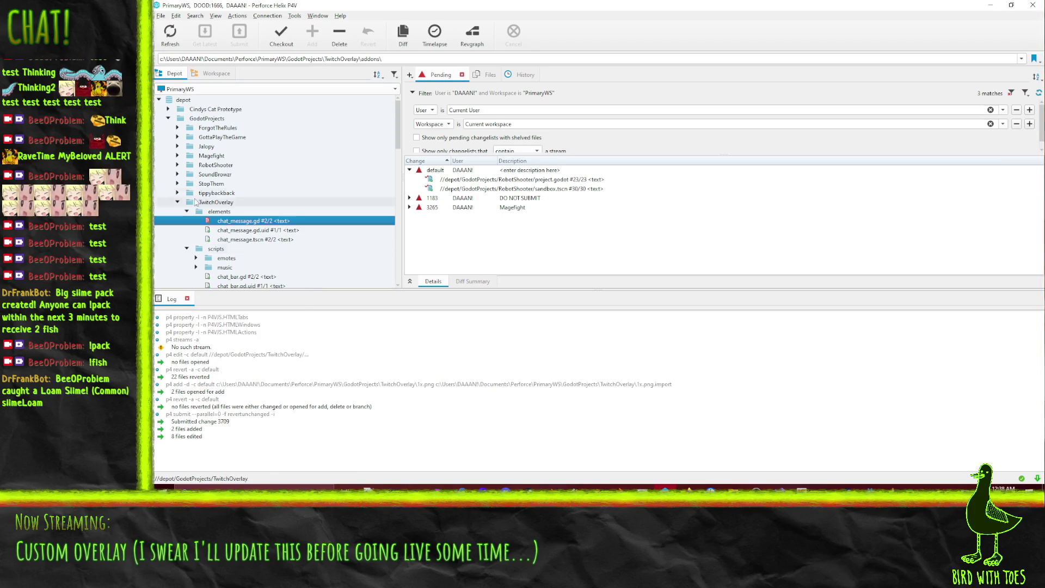
{"action": "mouse_move", "coordinate": [216, 202]}
{"action": "left_mouse_down"}
{"action": "mouse_move", "coordinate": [444, 188]}
{"action": "mouse_move", "coordinate": [432, 174]}
{"action": "left_mouse_up"}
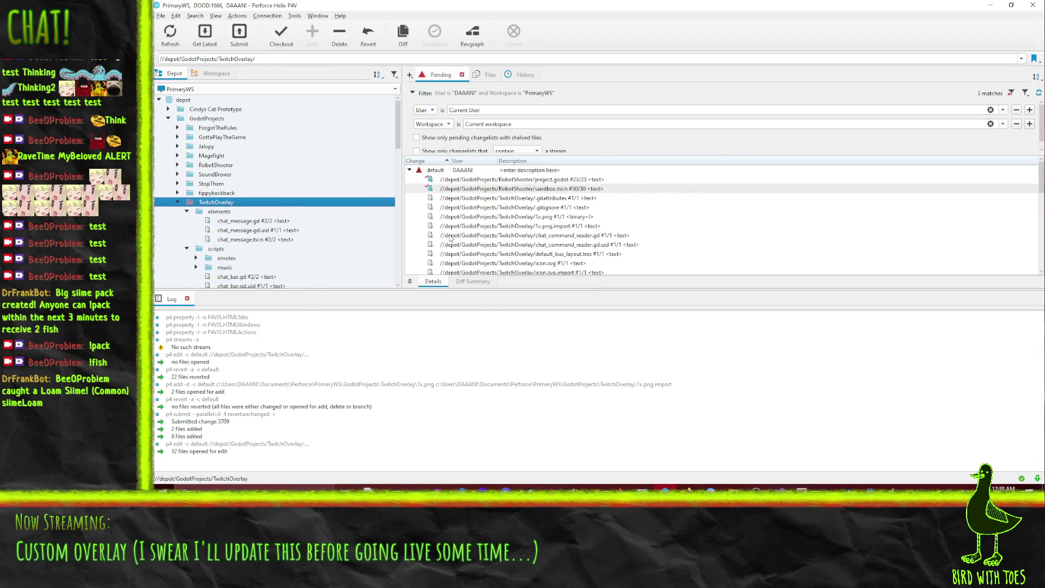
{"action": "left_click", "coordinate": [990, 6]}
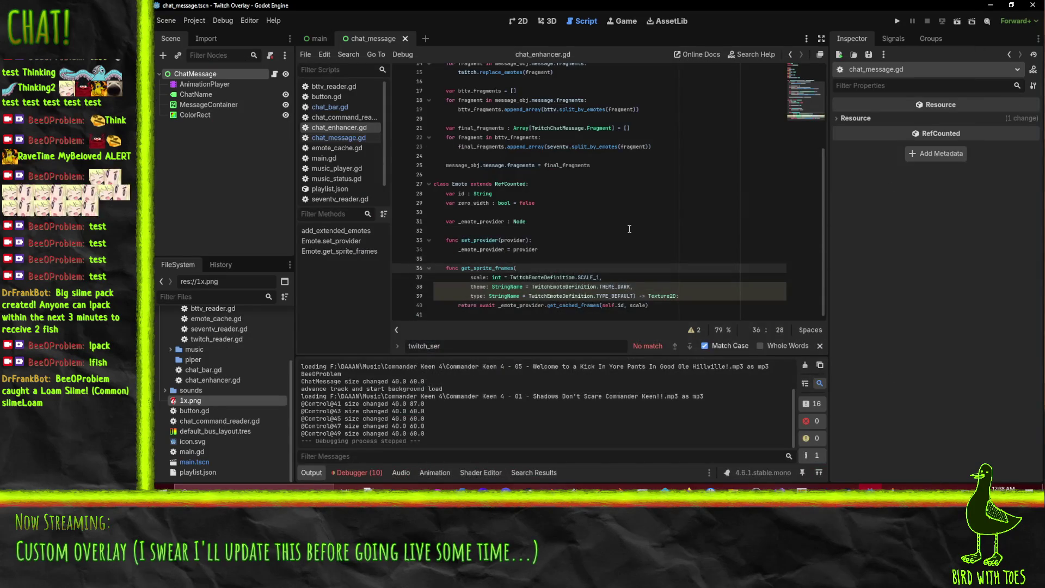
Step: Read chat_enhancer.gd from line 40 up to the top, then switch to the 2D workspace
{"action": "left_click", "coordinate": [661, 305]}
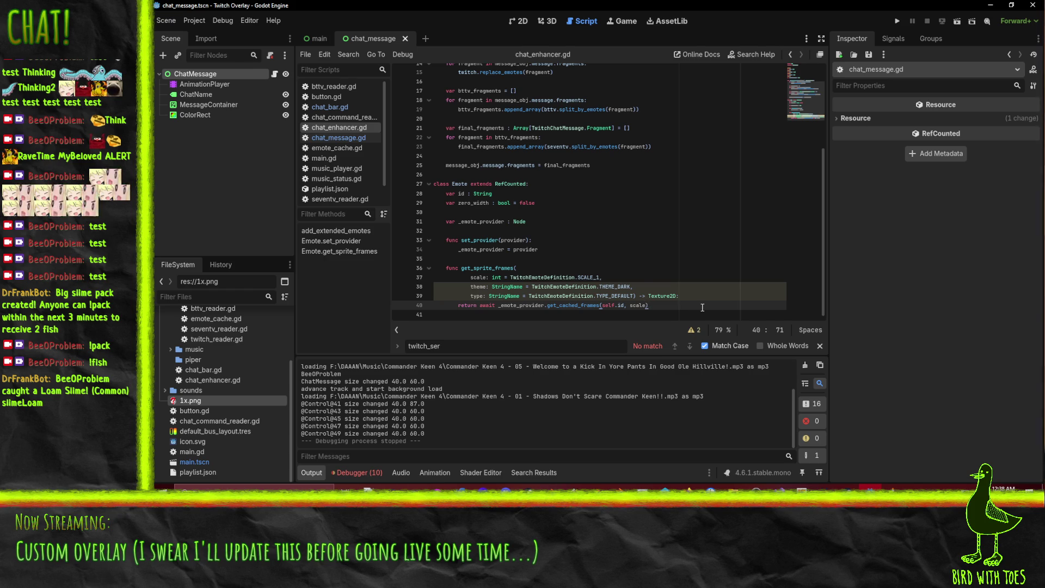
{"action": "scroll", "coordinate": [634, 257], "scroll_direction": "up", "scroll_amount": 5}
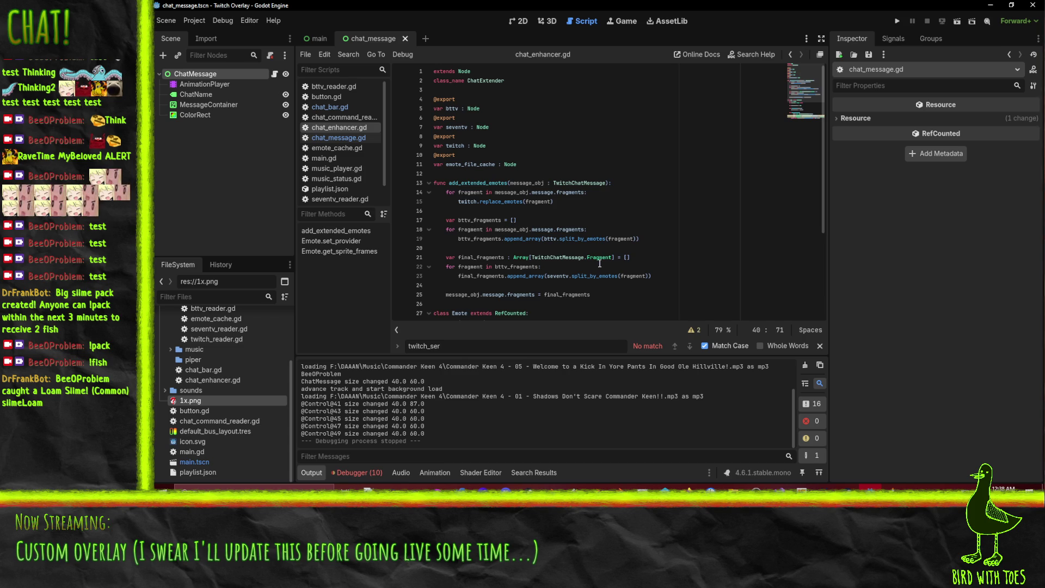
{"action": "left_click", "coordinate": [518, 21]}
{"action": "scroll", "coordinate": [610, 178], "scroll_direction": "down", "scroll_amount": 1}
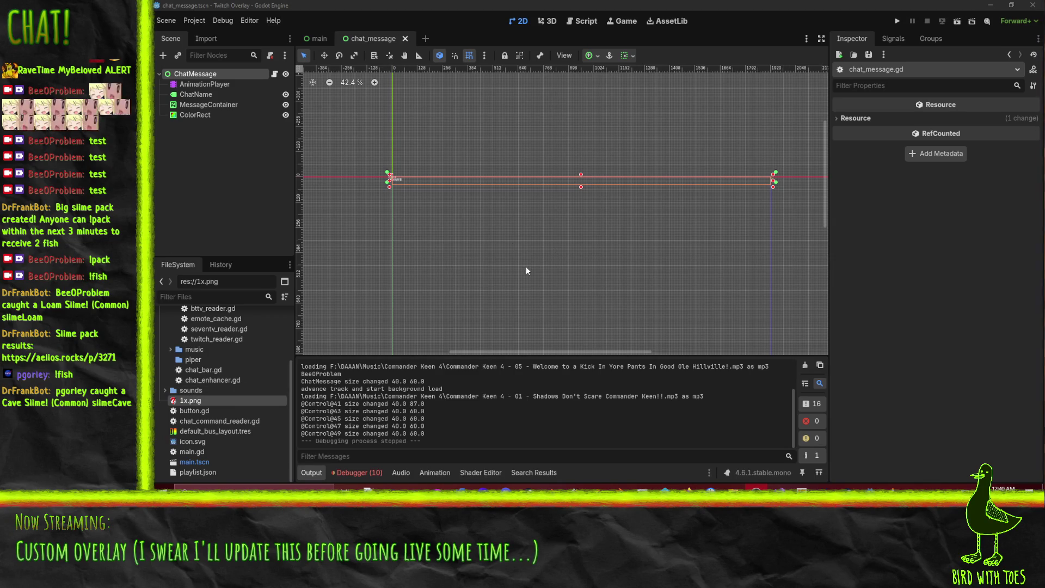
Step: Open the main overlay scene, show then hide the Character sprite, and select TrackInfo
{"action": "scroll", "coordinate": [559, 269], "scroll_direction": "down", "scroll_amount": 3}
{"action": "scroll", "coordinate": [537, 172], "scroll_direction": "down", "scroll_amount": 2}
{"action": "scroll", "coordinate": [533, 186], "scroll_direction": "up", "scroll_amount": 1}
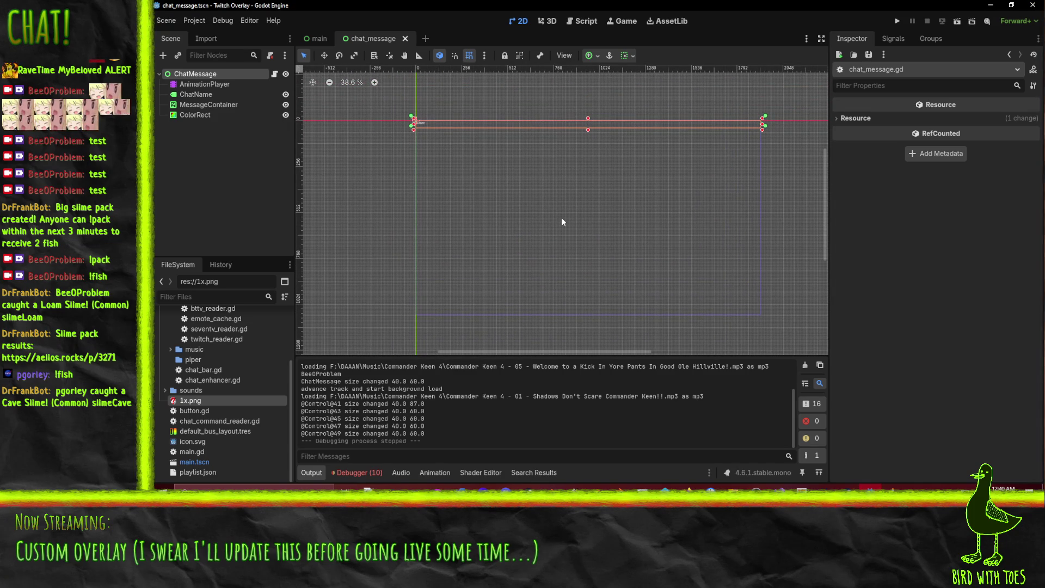
{"action": "left_click", "coordinate": [318, 39]}
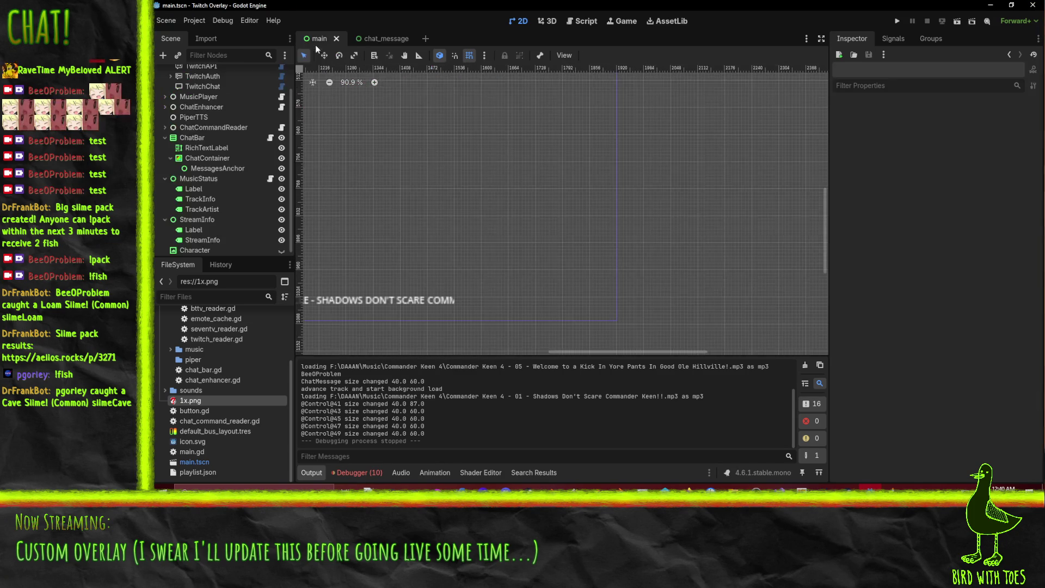
{"action": "scroll", "coordinate": [227, 207], "scroll_direction": "down", "scroll_amount": 2}
{"action": "scroll", "coordinate": [455, 239], "scroll_direction": "down", "scroll_amount": 8}
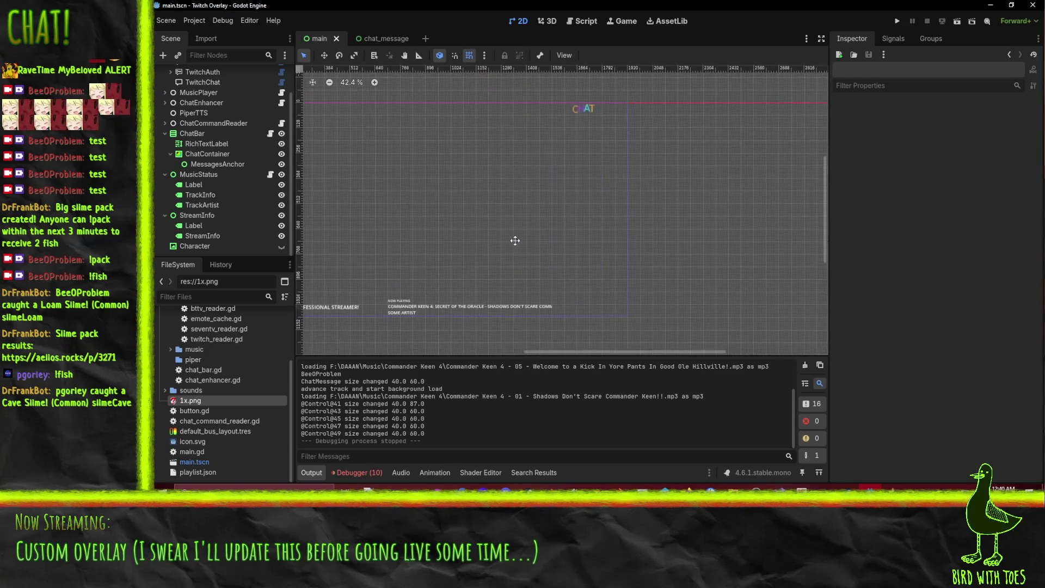
{"action": "left_click", "coordinate": [282, 248]}
{"action": "left_click", "coordinate": [282, 247]}
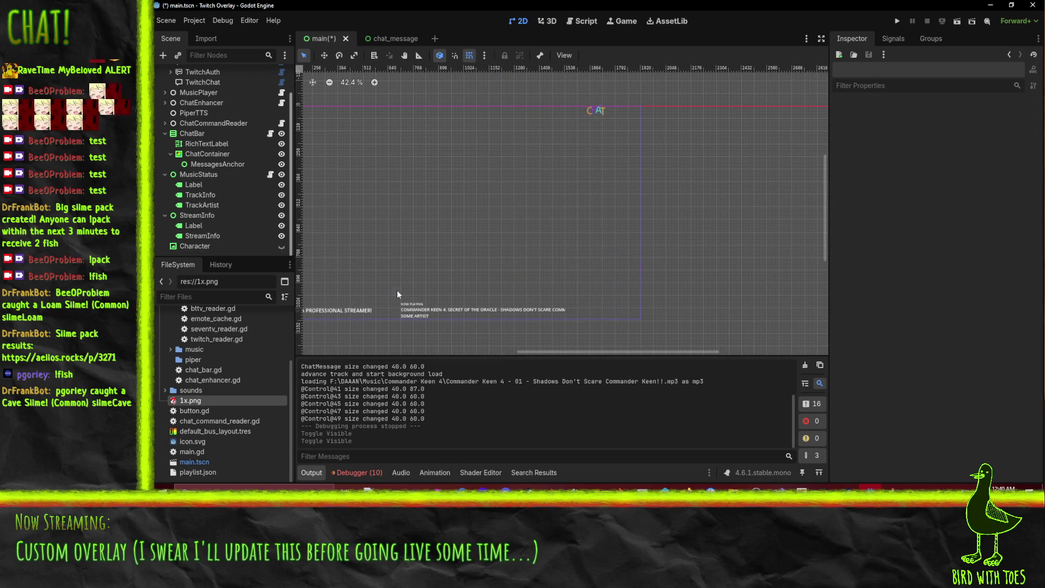
{"action": "left_click", "coordinate": [471, 310]}
{"action": "scroll", "coordinate": [471, 312], "scroll_direction": "down", "scroll_amount": 3}
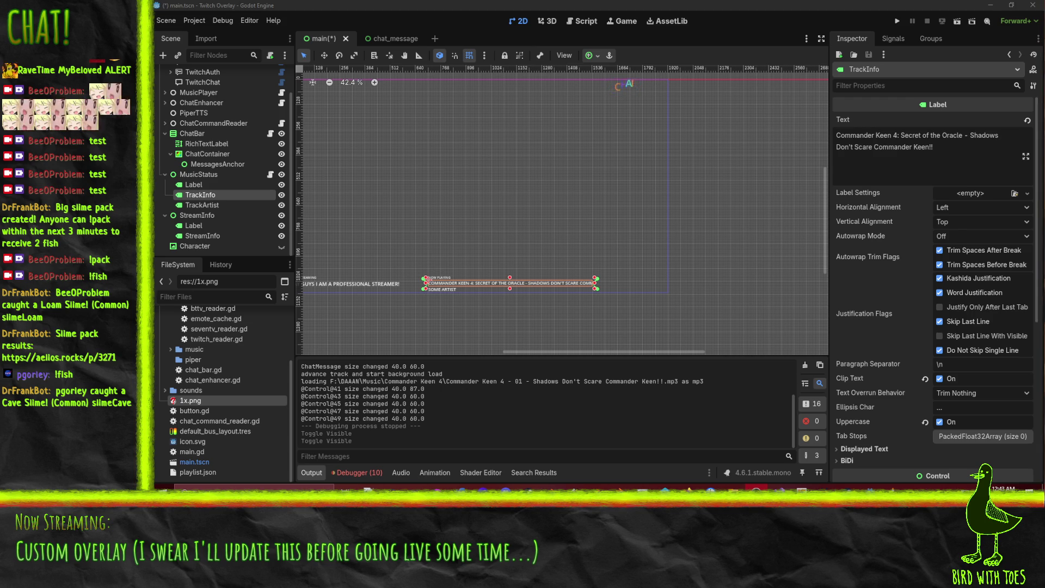
Step: Cycle windows past Perforce P4V to the itch.io browser page
{"action": "key", "text": "alt+Tab"}
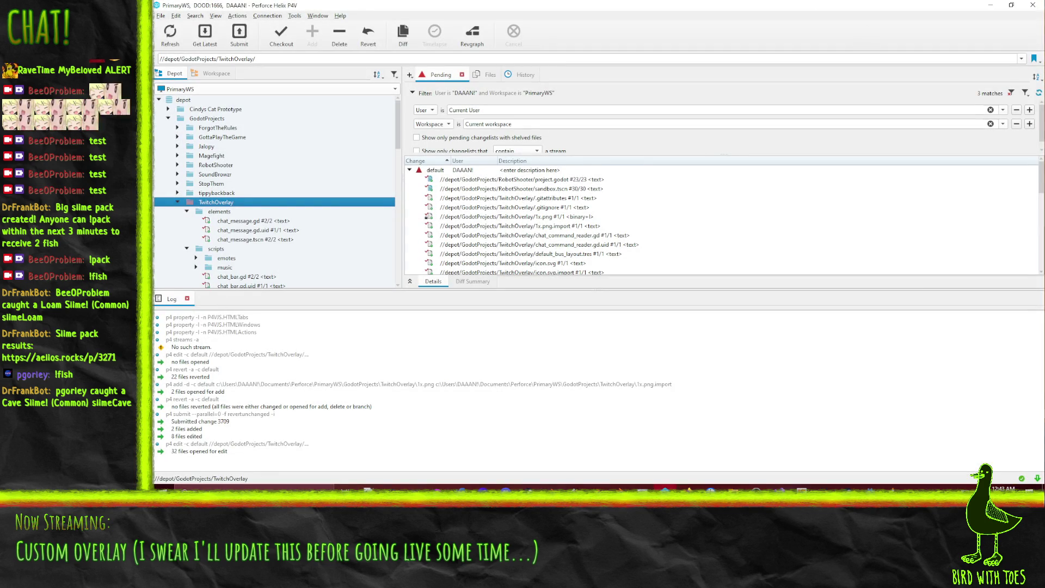
{"action": "key", "text": "alt+Tab"}
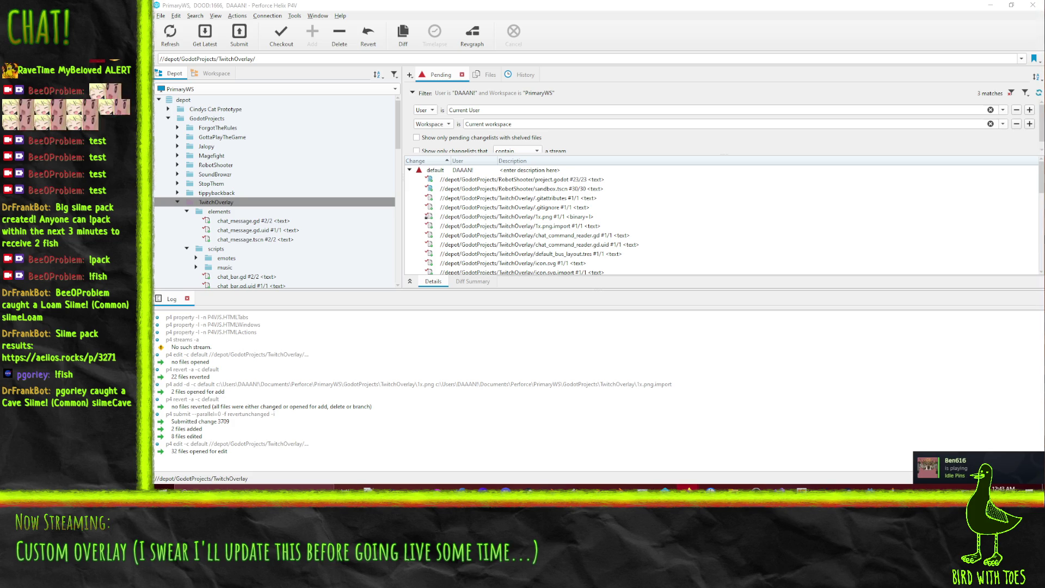
{"action": "key", "text": "alt+Tab"}
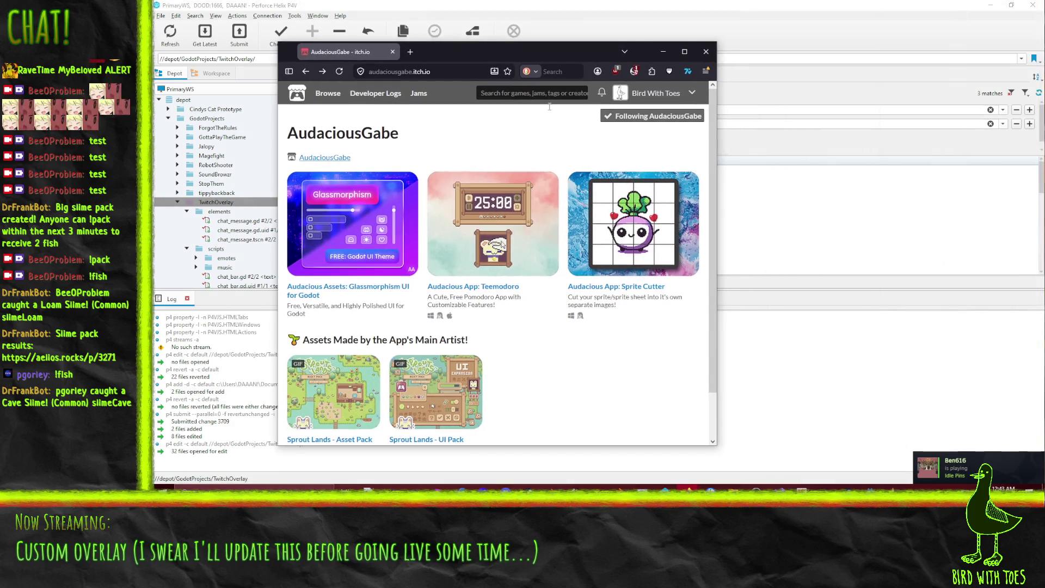
Step: Open the Glassmorphism UI theme page on itch.io and widen the browser window
{"action": "scroll", "coordinate": [609, 386], "scroll_direction": "down", "scroll_amount": 2}
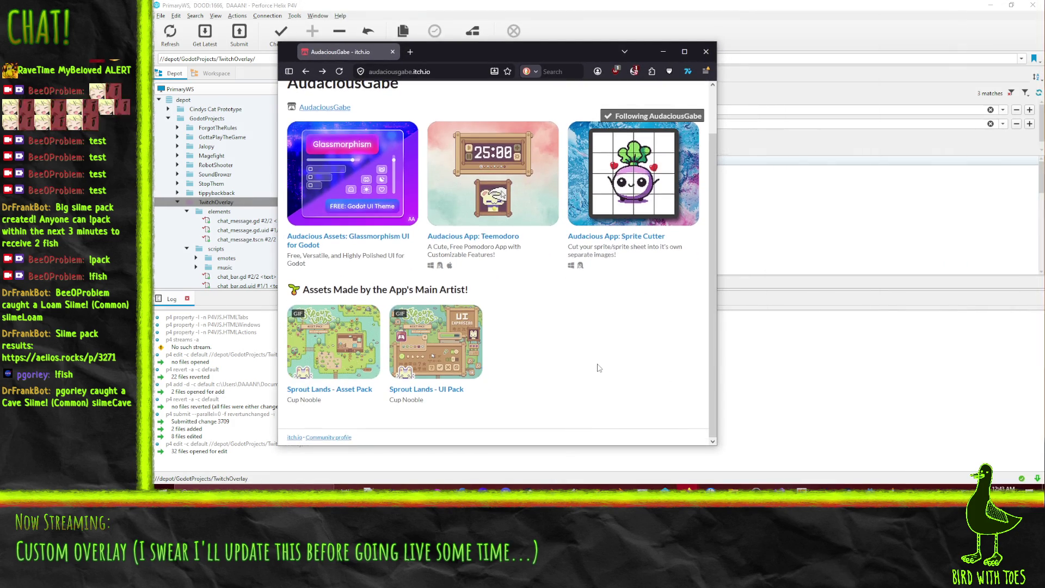
{"action": "scroll", "coordinate": [628, 381], "scroll_direction": "up", "scroll_amount": 2}
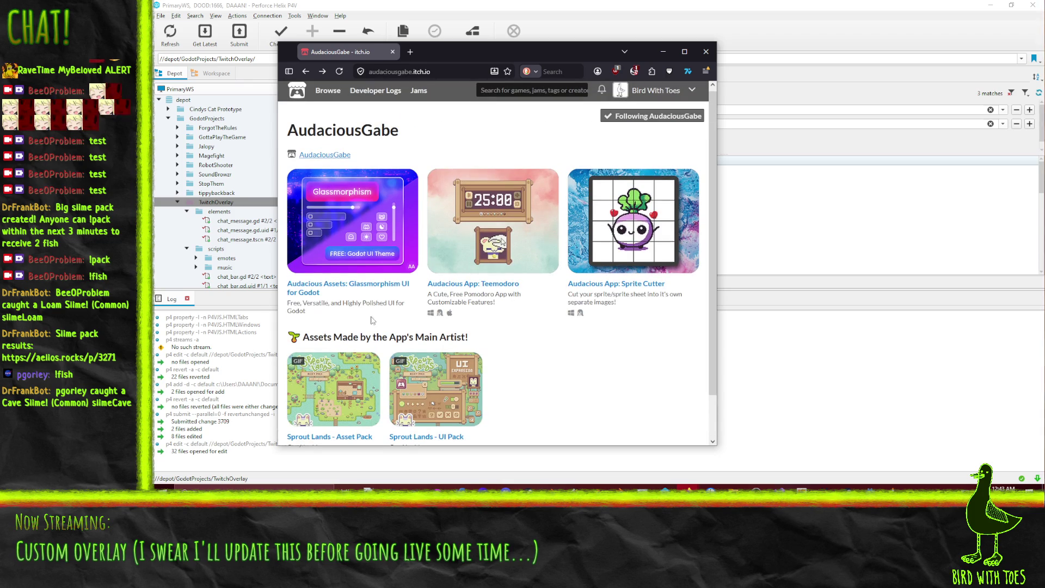
{"action": "left_click", "coordinate": [335, 230]}
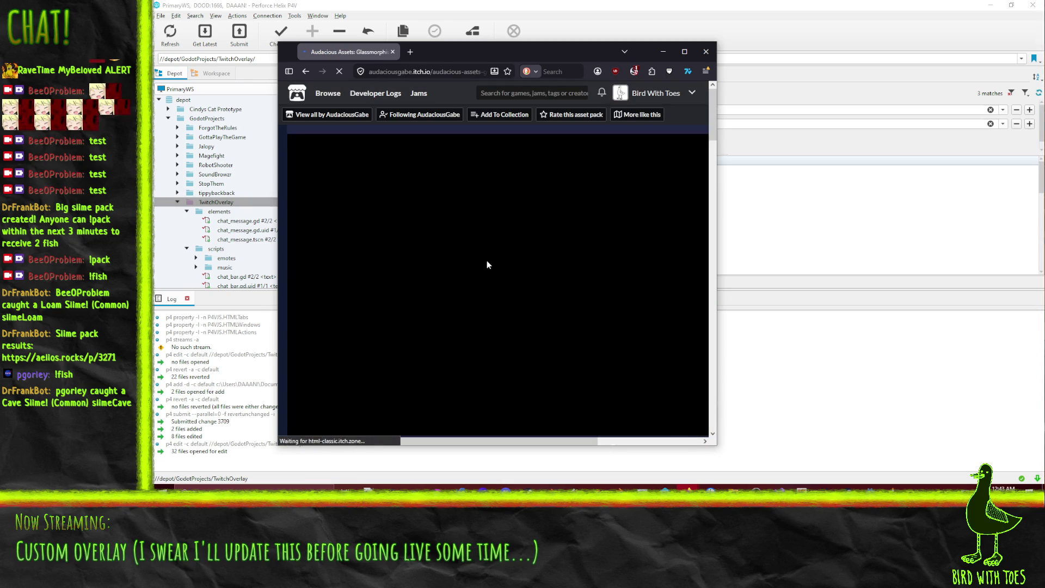
{"action": "scroll", "coordinate": [458, 234], "scroll_direction": "down", "scroll_amount": 2}
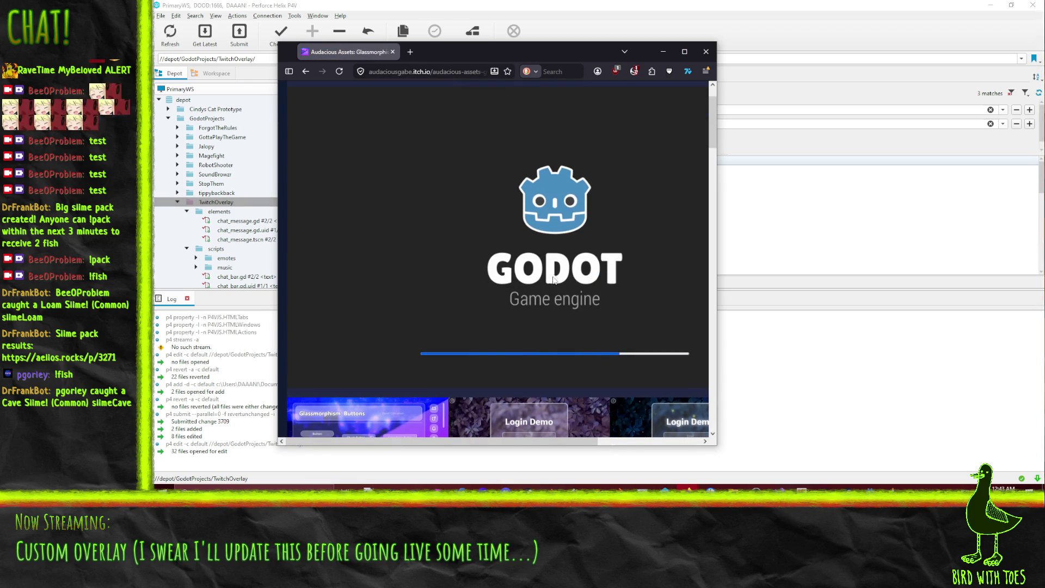
{"action": "scroll", "coordinate": [542, 256], "scroll_direction": "up", "scroll_amount": 2}
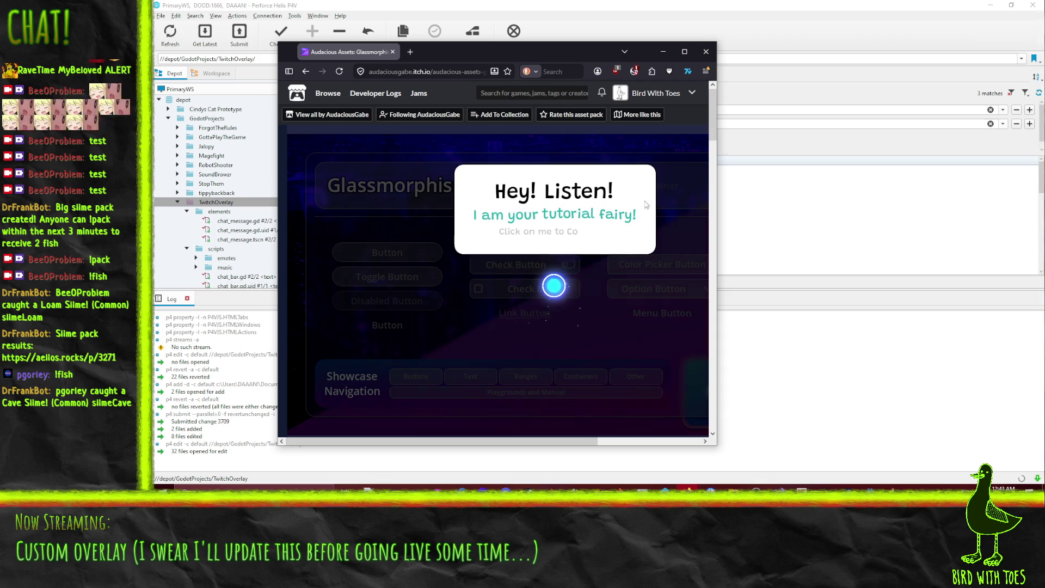
{"action": "left_click_drag", "start_coordinate": [715, 184], "coordinate": [811, 183]}
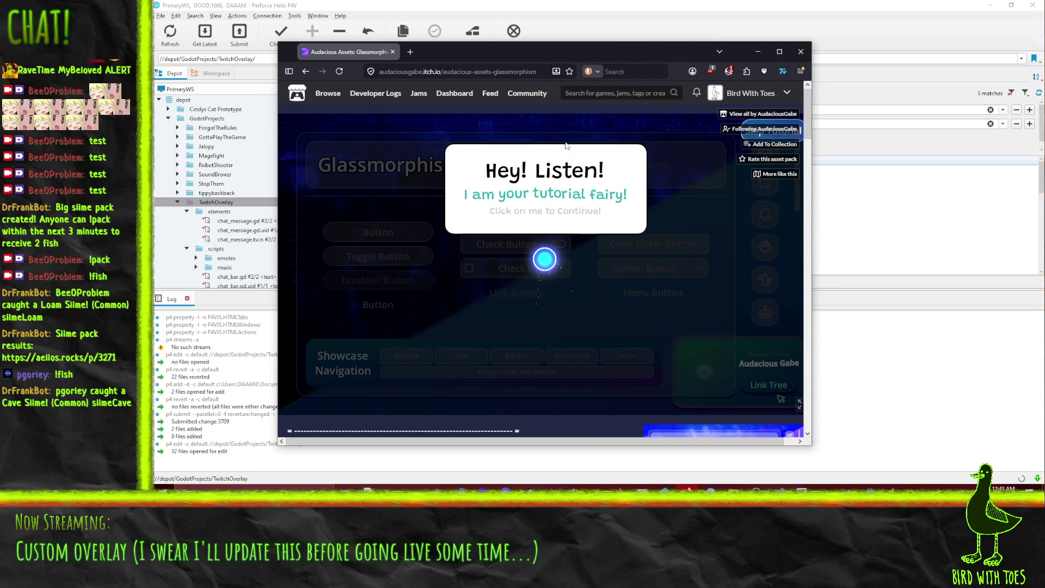
Step: Go back to the creator's profile page, close the browser tab, and return to Godot
{"action": "left_click", "coordinate": [307, 71]}
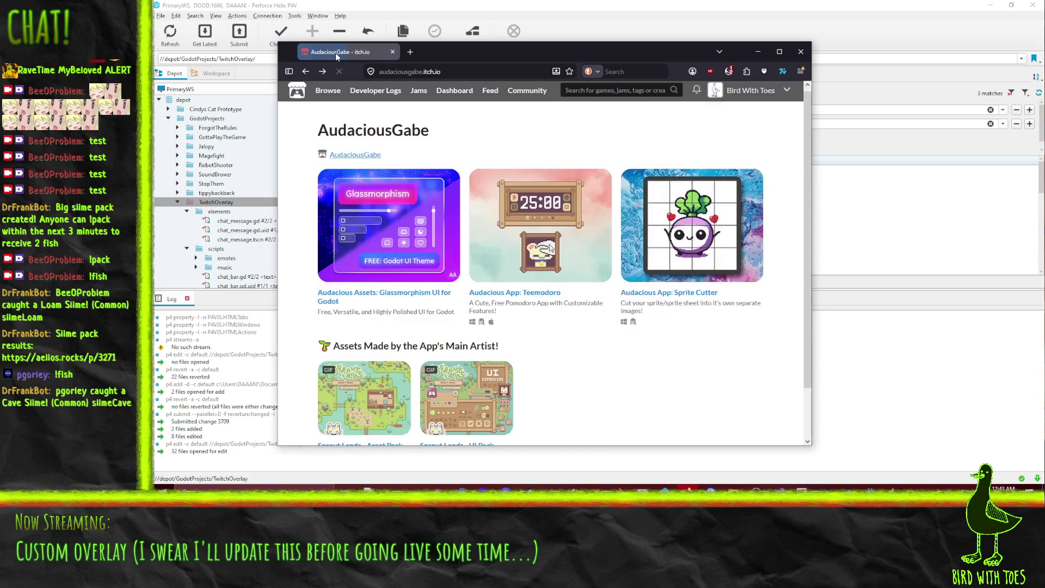
{"action": "middle_click", "coordinate": [326, 51]}
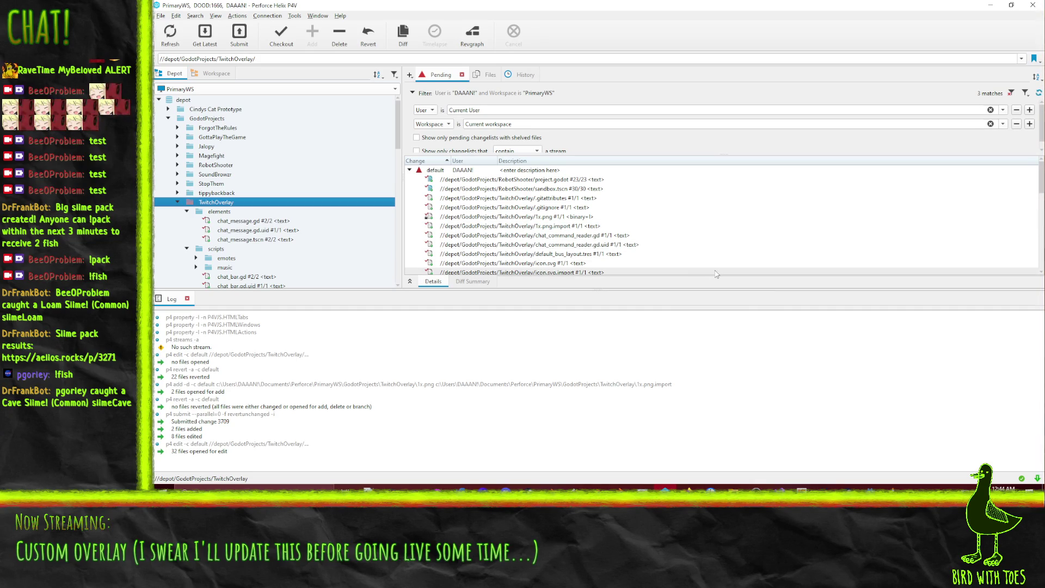
{"action": "mouse_move", "coordinate": [695, 276]}
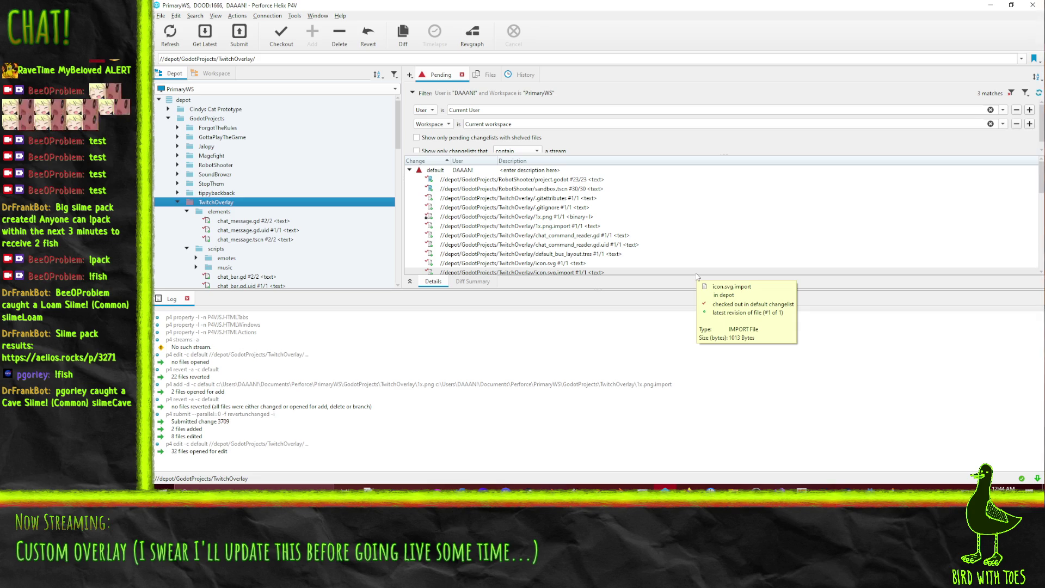
{"action": "key", "text": "alt+Tab"}
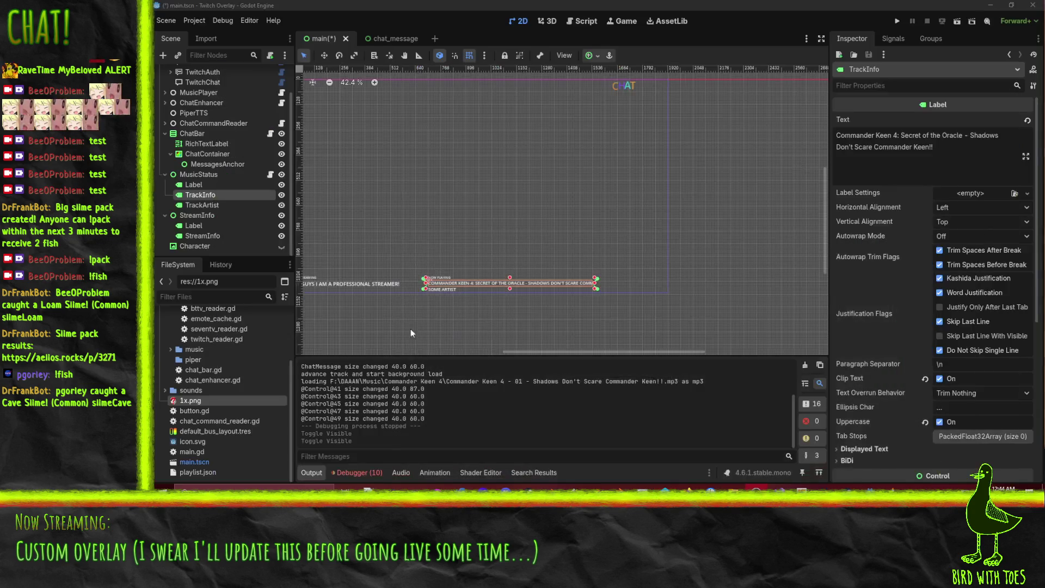
Step: Add a Window node as a child of the Main node
{"action": "scroll", "coordinate": [217, 146], "scroll_direction": "up", "scroll_amount": 3}
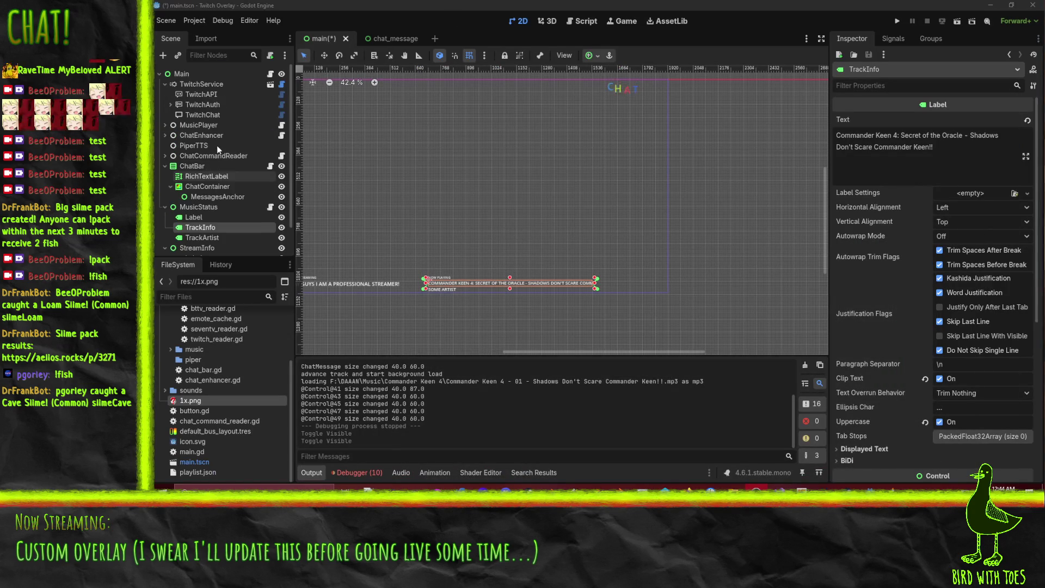
{"action": "right_click", "coordinate": [184, 74]}
{"action": "left_click", "coordinate": [226, 97]}
{"action": "type", "text": "label"}
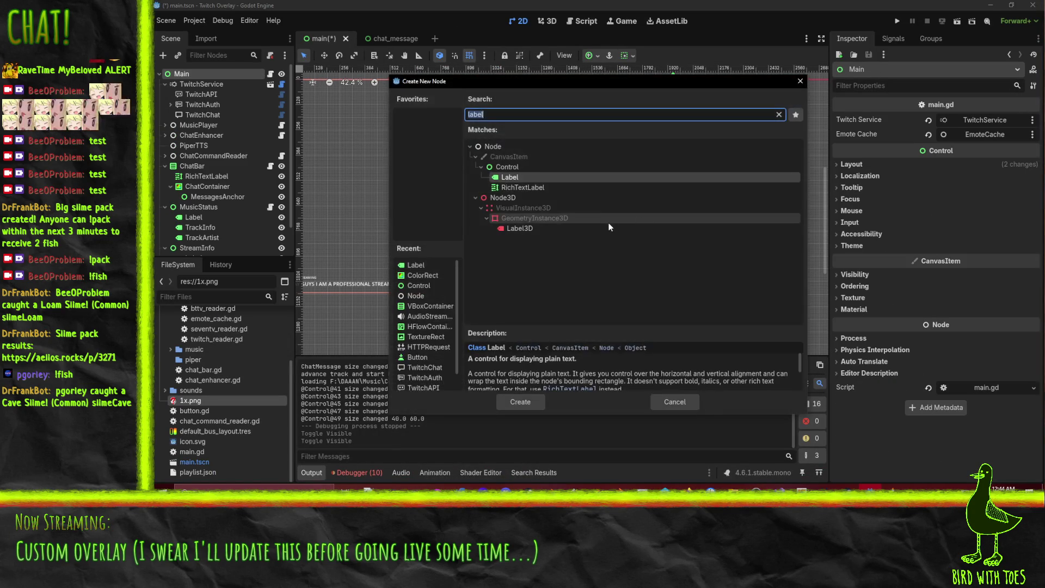
{"action": "key", "text": "ctrl+a"}
{"action": "type", "text": "window"}
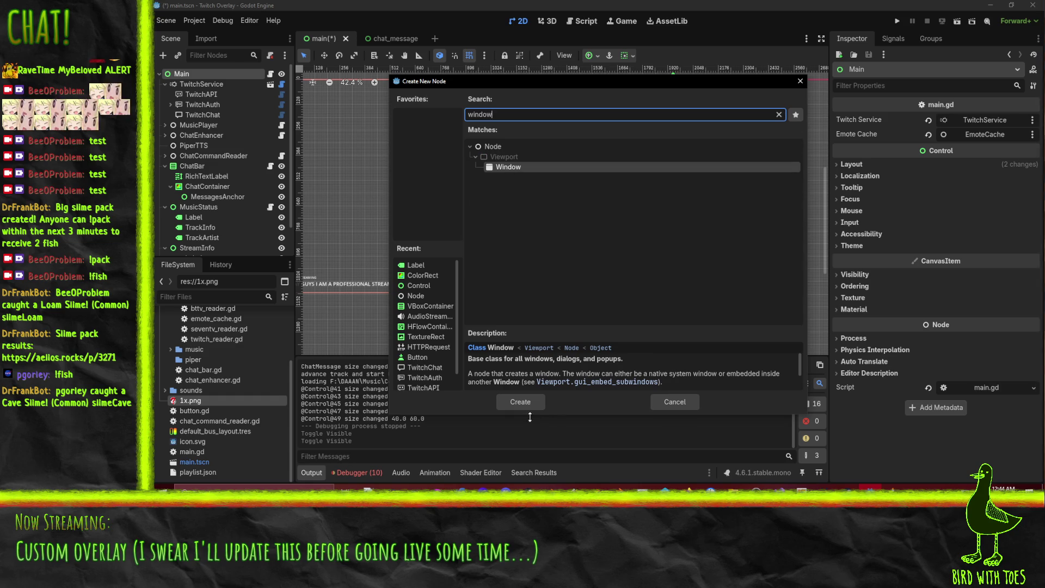
{"action": "left_click", "coordinate": [528, 403]}
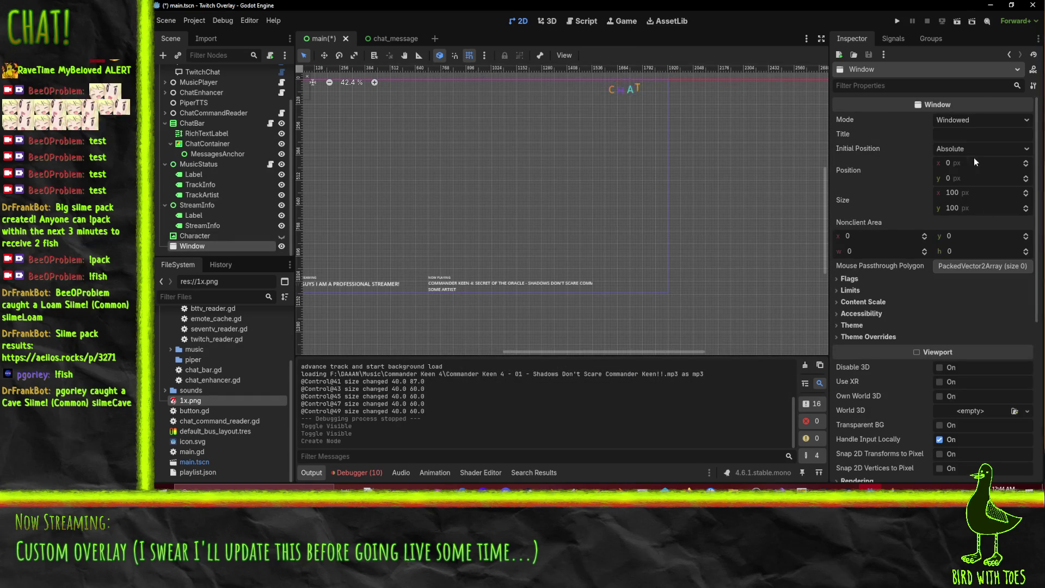
Step: Keep the Window in Windowed mode, title it 'Controls', and centre it on the other screen
{"action": "left_click", "coordinate": [969, 118]}
{"action": "left_click", "coordinate": [964, 118]}
{"action": "left_click", "coordinate": [959, 136]}
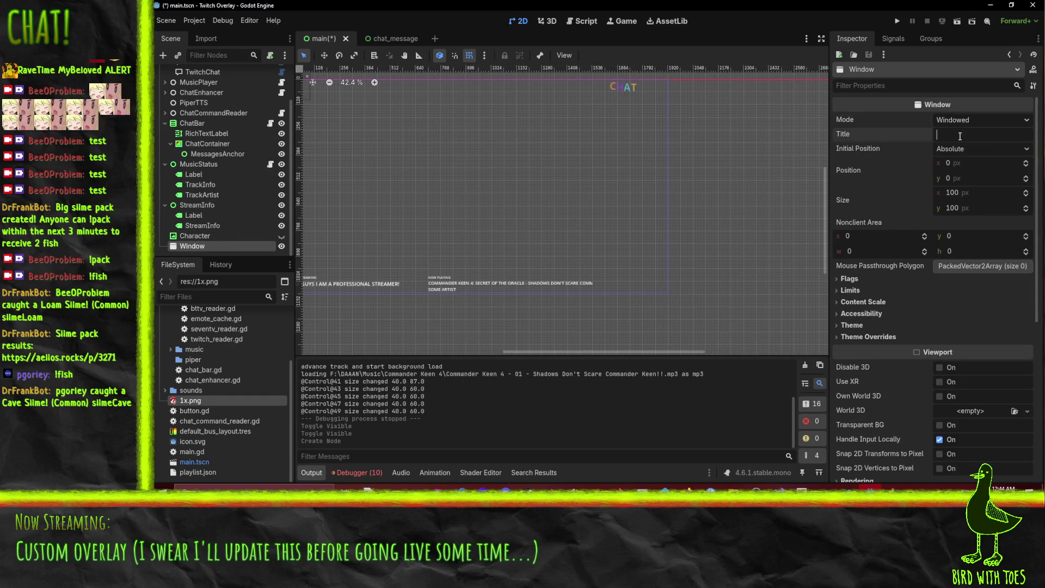
{"action": "type", "text": "Cont"}
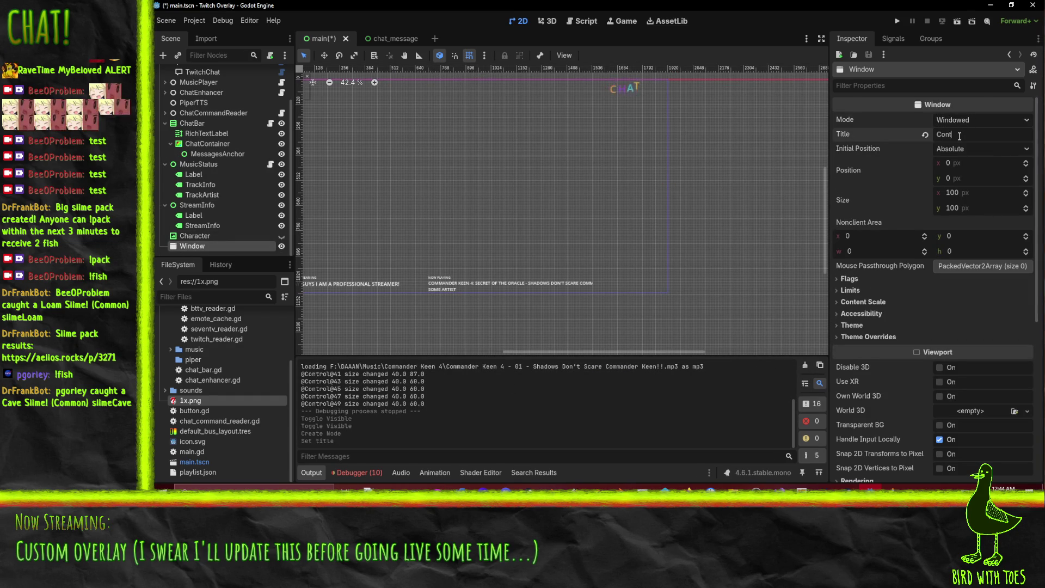
{"action": "type", "text": "rols"}
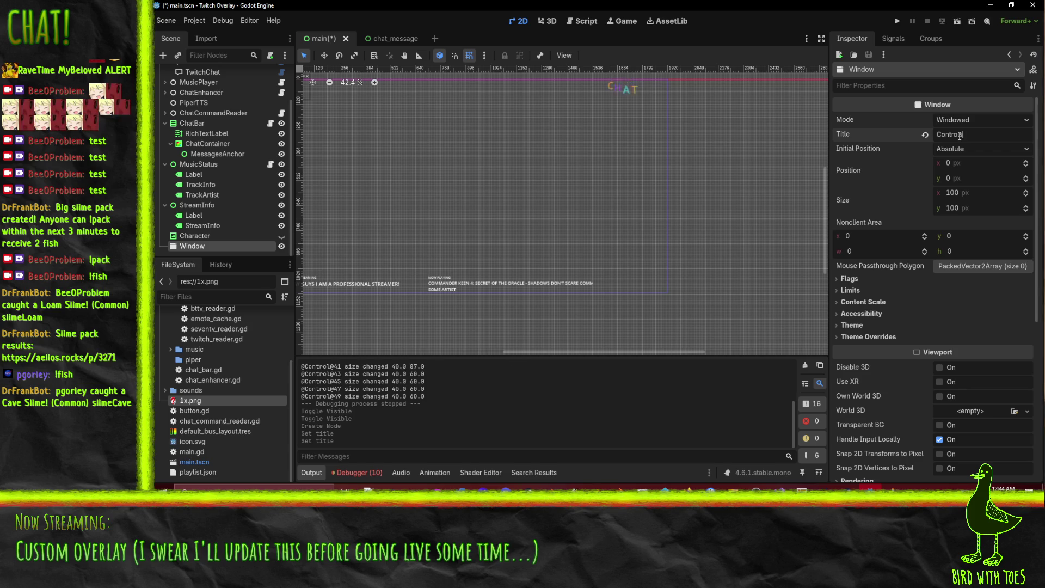
{"action": "left_click", "coordinate": [968, 149]}
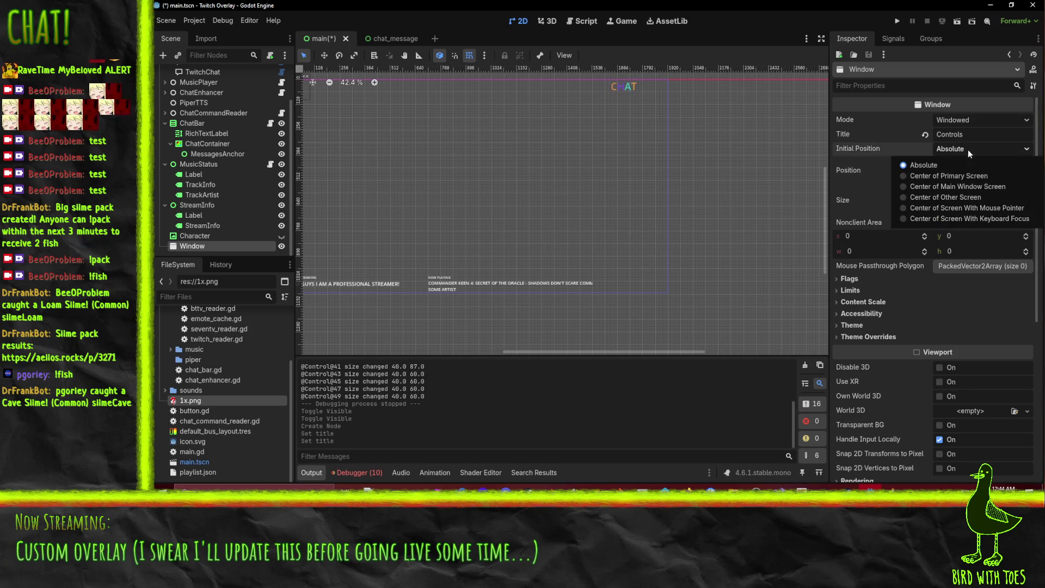
{"action": "left_click", "coordinate": [942, 198]}
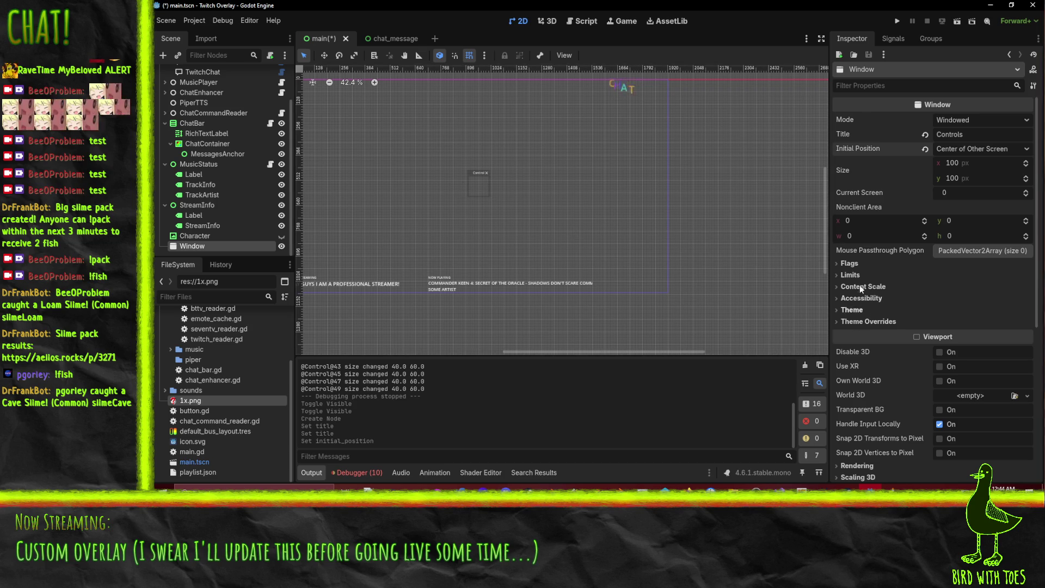
Step: Expand the Window's Flags and enable Force Native
{"action": "left_click", "coordinate": [849, 264]}
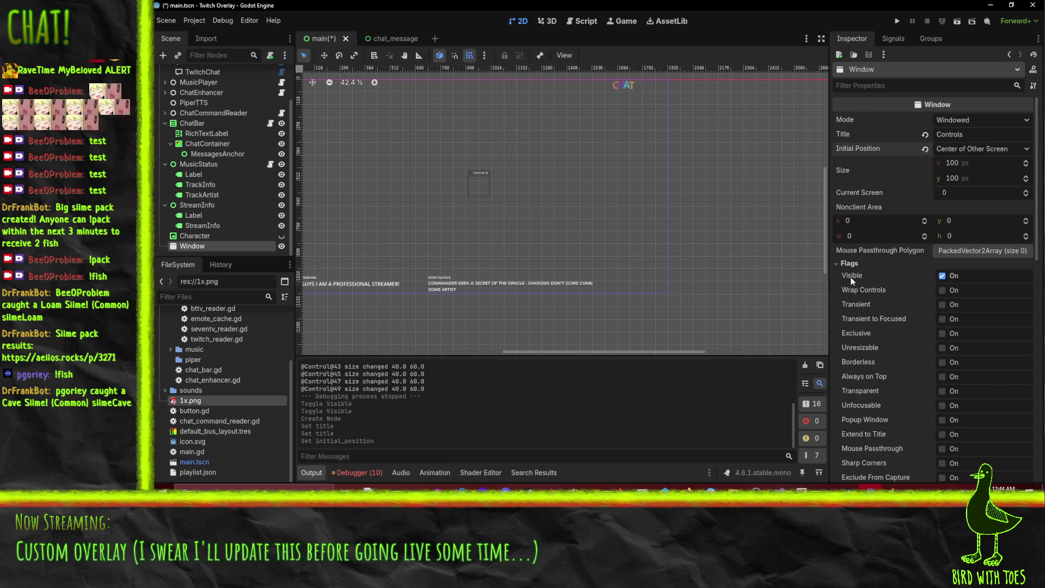
{"action": "scroll", "coordinate": [858, 313], "scroll_direction": "down", "scroll_amount": 2}
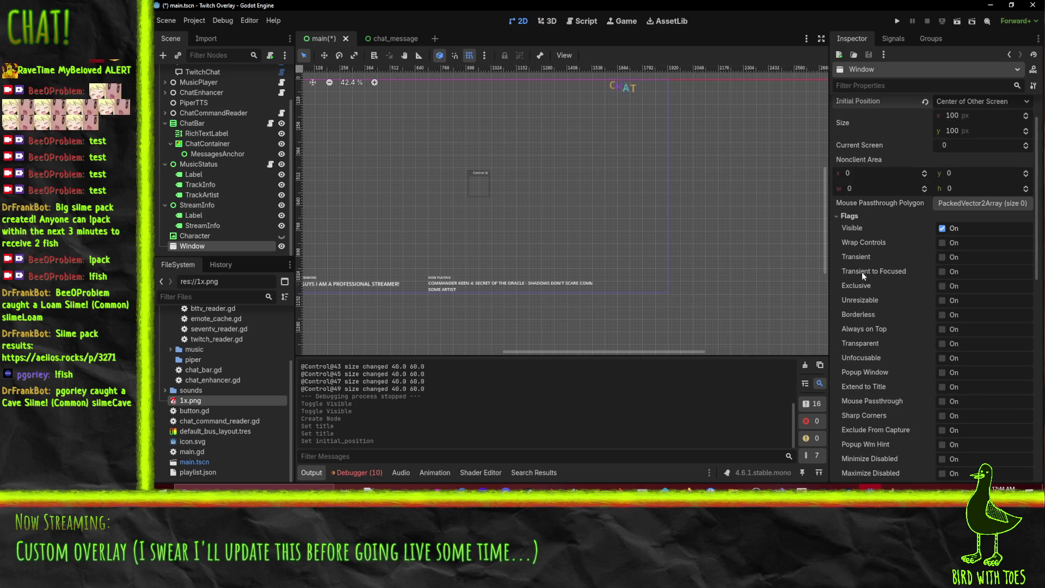
{"action": "scroll", "coordinate": [861, 286], "scroll_direction": "down", "scroll_amount": 2}
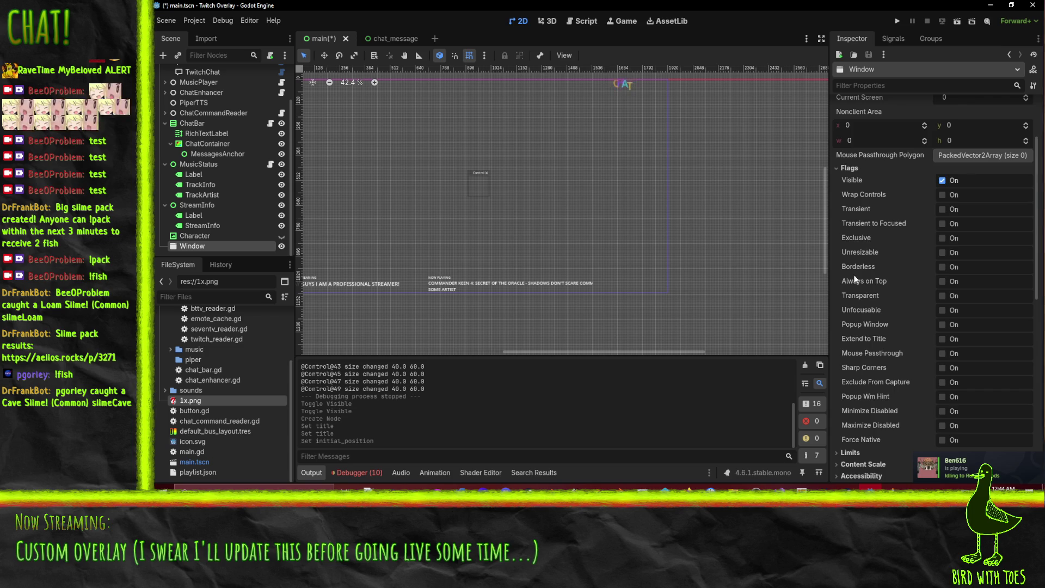
{"action": "scroll", "coordinate": [856, 272], "scroll_direction": "down", "scroll_amount": 2}
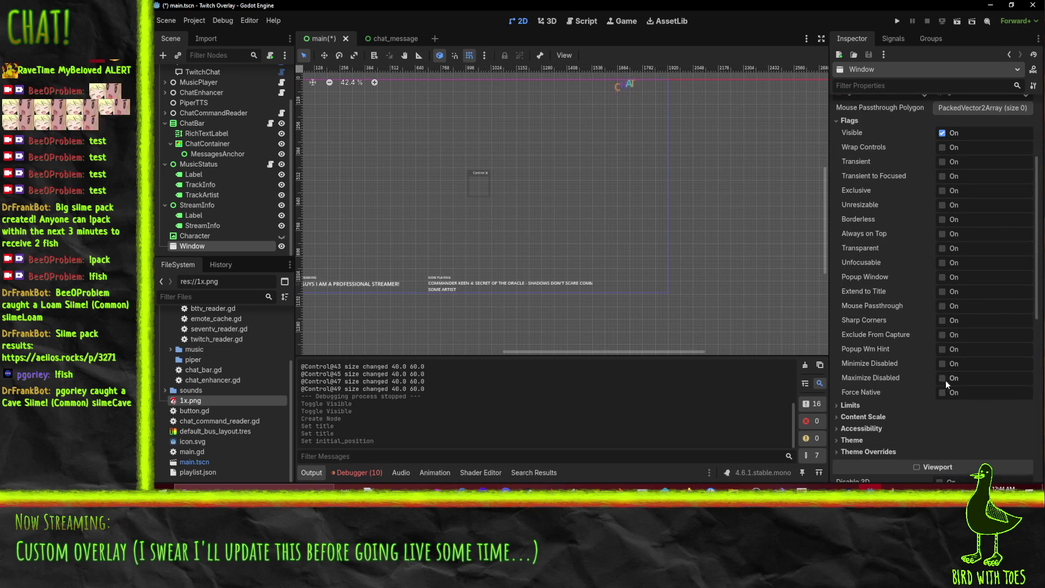
{"action": "scroll", "coordinate": [897, 359], "scroll_direction": "down", "scroll_amount": 2}
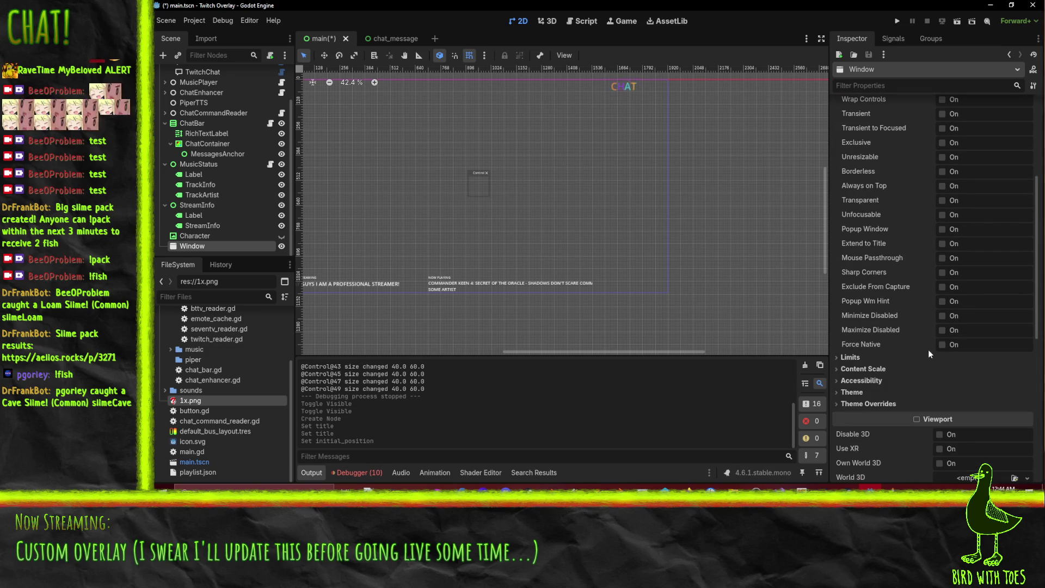
{"action": "left_click", "coordinate": [942, 345]}
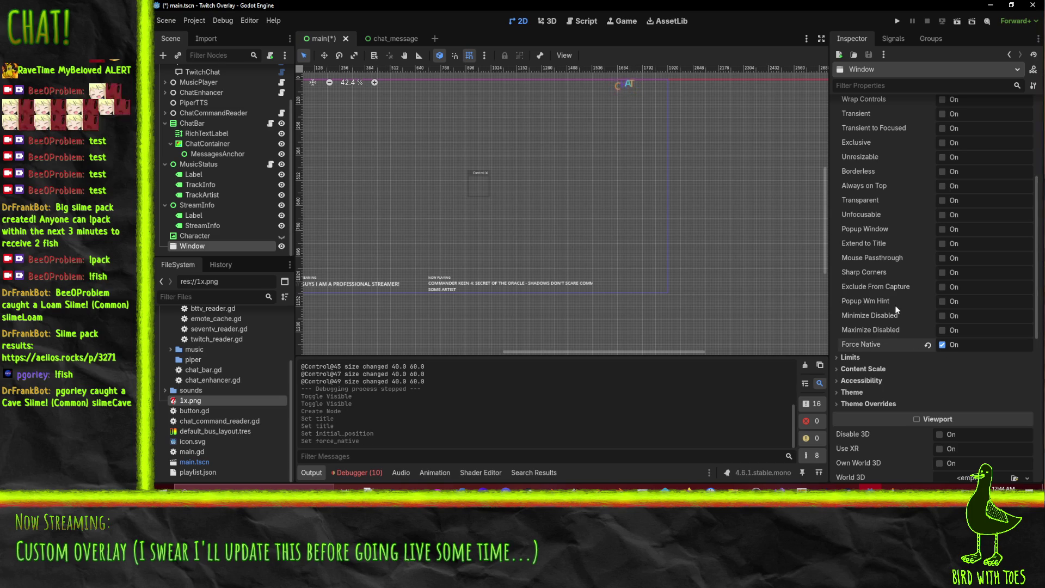
{"action": "scroll", "coordinate": [896, 304], "scroll_direction": "down", "scroll_amount": 5}
{"action": "scroll", "coordinate": [876, 290], "scroll_direction": "up", "scroll_amount": 3}
Step: Look over the size limits and Main node, then reselect the Window node
{"action": "left_click", "coordinate": [855, 311]}
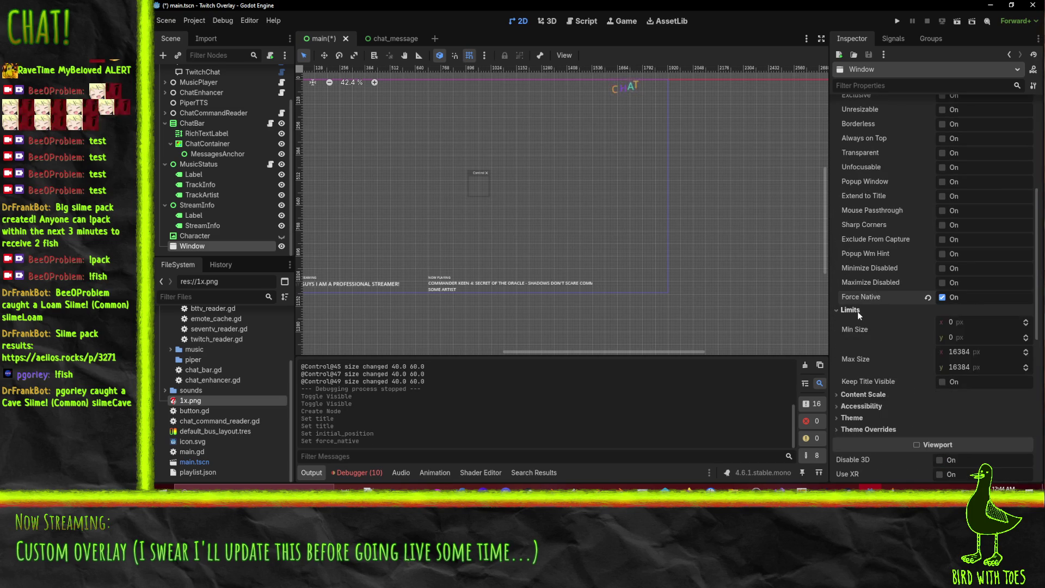
{"action": "left_click", "coordinate": [855, 310]}
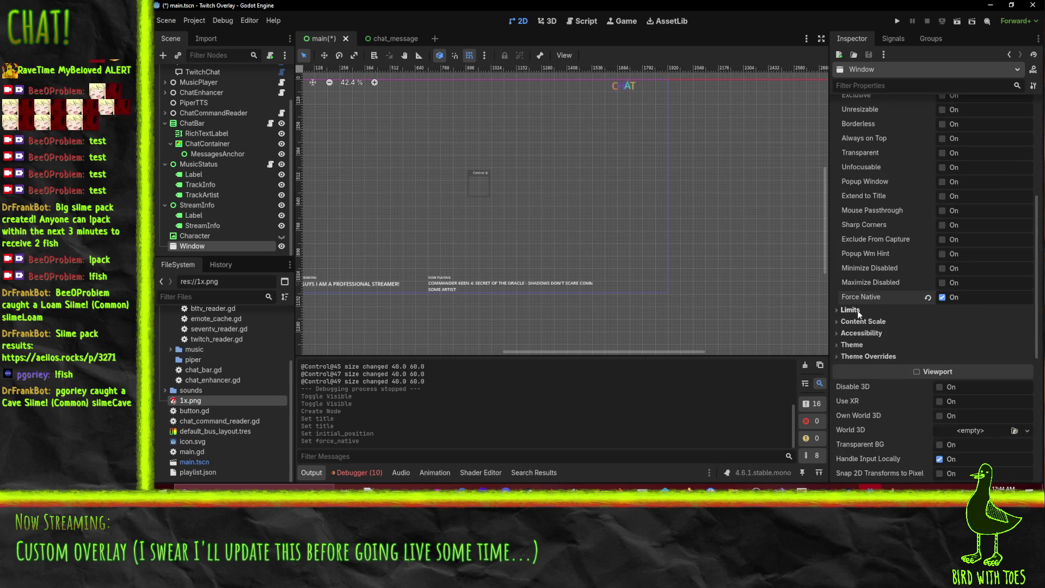
{"action": "scroll", "coordinate": [857, 313], "scroll_direction": "down", "scroll_amount": 5}
{"action": "left_click", "coordinate": [487, 195]}
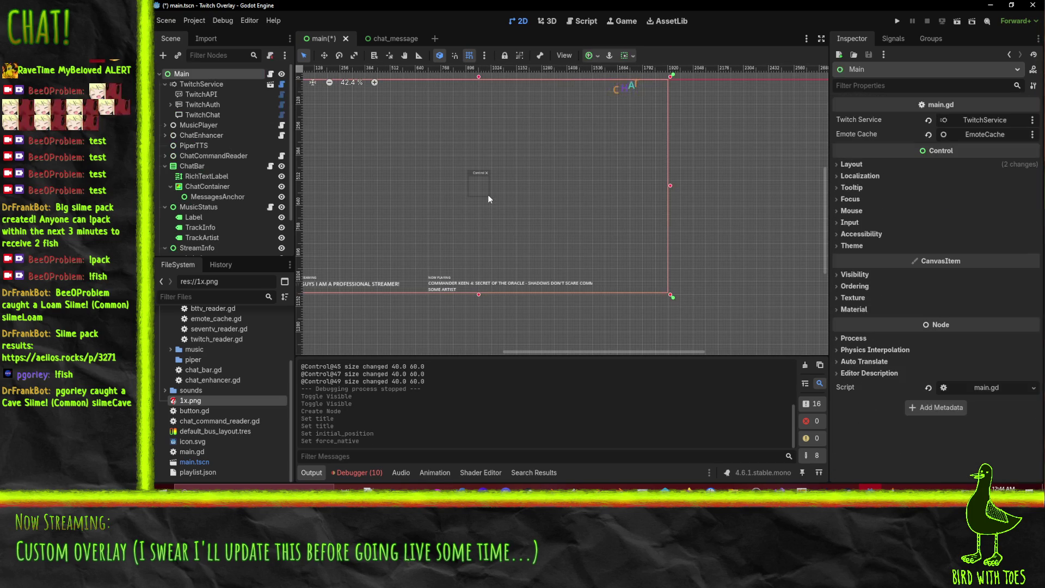
{"action": "scroll", "coordinate": [193, 158], "scroll_direction": "down", "scroll_amount": 2}
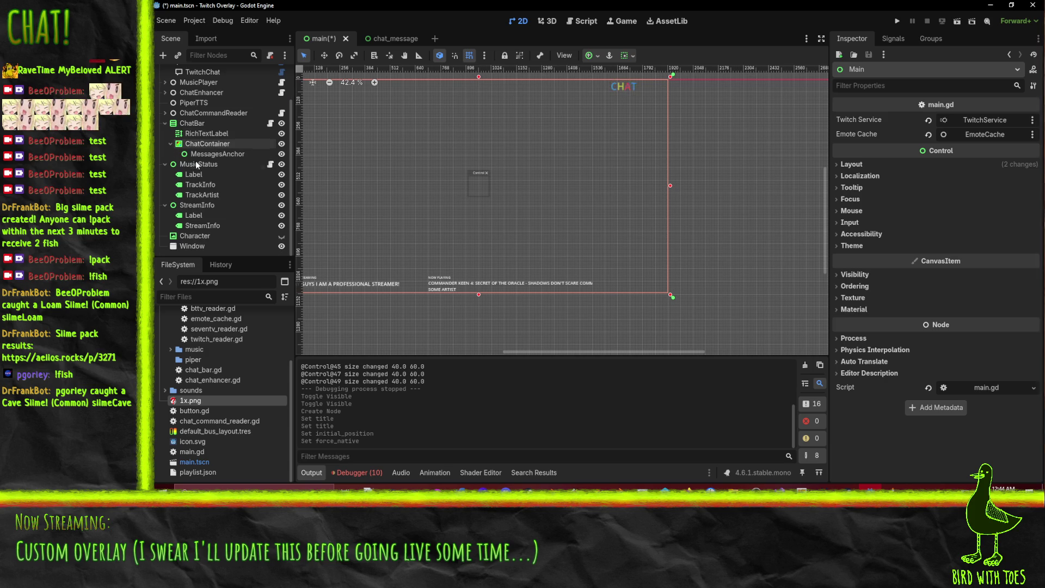
{"action": "left_click", "coordinate": [197, 254]}
{"action": "left_click", "coordinate": [193, 245]}
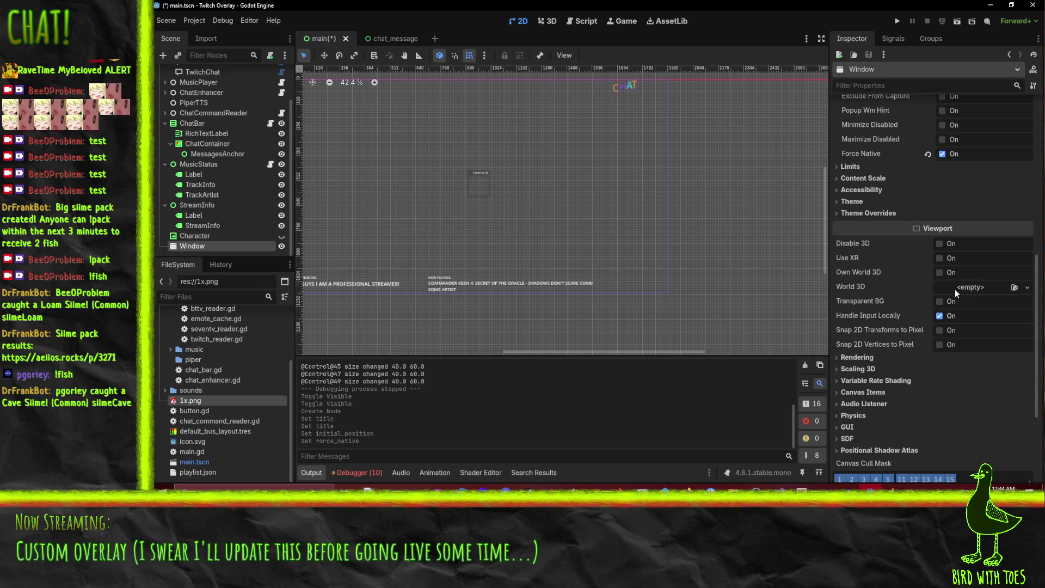
{"action": "scroll", "coordinate": [943, 298], "scroll_direction": "down", "scroll_amount": 6}
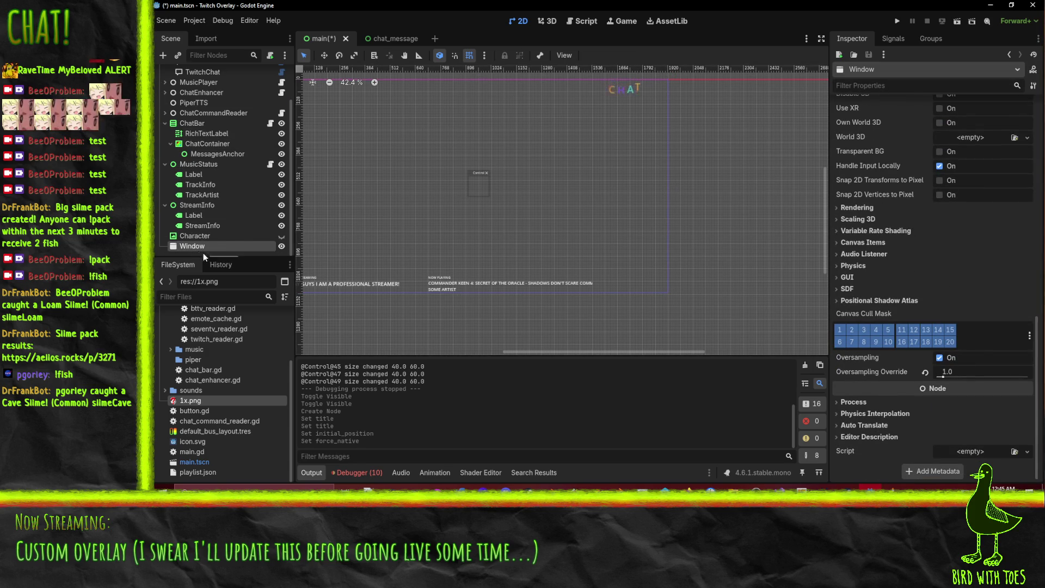
Step: Save the Window branch as a new scene in the elements folder and open that scene
{"action": "right_click", "coordinate": [191, 246]}
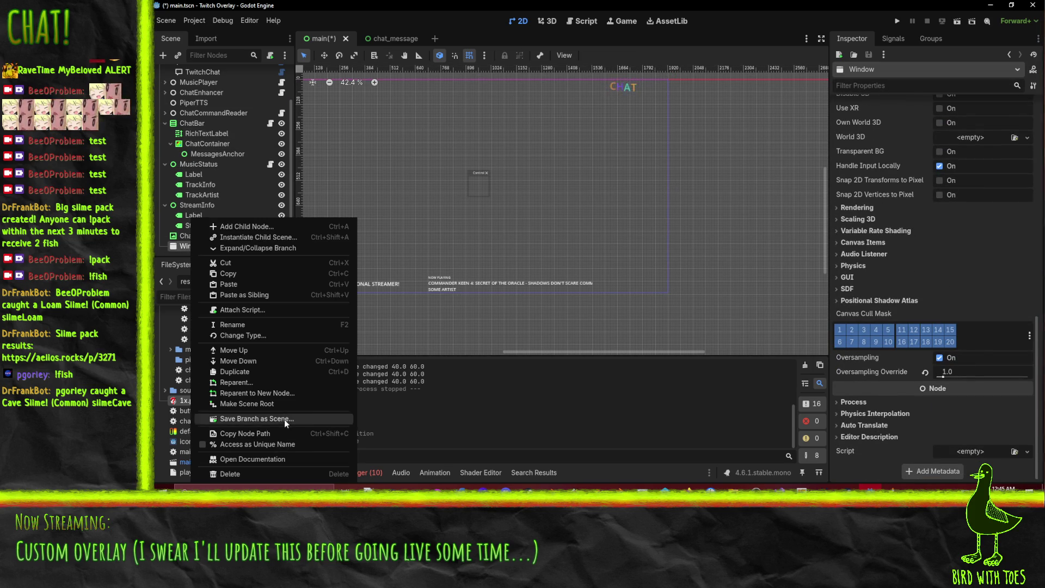
{"action": "left_click", "coordinate": [284, 419]}
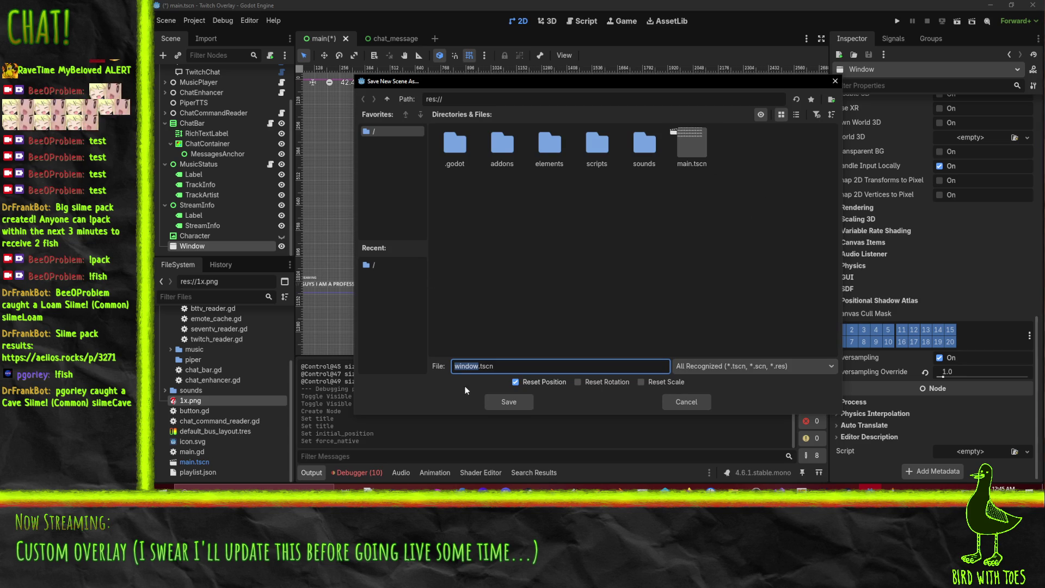
{"action": "left_click", "coordinate": [549, 146]}
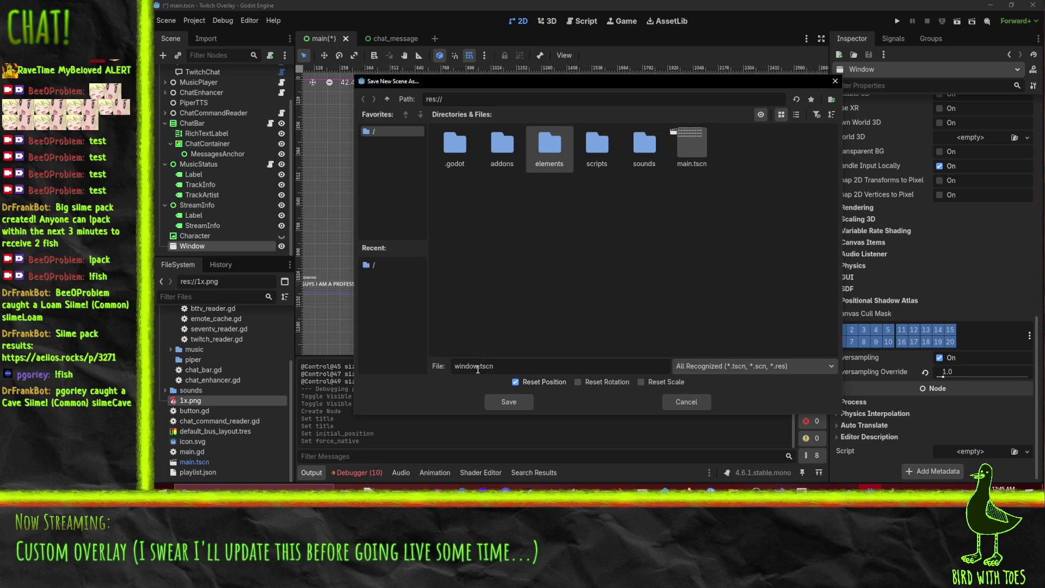
{"action": "double_click", "coordinate": [549, 146]}
{"action": "left_click", "coordinate": [481, 366]}
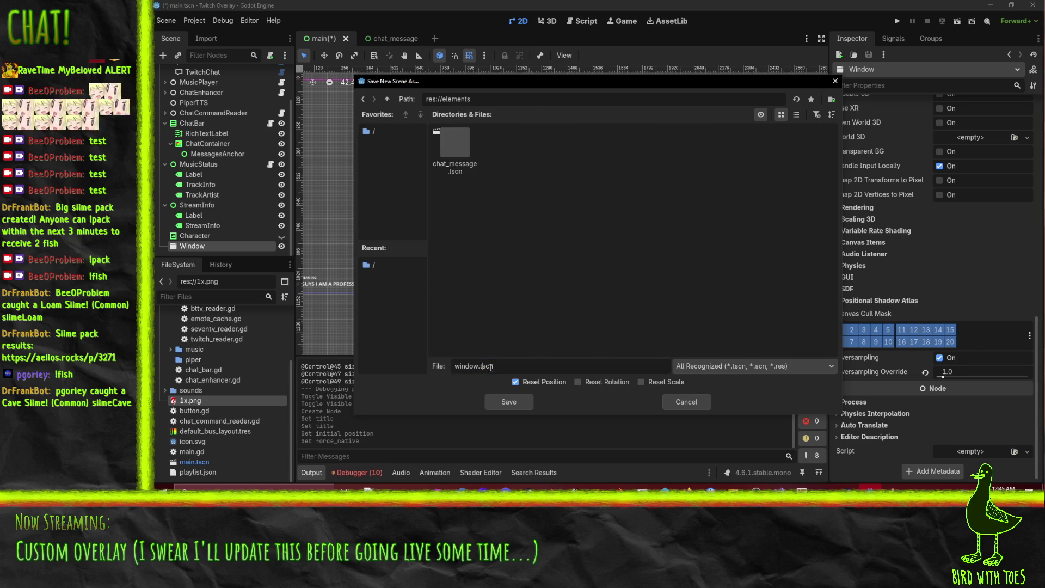
{"action": "key", "text": "Left"}
{"action": "key", "text": "shift+Home"}
{"action": "type", "text": "control_"}
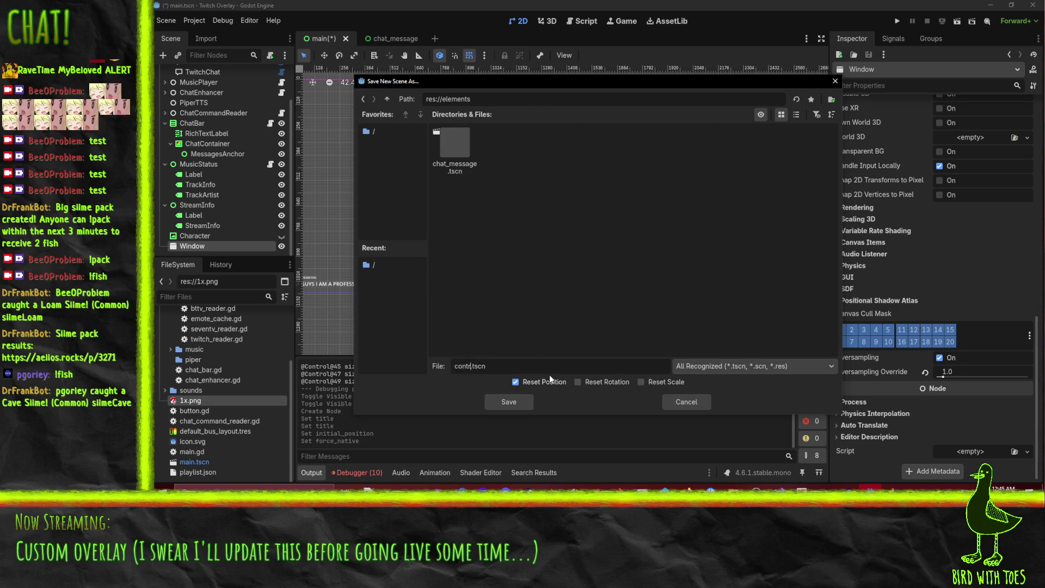
{"action": "type", "text": "window"}
{"action": "key", "text": "Return"}
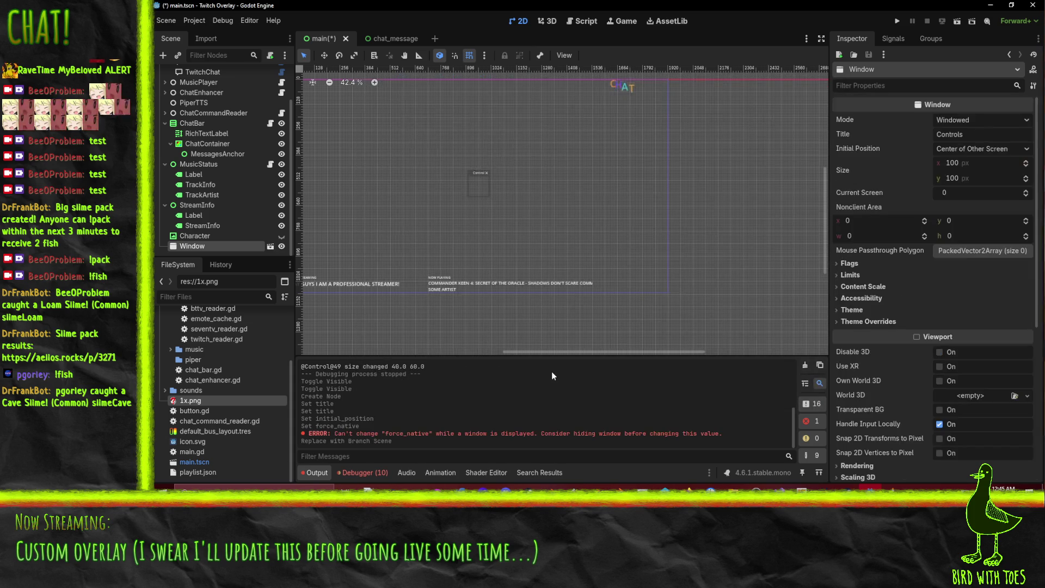
{"action": "left_click", "coordinate": [269, 246]}
{"action": "double_click", "coordinate": [272, 74]}
Step: Rename the root node to ControlPanel and do a quick test run of the project
{"action": "type", "text": "Cont"}
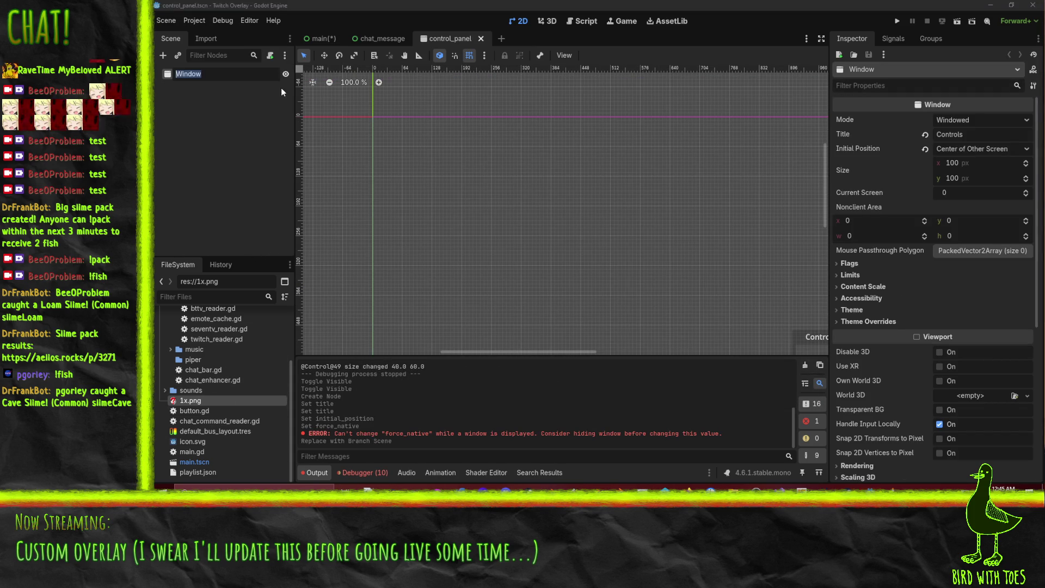
{"action": "type", "text": "rolPanel"}
{"action": "key", "text": "Return"}
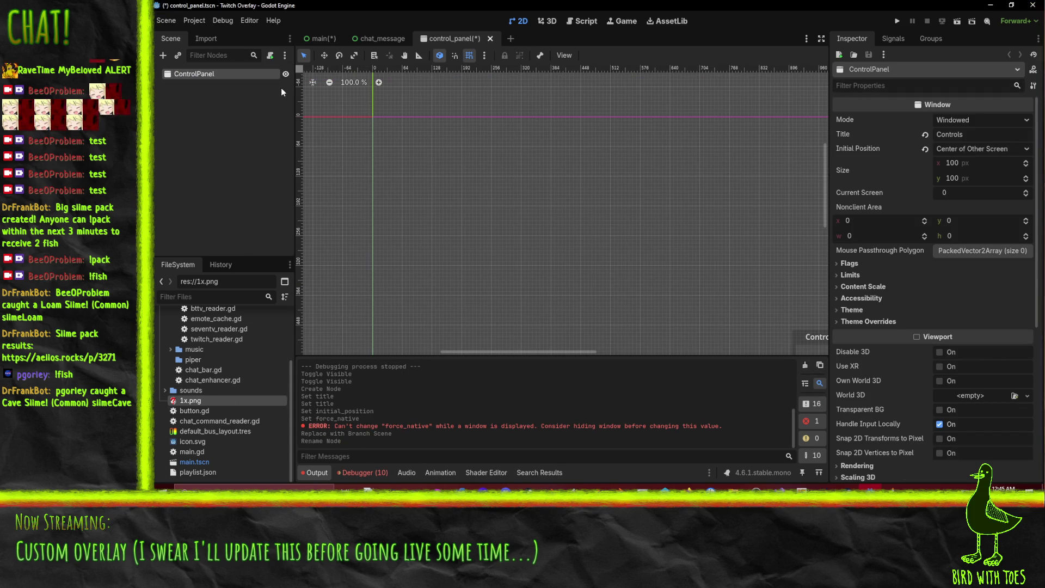
{"action": "left_click", "coordinate": [898, 21]}
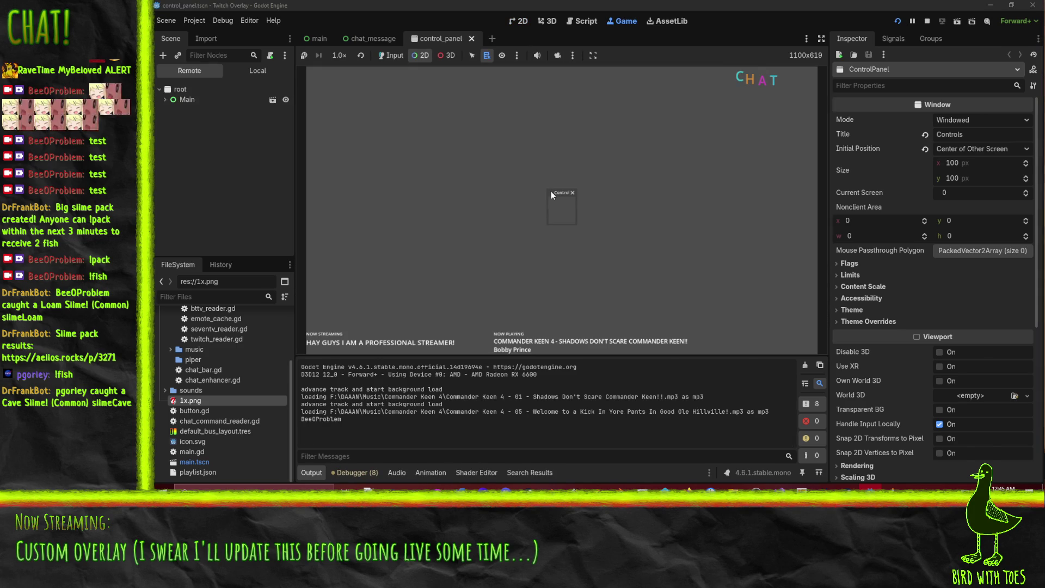
{"action": "left_click", "coordinate": [550, 190]}
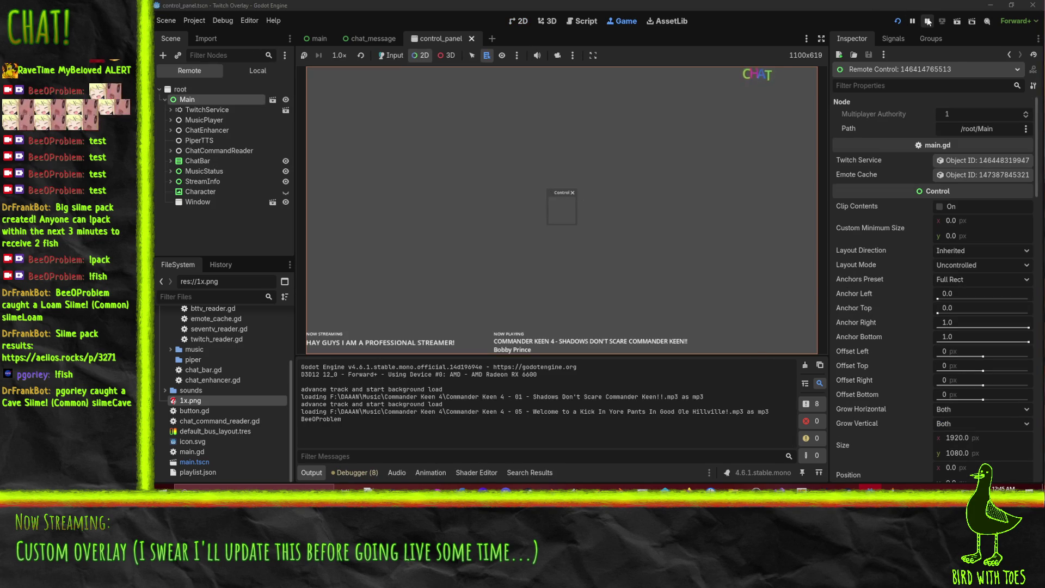
{"action": "left_click", "coordinate": [929, 21]}
Step: Turn off Embed Game on Next Play in the Game view's embedding options
{"action": "left_click", "coordinate": [224, 21]}
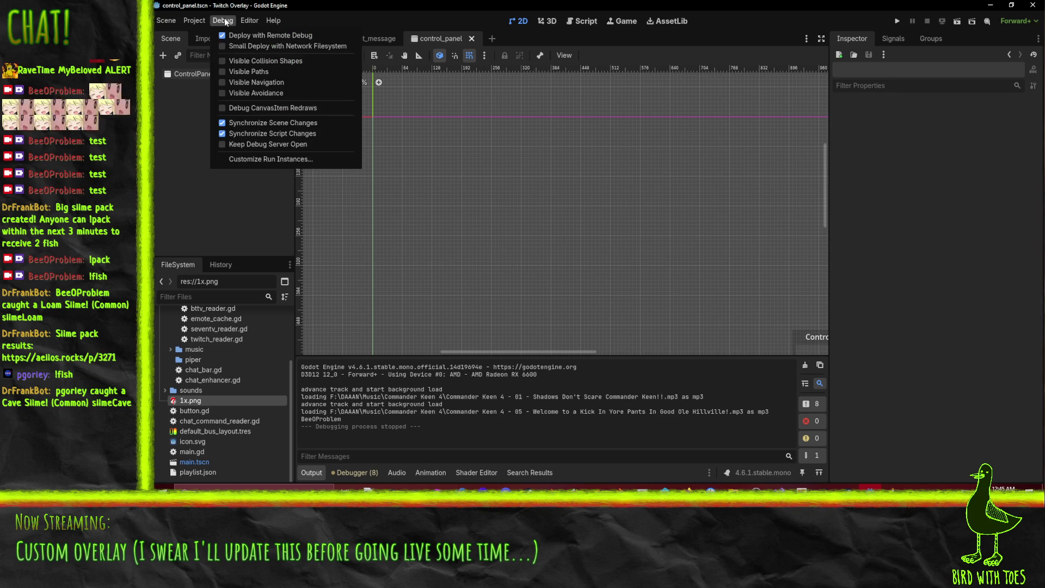
{"action": "left_click", "coordinate": [193, 20]}
{"action": "left_click", "coordinate": [196, 21]}
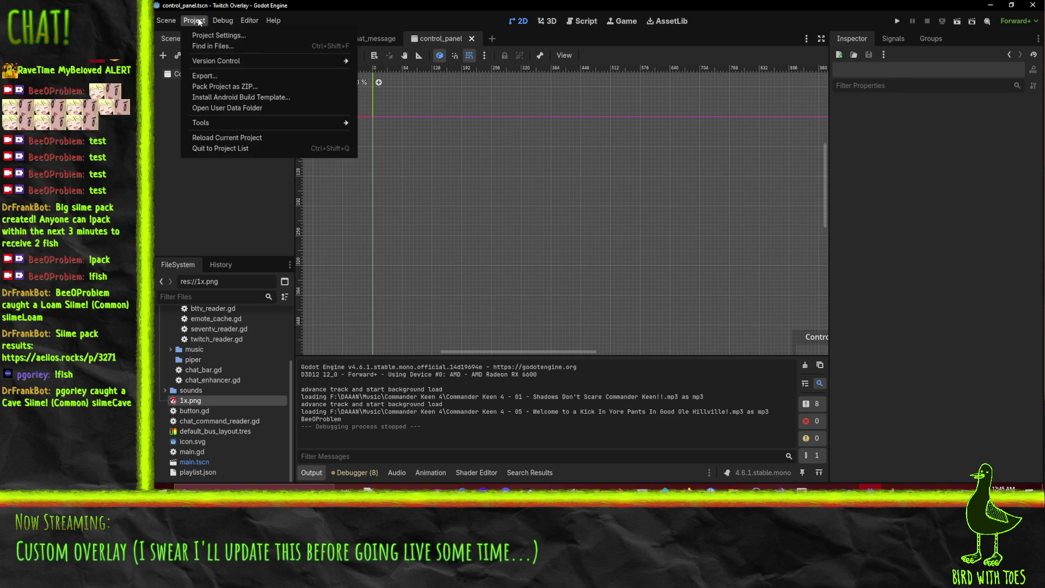
{"action": "left_click", "coordinate": [884, 31]}
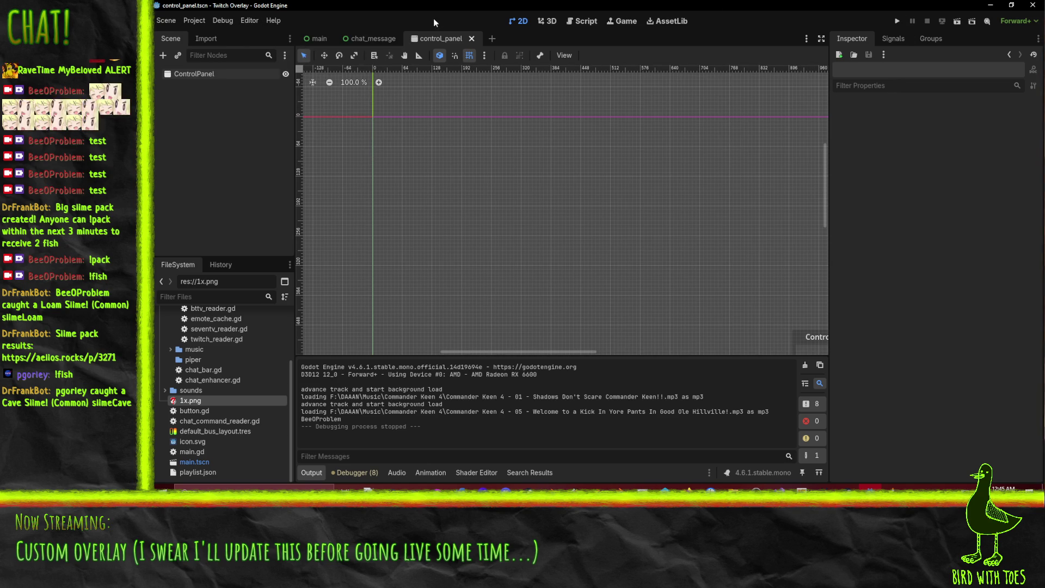
{"action": "left_click", "coordinate": [623, 22]}
{"action": "left_click", "coordinate": [592, 55]}
{"action": "left_click", "coordinate": [598, 73]}
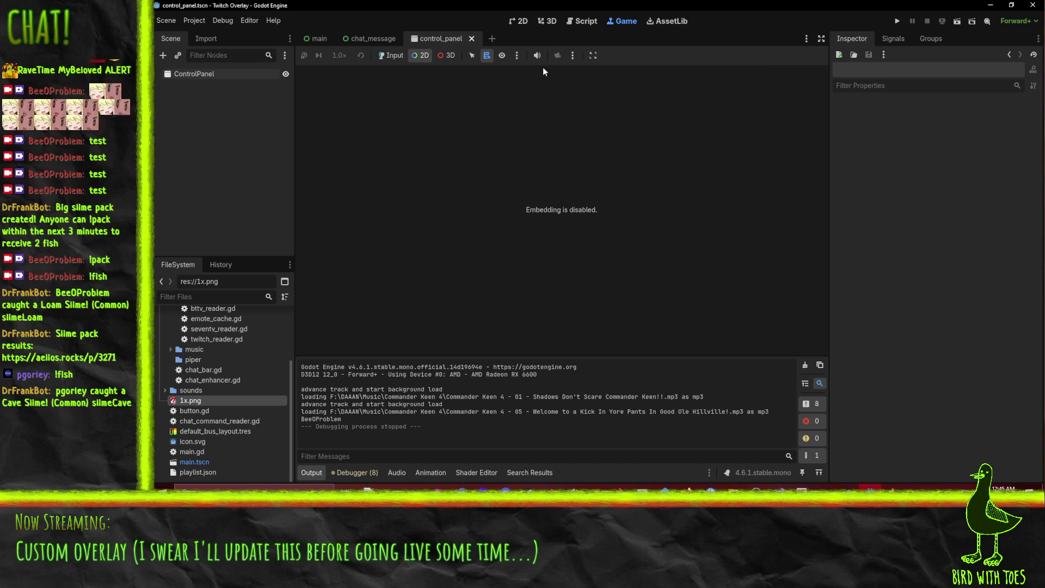
{"action": "left_click", "coordinate": [593, 55]}
{"action": "left_click", "coordinate": [593, 55]}
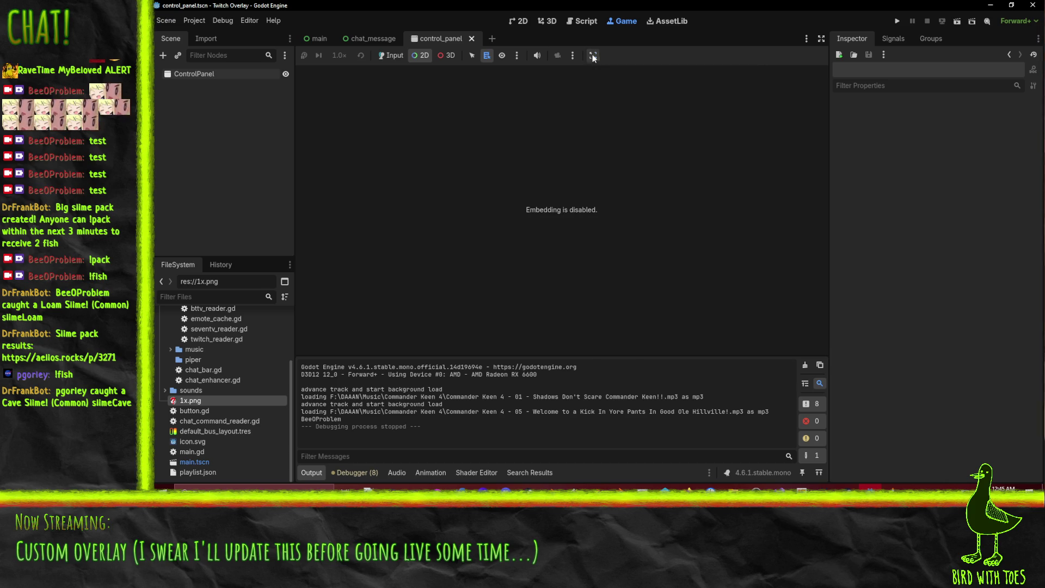
Step: Run the project in its own window, close it, and re-maximize the editor
{"action": "left_click", "coordinate": [897, 21]}
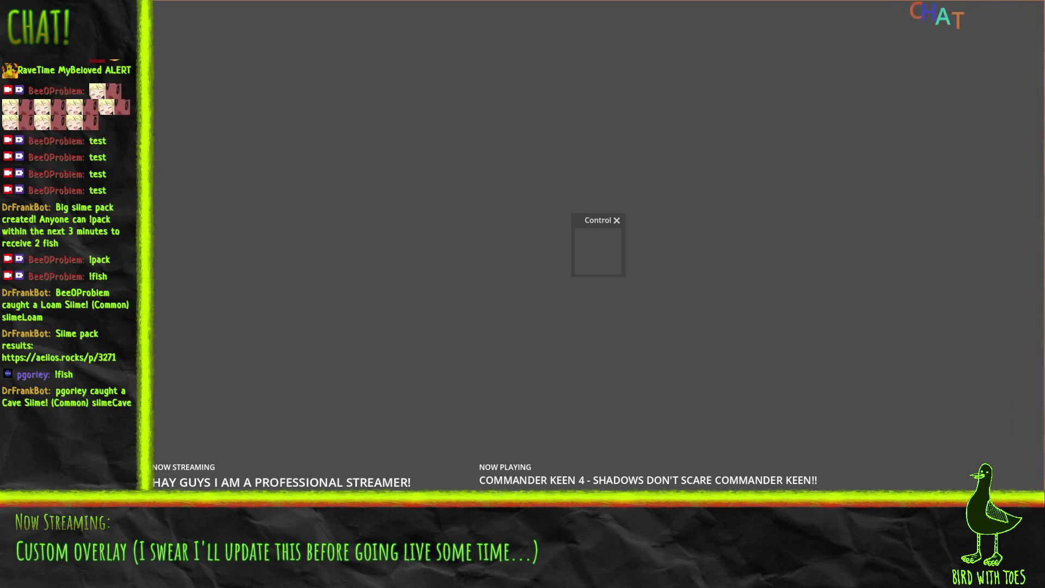
{"action": "key", "text": "alt+Tab"}
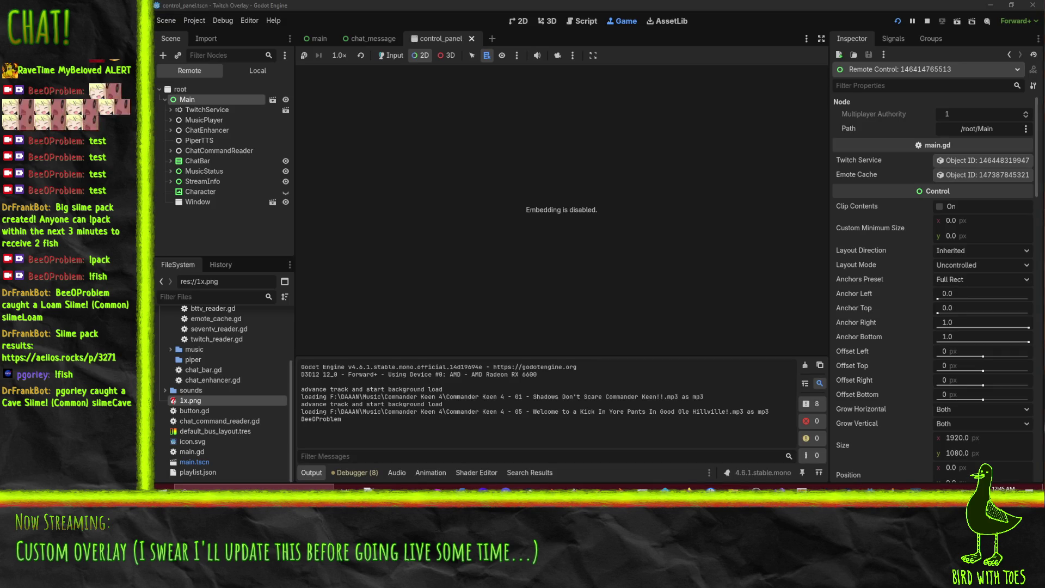
{"action": "key", "text": "alt+Tab"}
{"action": "key", "text": "alt+F4"}
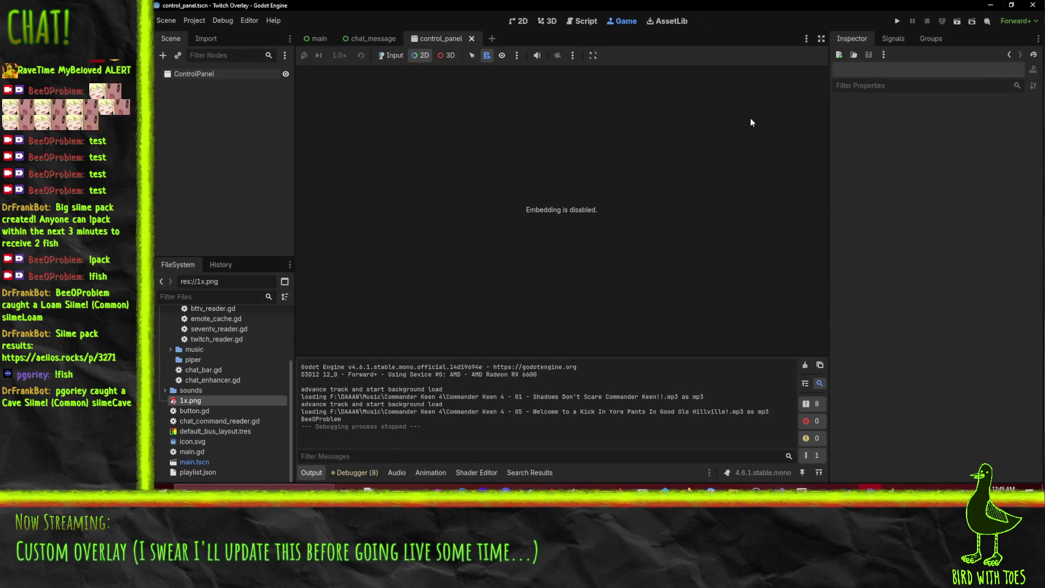
{"action": "double_click", "coordinate": [698, 6]}
{"action": "left_click_drag", "start_coordinate": [644, 20], "coordinate": [514, 152]}
{"action": "double_click", "coordinate": [513, 151]}
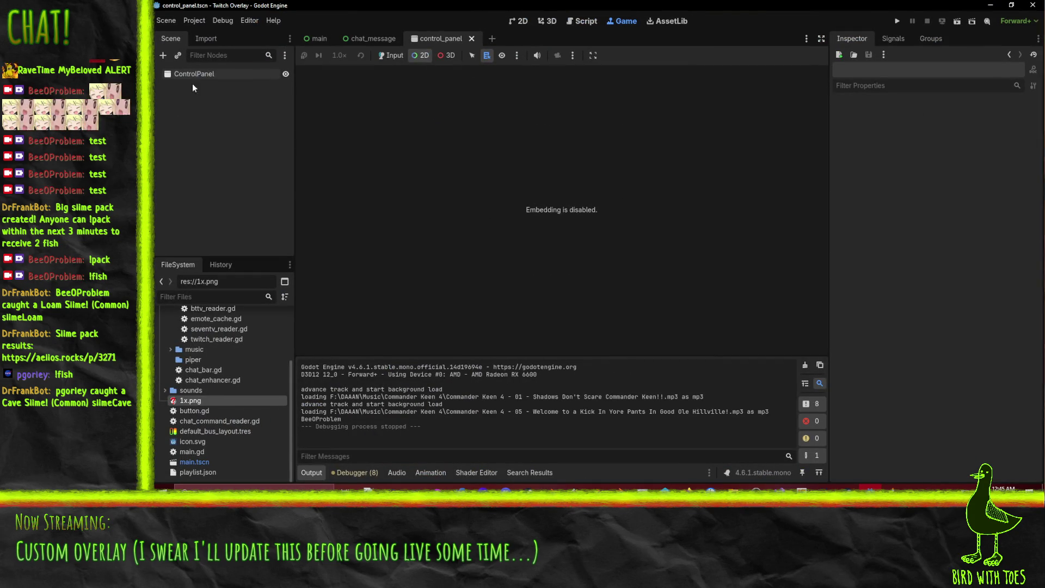
Step: Review ControlPanel's properties, keeping Center of Other Screen and expanding its Flags
{"action": "left_click", "coordinate": [202, 74]}
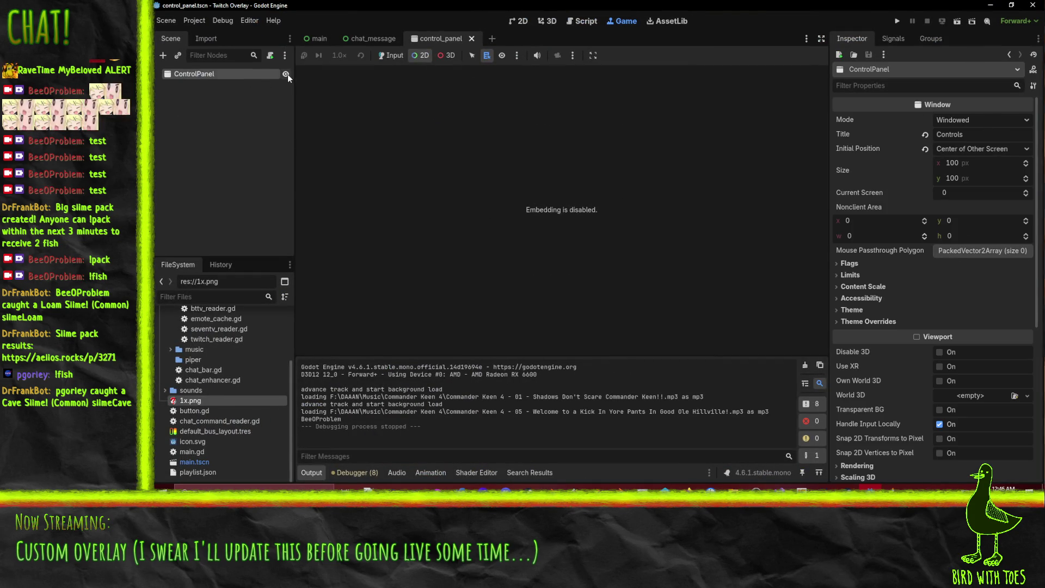
{"action": "left_click", "coordinate": [983, 155]}
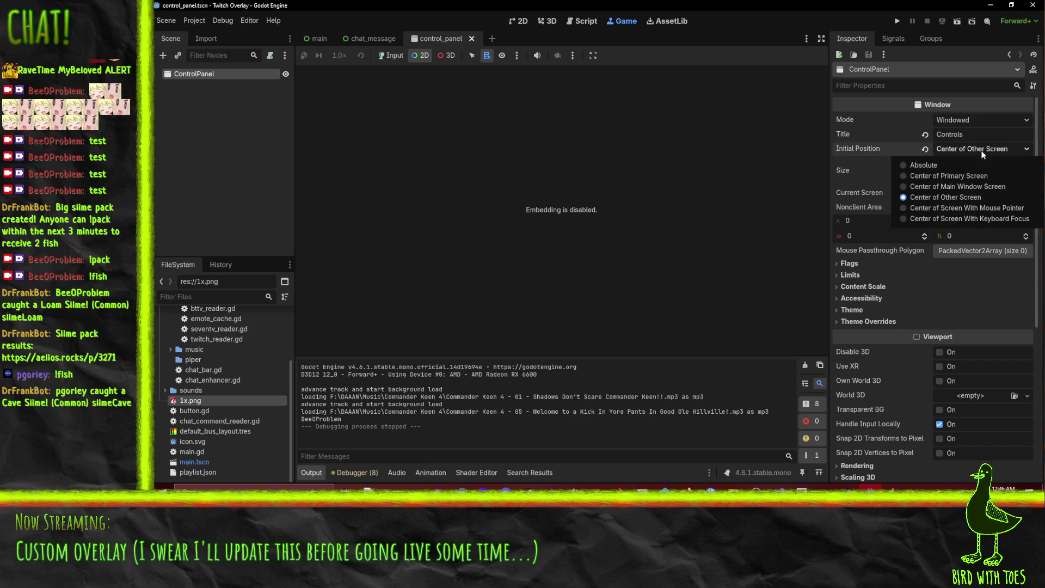
{"action": "left_click", "coordinate": [983, 149]}
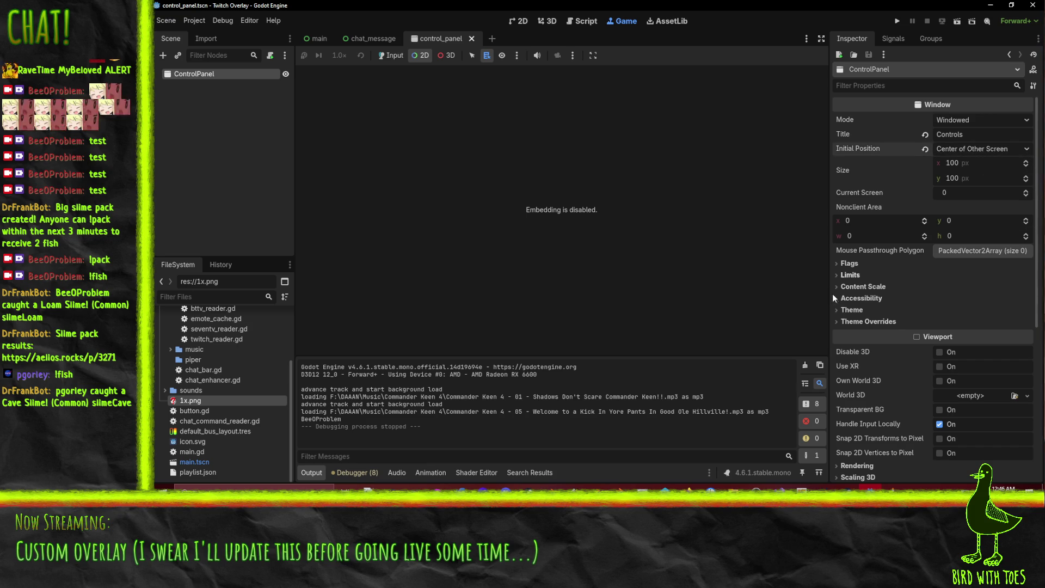
{"action": "left_click", "coordinate": [846, 264]}
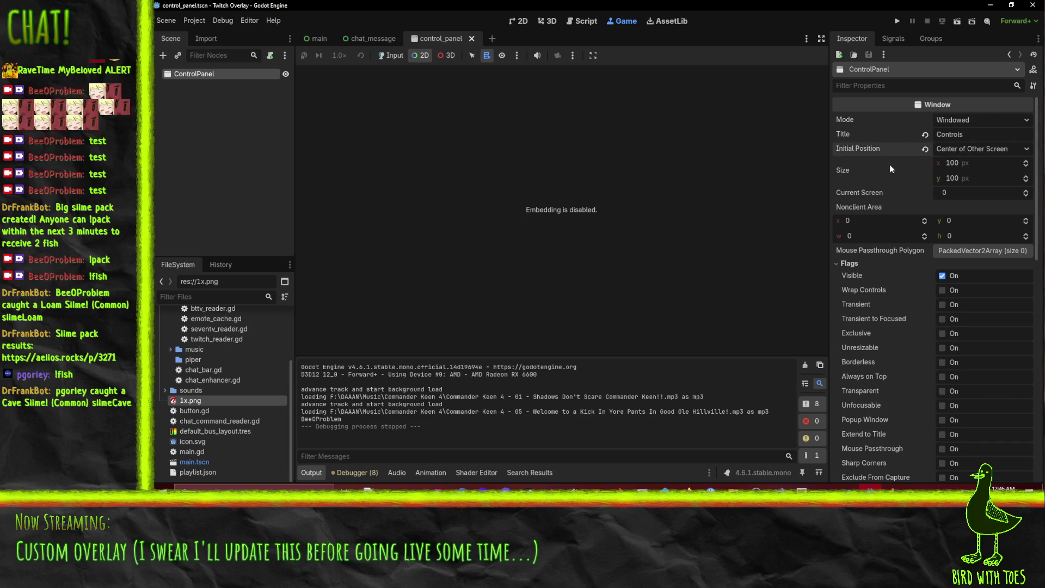
{"action": "scroll", "coordinate": [889, 163], "scroll_direction": "down", "scroll_amount": 5}
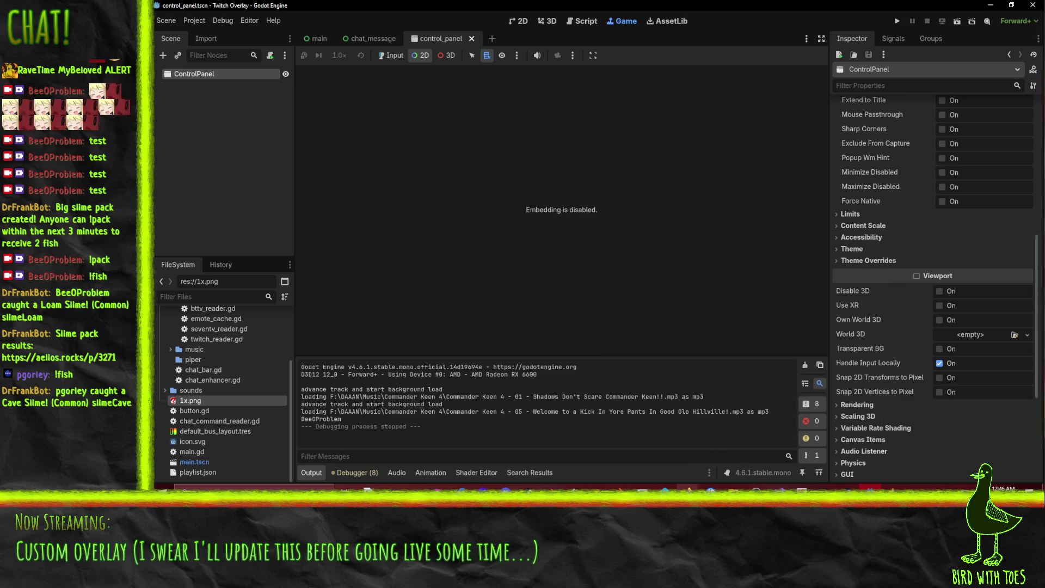
Step: Switch to Firefox and start a new web search
{"action": "left_click", "coordinate": [687, 487]}
{"action": "left_click", "coordinate": [618, 462]}
{"action": "left_click", "coordinate": [406, 32]}
Step: Search 'godot open other window' and open the Multiple-Windows-tutorial GitHub result
{"action": "type", "text": "godot open other window"}
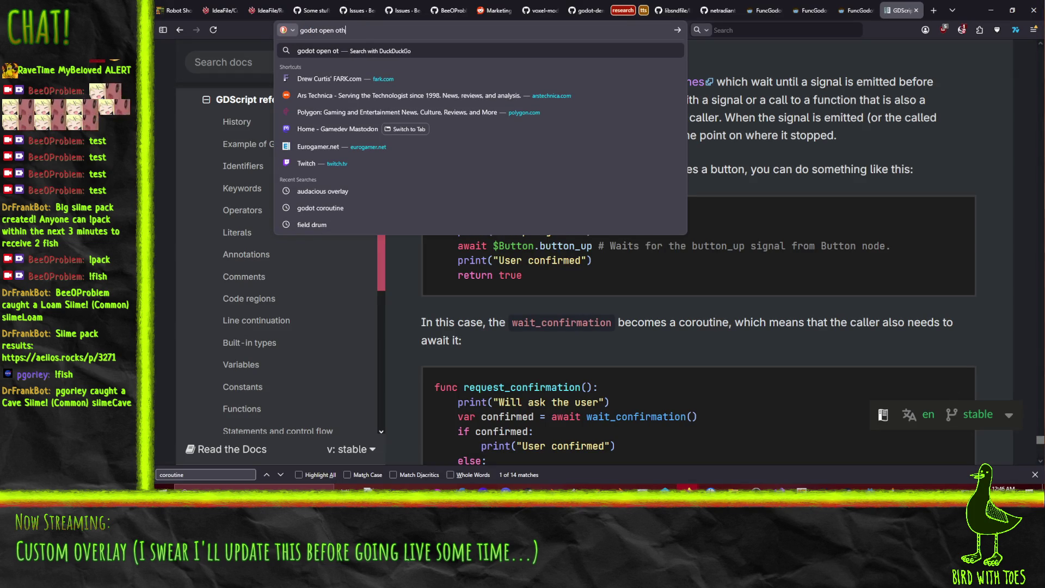
{"action": "key", "text": "Return"}
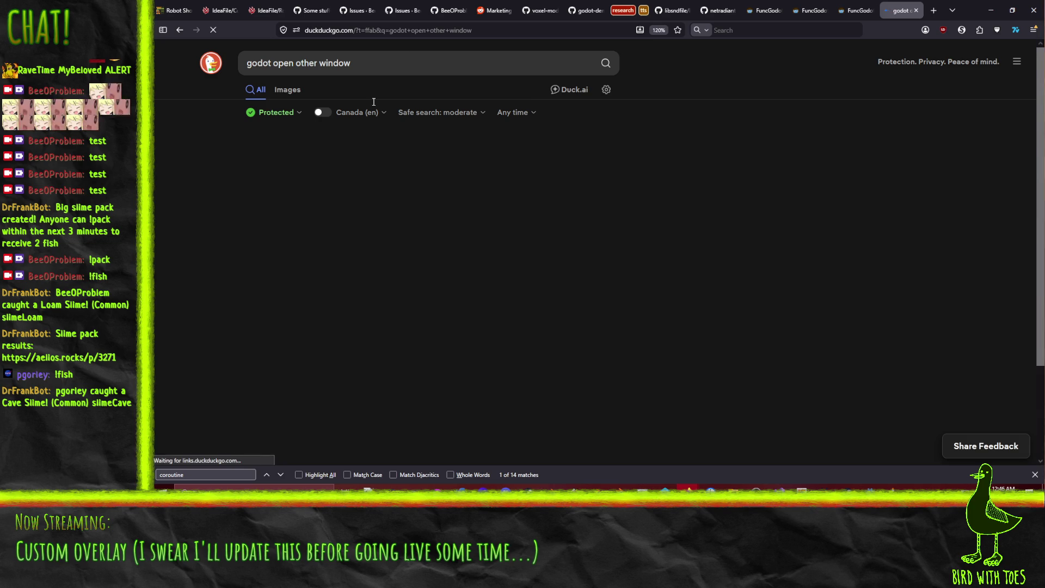
{"action": "left_click", "coordinate": [288, 181]}
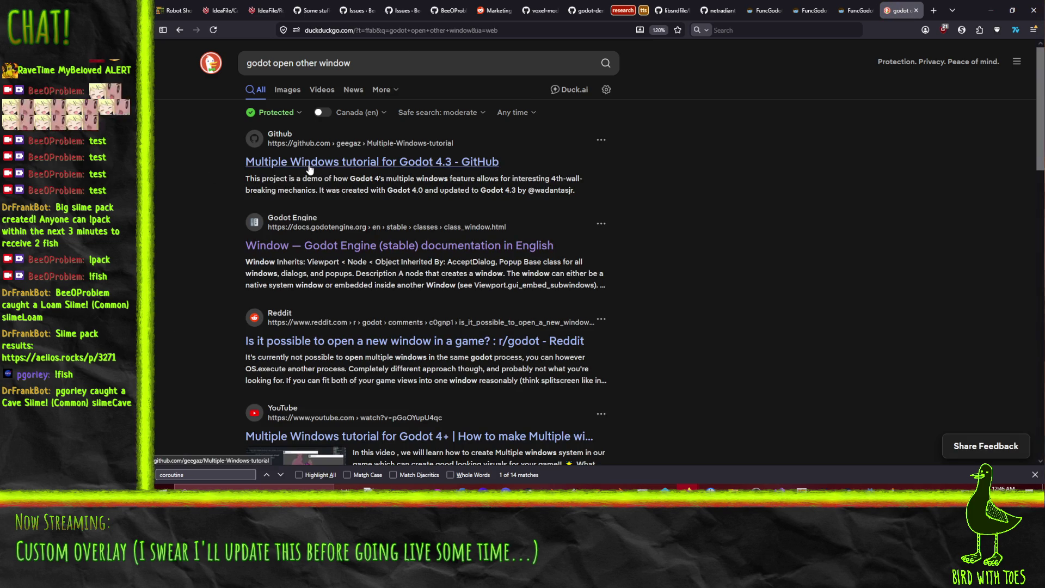
Step: Read the README down to the Embed Subwindows instructions, then minimise Firefox
{"action": "scroll", "coordinate": [236, 253], "scroll_direction": "down", "scroll_amount": 8}
{"action": "scroll", "coordinate": [236, 253], "scroll_direction": "down", "scroll_amount": 4}
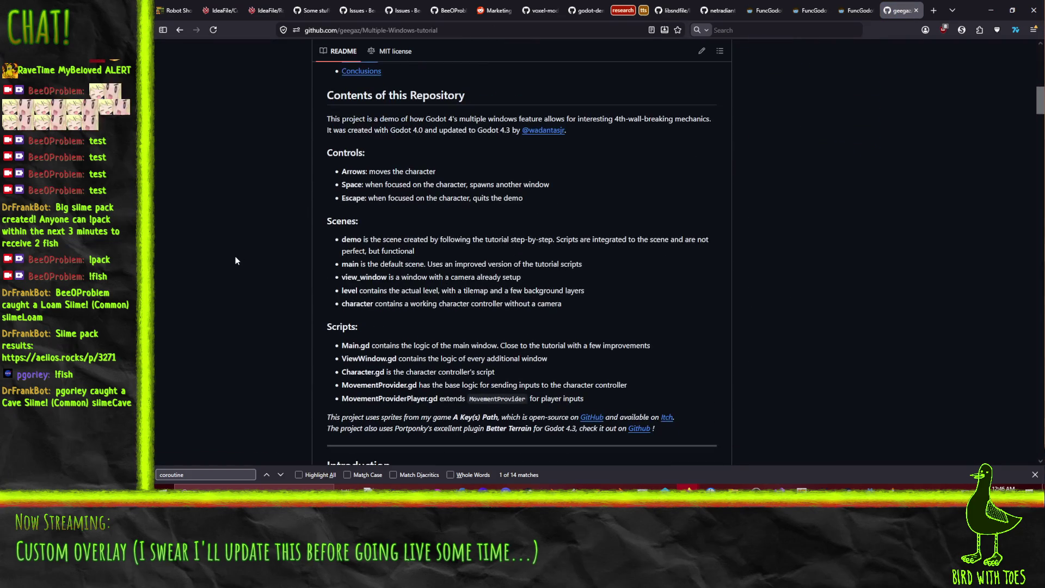
{"action": "scroll", "coordinate": [247, 240], "scroll_direction": "down", "scroll_amount": 1}
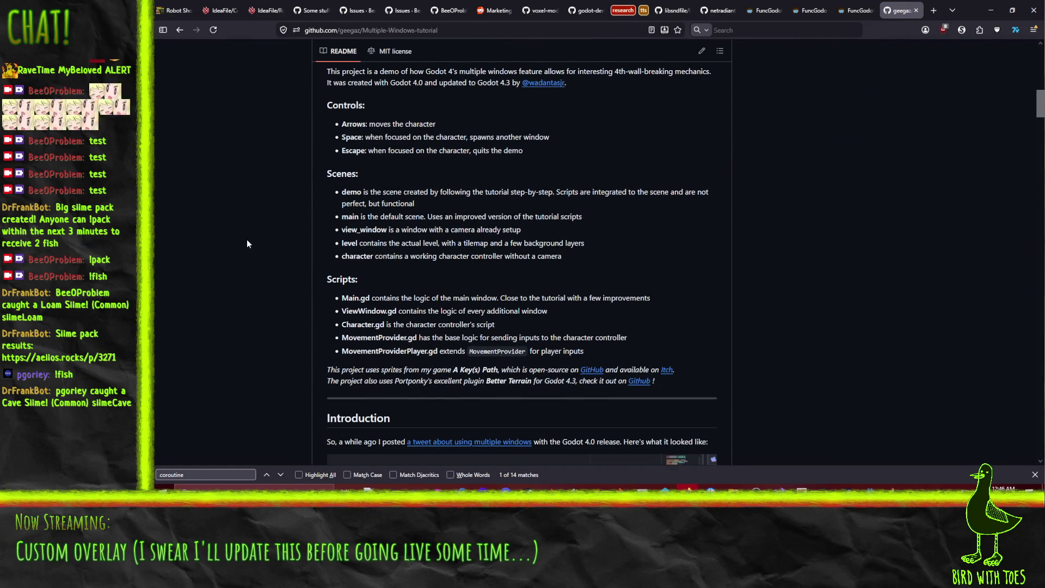
{"action": "scroll", "coordinate": [247, 243], "scroll_direction": "down", "scroll_amount": 5}
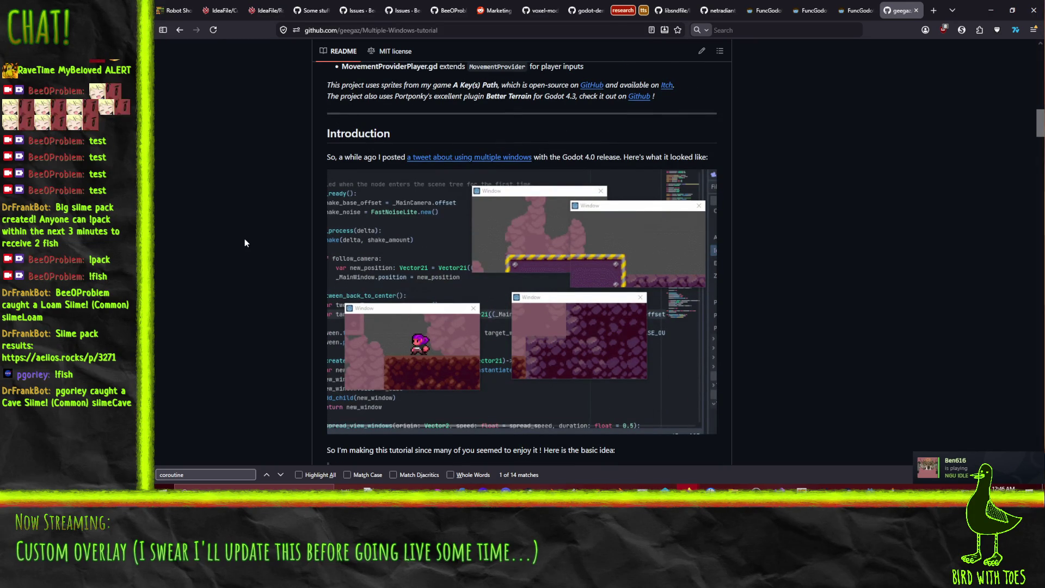
{"action": "scroll", "coordinate": [245, 243], "scroll_direction": "down", "scroll_amount": 1}
{"action": "scroll", "coordinate": [245, 242], "scroll_direction": "down", "scroll_amount": 5}
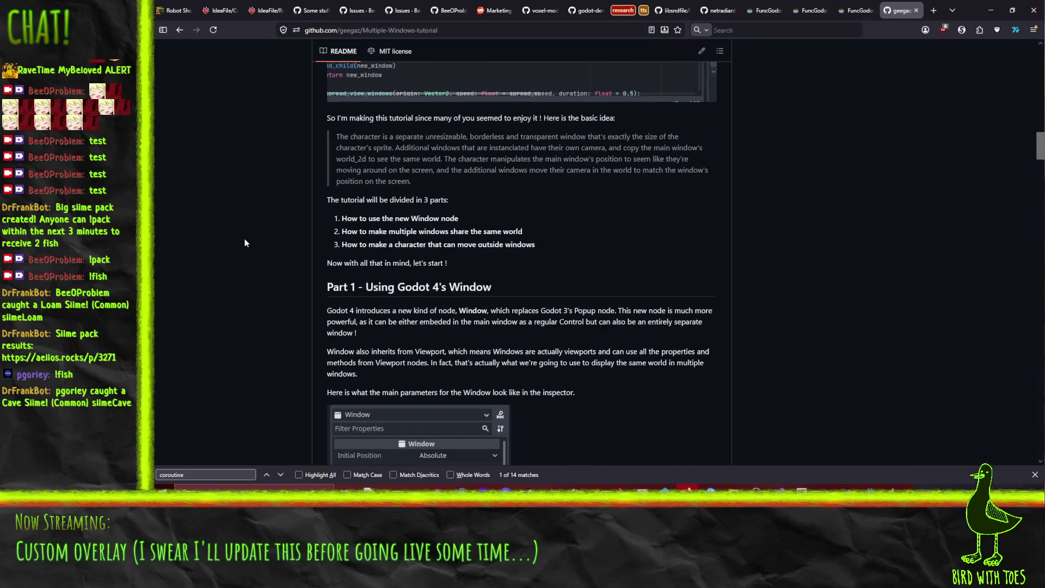
{"action": "scroll", "coordinate": [243, 242], "scroll_direction": "down", "scroll_amount": 3}
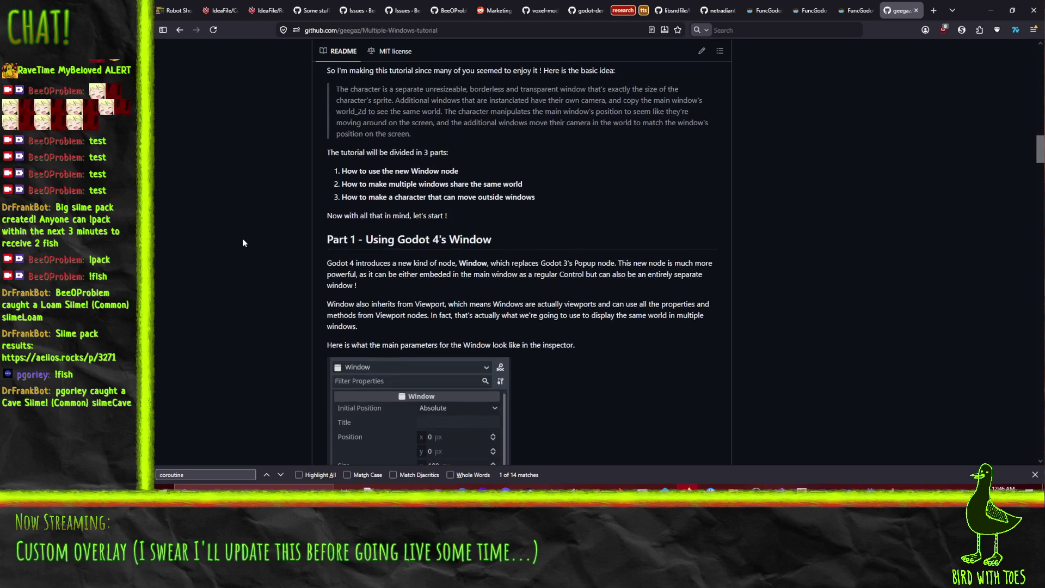
{"action": "scroll", "coordinate": [242, 245], "scroll_direction": "down", "scroll_amount": 3}
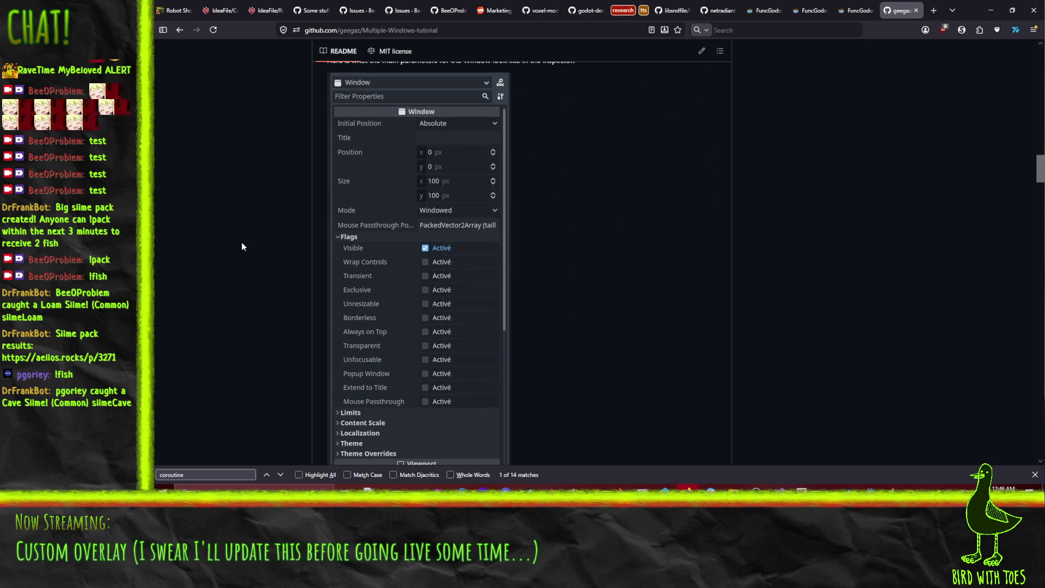
{"action": "scroll", "coordinate": [238, 243], "scroll_direction": "up", "scroll_amount": 1}
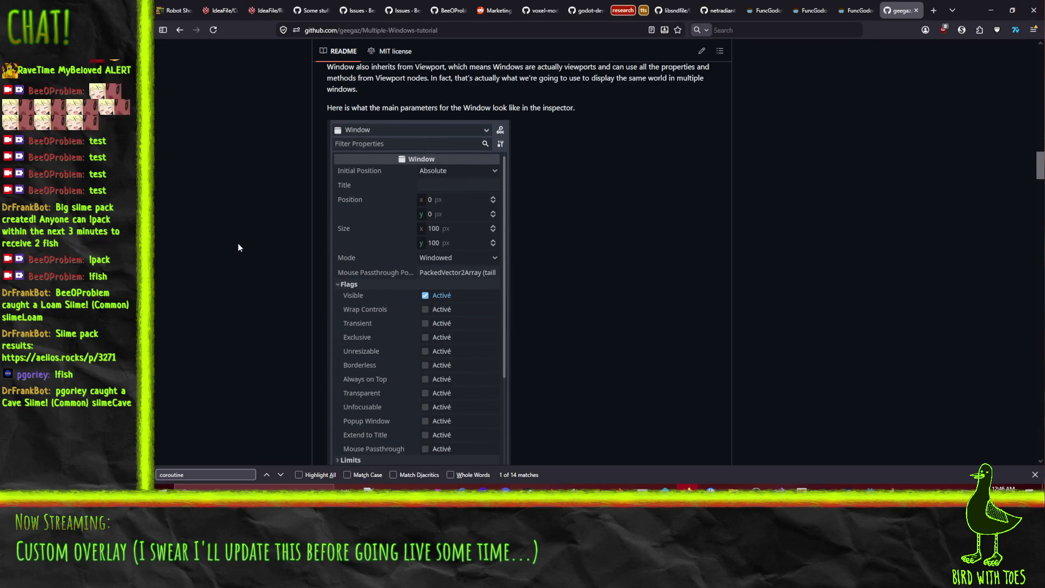
{"action": "scroll", "coordinate": [238, 243], "scroll_direction": "down", "scroll_amount": 7}
{"action": "scroll", "coordinate": [238, 247], "scroll_direction": "down", "scroll_amount": 2}
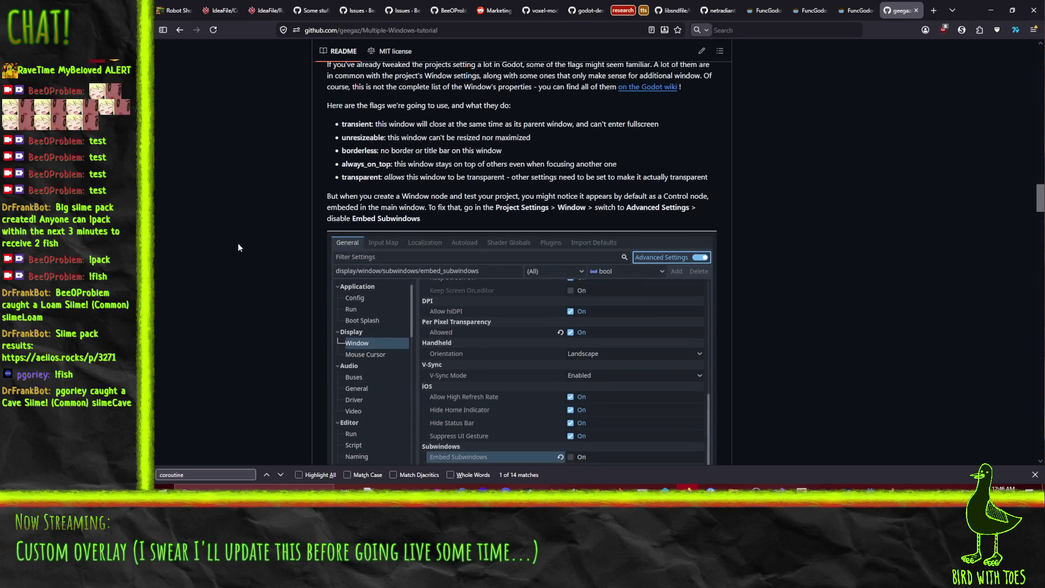
{"action": "scroll", "coordinate": [234, 248], "scroll_direction": "down", "scroll_amount": 3}
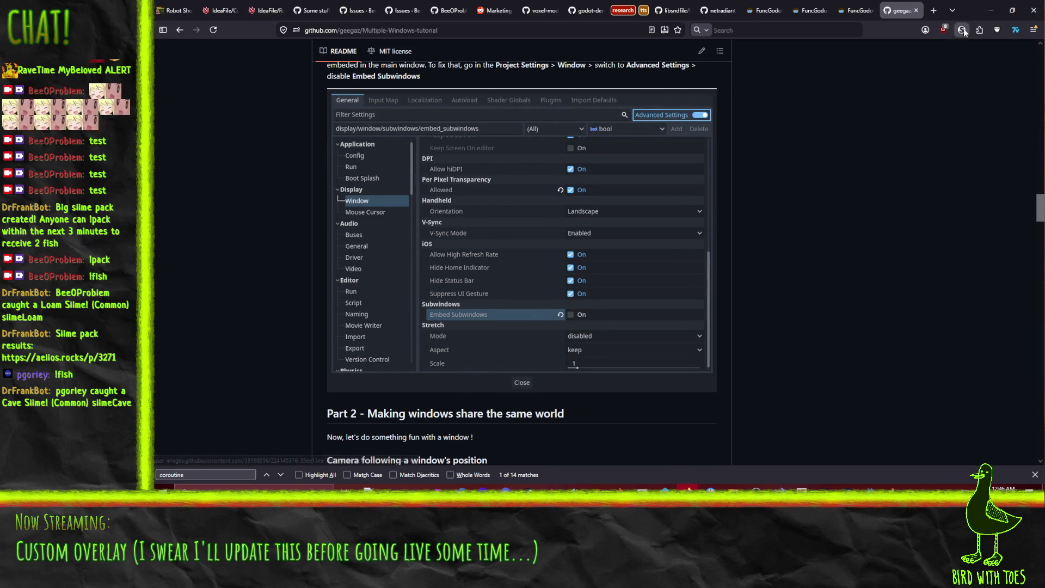
{"action": "left_click", "coordinate": [990, 9]}
{"action": "left_click", "coordinate": [202, 21]}
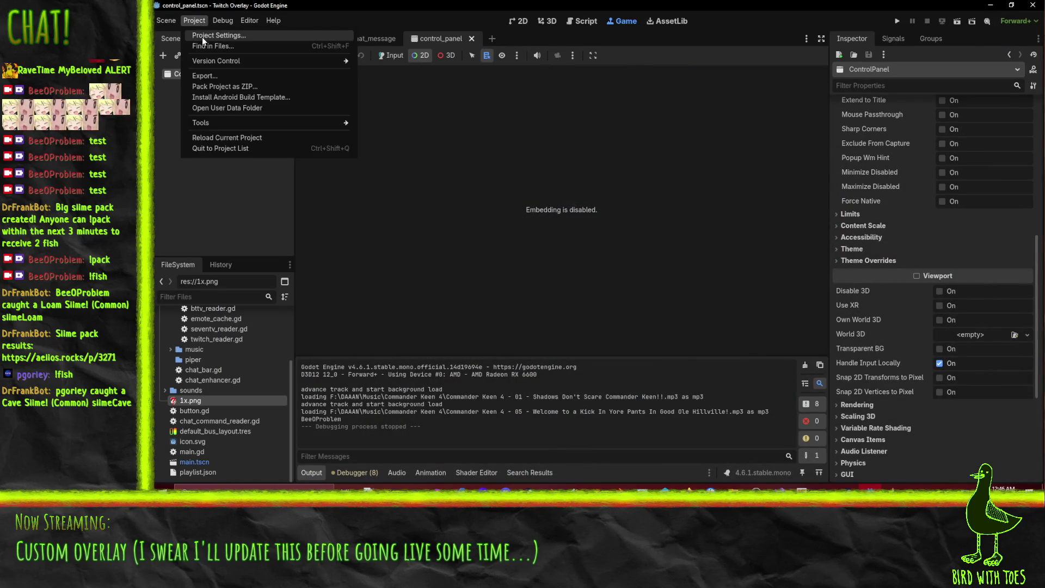
Step: Under Project Settings > Display > Window, enable Advanced Settings and uncheck Embed Subwindows
{"action": "left_click", "coordinate": [201, 36]}
{"action": "left_click", "coordinate": [354, 207]}
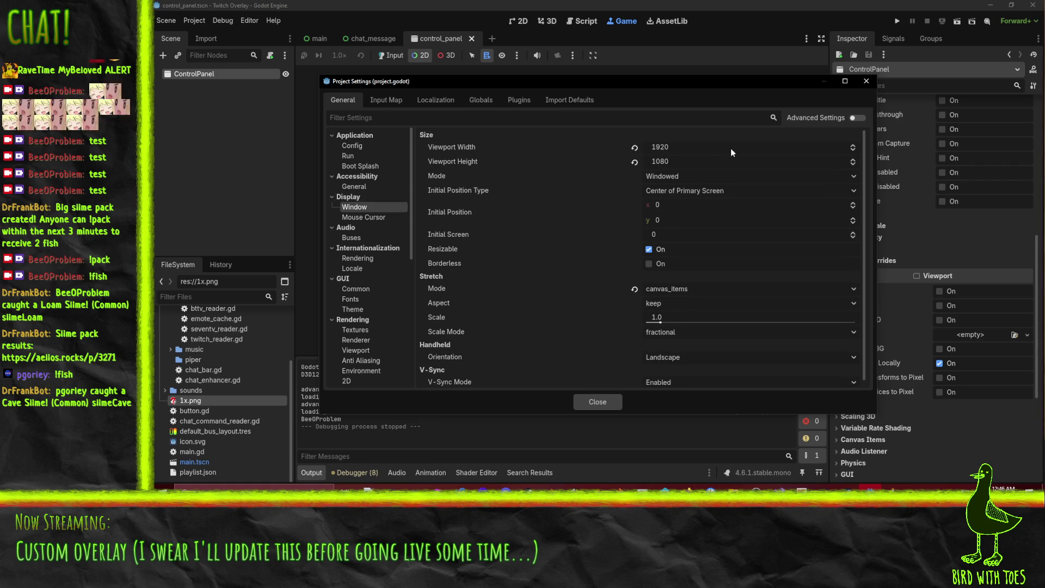
{"action": "left_click", "coordinate": [856, 118]}
{"action": "scroll", "coordinate": [487, 264], "scroll_direction": "down", "scroll_amount": 5}
{"action": "scroll", "coordinate": [484, 261], "scroll_direction": "up", "scroll_amount": 2}
{"action": "scroll", "coordinate": [479, 241], "scroll_direction": "up", "scroll_amount": 1}
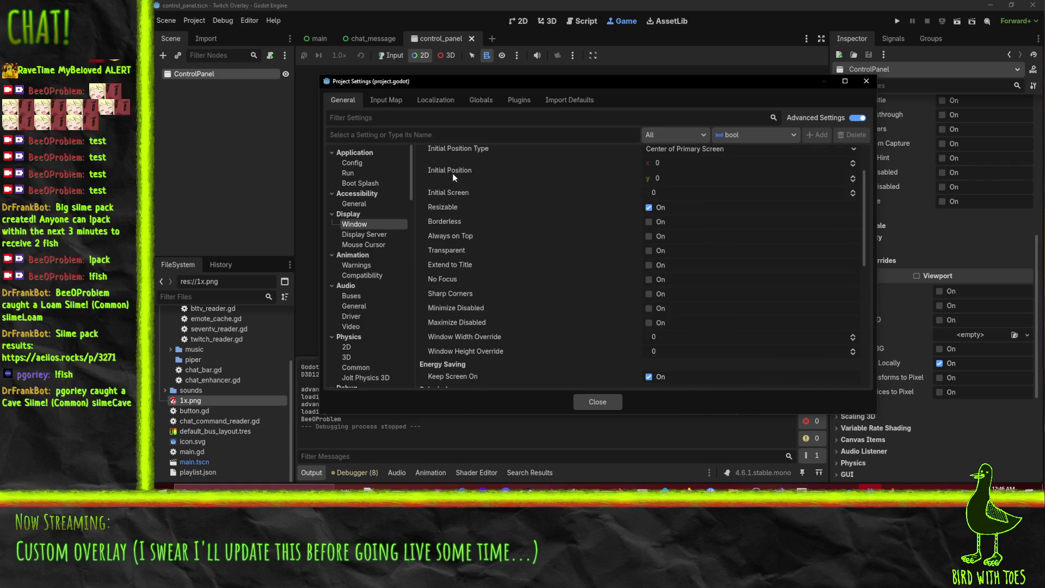
{"action": "scroll", "coordinate": [456, 195], "scroll_direction": "up", "scroll_amount": 2}
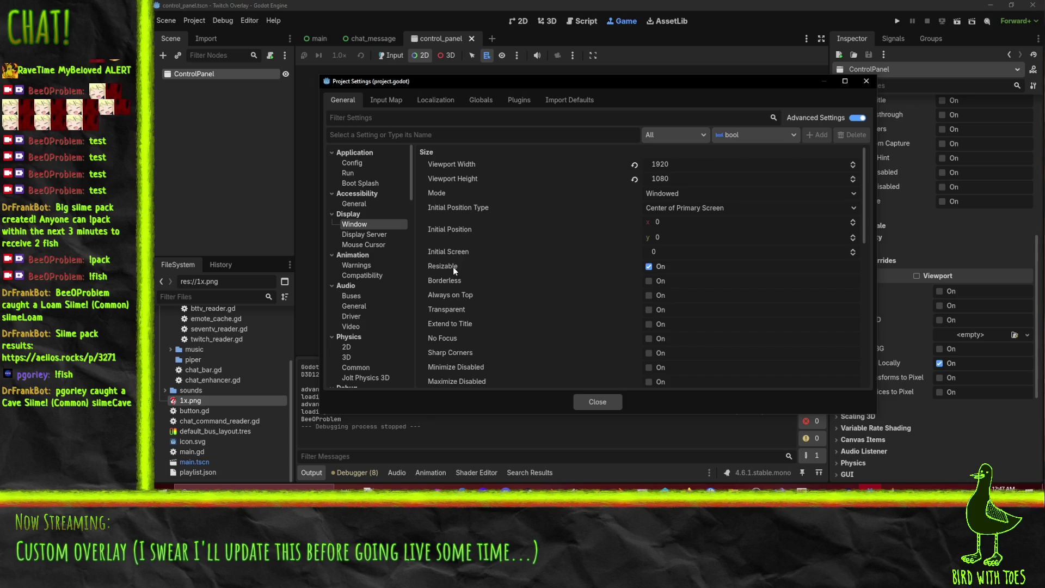
{"action": "mouse_move", "coordinate": [452, 267]}
{"action": "key", "text": "Escape"}
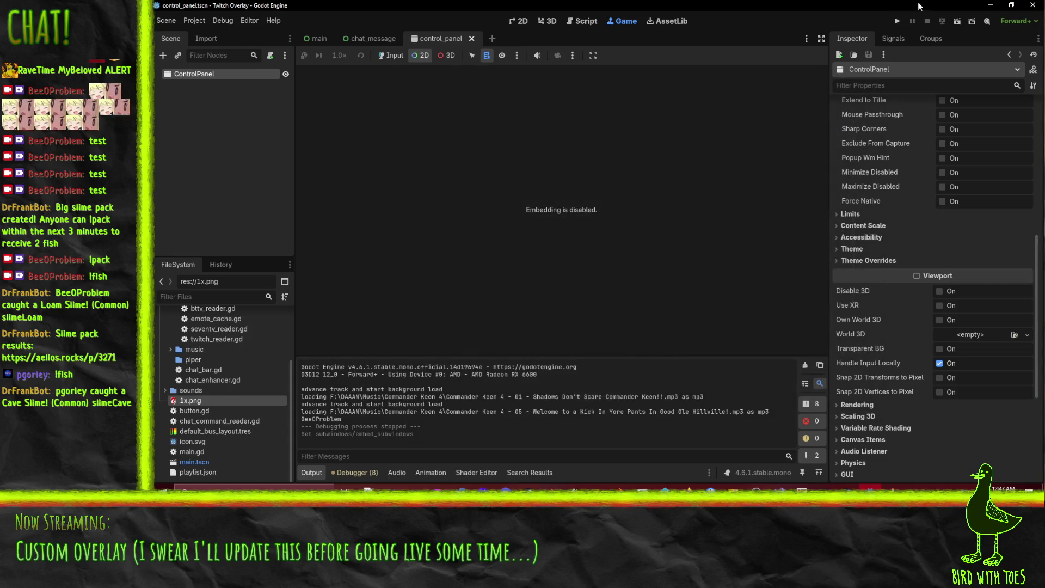
{"action": "left_click", "coordinate": [898, 22]}
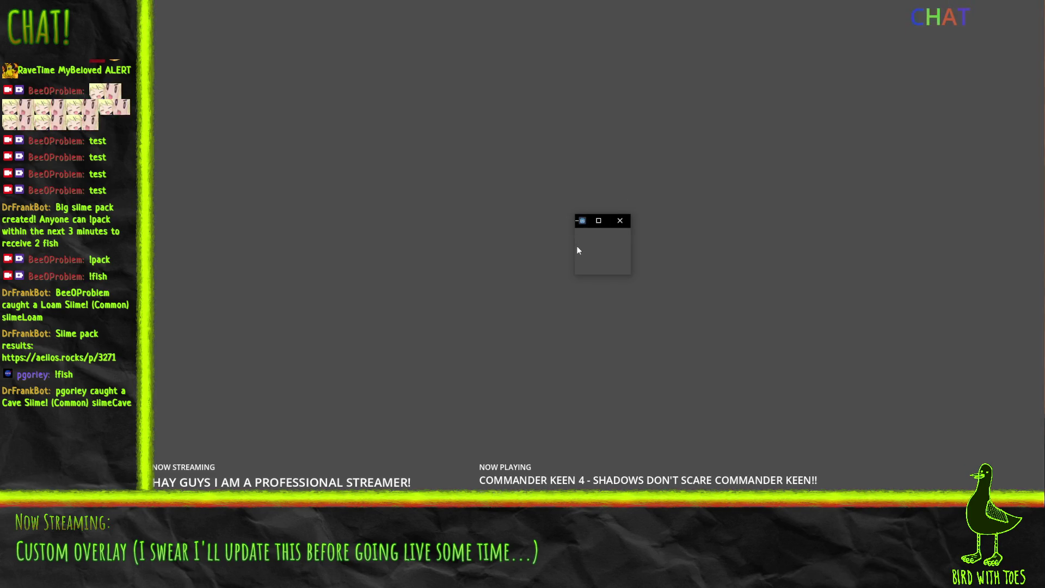
{"action": "left_click_drag", "start_coordinate": [576, 249], "coordinate": [457, 250]}
{"action": "left_click_drag", "start_coordinate": [541, 224], "coordinate": [559, 194]}
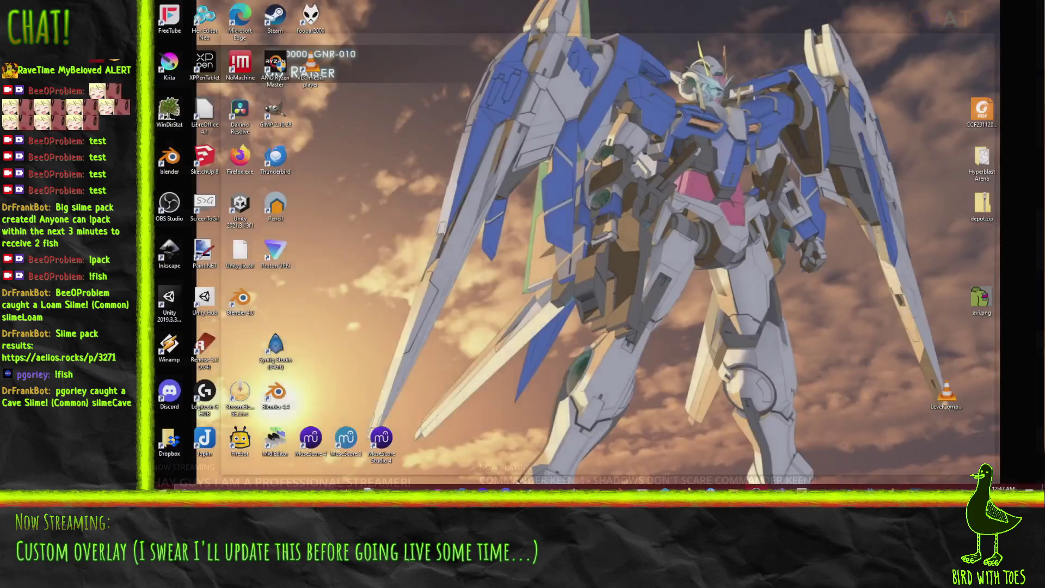
{"action": "scroll", "coordinate": [922, 245], "scroll_direction": "up", "scroll_amount": 5}
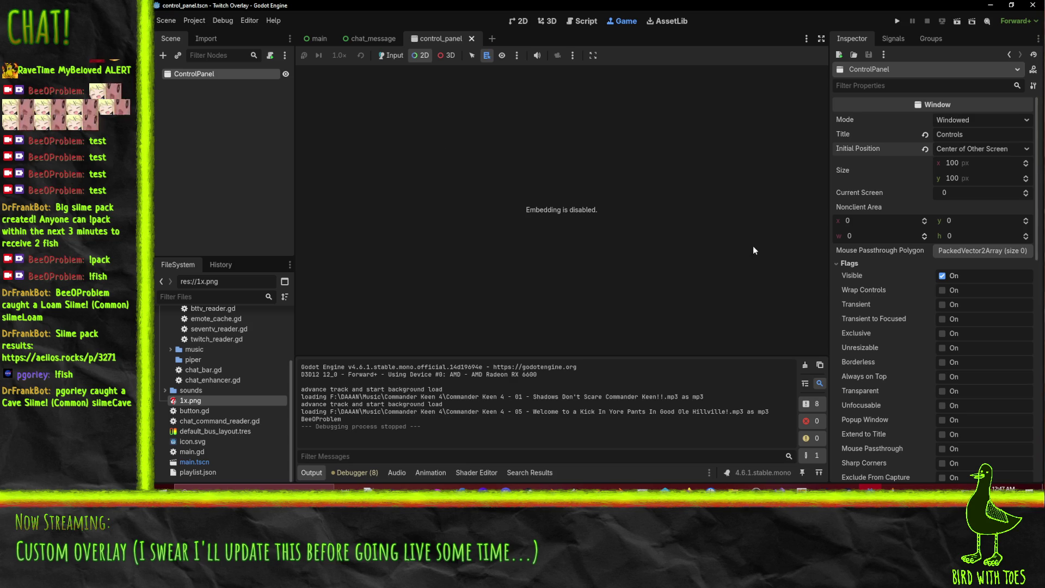
{"action": "scroll", "coordinate": [900, 325], "scroll_direction": "down", "scroll_amount": 3}
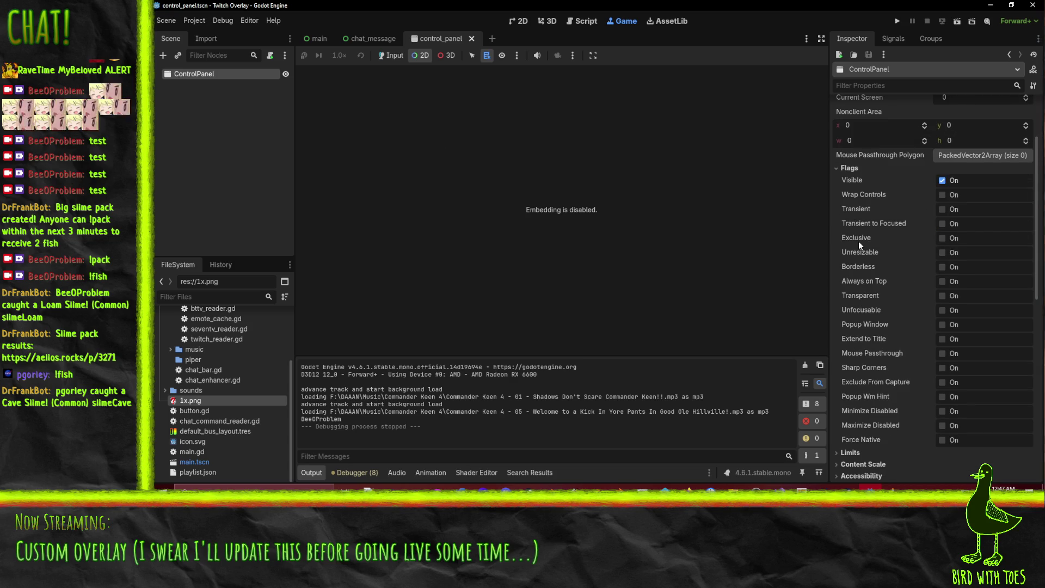
{"action": "mouse_move", "coordinate": [876, 224]}
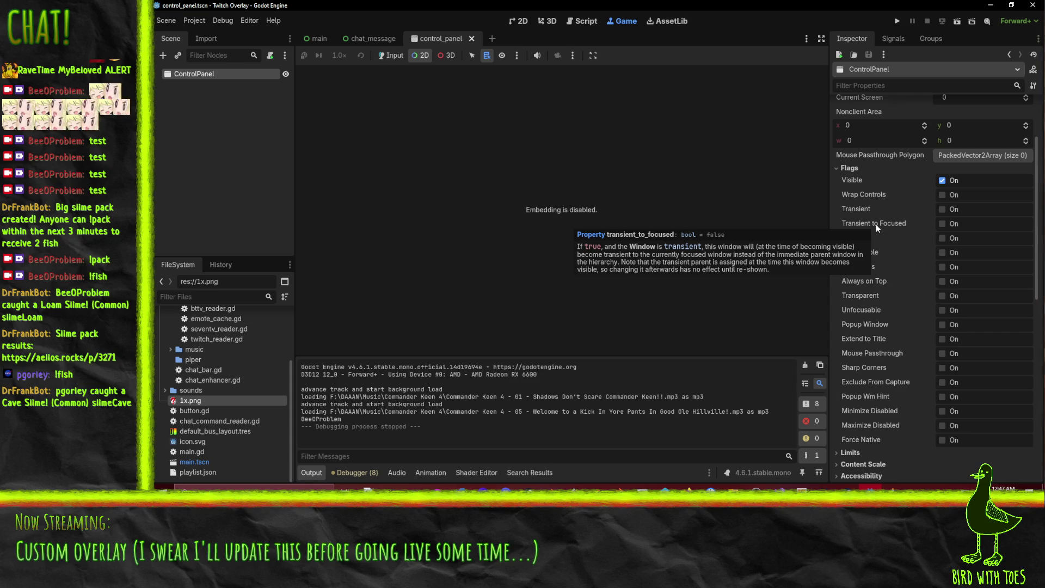
{"action": "mouse_move", "coordinate": [876, 281]}
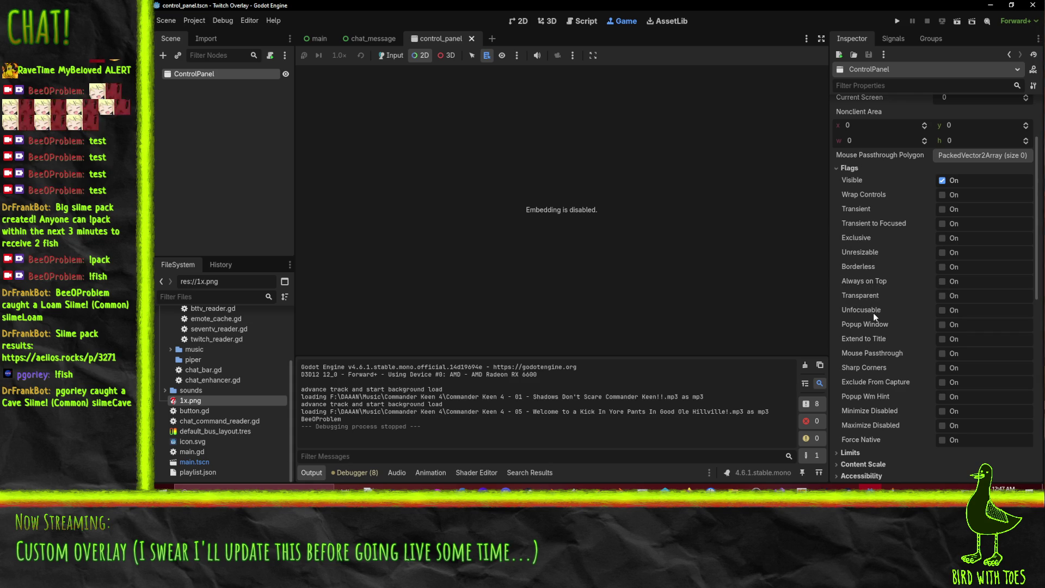
{"action": "mouse_move", "coordinate": [873, 314]}
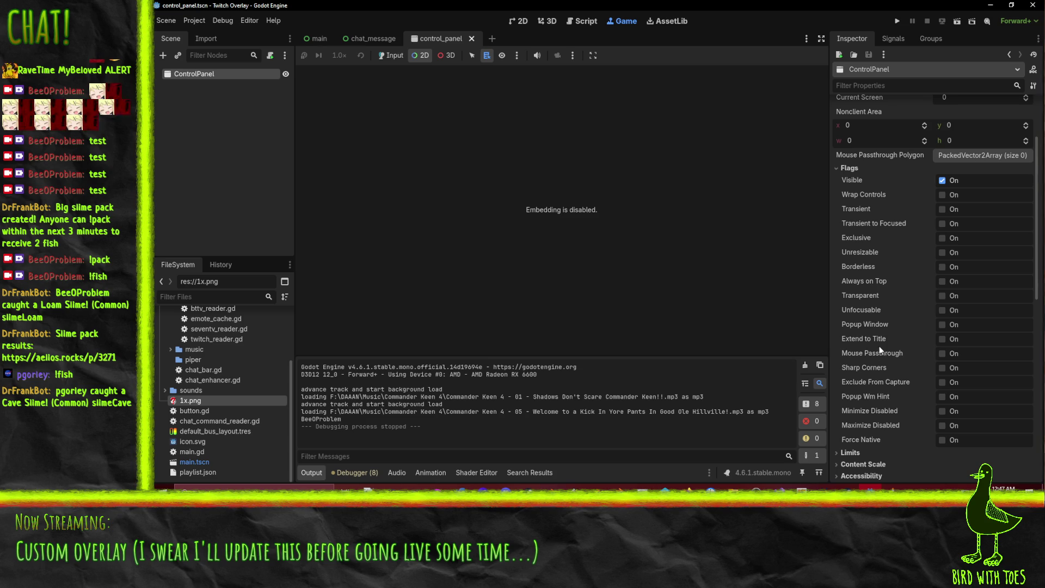
{"action": "mouse_move", "coordinate": [871, 338]}
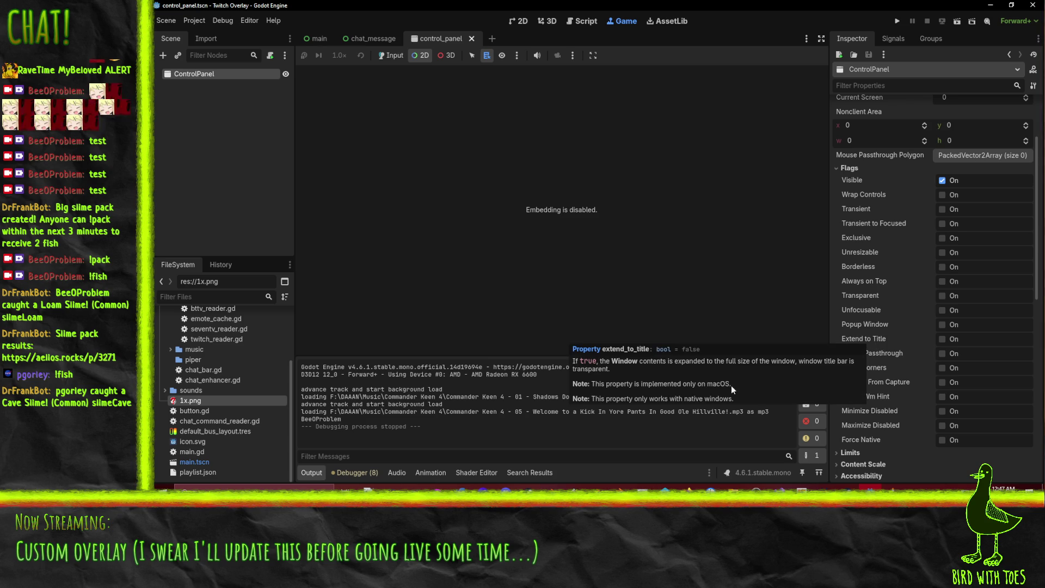
{"action": "scroll", "coordinate": [887, 338], "scroll_direction": "down", "scroll_amount": 3}
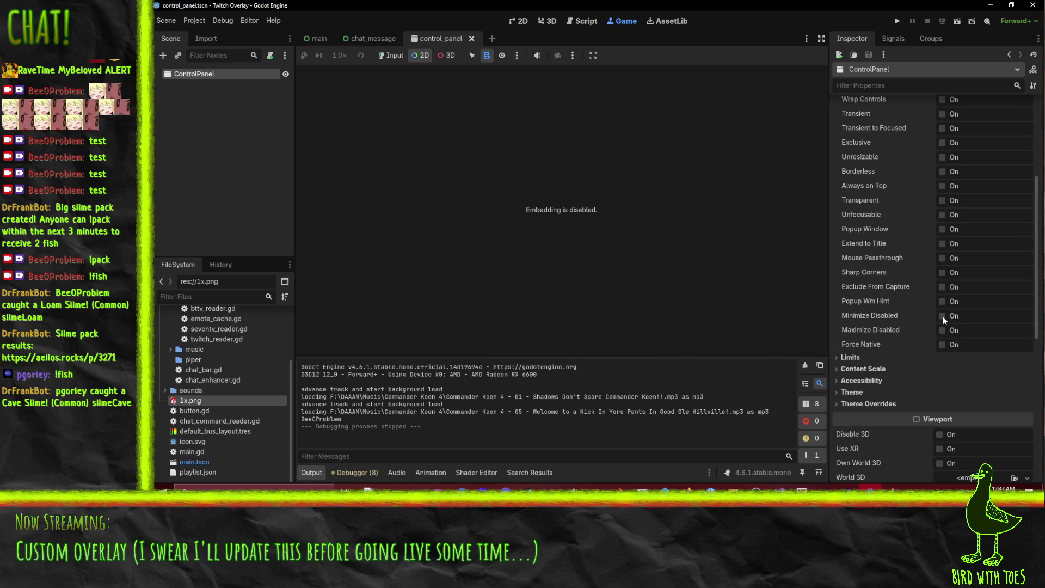
{"action": "left_click", "coordinate": [856, 357]}
{"action": "left_click", "coordinate": [854, 358]}
{"action": "left_click", "coordinate": [852, 367]}
{"action": "left_click", "coordinate": [852, 367]}
{"action": "left_click", "coordinate": [855, 381]}
{"action": "left_click", "coordinate": [856, 381]}
{"action": "left_click", "coordinate": [856, 392]}
{"action": "left_click", "coordinate": [857, 393]}
{"action": "left_click", "coordinate": [855, 404]}
{"action": "left_click", "coordinate": [854, 403]}
{"action": "scroll", "coordinate": [858, 408], "scroll_direction": "down", "scroll_amount": 5}
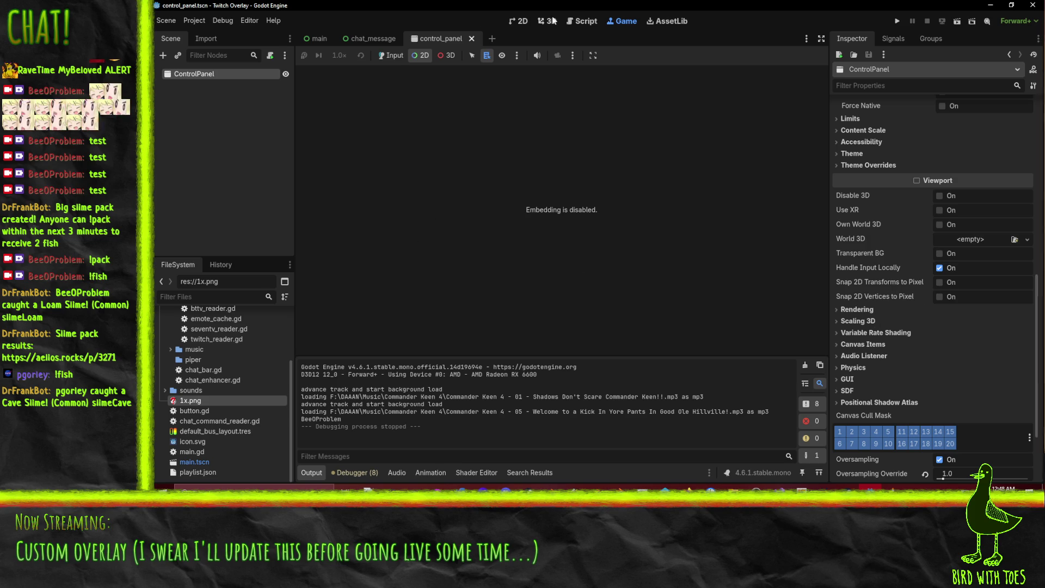
{"action": "left_click", "coordinate": [580, 22]}
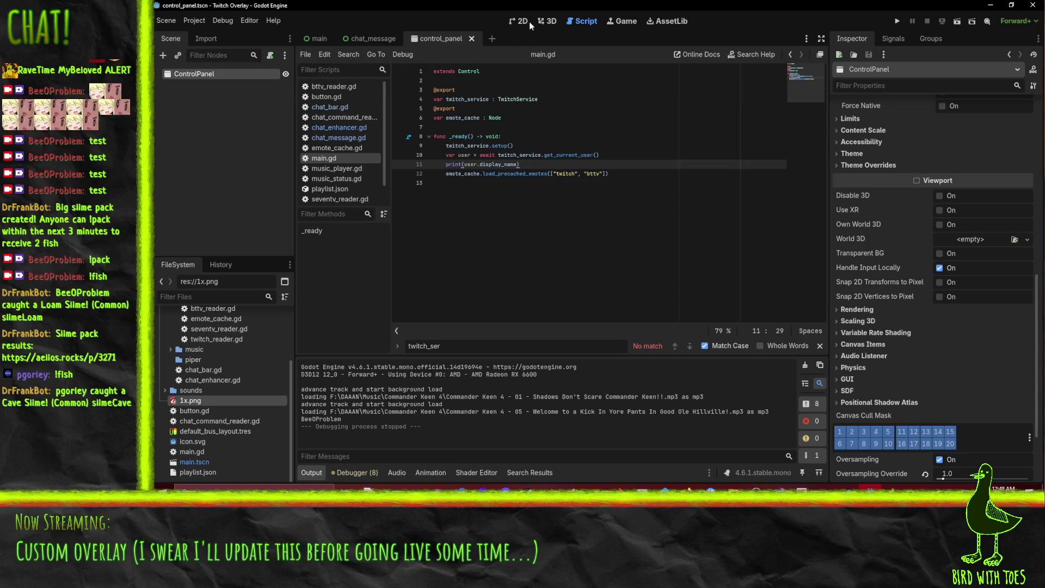
Step: In the 2D view, add a Button as a child of ControlPanel
{"action": "left_click", "coordinate": [520, 21]}
{"action": "mouse_move", "coordinate": [525, 230]}
{"action": "left_mouse_down"}
{"action": "mouse_move", "coordinate": [483, 179]}
{"action": "mouse_move", "coordinate": [537, 227]}
{"action": "mouse_move", "coordinate": [525, 215]}
{"action": "left_mouse_up"}
{"action": "left_click", "coordinate": [557, 191]}
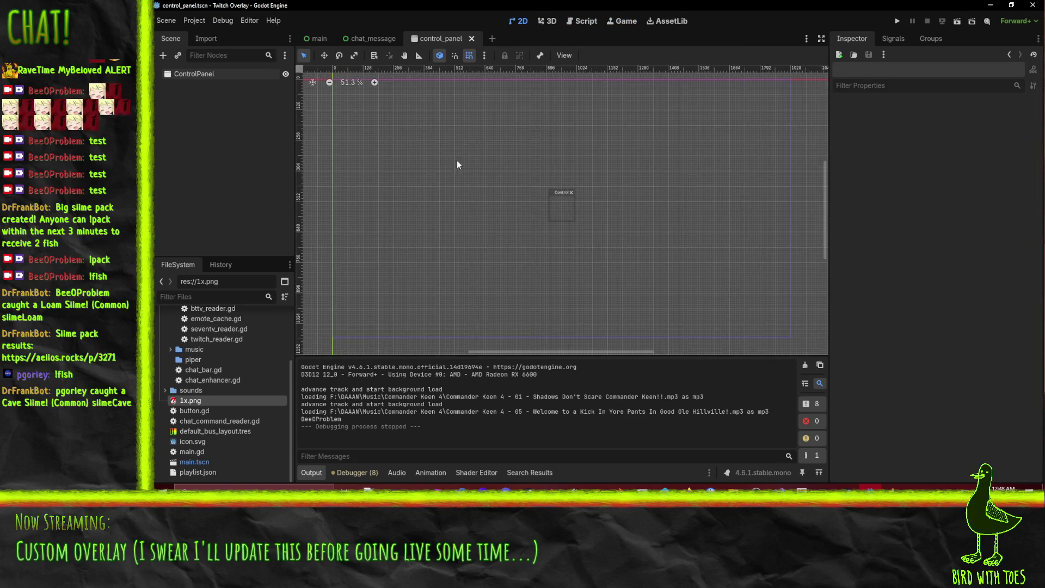
{"action": "right_click", "coordinate": [191, 75]}
{"action": "left_click", "coordinate": [260, 85]}
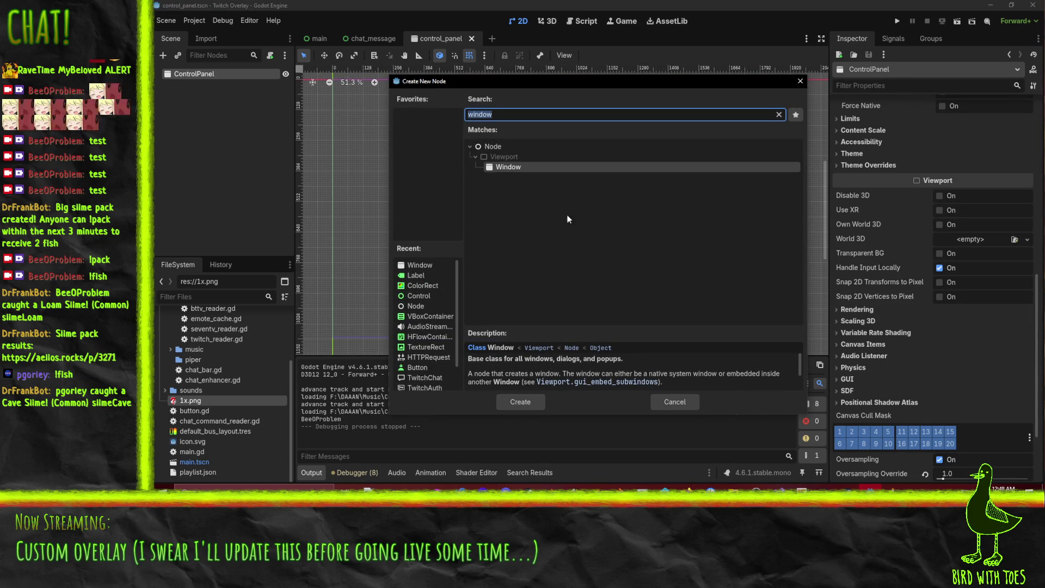
{"action": "type", "text": "button"}
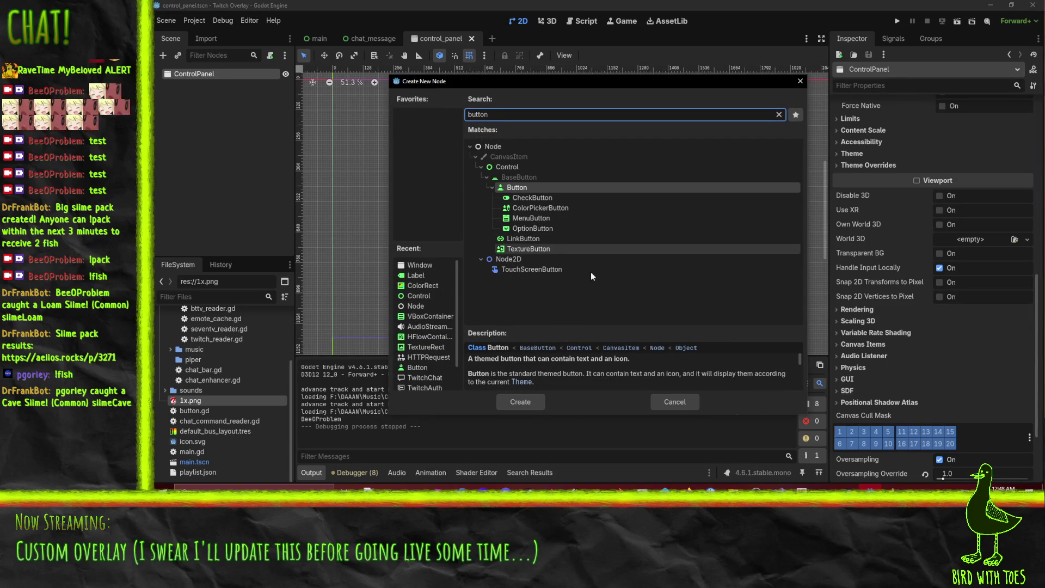
{"action": "left_click", "coordinate": [530, 401]}
Step: Add a VBoxContainer under ControlPanel and move the Button inside it
{"action": "scroll", "coordinate": [589, 223], "scroll_direction": "up", "scroll_amount": 4}
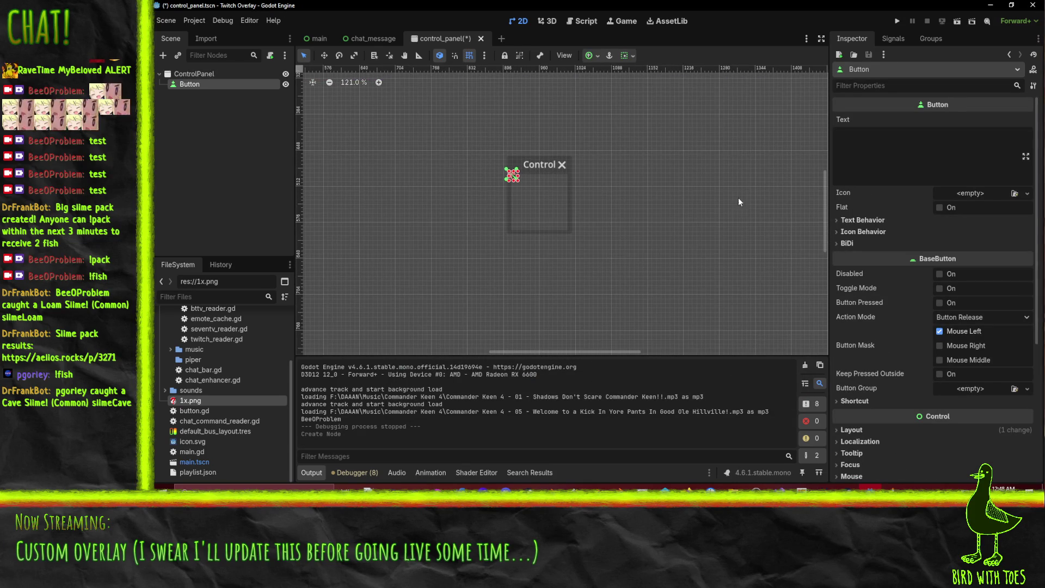
{"action": "right_click", "coordinate": [202, 72]}
{"action": "left_click", "coordinate": [227, 83]}
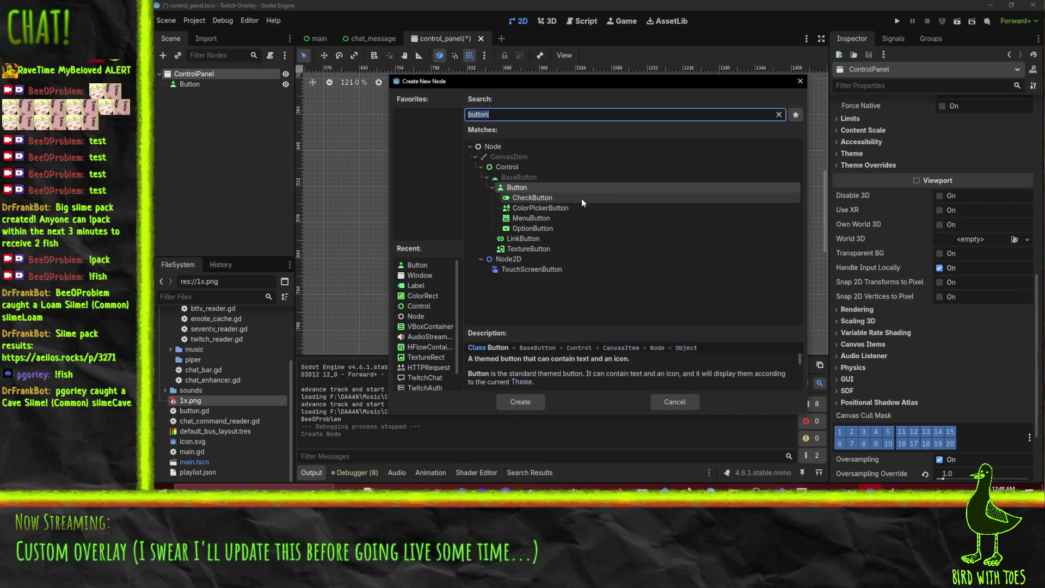
{"action": "type", "text": "vbox"}
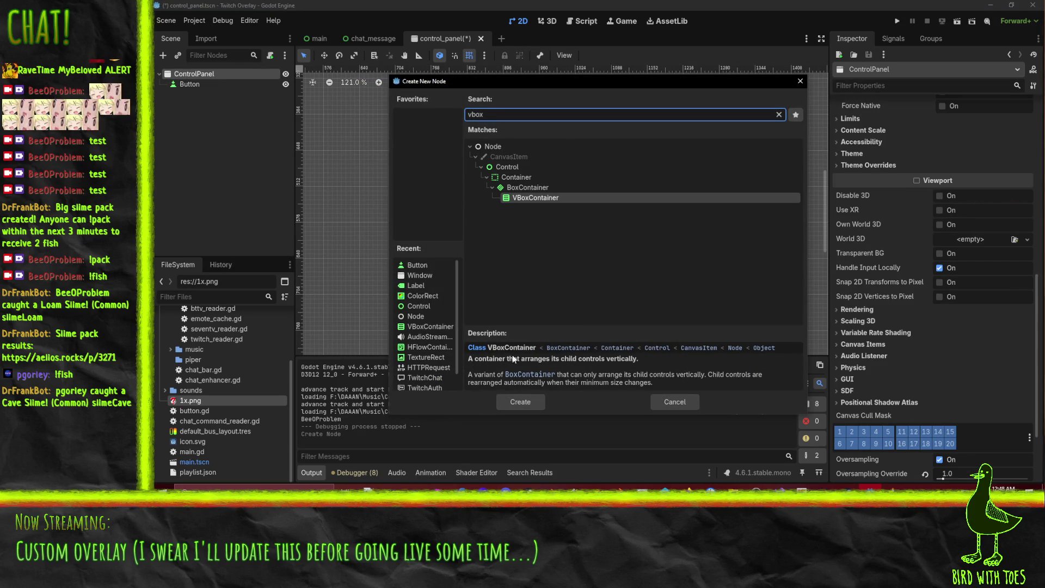
{"action": "left_click", "coordinate": [520, 402]}
{"action": "left_click_drag", "start_coordinate": [191, 83], "coordinate": [209, 92]}
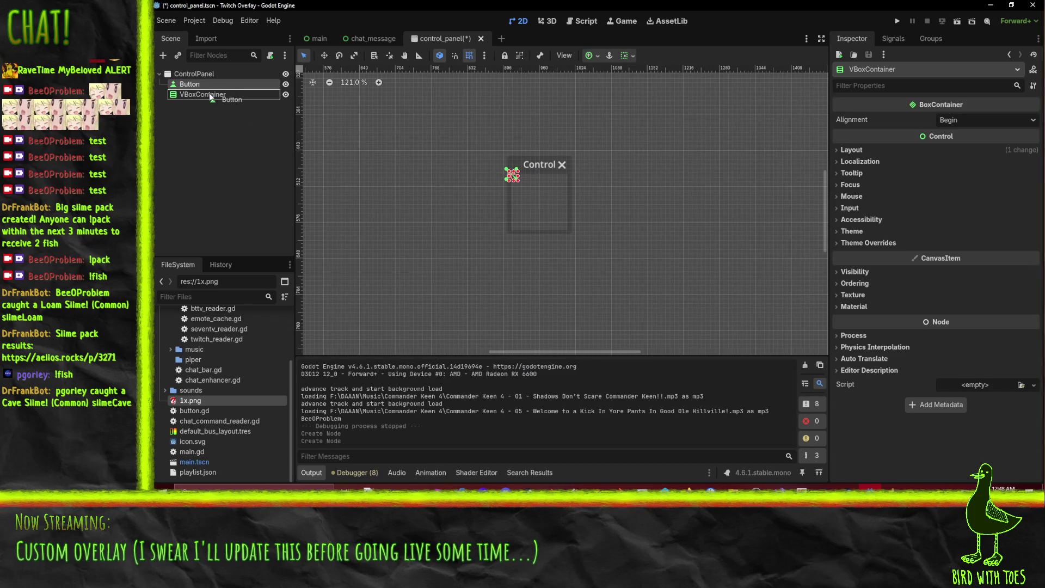
{"action": "left_click", "coordinate": [208, 85]}
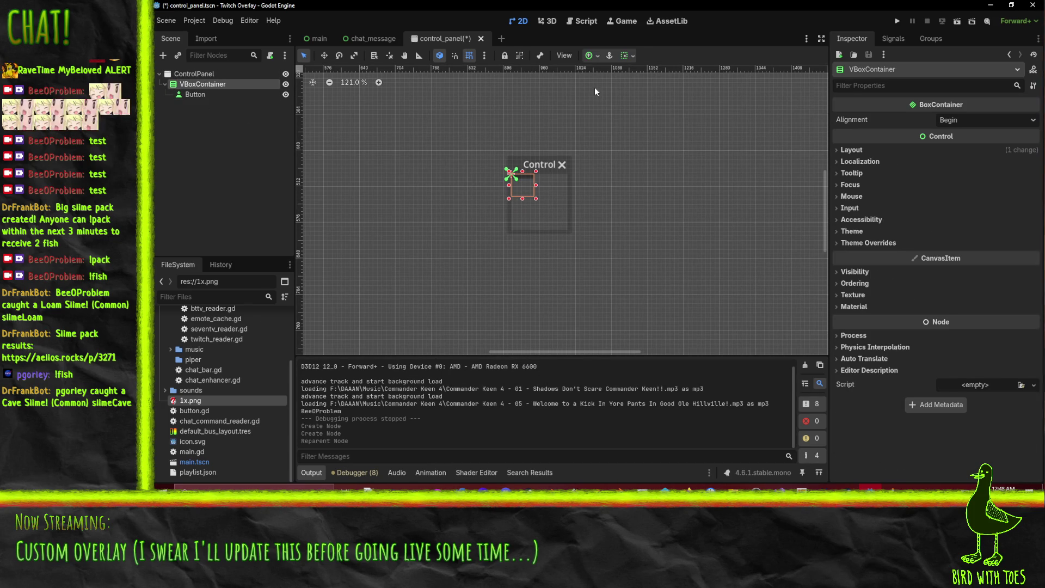
Step: Set the VBoxContainer's anchors preset to Full Rect
{"action": "left_click", "coordinate": [850, 149]}
{"action": "left_click", "coordinate": [1015, 259]}
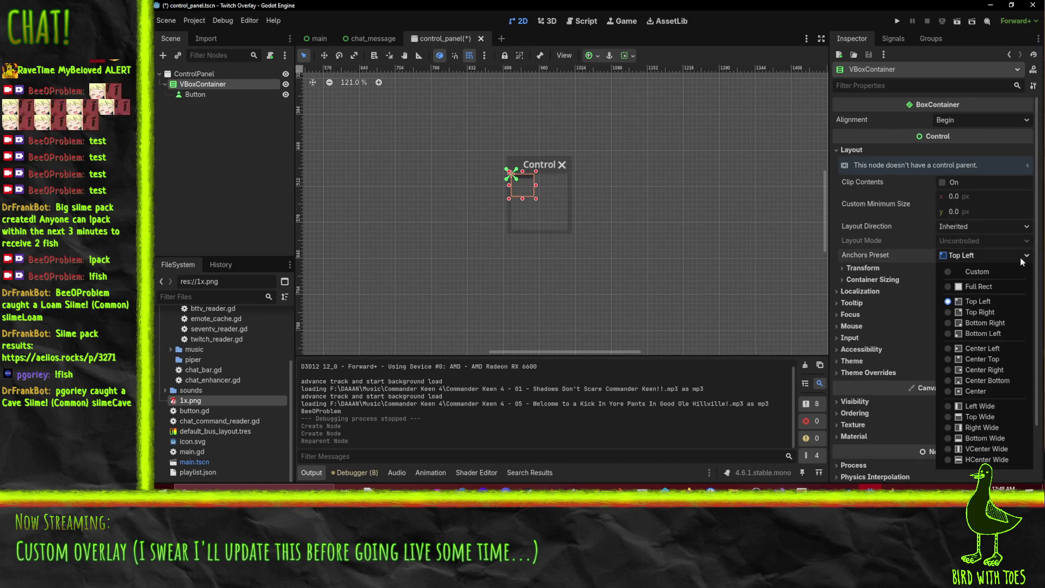
{"action": "left_click", "coordinate": [977, 286]}
{"action": "left_click", "coordinate": [199, 96]}
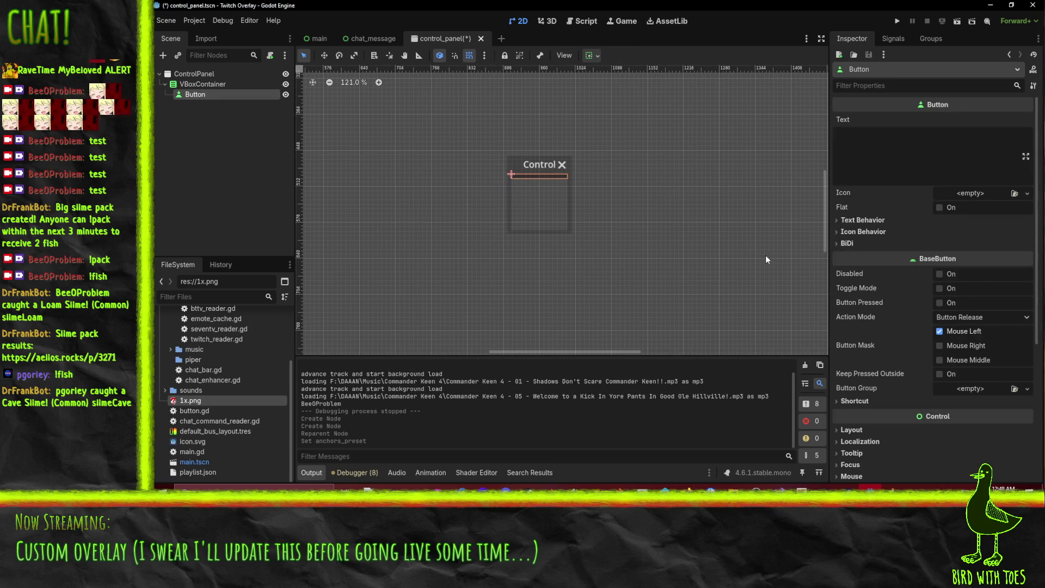
{"action": "left_click", "coordinate": [579, 223]}
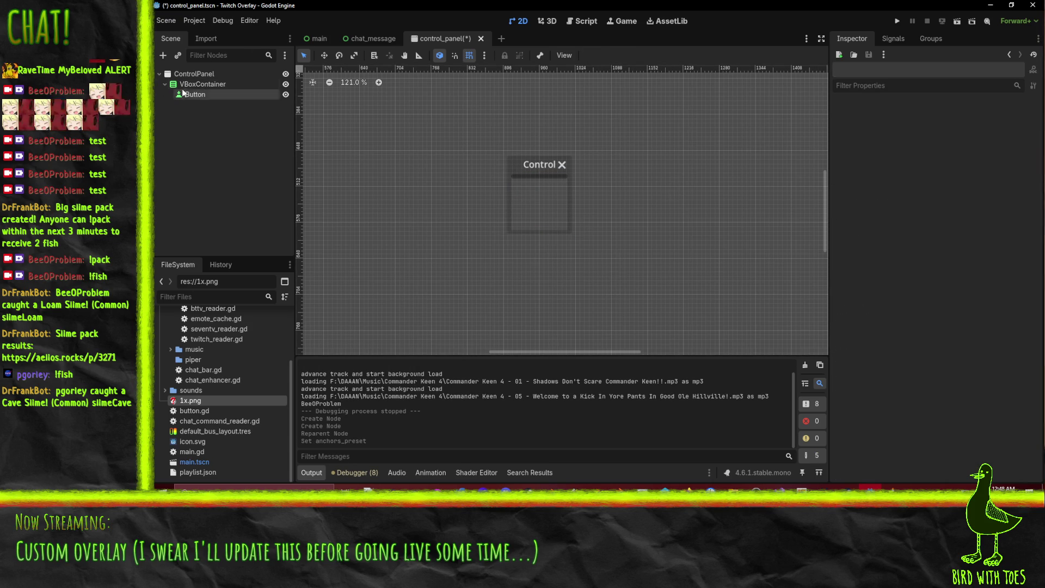
{"action": "left_click", "coordinate": [203, 83]}
Step: Set the ControlPanel window's width to 300 px and enter a new height
{"action": "left_click", "coordinate": [211, 73]}
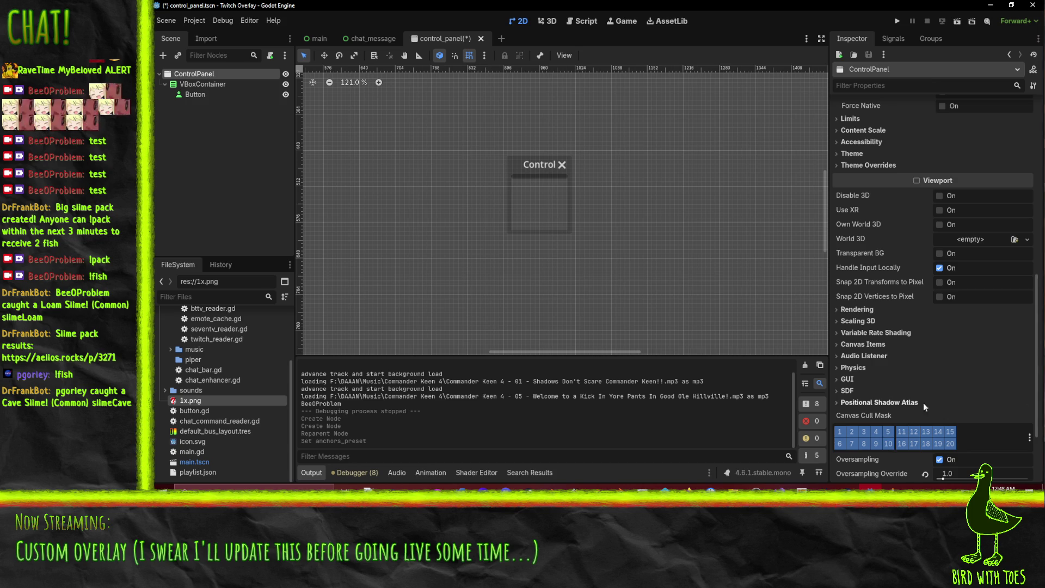
{"action": "scroll", "coordinate": [926, 341], "scroll_direction": "up", "scroll_amount": 8}
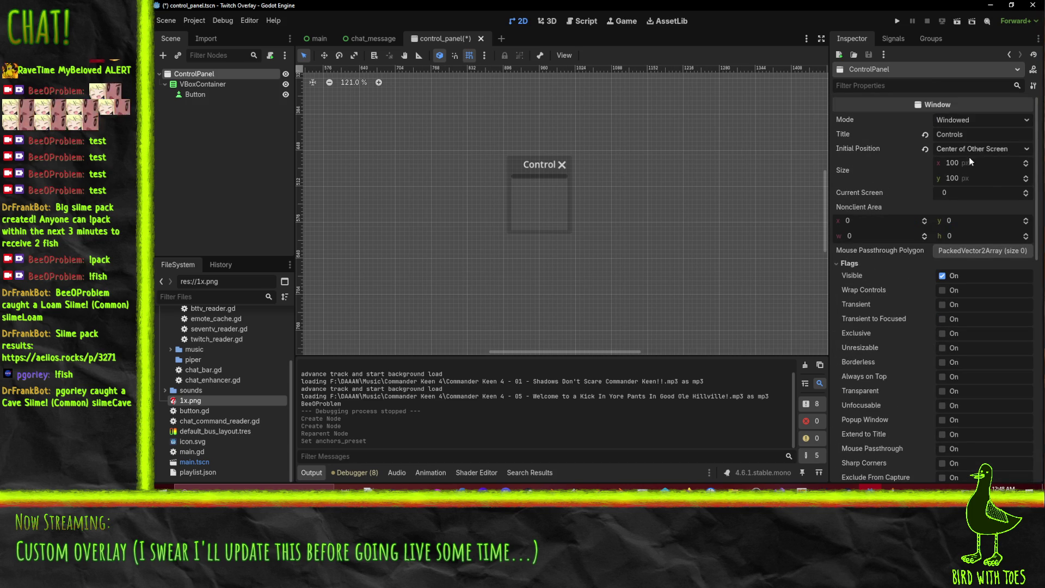
{"action": "left_click", "coordinate": [971, 163]}
{"action": "key", "text": "BackSpace"}
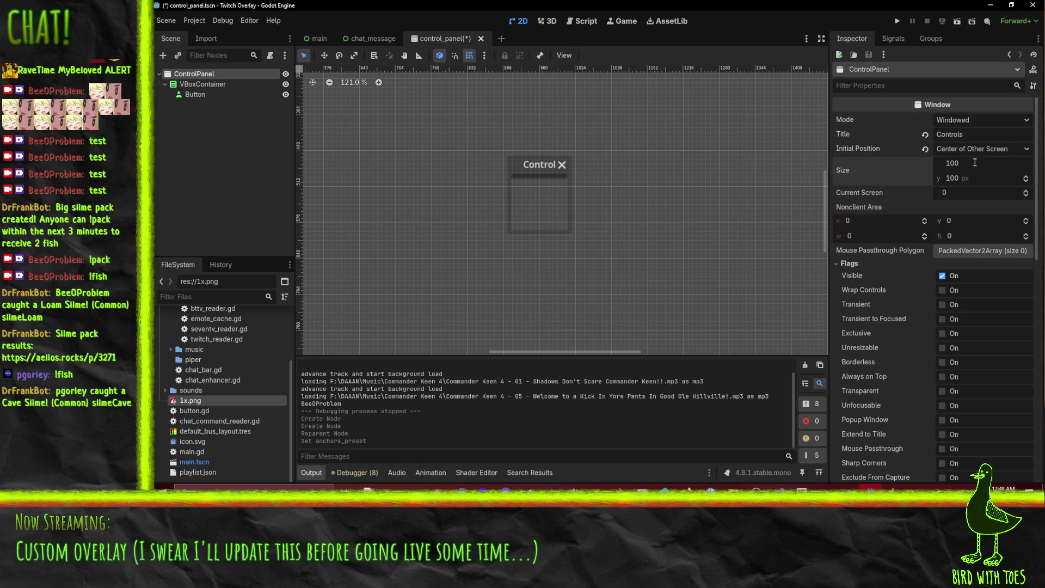
{"action": "key", "text": "BackSpace"}
{"action": "key", "text": "BackSpace"}
{"action": "type", "text": "300"}
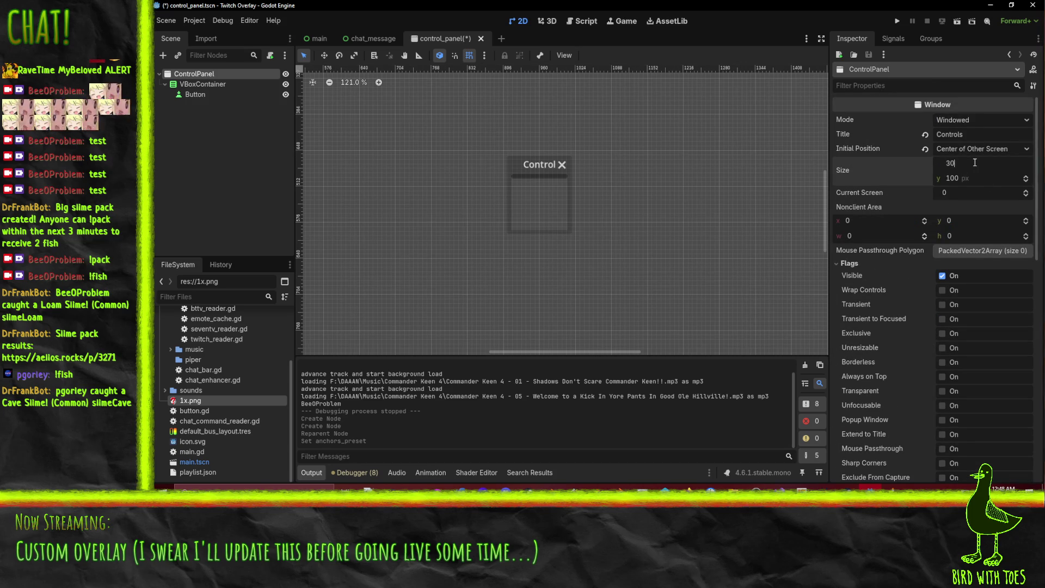
{"action": "key", "text": "Tab"}
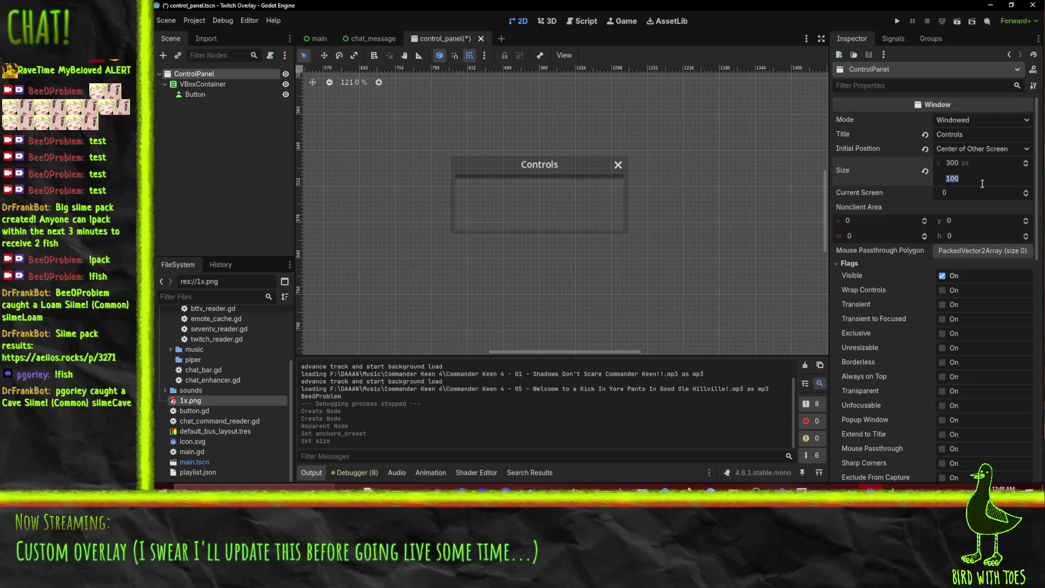
{"action": "type", "text": "1"}
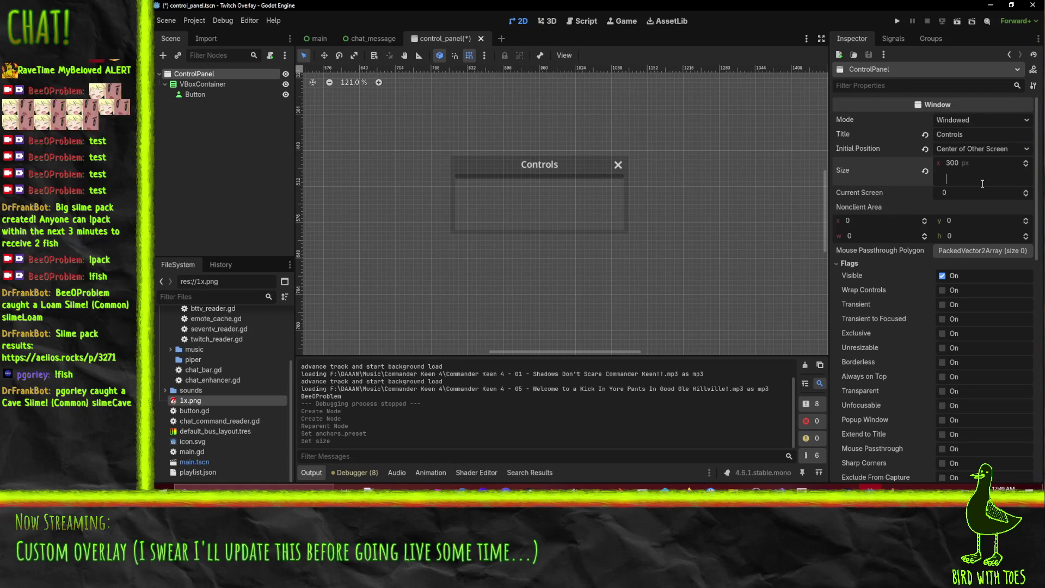
{"action": "type", "text": "0"}
{"action": "key", "text": "Return"}
Step: Correct the ControlPanel window height to 500 px
{"action": "scroll", "coordinate": [602, 245], "scroll_direction": "down", "scroll_amount": 10}
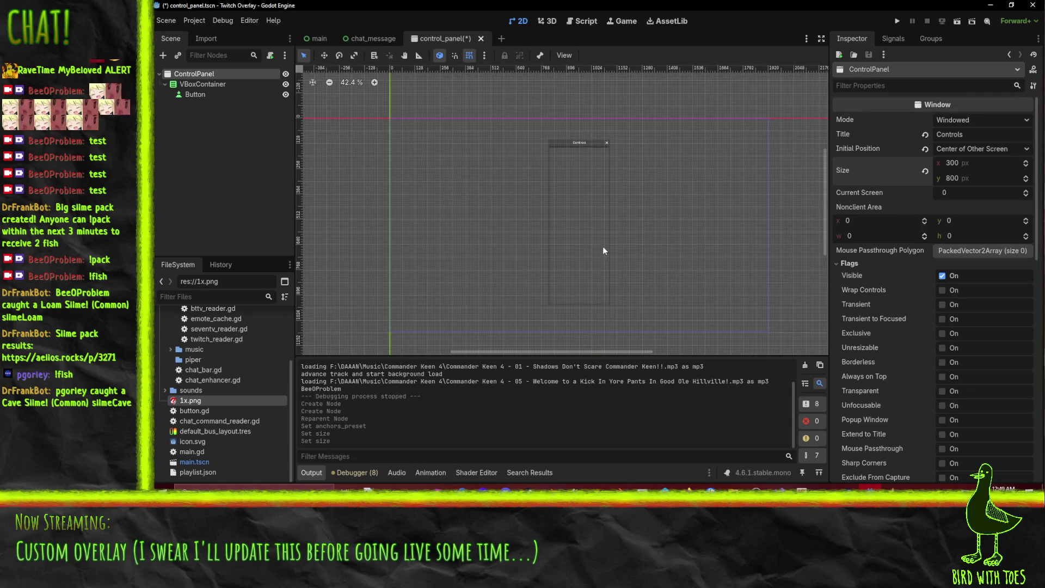
{"action": "scroll", "coordinate": [593, 236], "scroll_direction": "up", "scroll_amount": 1}
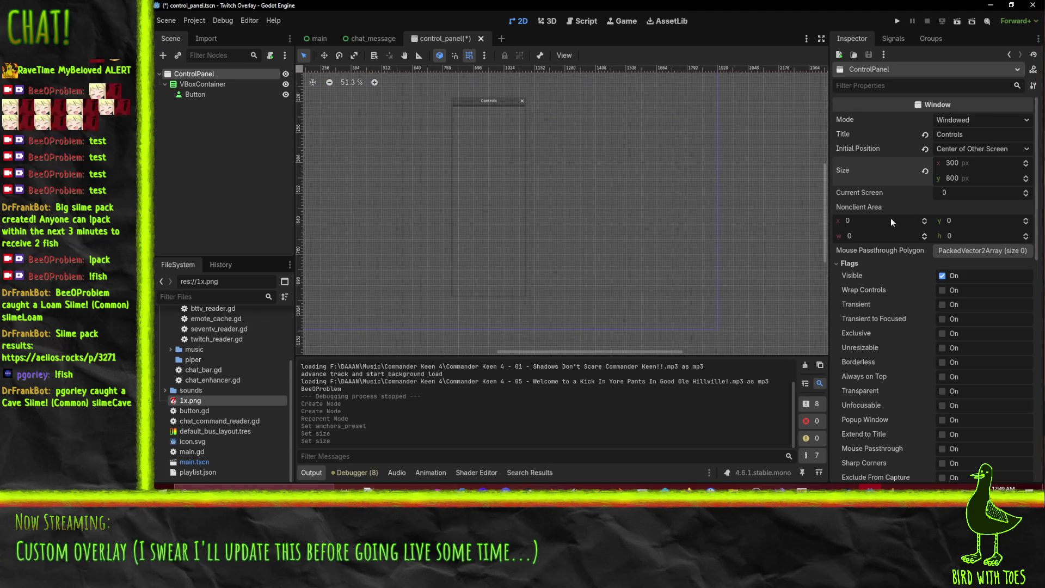
{"action": "left_click", "coordinate": [954, 177]}
{"action": "type", "text": "500"}
{"action": "key", "text": "Return"}
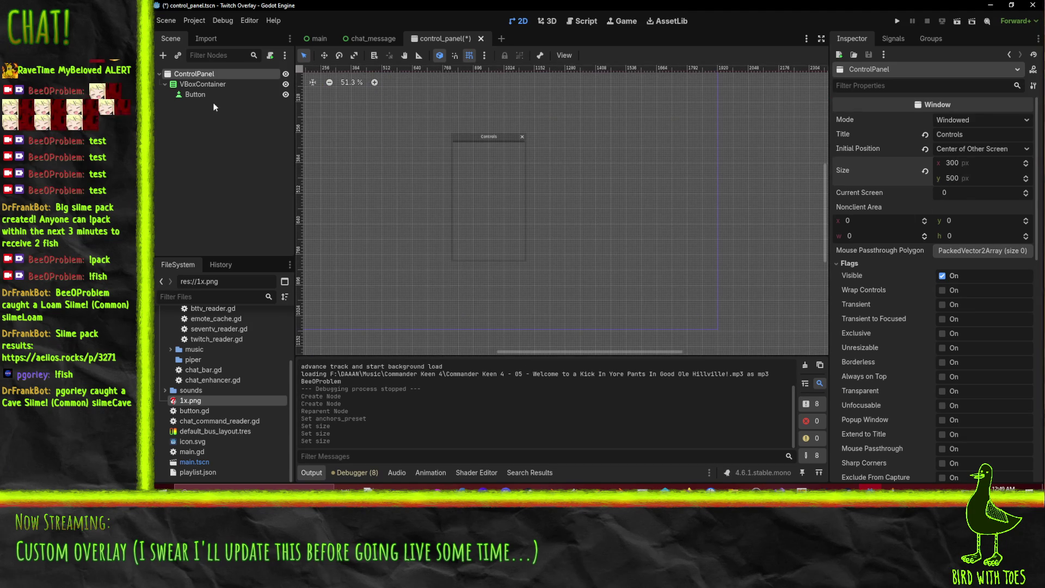
Step: Set the first button's Text to 'Pause Music' in the Inspector
{"action": "left_click", "coordinate": [195, 95]}
{"action": "left_click", "coordinate": [895, 156]}
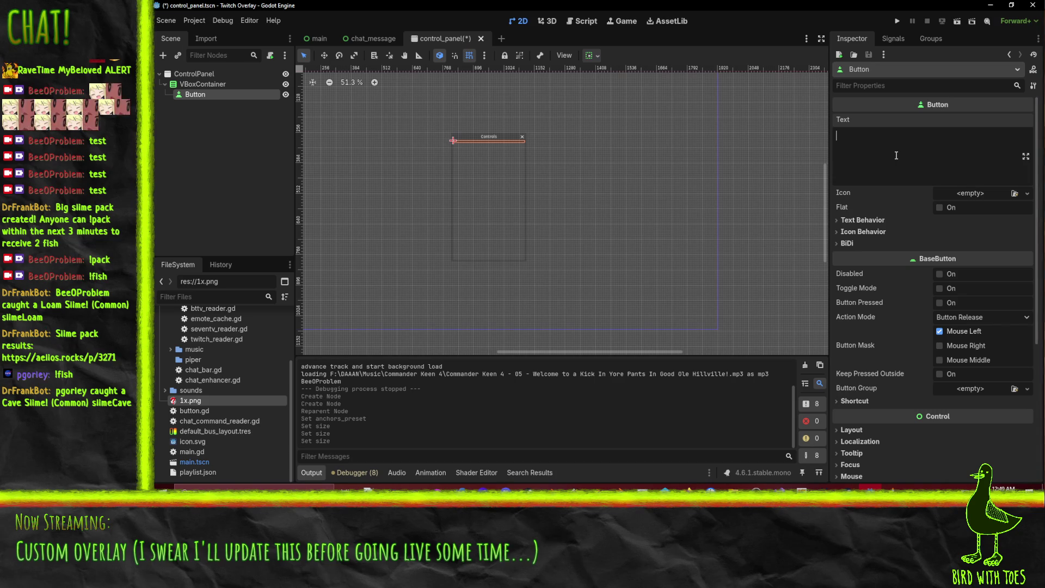
{"action": "type", "text": "Pause M"}
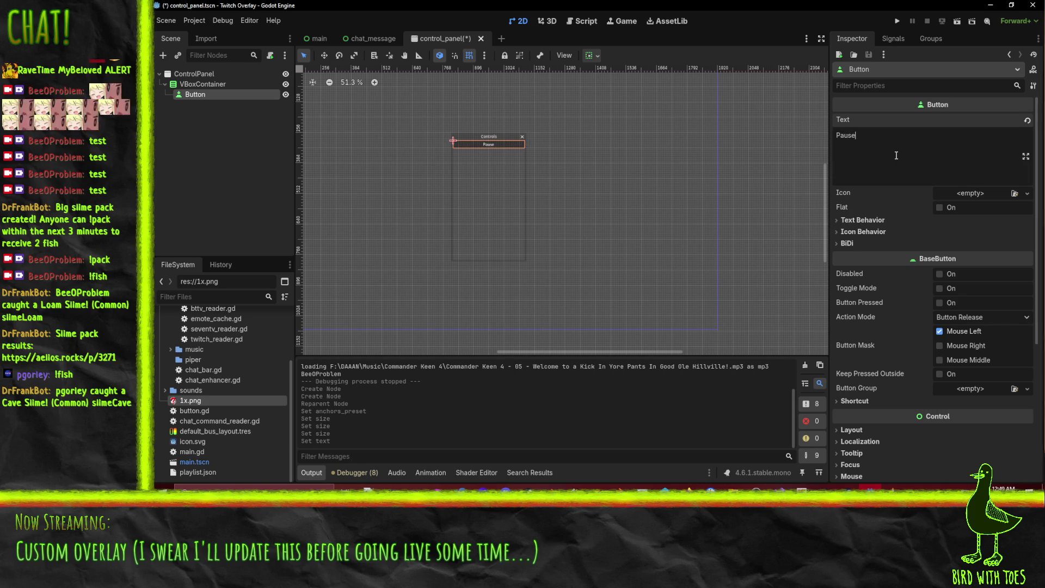
{"action": "type", "text": "usic"}
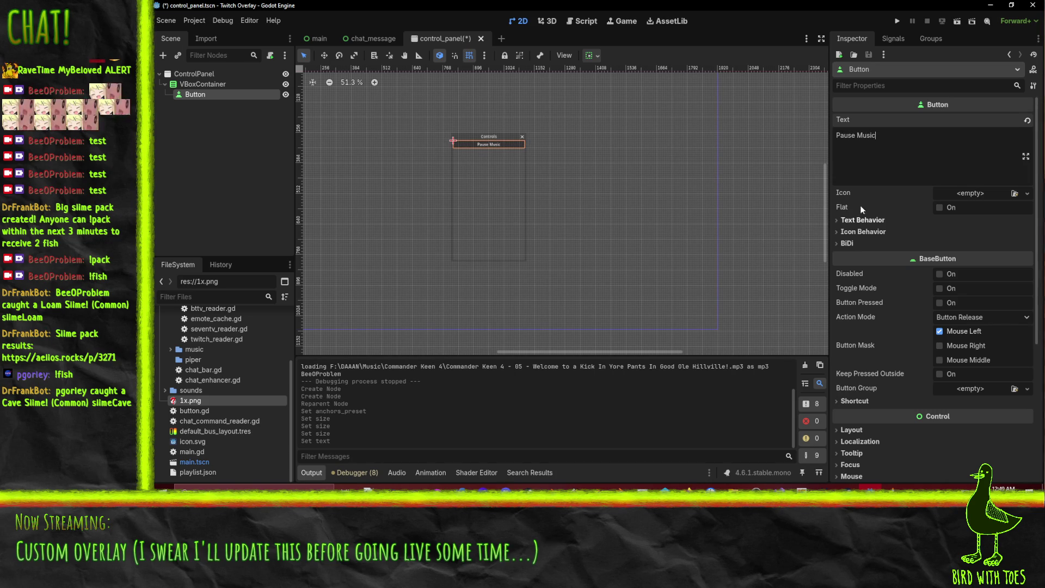
Step: Duplicate the Pause Music button and start relabelling the copy as 'Overlapping Sounds Allowed'
{"action": "right_click", "coordinate": [201, 96]}
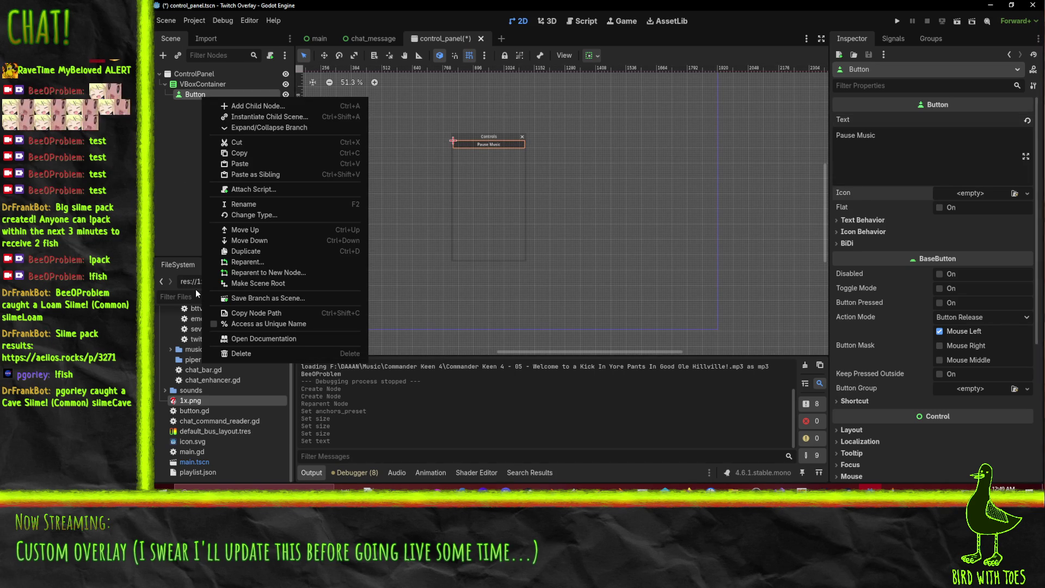
{"action": "double_click", "coordinate": [181, 93]}
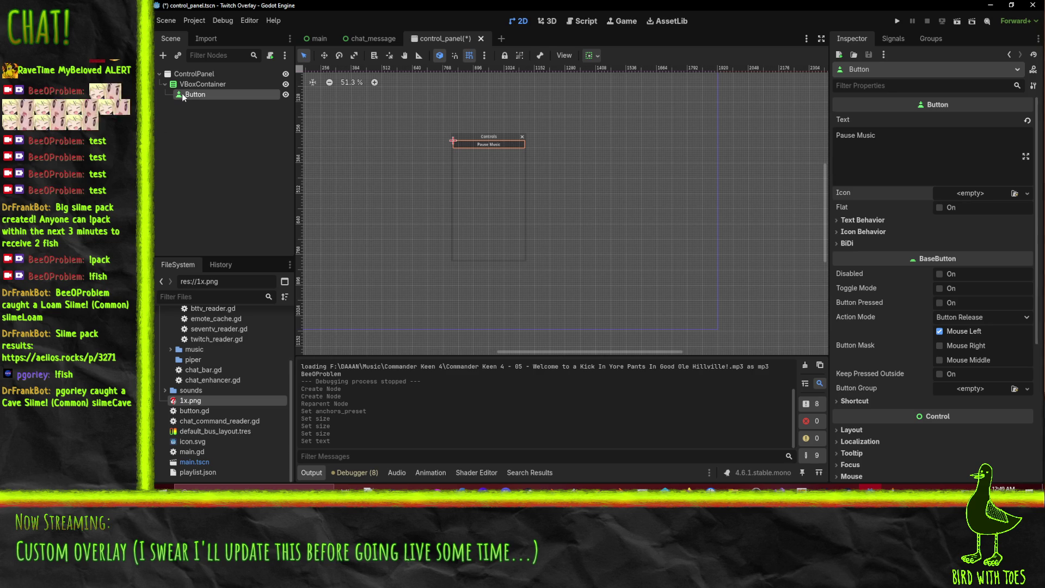
{"action": "right_click", "coordinate": [205, 87]}
{"action": "left_click", "coordinate": [173, 109]}
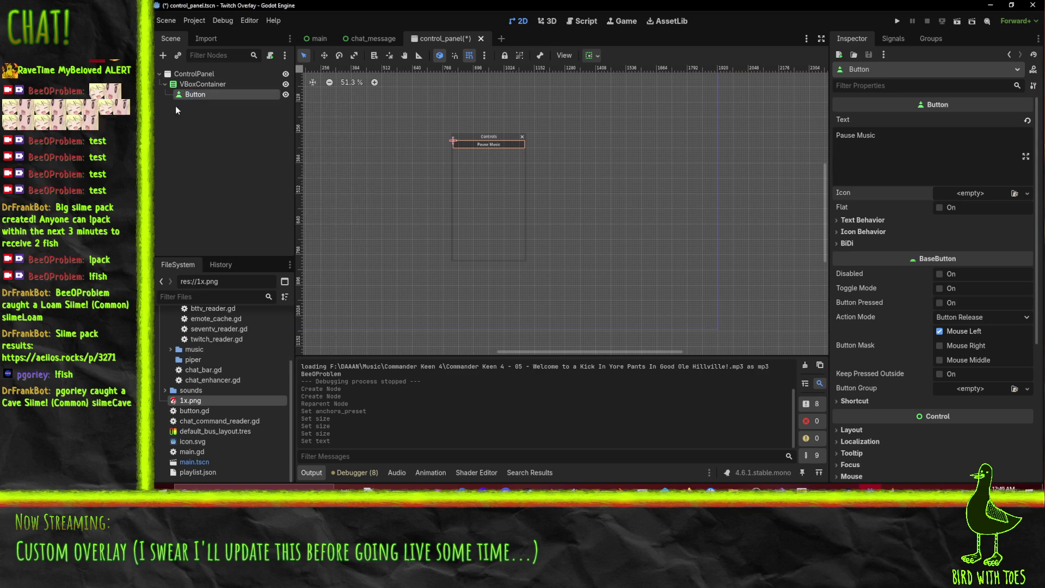
{"action": "right_click", "coordinate": [175, 94]}
{"action": "left_click", "coordinate": [240, 264]}
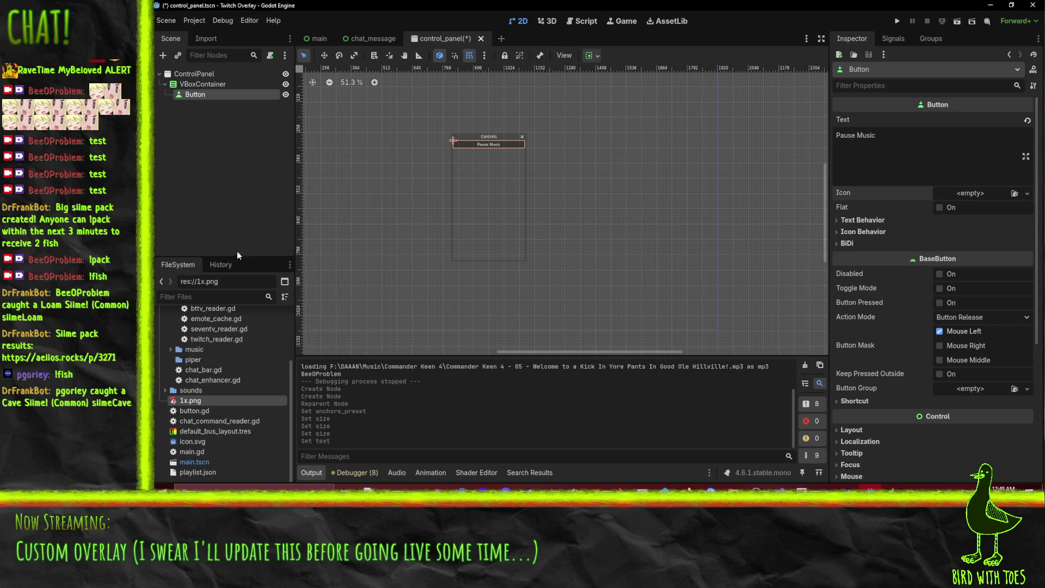
{"action": "triple_click", "coordinate": [856, 135]}
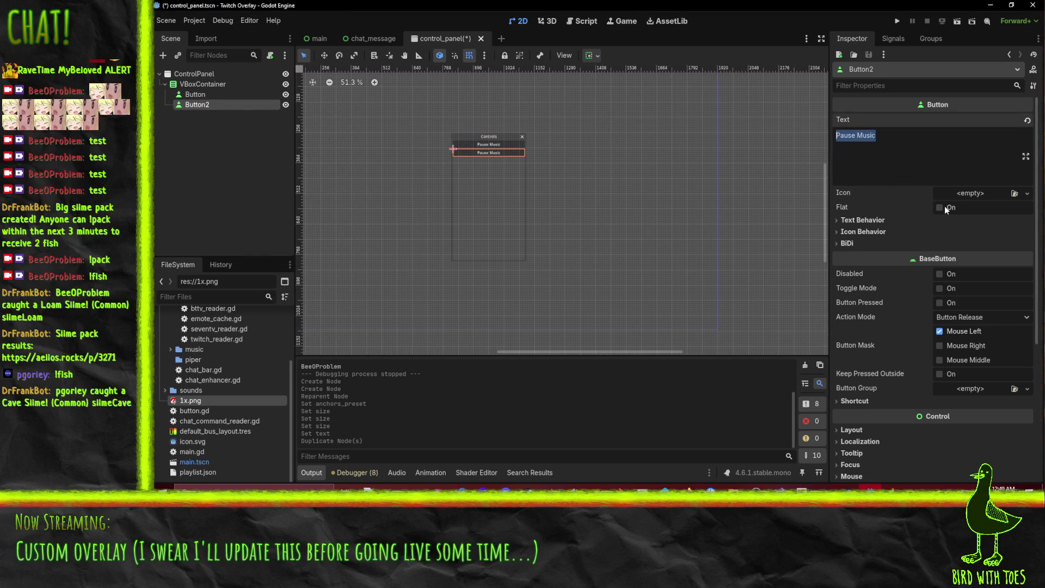
{"action": "type", "text": "Allow Ove"}
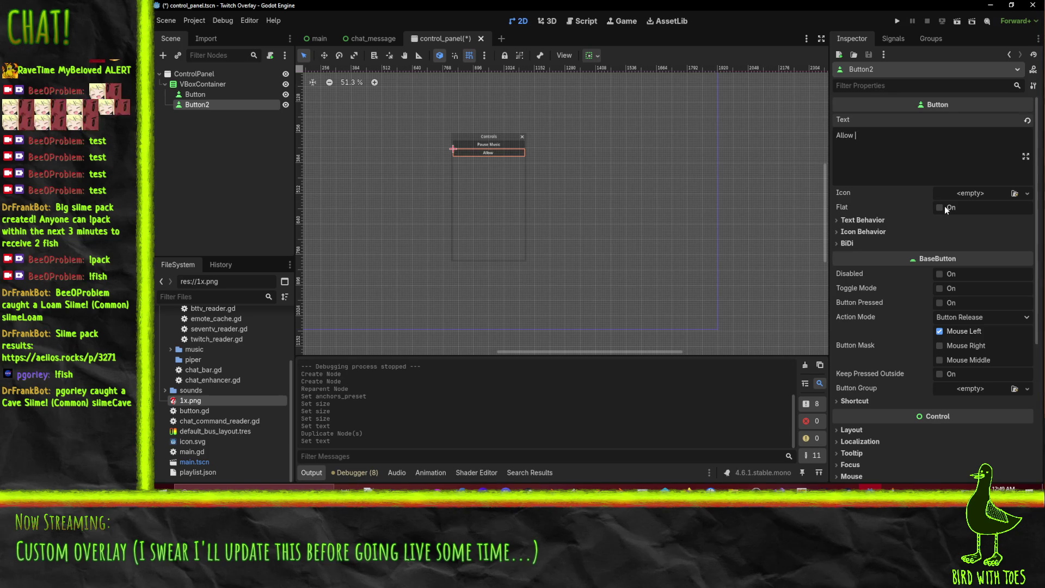
{"action": "type", "text": "rlapping Sounds"}
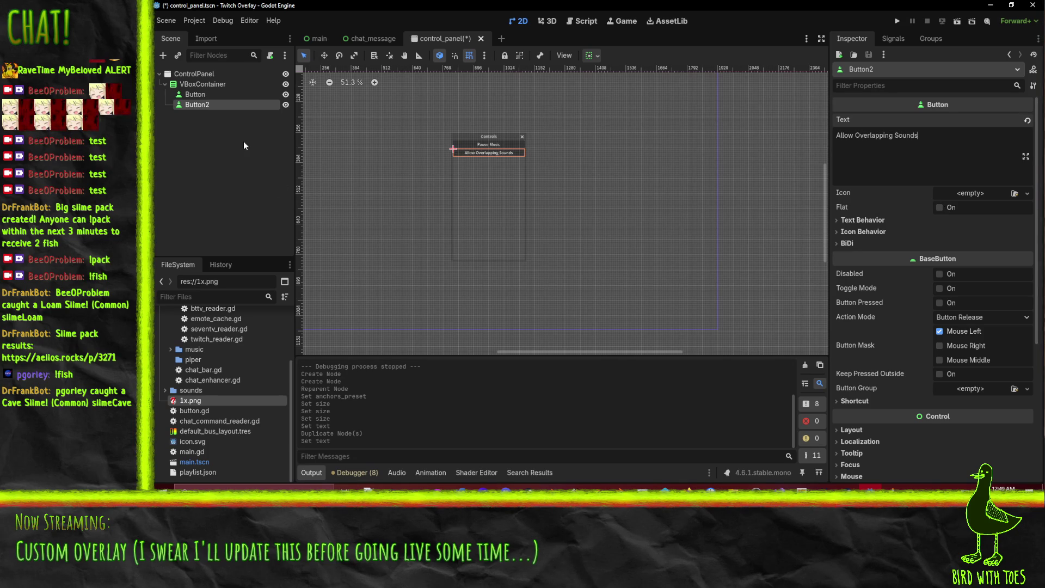
{"action": "key", "text": "ctrl+a"}
{"action": "type", "text": "Overl"}
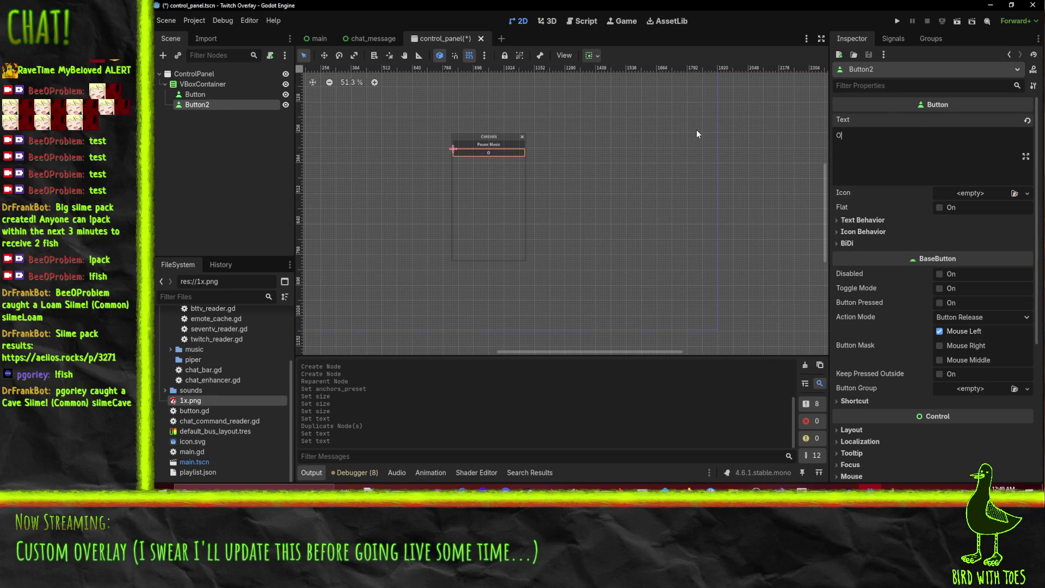
{"action": "type", "text": "apping Sounds Allowed"}
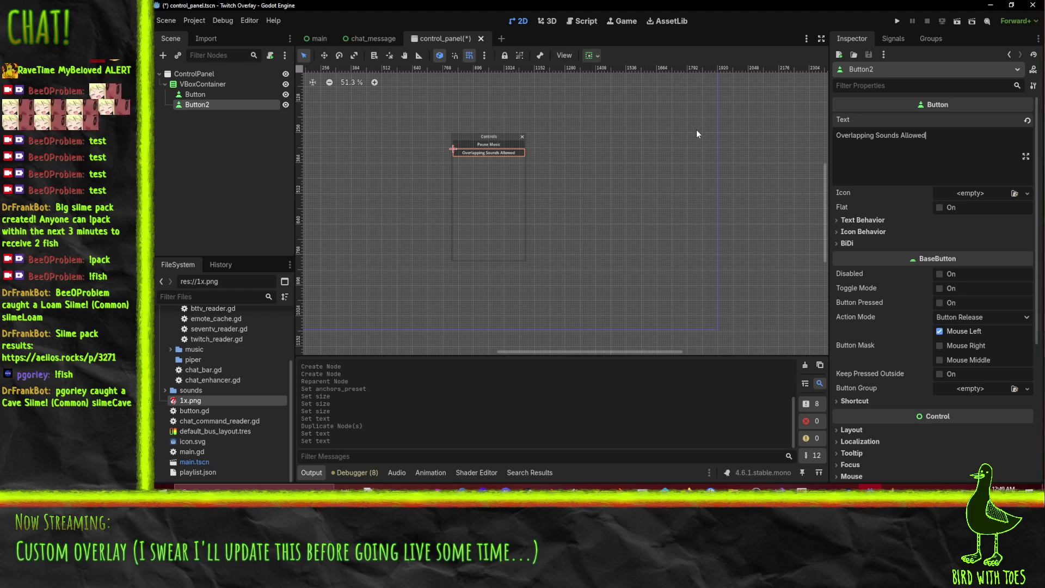
Step: Expand and collapse Button2's text behaviour, icon behaviour and bidirectional text option groups
{"action": "left_click", "coordinate": [875, 219]}
{"action": "left_click", "coordinate": [871, 220]}
{"action": "left_click", "coordinate": [864, 231]}
{"action": "left_click", "coordinate": [862, 232]}
{"action": "left_click", "coordinate": [847, 243]}
{"action": "left_click", "coordinate": [847, 243]}
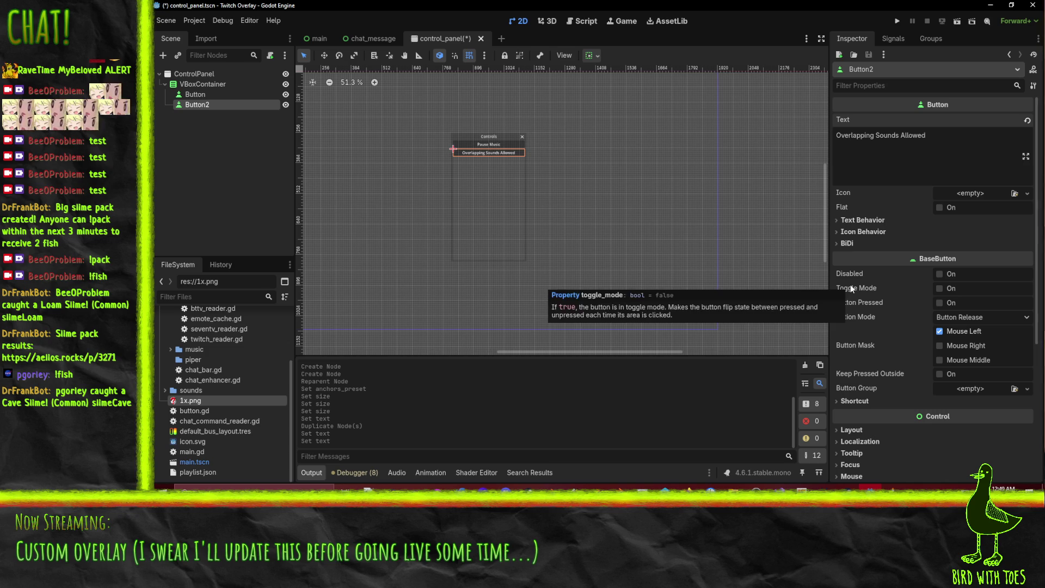
Step: Turn on Toggle Mode and Button Pressed for Button2, leaving action mode and keep-pressed-outside unchanged
{"action": "left_click", "coordinate": [939, 288]}
{"action": "left_click", "coordinate": [940, 303]}
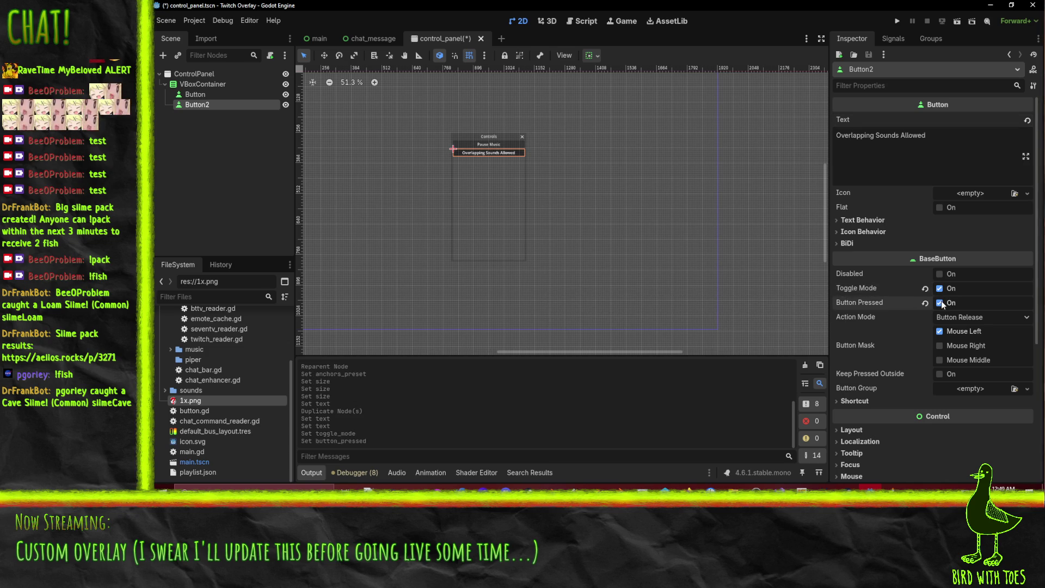
{"action": "left_click", "coordinate": [973, 319]}
{"action": "left_click", "coordinate": [942, 321]}
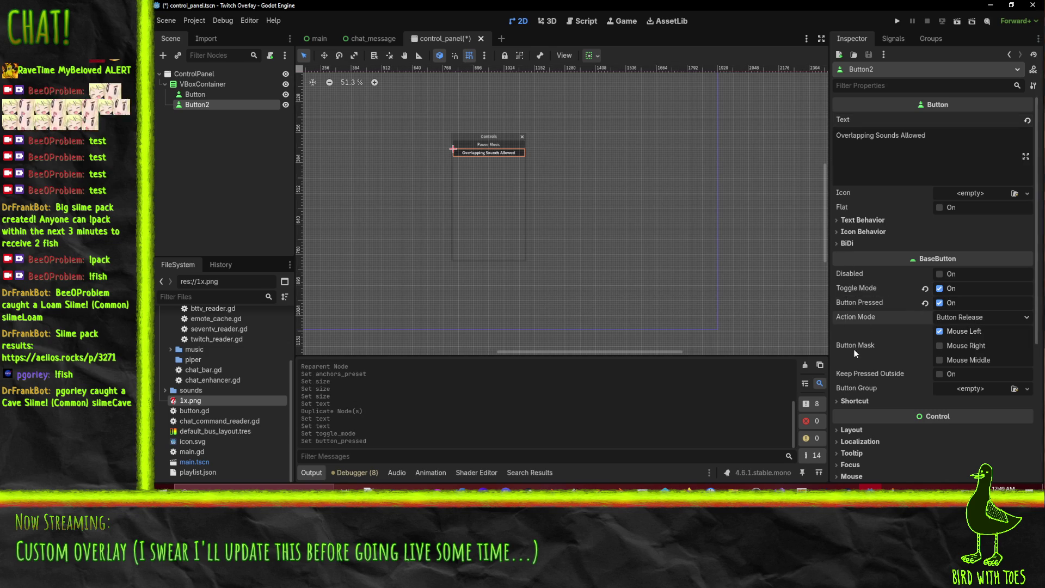
{"action": "left_click", "coordinate": [939, 374]}
{"action": "left_click", "coordinate": [940, 374]}
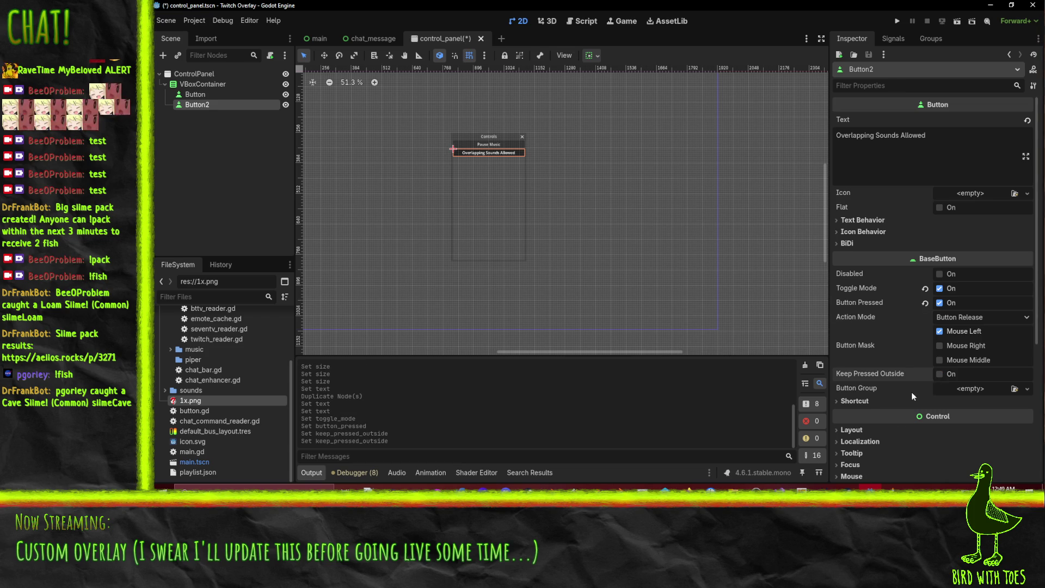
{"action": "mouse_move", "coordinate": [874, 373]}
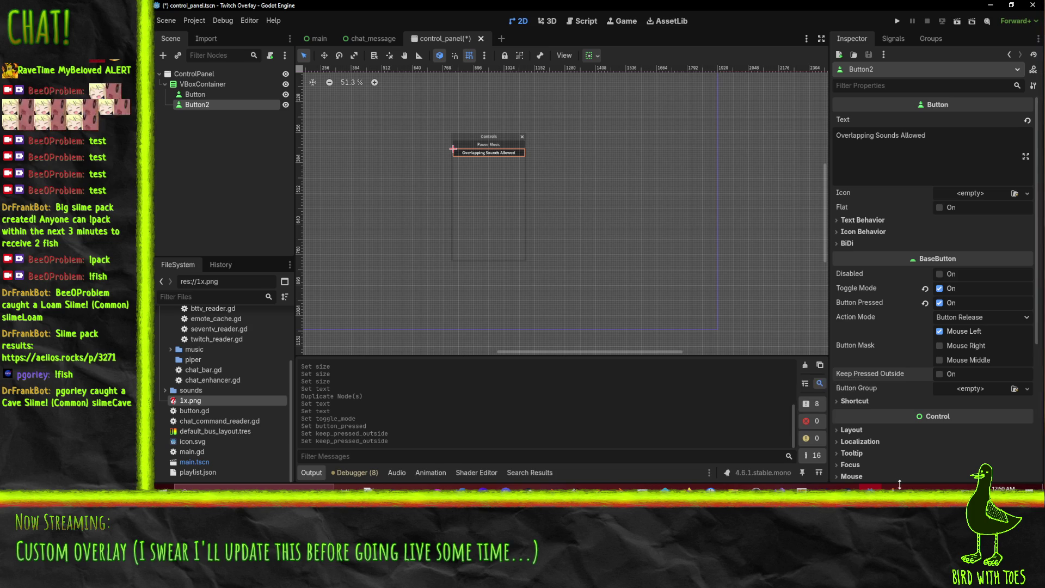
{"action": "scroll", "coordinate": [912, 390], "scroll_direction": "down", "scroll_amount": 3}
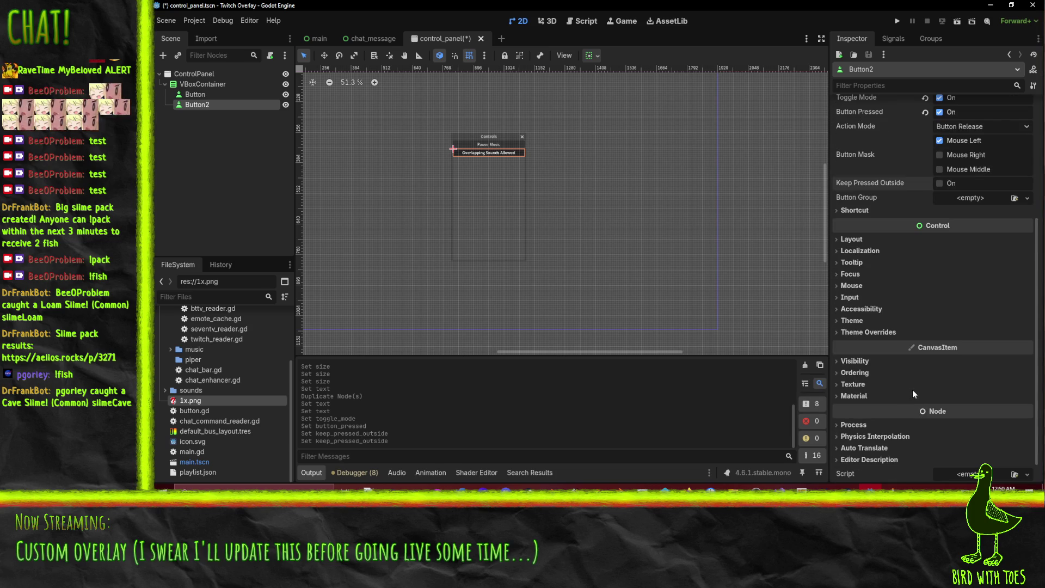
{"action": "scroll", "coordinate": [906, 366], "scroll_direction": "up", "scroll_amount": 2}
{"action": "scroll", "coordinate": [903, 371], "scroll_direction": "up", "scroll_amount": 2}
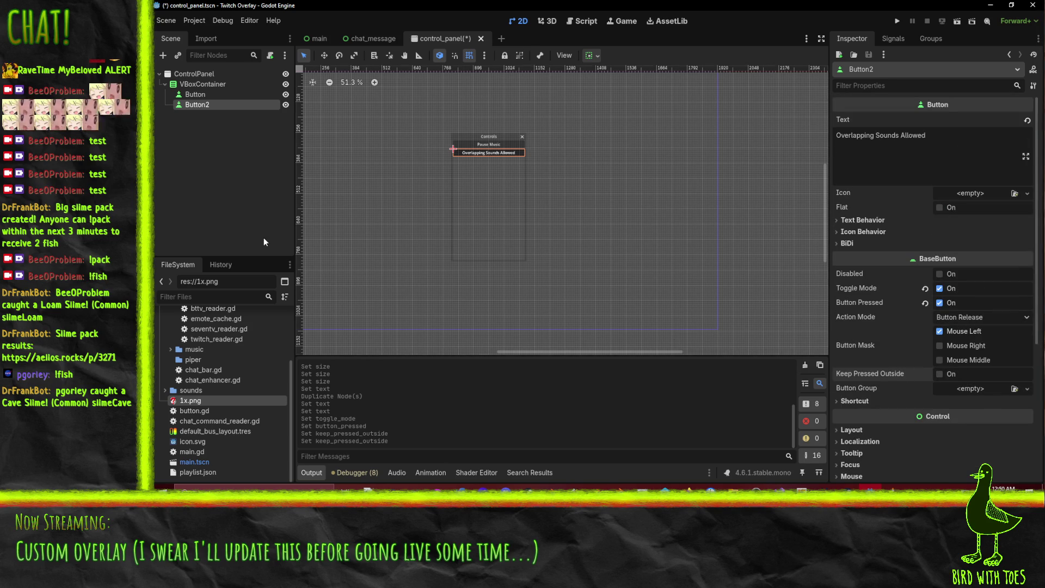
{"action": "scroll", "coordinate": [481, 181], "scroll_direction": "up", "scroll_amount": 3}
{"action": "scroll", "coordinate": [481, 185], "scroll_direction": "up", "scroll_amount": 1}
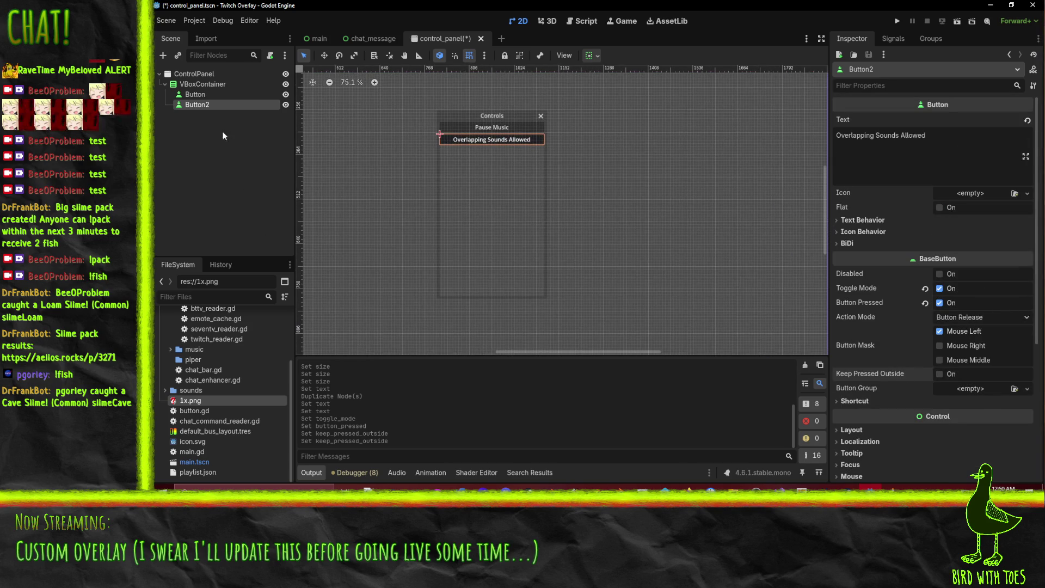
Step: Enable Toggle Mode on the Pause Music button as well
{"action": "left_click", "coordinate": [193, 94]}
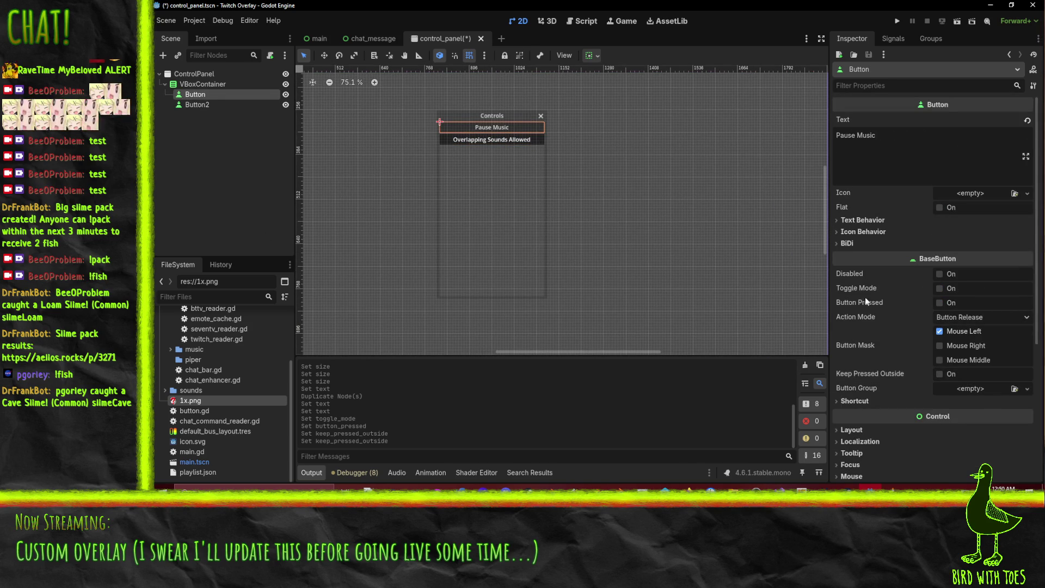
{"action": "left_click", "coordinate": [942, 289]}
{"action": "left_click", "coordinate": [206, 135]}
Step: Rename the Pause Music button node to 'Pause'
{"action": "left_click", "coordinate": [195, 94]}
{"action": "key", "text": "F2"}
{"action": "type", "text": "Pause"}
{"action": "key", "text": "Return"}
Step: Rename the second button node to 'OverlapSounds'
{"action": "left_click", "coordinate": [205, 105]}
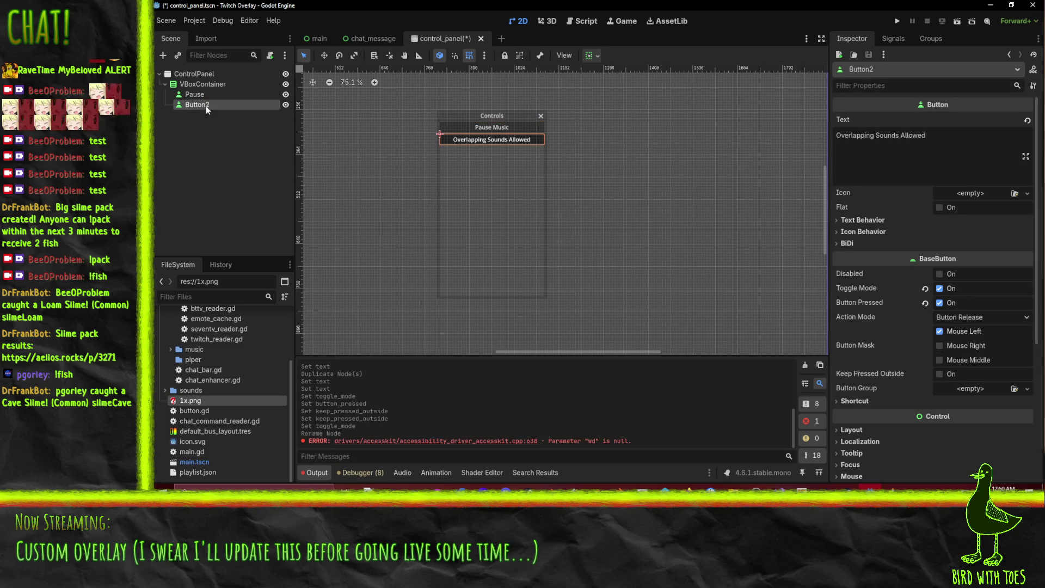
{"action": "key", "text": "F2"}
{"action": "type", "text": "Effe"}
{"action": "key", "text": "BackSpace"}
{"action": "key", "text": "BackSpace"}
{"action": "key", "text": "BackSpace"}
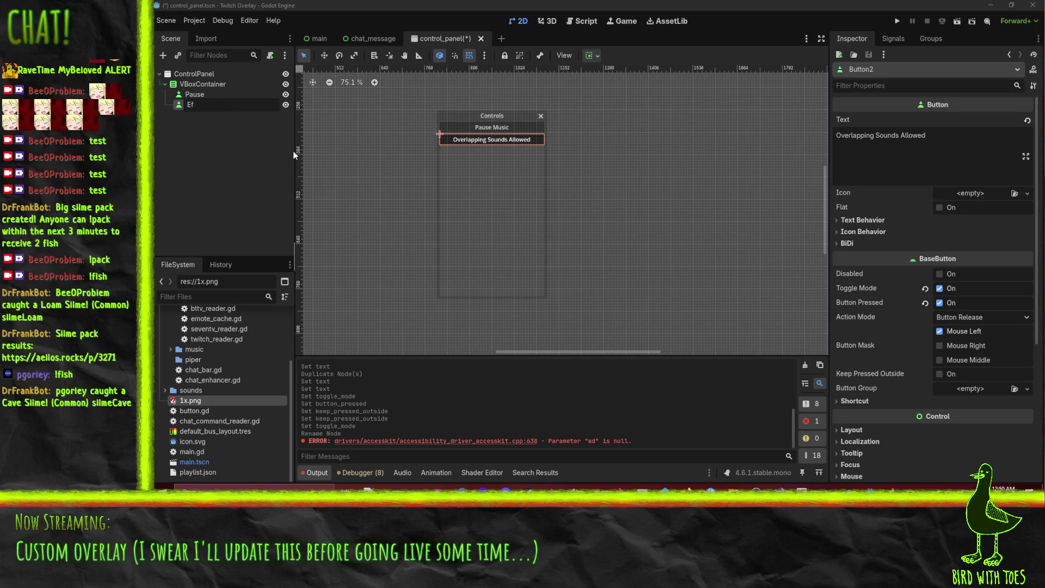
{"action": "type", "text": "Overlay"}
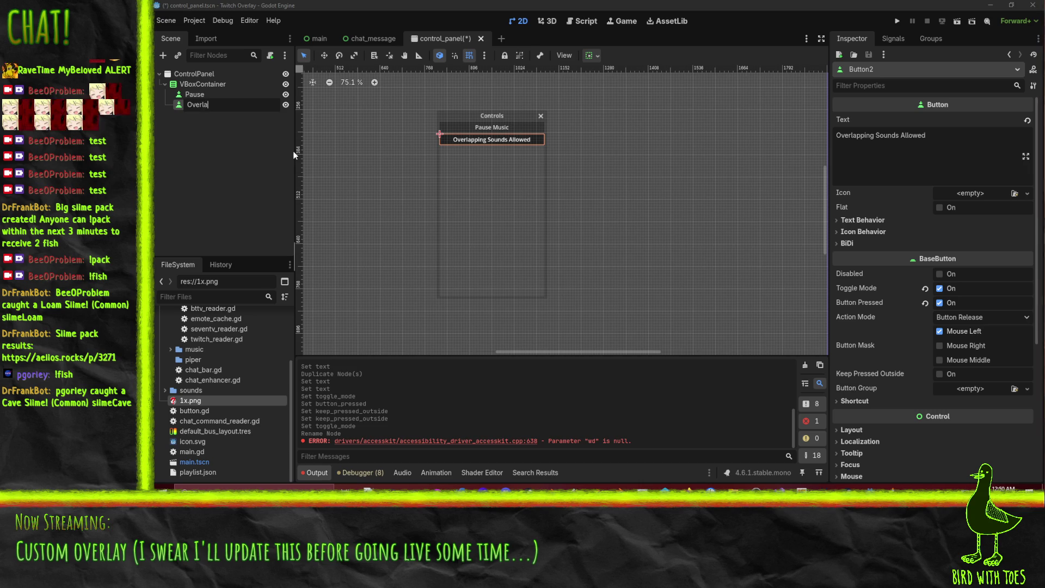
{"action": "key", "text": "Return"}
{"action": "key", "text": "F2"}
{"action": "key", "text": "End"}
{"action": "key", "text": "BackSpace"}
{"action": "type", "text": "pSounds"}
{"action": "key", "text": "Return"}
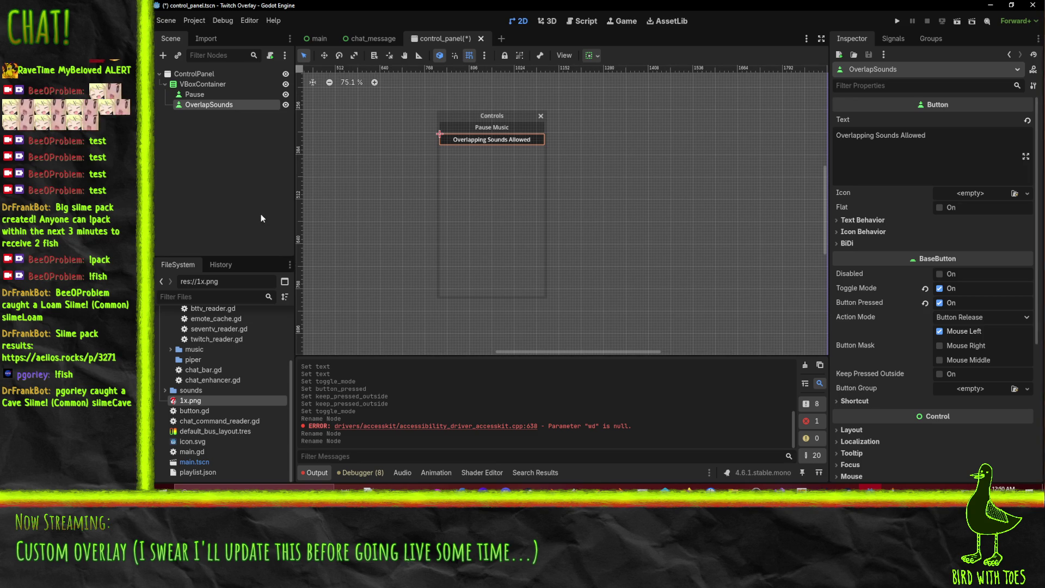
Step: Select the VBoxContainer, Pause and OverlapSounds nodes to review them
{"action": "left_click", "coordinate": [205, 83]}
{"action": "left_click", "coordinate": [191, 98]}
{"action": "left_click", "coordinate": [199, 104]}
{"action": "left_click", "coordinate": [197, 93]}
{"action": "left_click", "coordinate": [197, 85]}
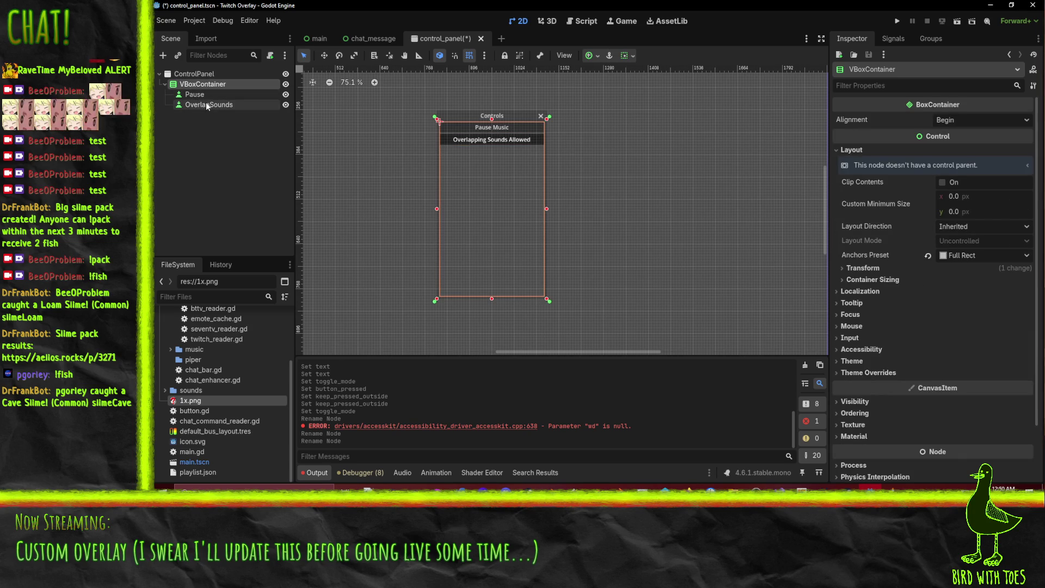
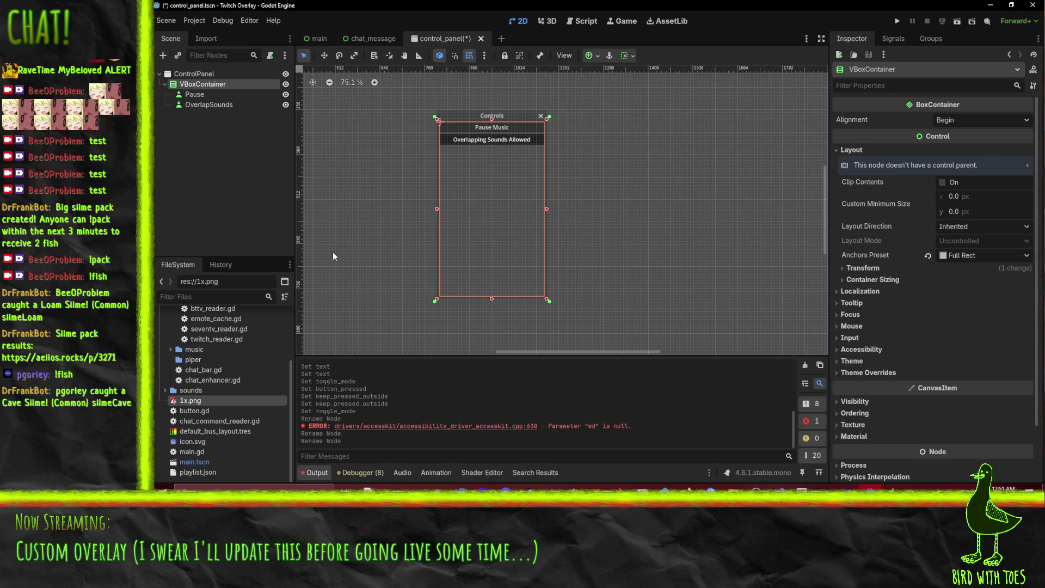
Step: Duplicate the Pause button node twice, creating Pause2 and Pause3
{"action": "left_click", "coordinate": [177, 95]}
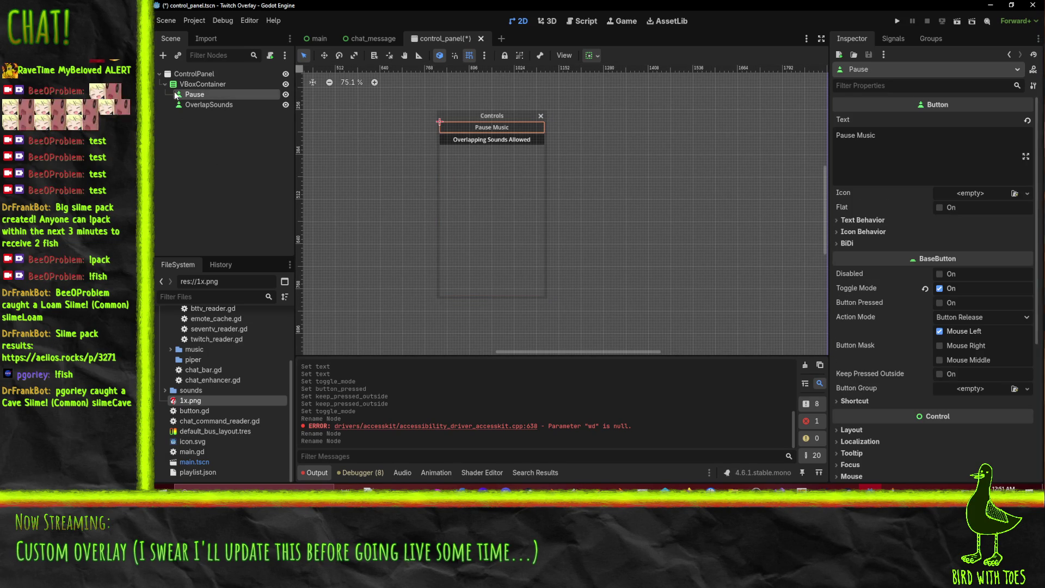
{"action": "right_click", "coordinate": [193, 97]}
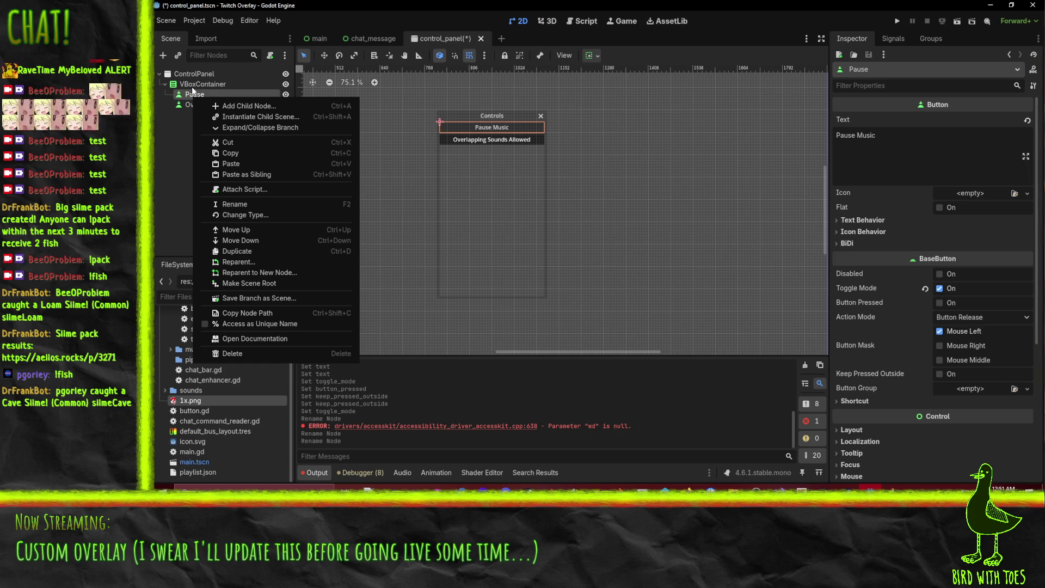
{"action": "left_click", "coordinate": [196, 95]}
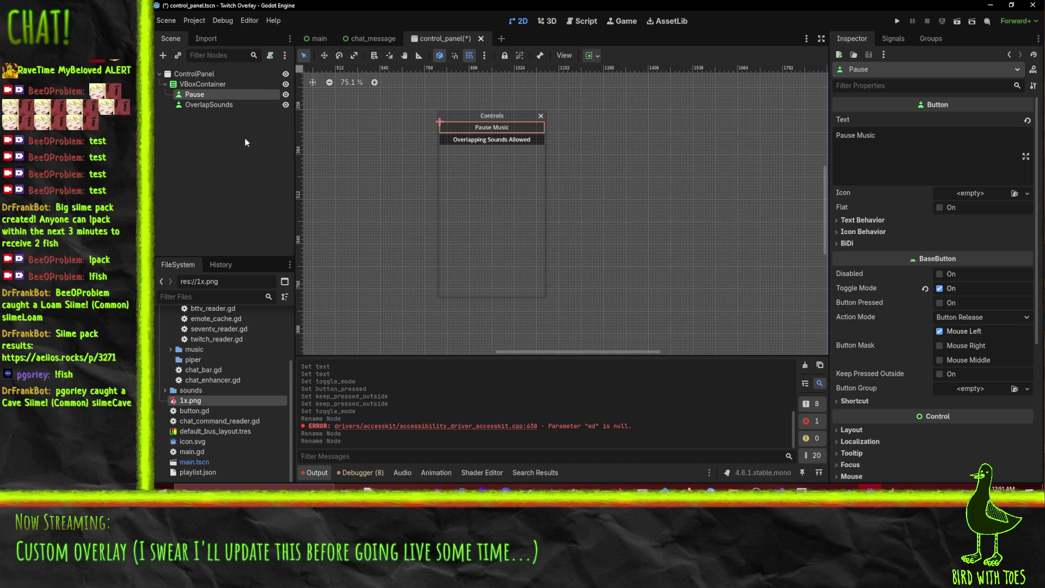
{"action": "key", "text": "ctrl+d"}
{"action": "key", "text": "ctrl+d"}
{"action": "left_click", "coordinate": [211, 104]}
{"action": "triple_click", "coordinate": [880, 156]}
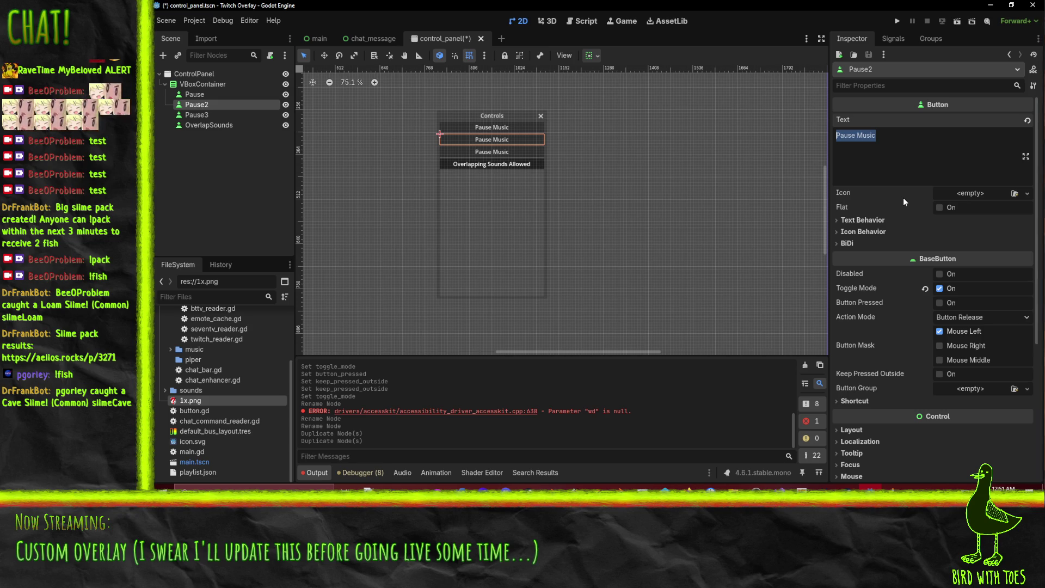
Step: Duplicate Pause2 once more to get a fourth Pause button, Pause4
{"action": "right_click", "coordinate": [193, 85]}
{"action": "key", "text": "Escape"}
{"action": "key", "text": "ctrl+a"}
{"action": "type", "text": "group"}
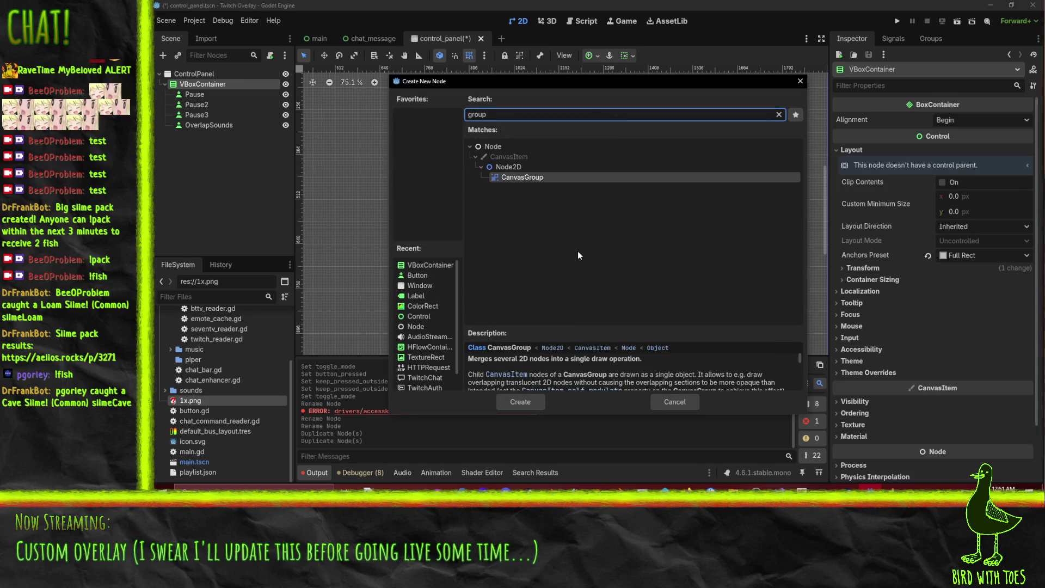
{"action": "key", "text": "Escape"}
{"action": "left_click", "coordinate": [210, 105]}
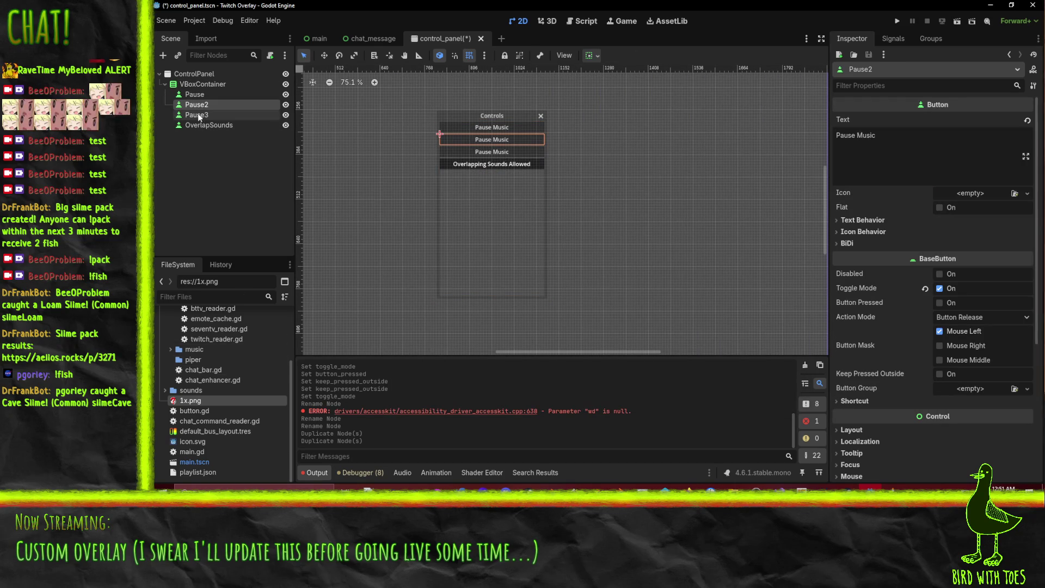
{"action": "key", "text": "ctrl+d"}
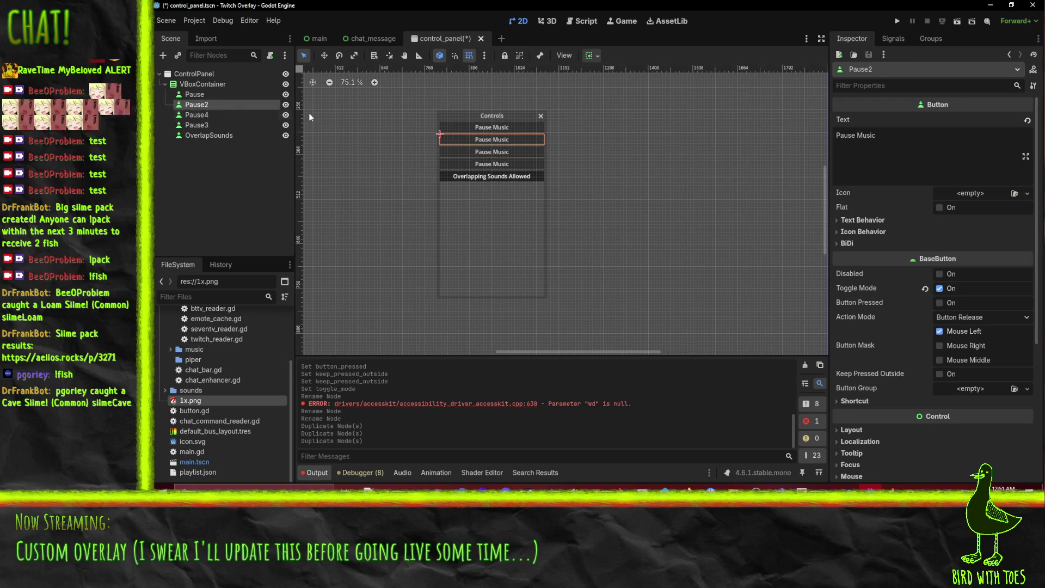
{"action": "triple_click", "coordinate": [856, 135]}
Step: Label Pause2 'No Shuffling' and start Pause4's label as 'Shuffle Tracks'
{"action": "type", "text": "No Shuffling"}
{"action": "key", "text": "Return"}
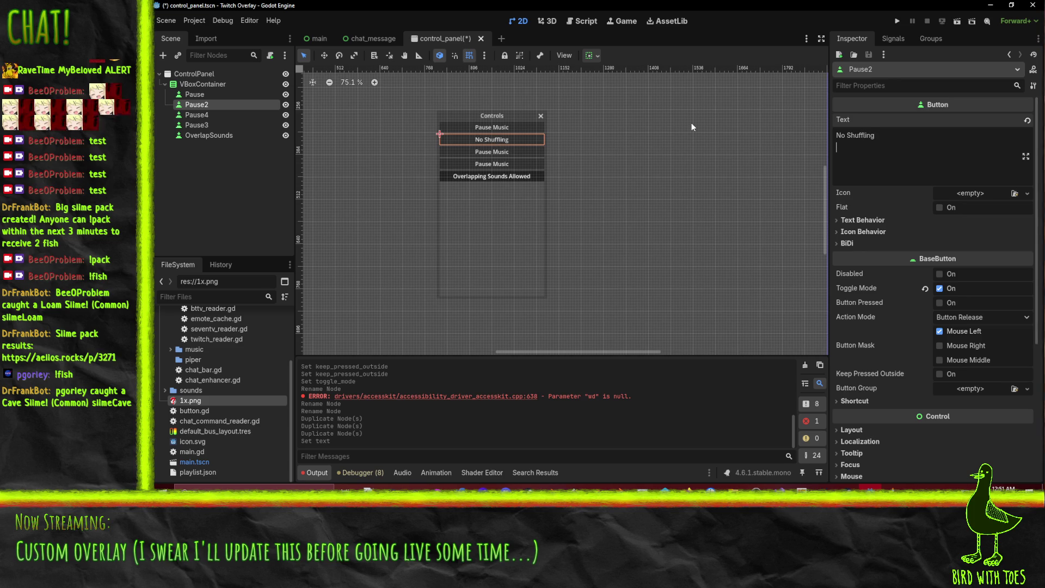
{"action": "left_click", "coordinate": [197, 115]}
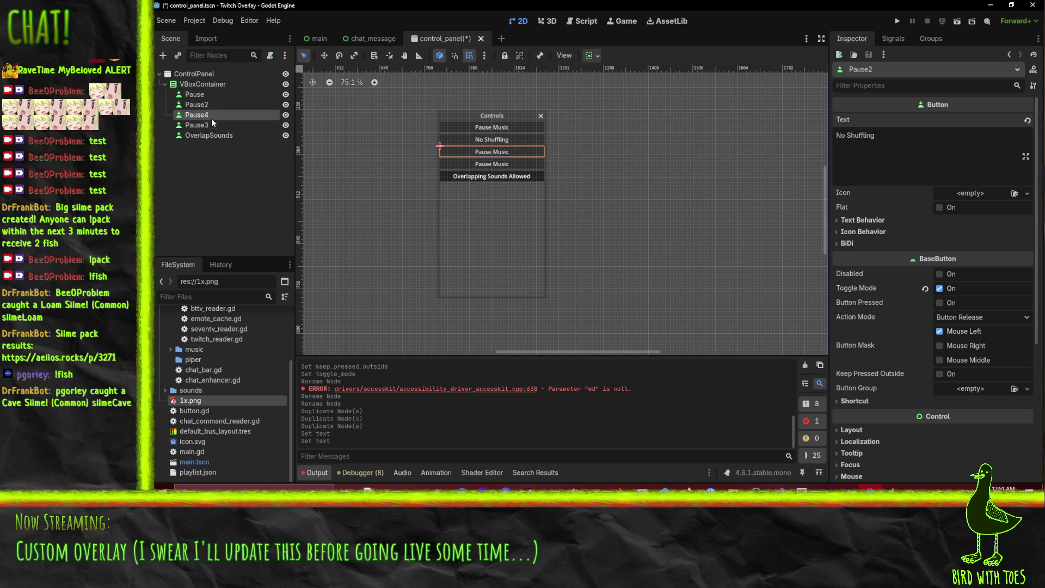
{"action": "triple_click", "coordinate": [890, 166]}
{"action": "type", "text": "Shuffle"}
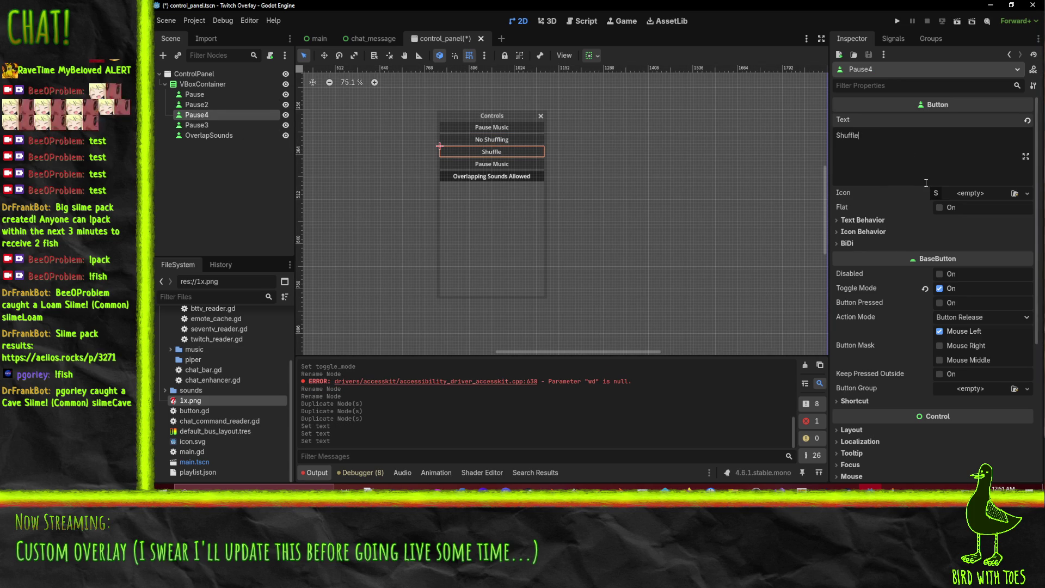
{"action": "type", "text": " Tr"}
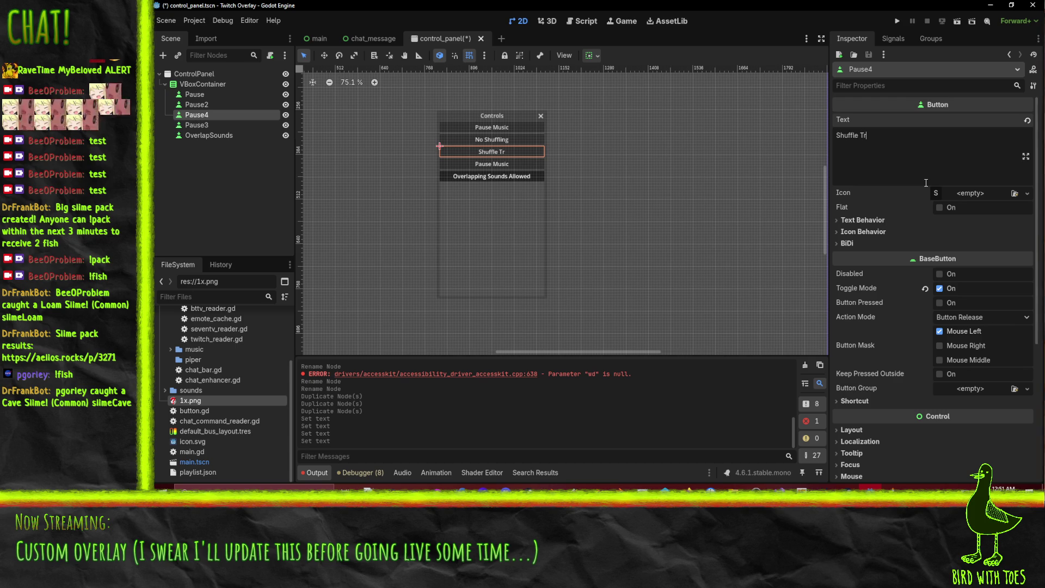
{"action": "key", "text": "BackSpace"}
{"action": "key", "text": "BackSpace"}
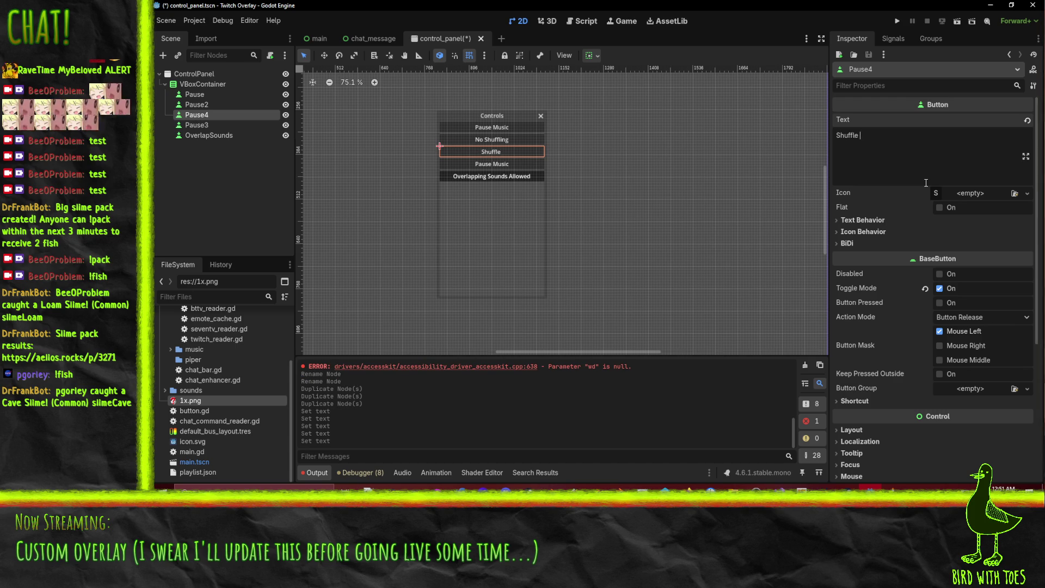
{"action": "type", "text": "Tracks"}
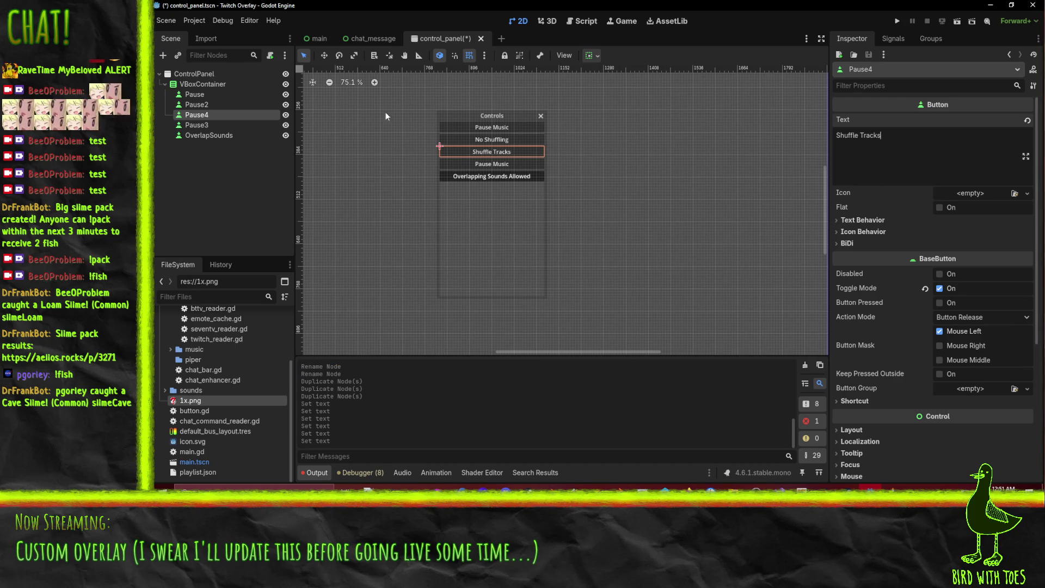
Step: Rewrite Pause4's label to begin 'Shuffle Within' instead
{"action": "double_click", "coordinate": [199, 125]}
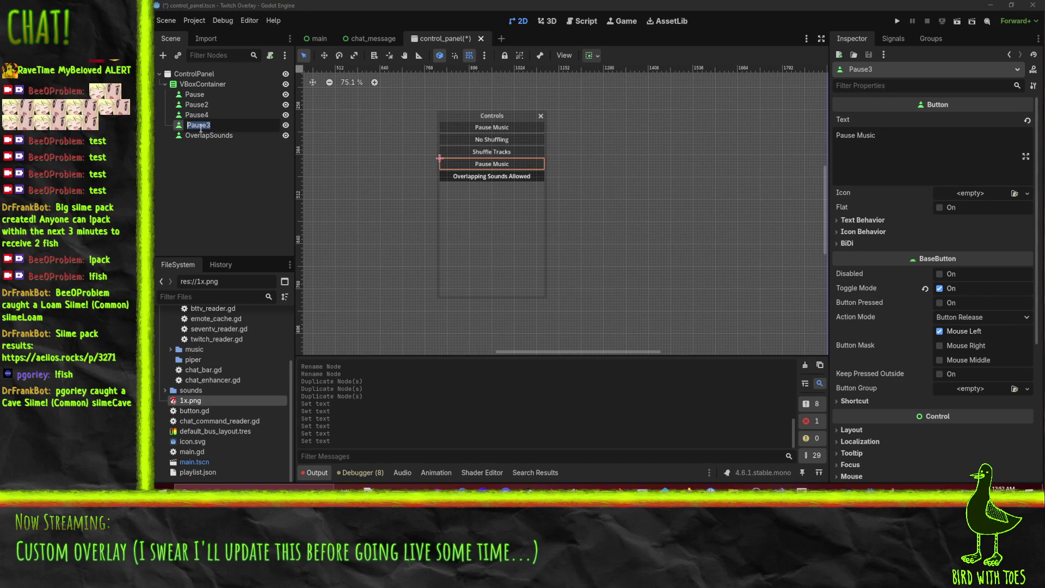
{"action": "left_click", "coordinate": [902, 156]}
{"action": "left_click", "coordinate": [221, 114]}
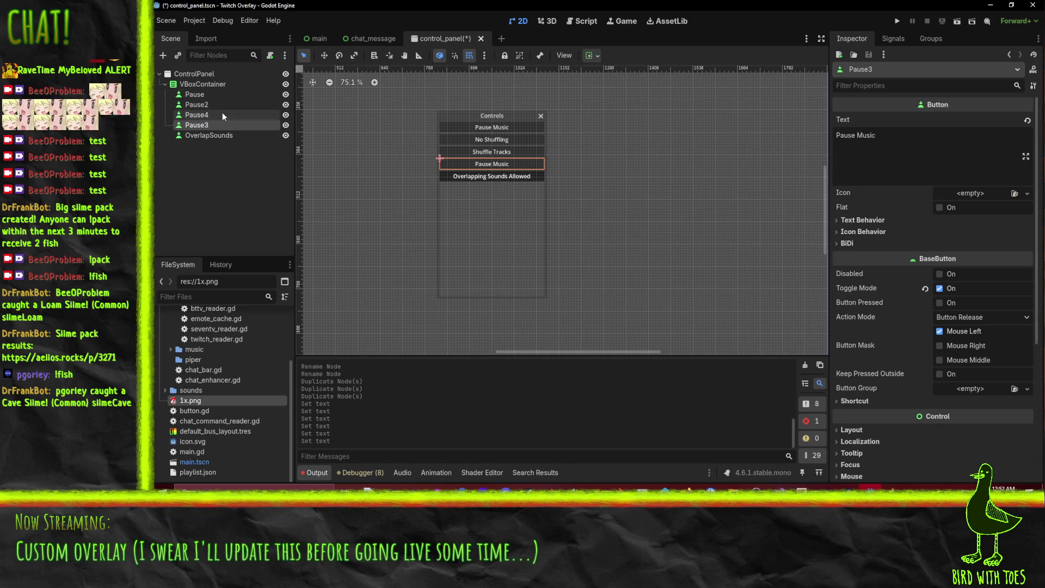
{"action": "left_click", "coordinate": [867, 135]}
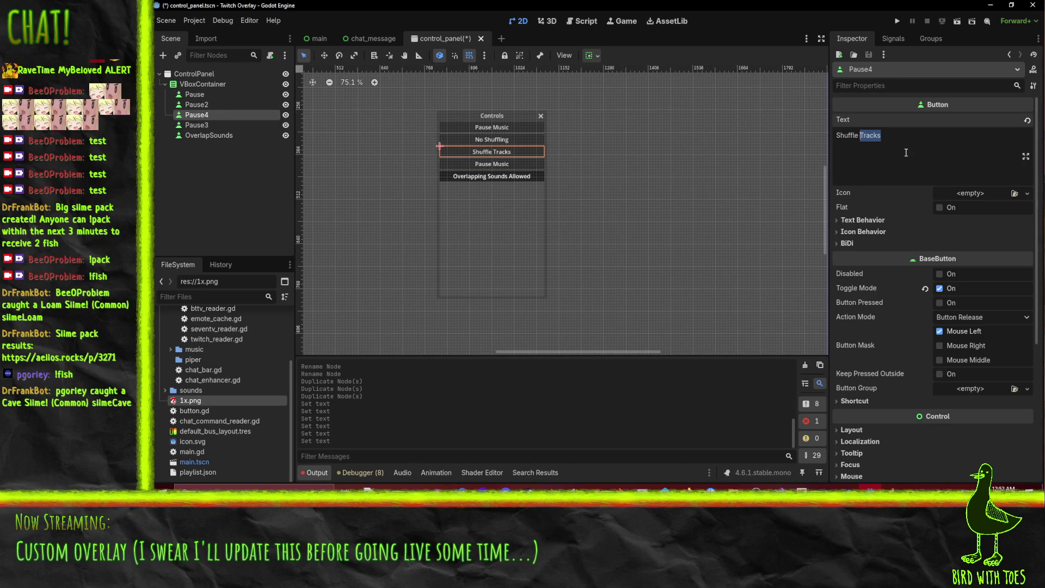
{"action": "key", "text": "BackSpace"}
{"action": "key", "text": "ctrl+a"}
{"action": "type", "text": "Shuffle "}
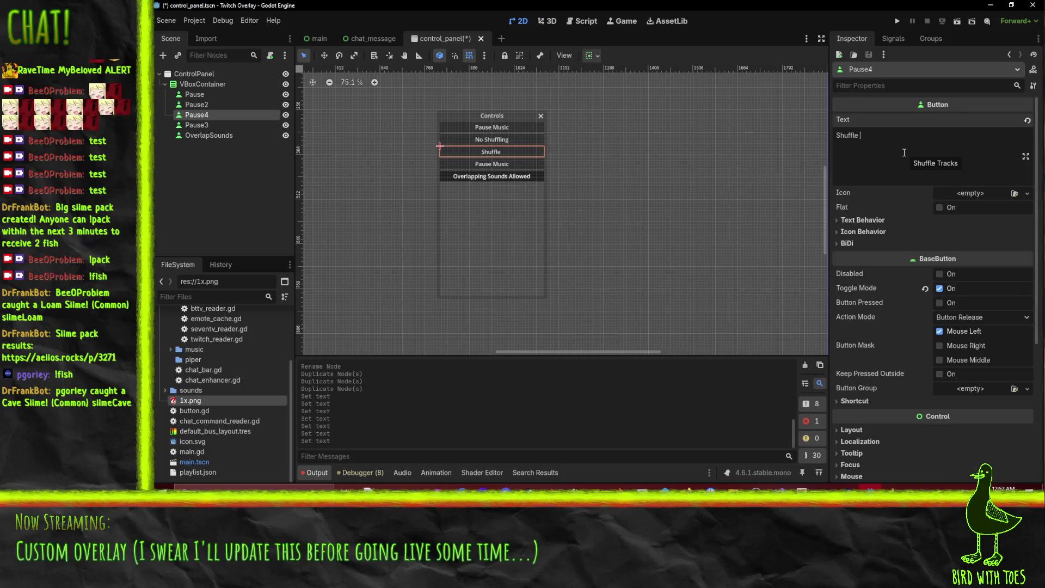
{"action": "type", "text": "Within Album"}
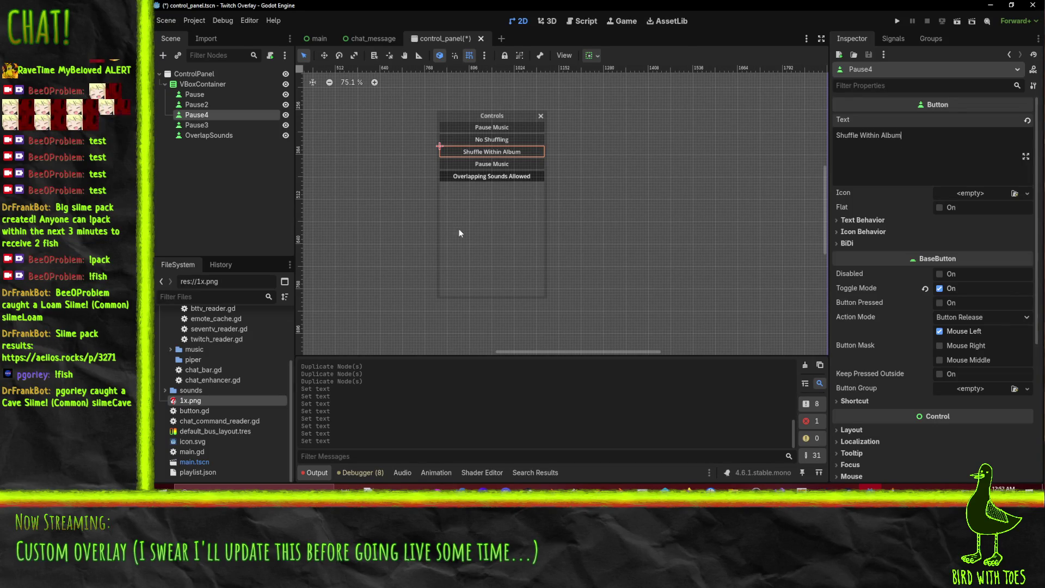
Step: Label Pause3 'Shuffle Albums' and make Pause4 read 'Shuffle Tracks Within Albums'
{"action": "left_click", "coordinate": [475, 166]}
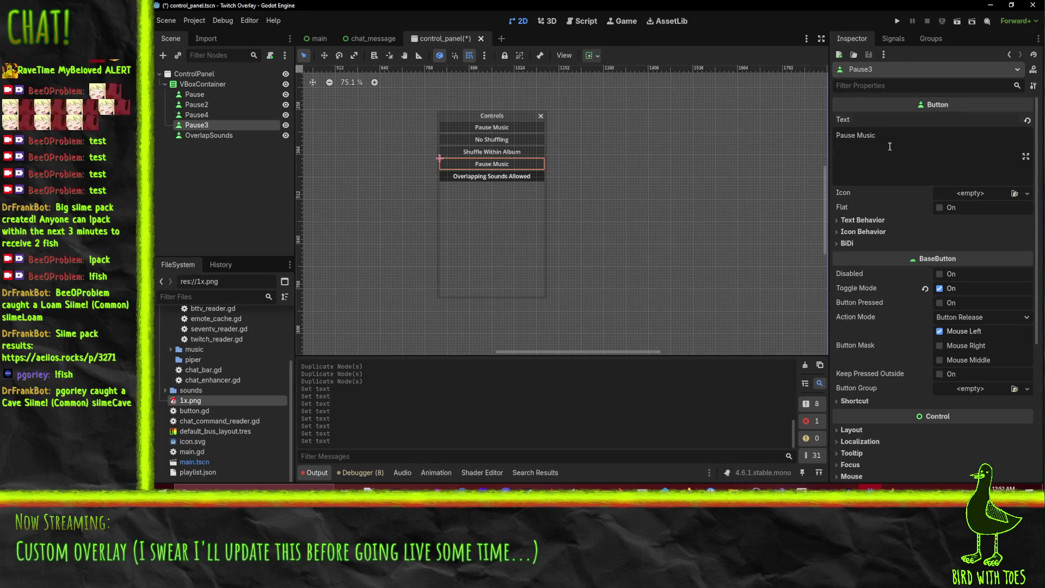
{"action": "left_click_drag", "start_coordinate": [885, 151], "coordinate": [658, 113]}
{"action": "type", "text": "Shuffle Albums"}
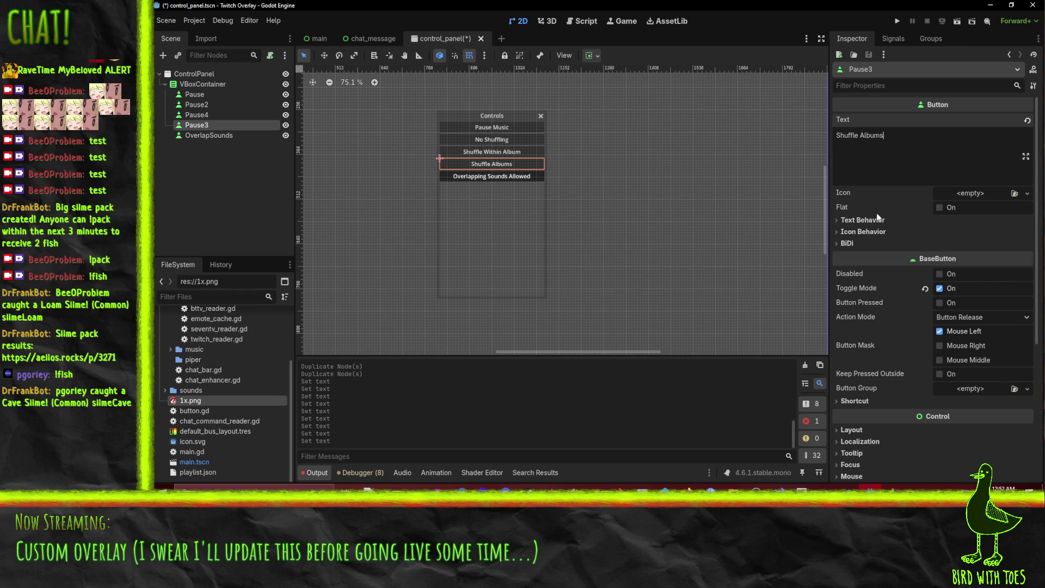
{"action": "left_click", "coordinate": [245, 115]}
{"action": "left_click", "coordinate": [858, 135]}
{"action": "type", "text": "Track Within"}
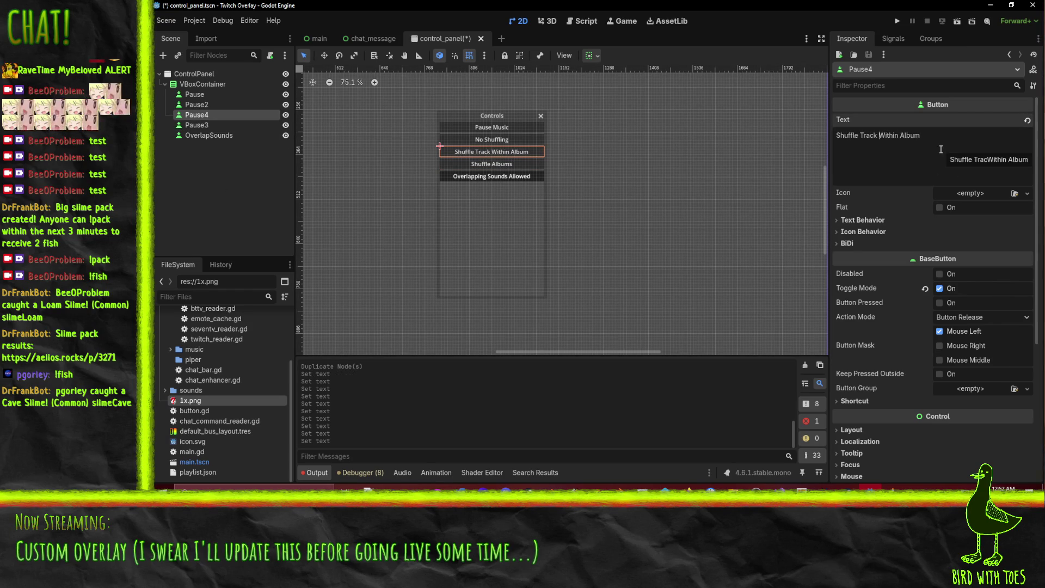
{"action": "key", "text": "Left"}
{"action": "type", "text": "s"}
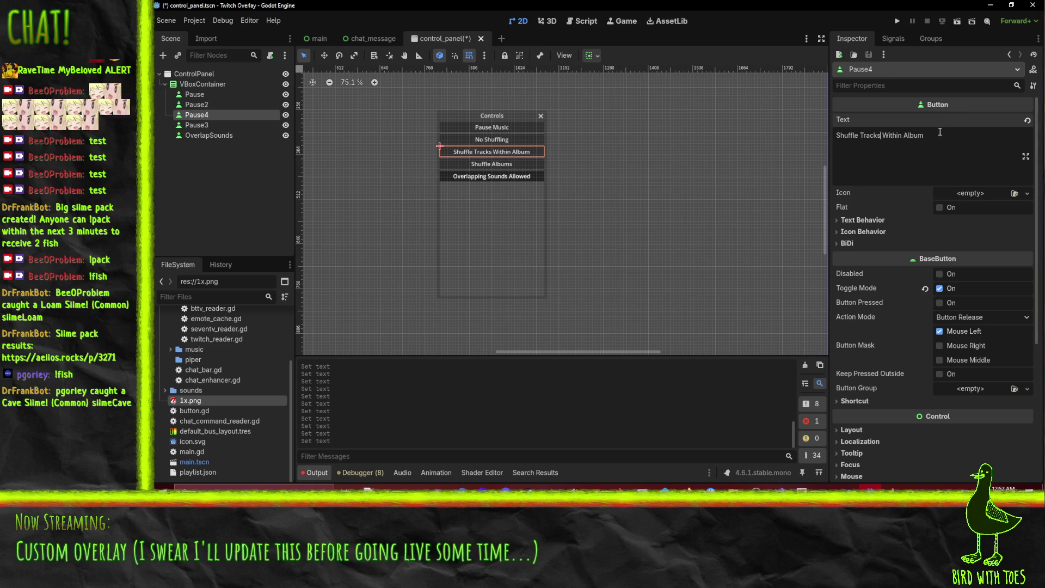
Step: Duplicate the Shuffle Albums button as Pause5 and label it 'Shuffle Tracks Between Albums'
{"action": "left_click", "coordinate": [220, 125]}
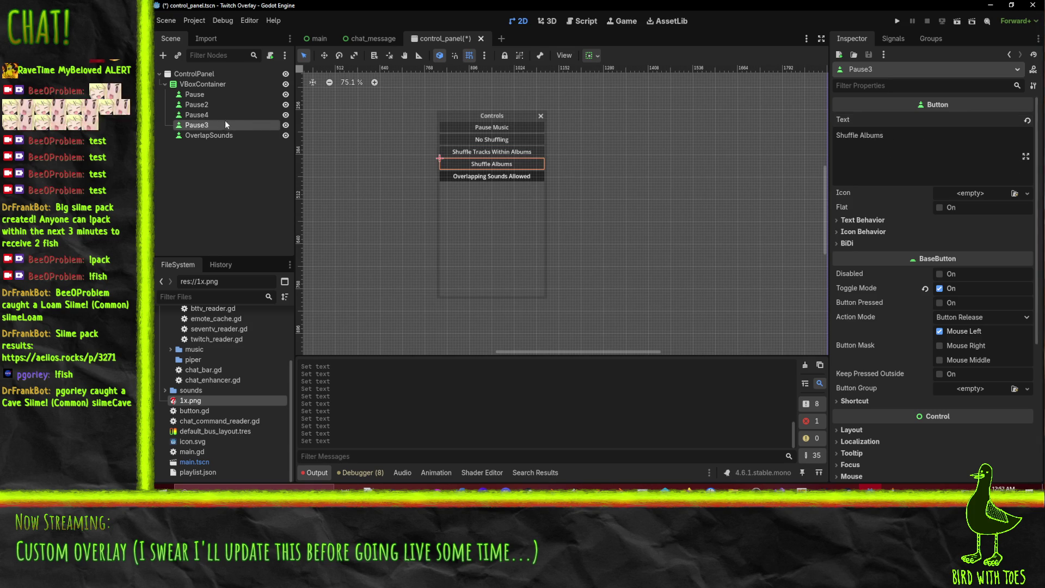
{"action": "key", "text": "ctrl+d"}
{"action": "left_click", "coordinate": [198, 125]}
{"action": "left_click", "coordinate": [200, 136]}
{"action": "left_click", "coordinate": [838, 171]}
{"action": "key", "text": "ctrl+a"}
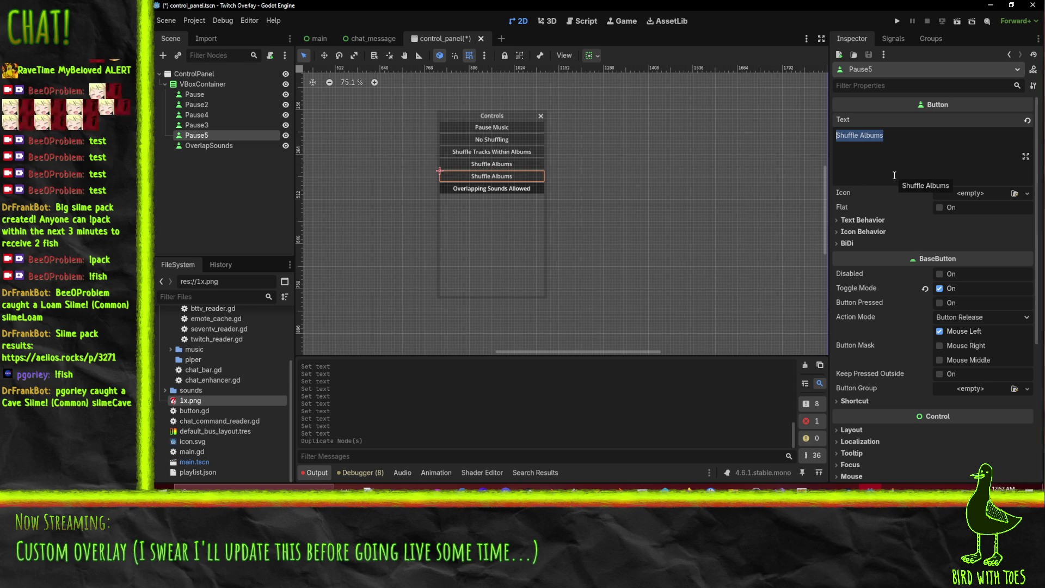
{"action": "type", "text": "S"}
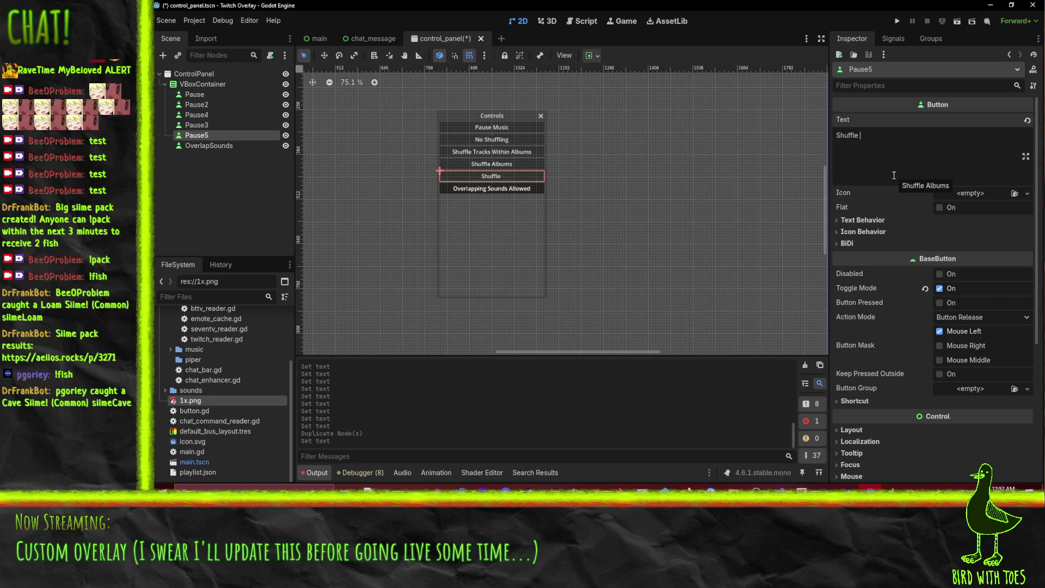
{"action": "type", "text": "Tracks"}
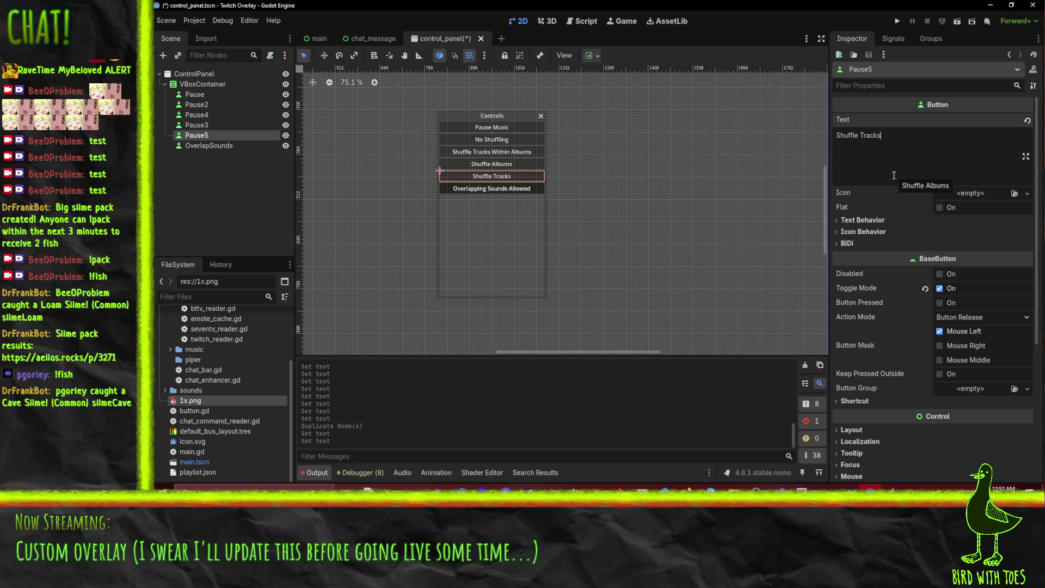
{"action": "type", "text": " Between Alb"}
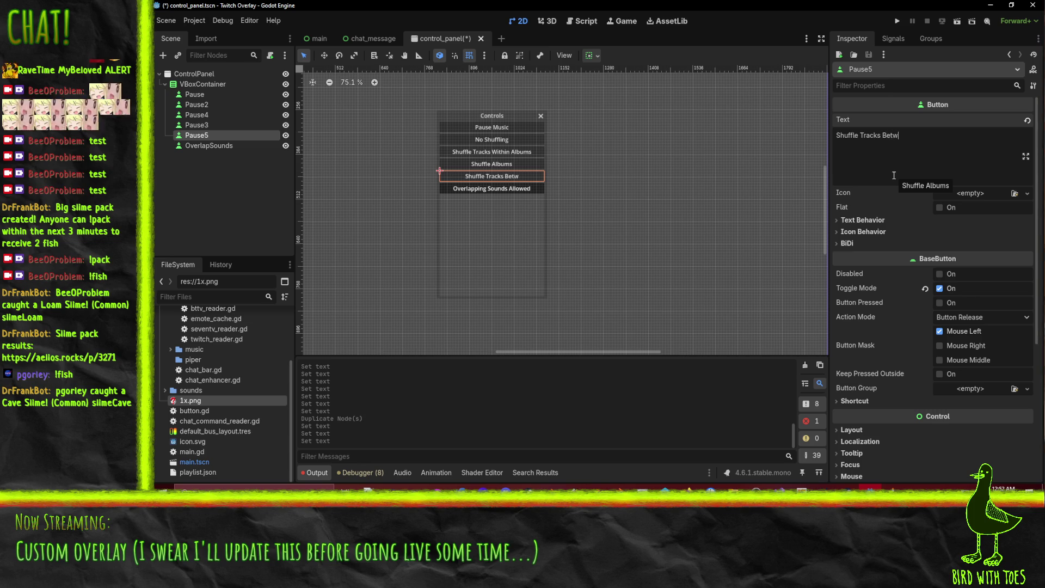
{"action": "type", "text": "ums"}
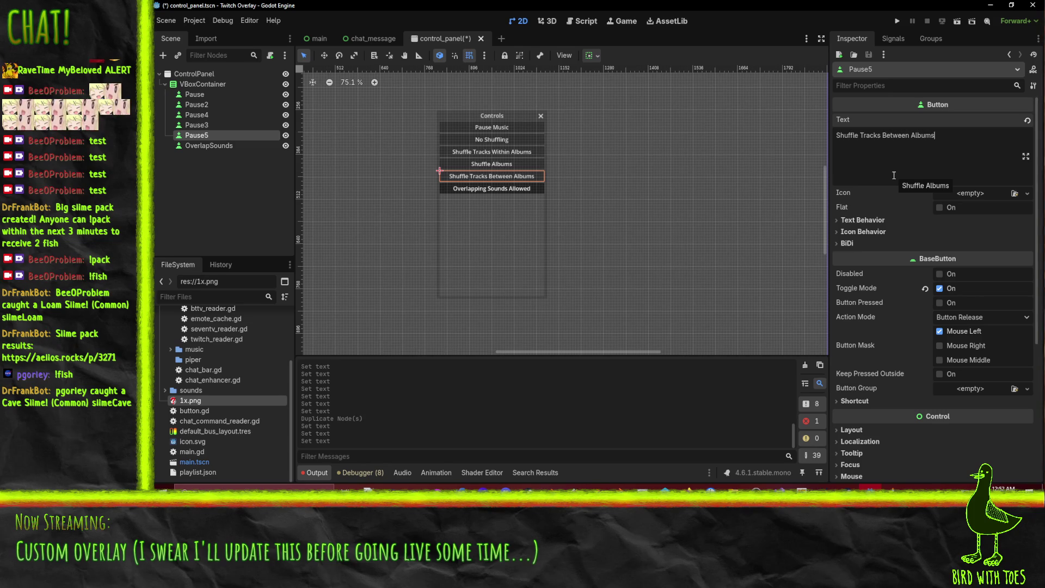
{"action": "left_click", "coordinate": [730, 255]}
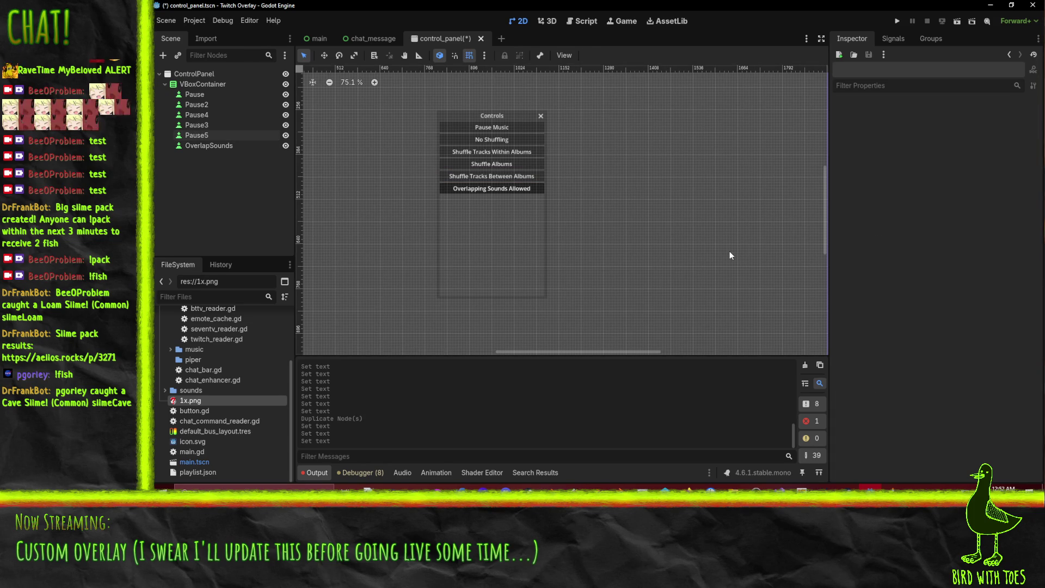
Step: Move the Shuffle Albums node above Shuffle Tracks Within Albums in the Scene tree
{"action": "left_click", "coordinate": [196, 135]}
{"action": "left_click", "coordinate": [202, 125]}
{"action": "left_click_drag", "start_coordinate": [203, 126], "coordinate": [201, 113]}
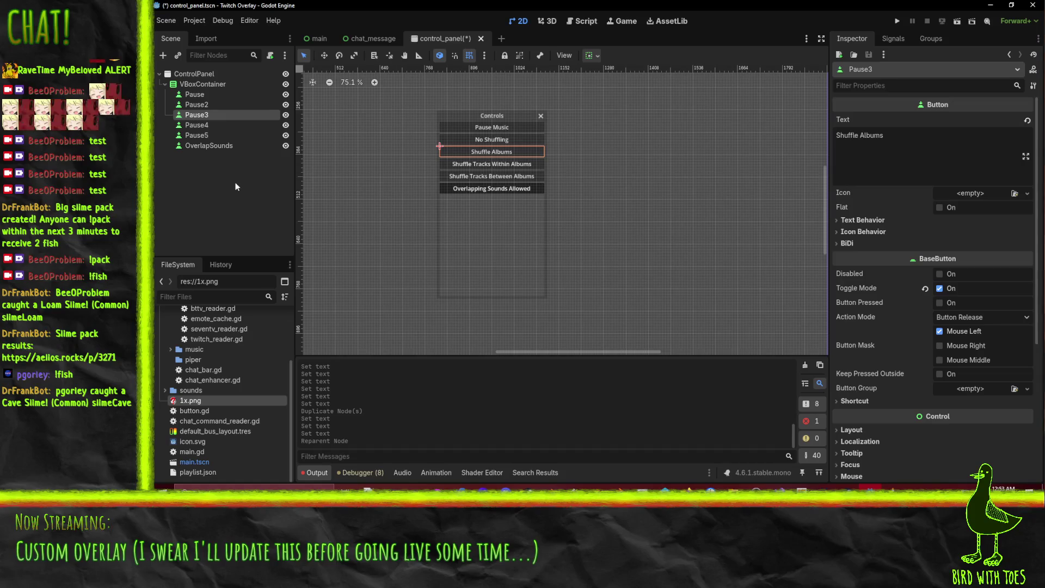
Step: Delete the Pause2 node holding the No Shuffling button
{"action": "left_click", "coordinate": [199, 105]}
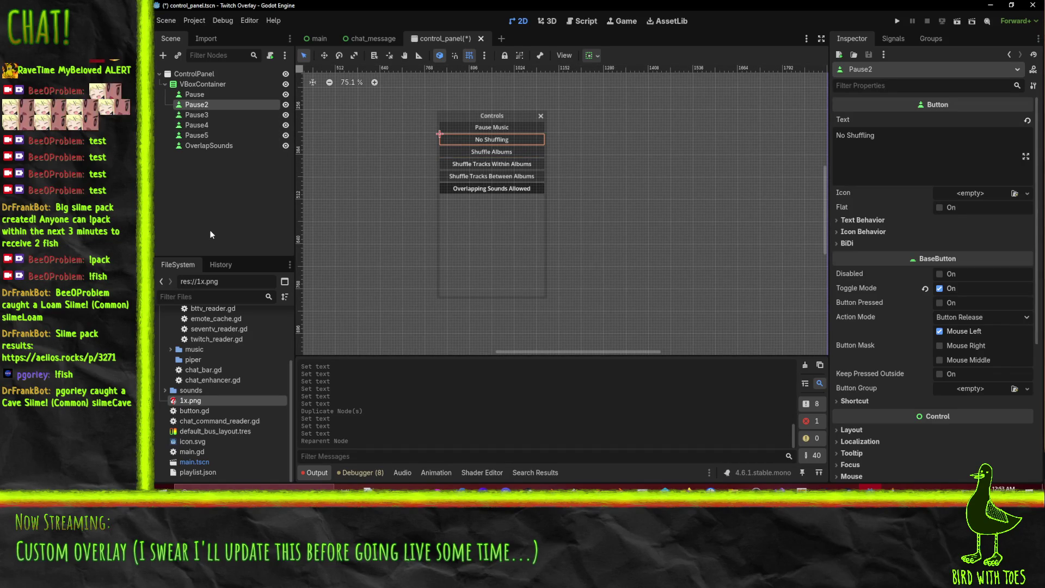
{"action": "key", "text": "Delete"}
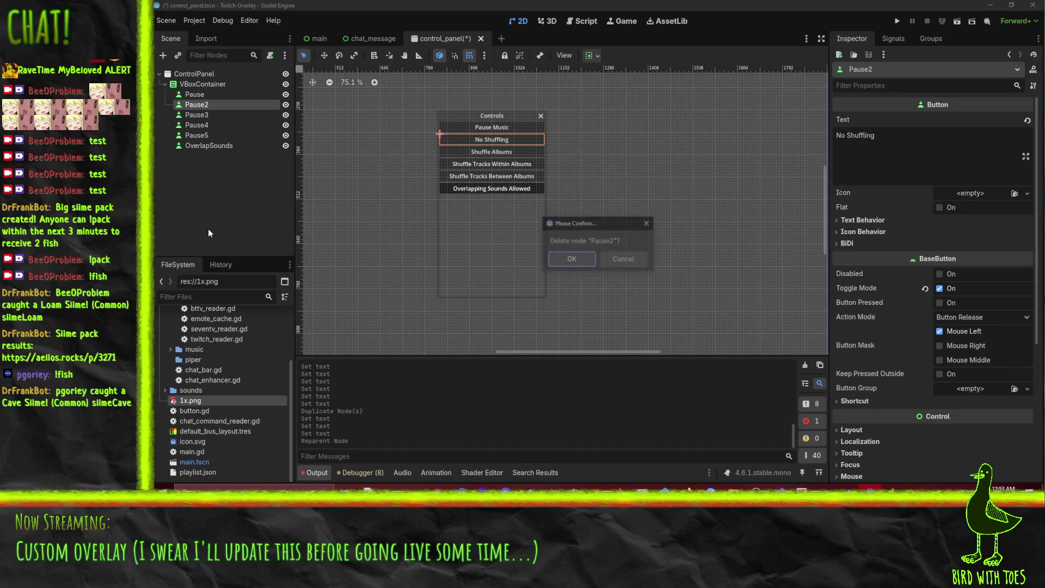
{"action": "key", "text": "Return"}
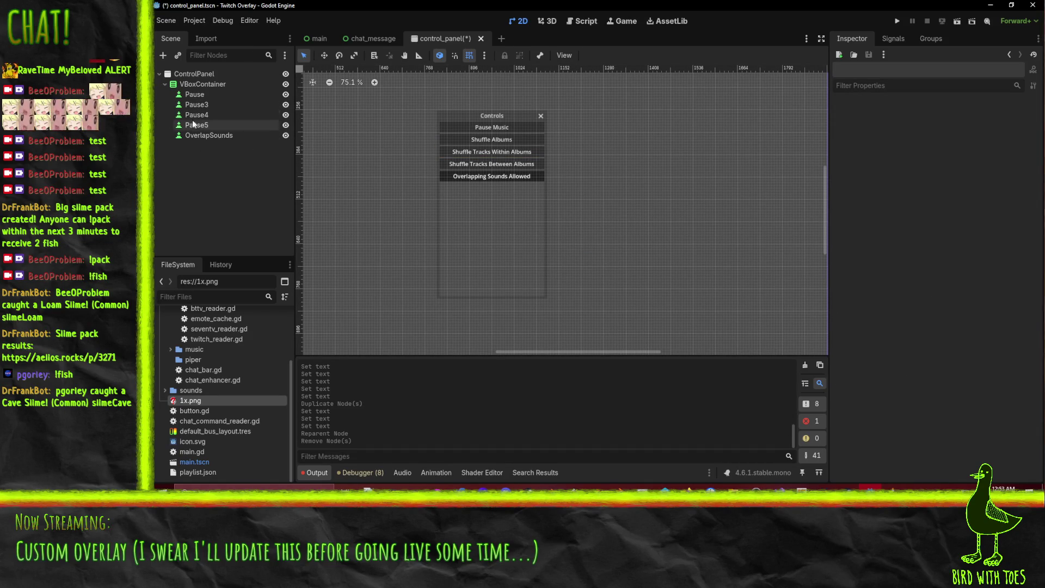
{"action": "left_click", "coordinate": [195, 124]}
{"action": "left_click", "coordinate": [194, 115]}
{"action": "left_click", "coordinate": [197, 126]}
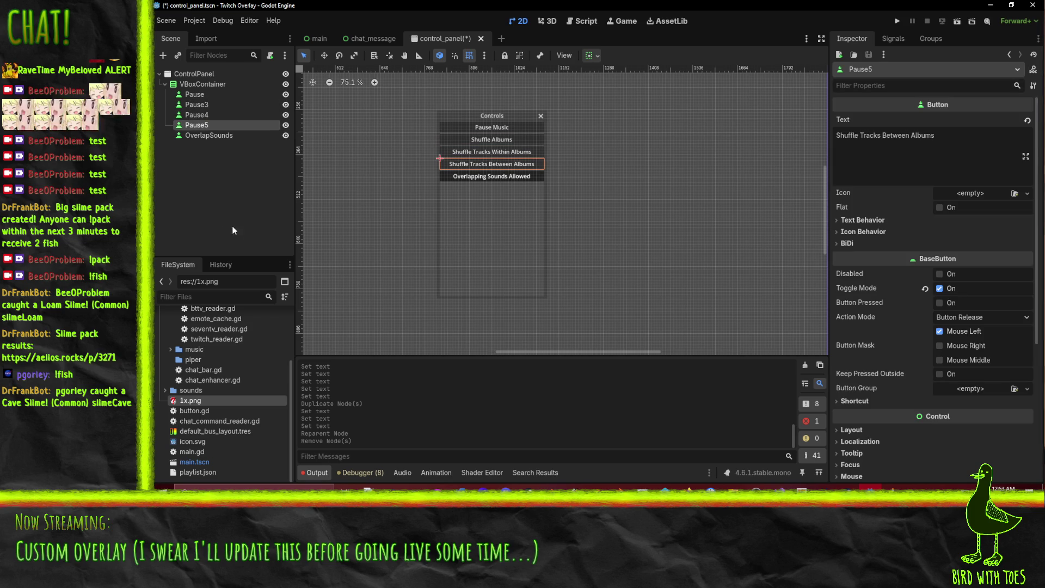
Step: Prefix the Shuffle Albums button's label with 'Dont Shuffle Tracks'
{"action": "left_click", "coordinate": [206, 105]}
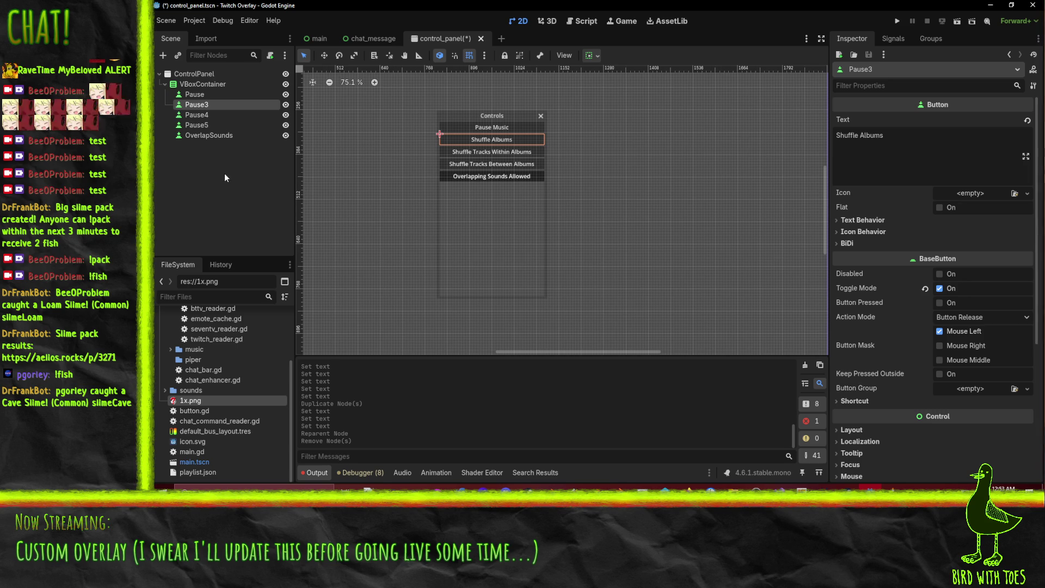
{"action": "left_click", "coordinate": [949, 140]}
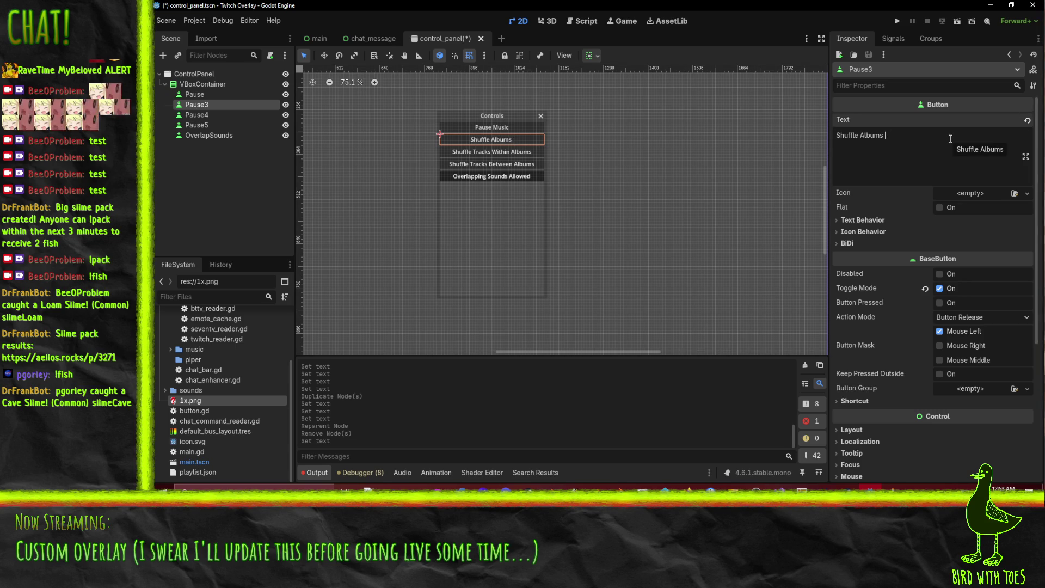
{"action": "type", "text": "Track"}
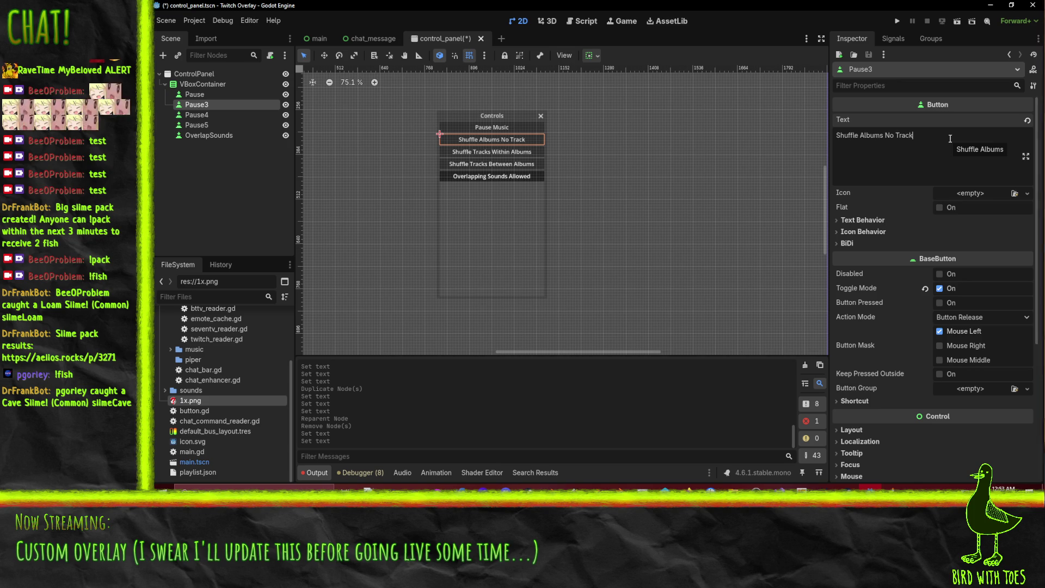
{"action": "key", "text": "BackSpace"}
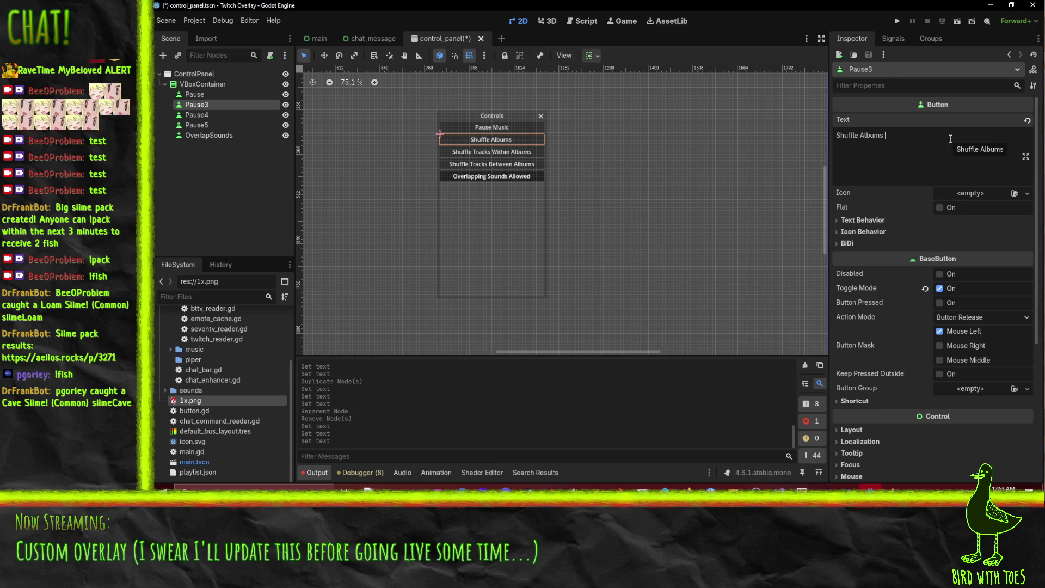
{"action": "type", "text": "Dont"}
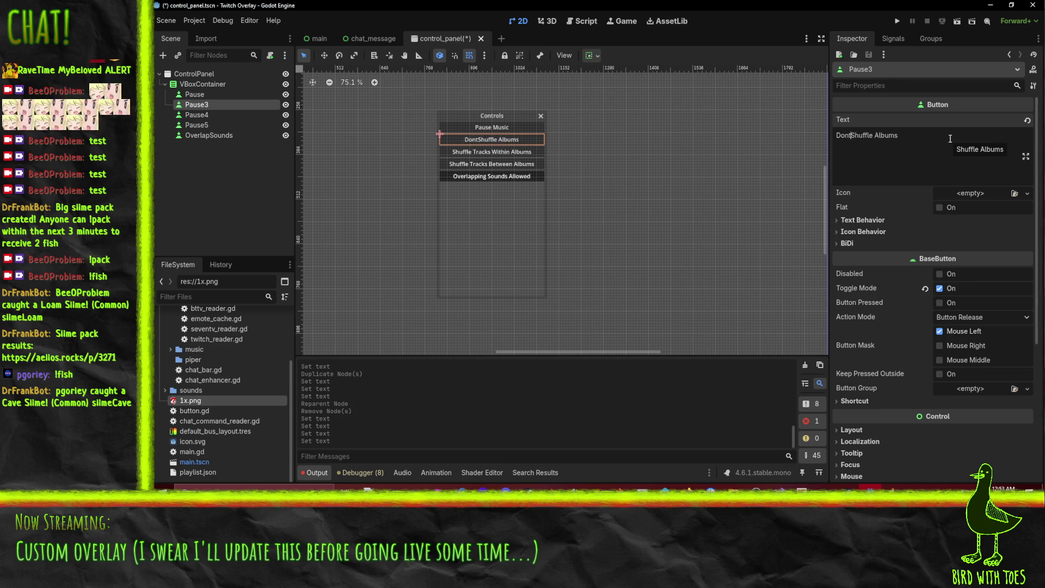
{"action": "type", "text": " Shuffle Tracks"}
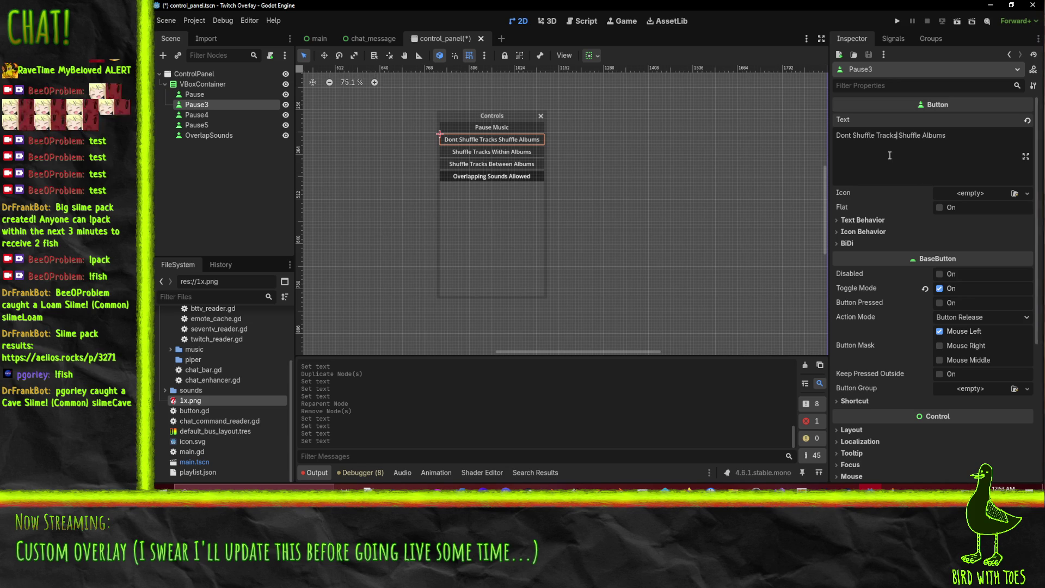
Step: Replace that prefix so the label reads 'Only Shuffle Albums'
{"action": "left_click", "coordinate": [462, 152]}
{"action": "left_click", "coordinate": [467, 164]}
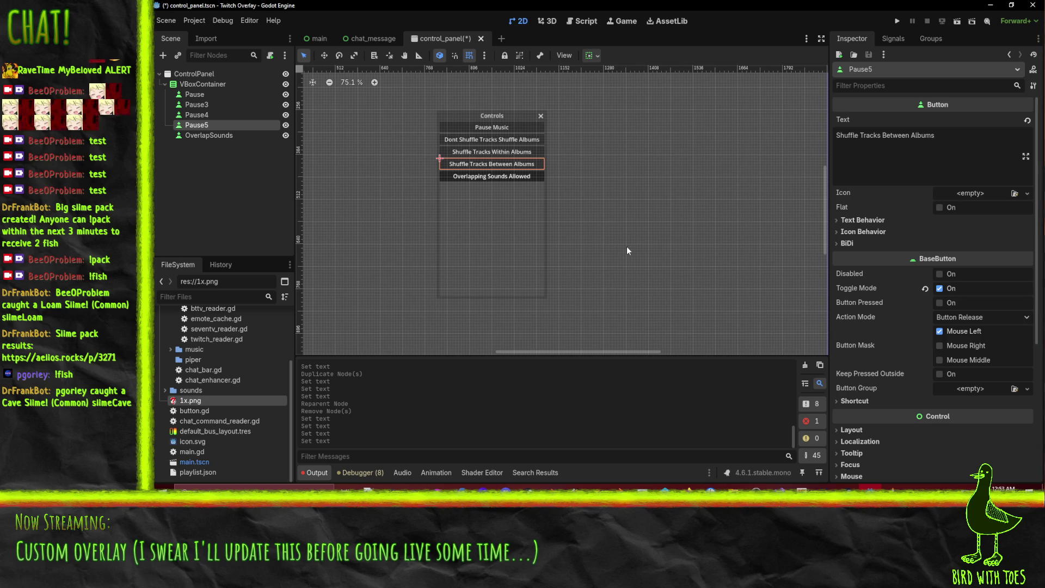
{"action": "left_click", "coordinate": [454, 141]}
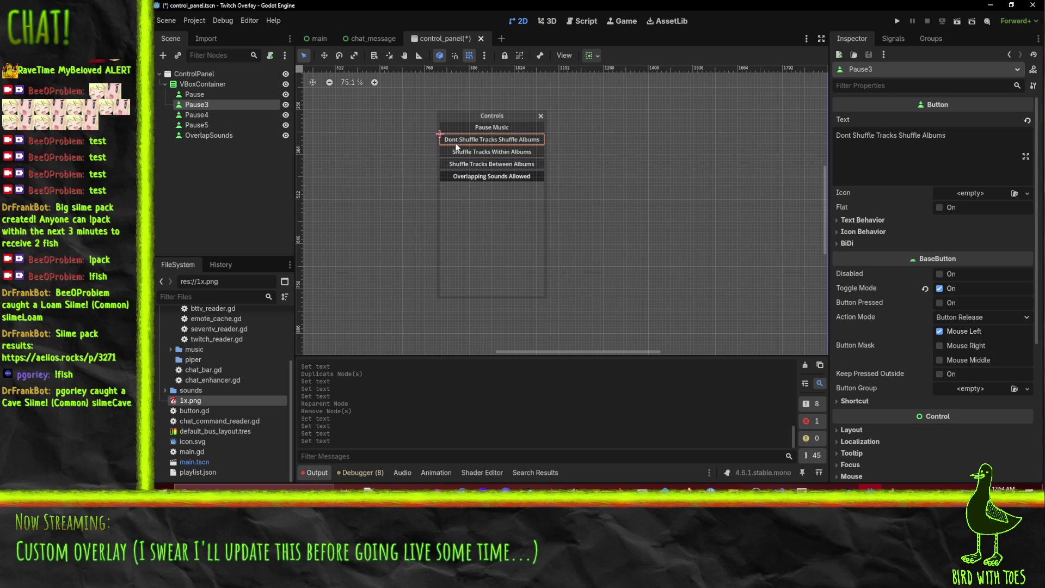
{"action": "left_click", "coordinate": [485, 152]}
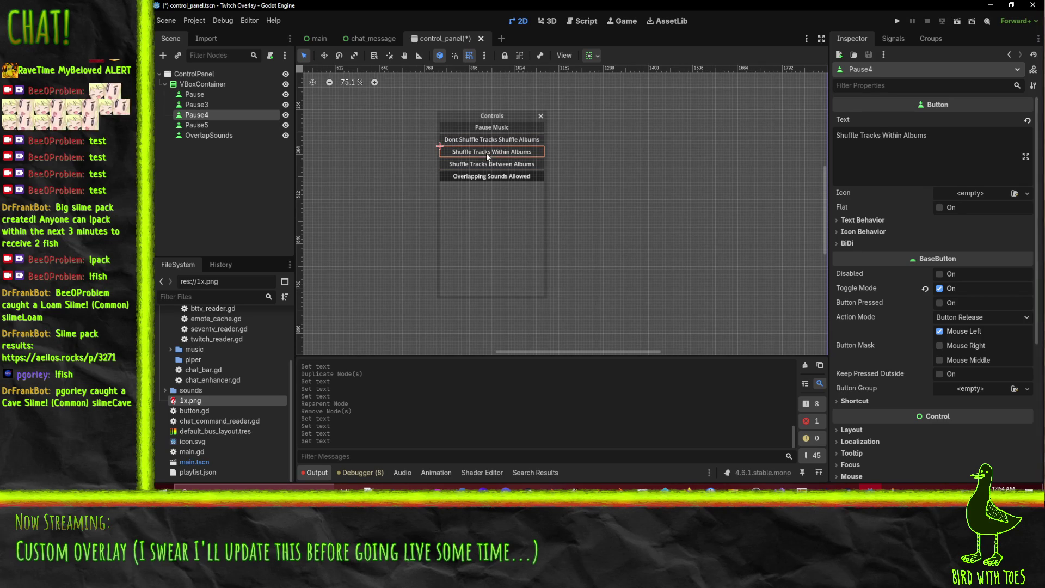
{"action": "left_click", "coordinate": [512, 140]}
{"action": "key", "text": "shift+Home"}
{"action": "type", "text": "Obl"}
{"action": "key", "text": "BackSpace"}
{"action": "key", "text": "BackSpace"}
{"action": "type", "text": "nly"}
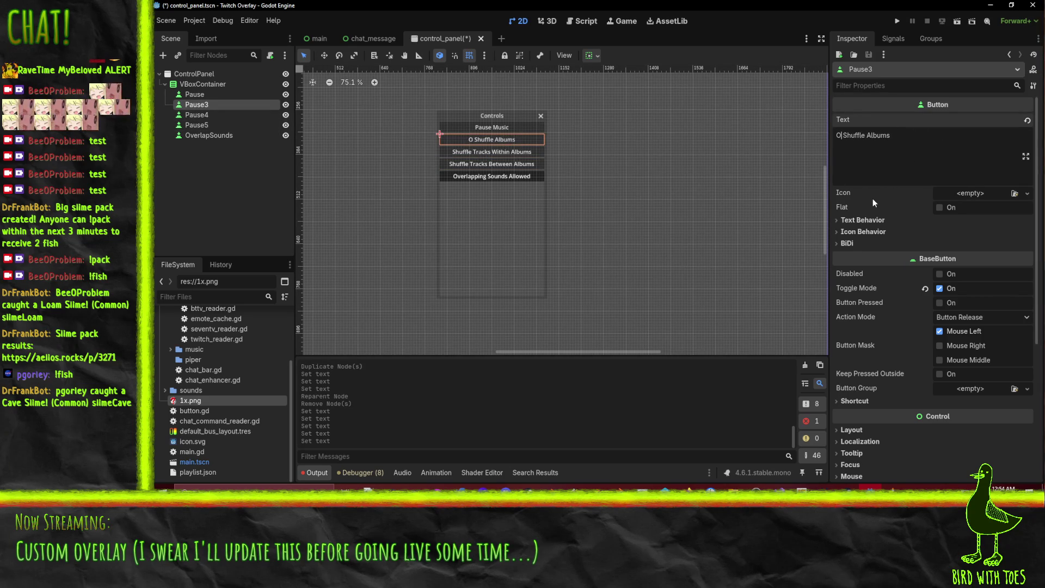
Step: Check the other shuffle button nodes, then begin renaming the Pause3 node
{"action": "left_click", "coordinate": [493, 151]}
{"action": "left_click", "coordinate": [502, 167]}
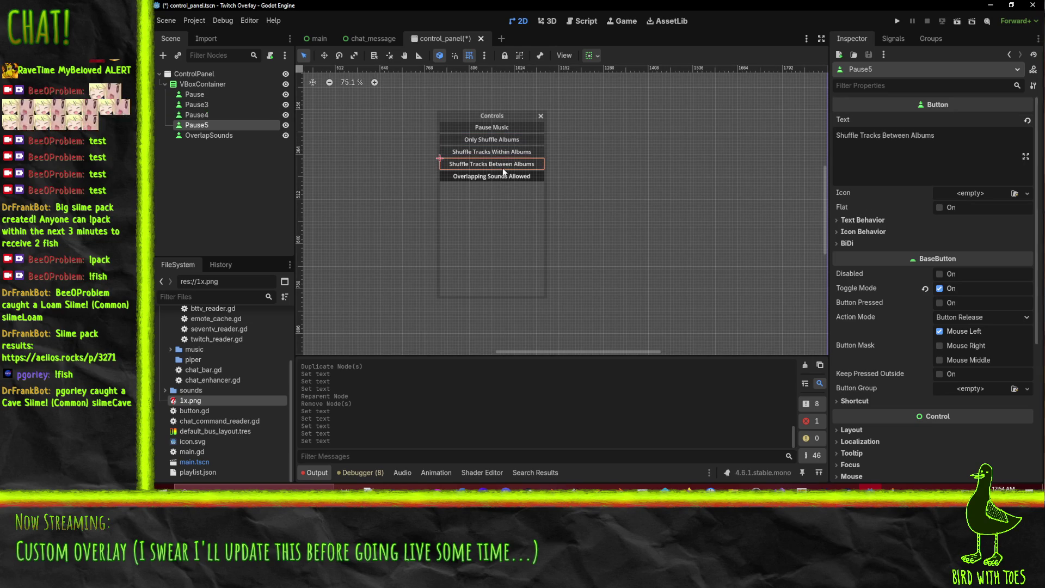
{"action": "left_click", "coordinate": [198, 106]}
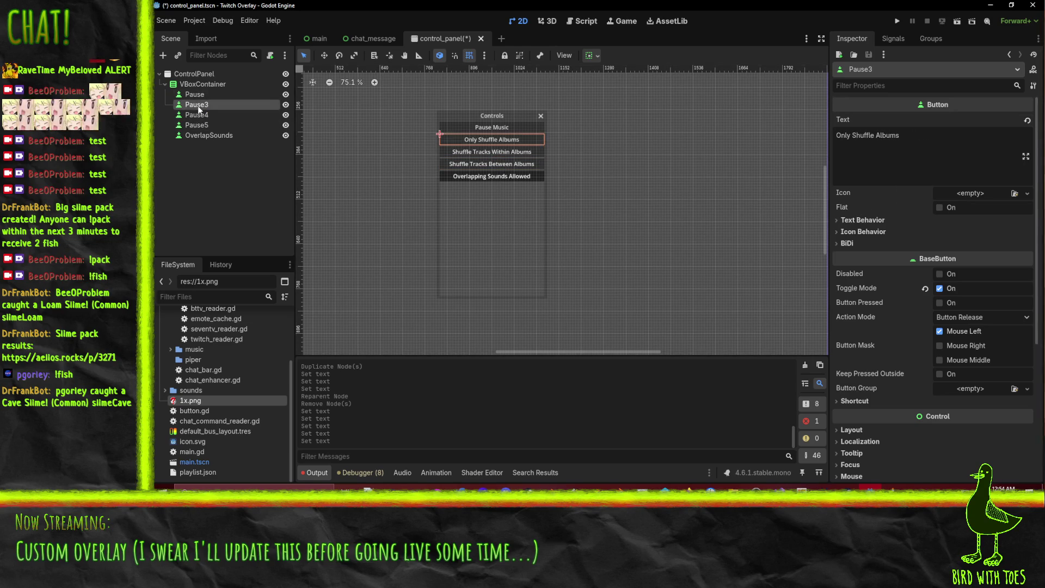
{"action": "left_click", "coordinate": [196, 108]}
Step: Rename Pause3 to Shuffle1 and Pause4 to Shuffle2
{"action": "type", "text": "Shuffle"}
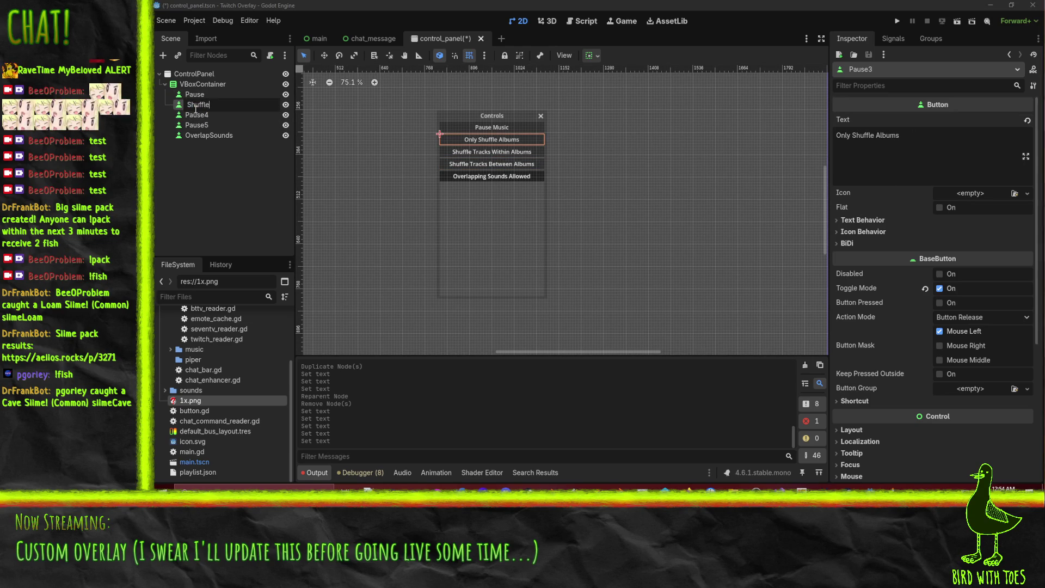
{"action": "type", "text": "1"}
{"action": "key", "text": "Return"}
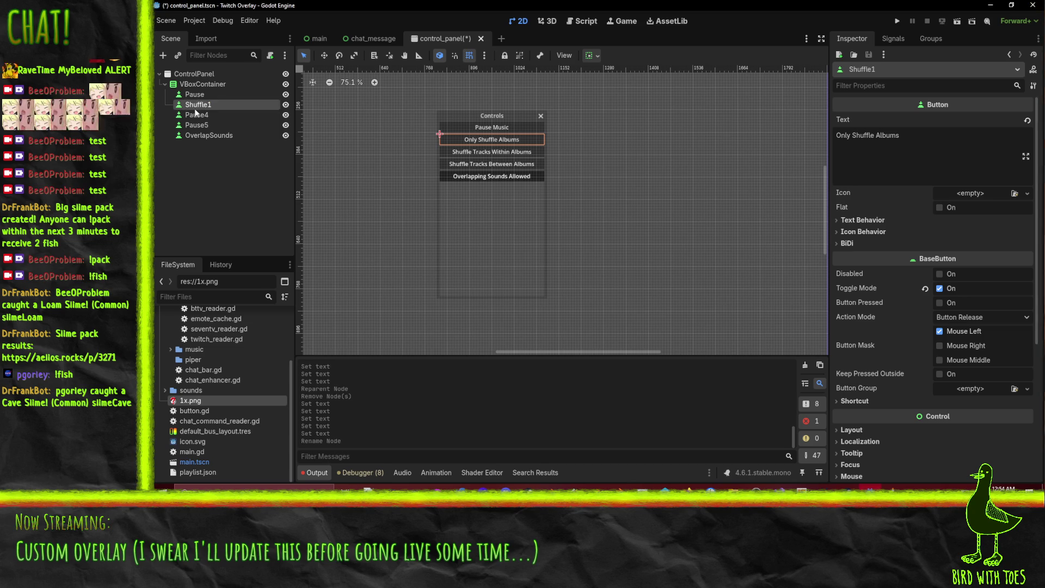
{"action": "key", "text": "Down"}
{"action": "key", "text": "Down"}
{"action": "key", "text": "Up"}
{"action": "key", "text": "F2"}
{"action": "type", "text": "Shu"}
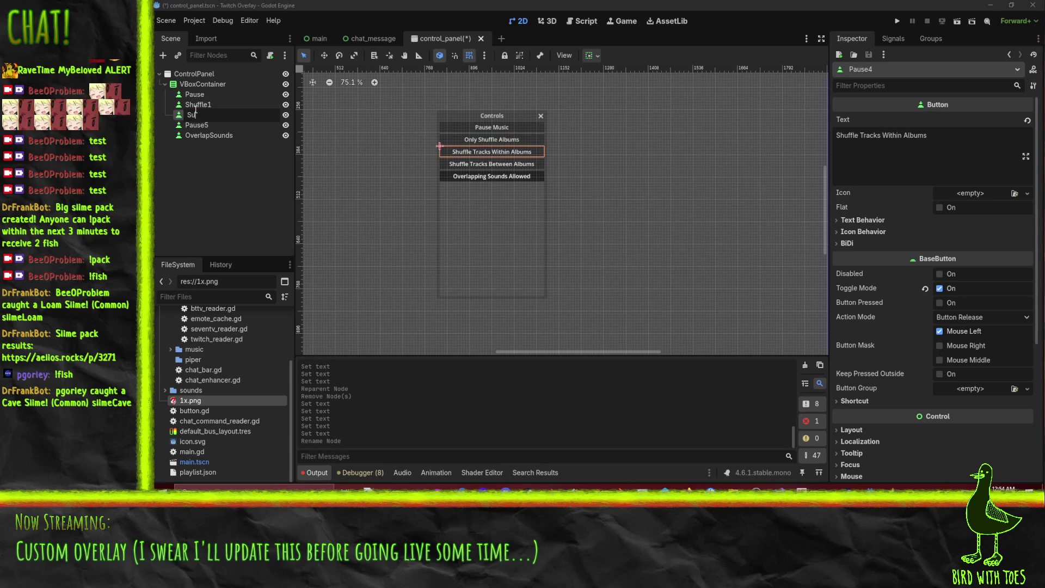
{"action": "type", "text": "ffle2"}
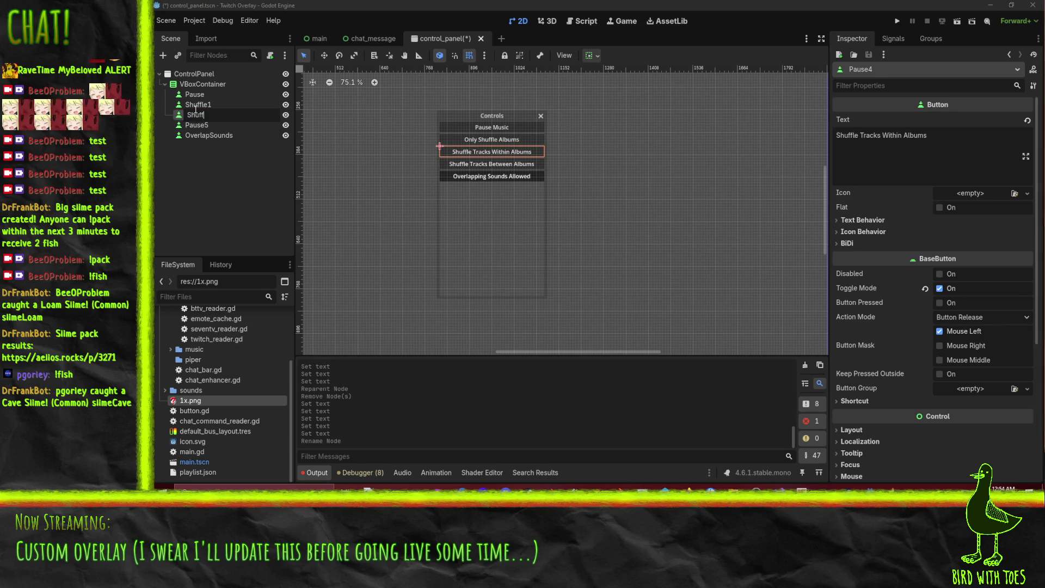
{"action": "key", "text": "Return"}
Step: Rename Pause5 to Shuffle3 and duplicate it as Shuffle4
{"action": "key", "text": "Down"}
{"action": "key", "text": "F2"}
{"action": "type", "text": "Suffle2"}
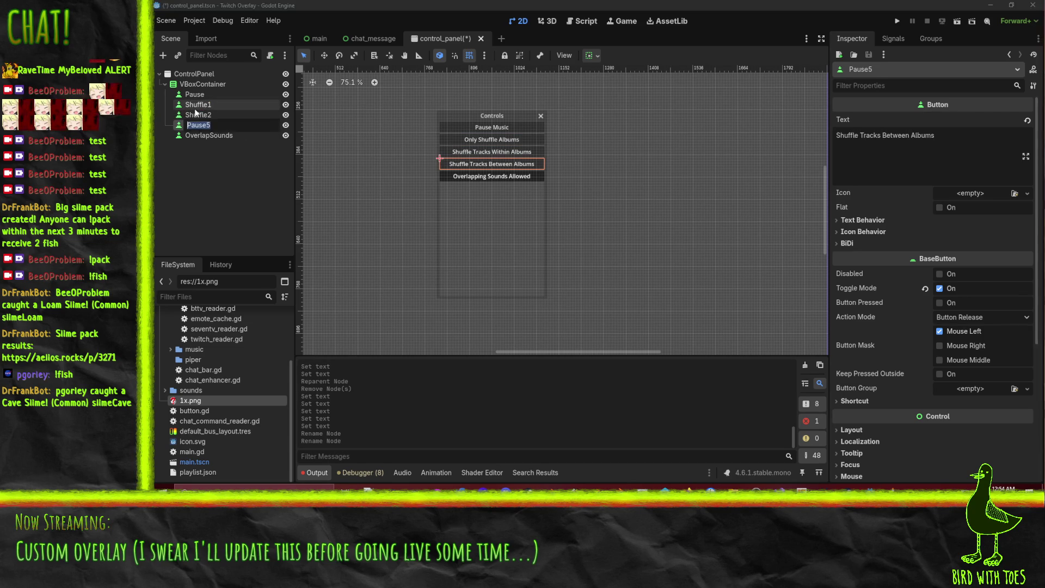
{"action": "key", "text": "BackSpace"}
{"action": "key", "text": "BackSpace"}
{"action": "key", "text": "BackSpace"}
{"action": "type", "text": "huffle3"}
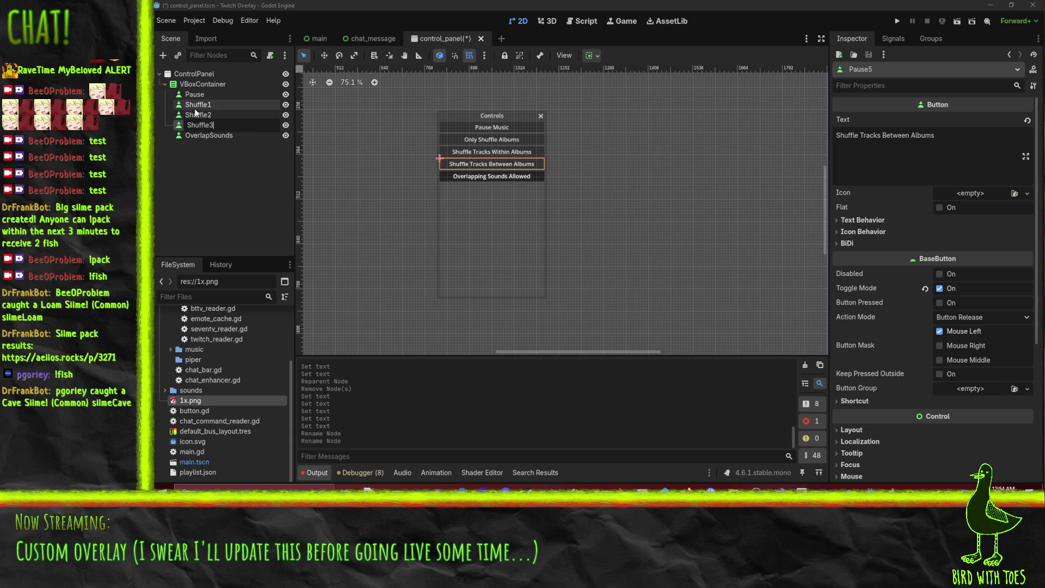
{"action": "key", "text": "Return"}
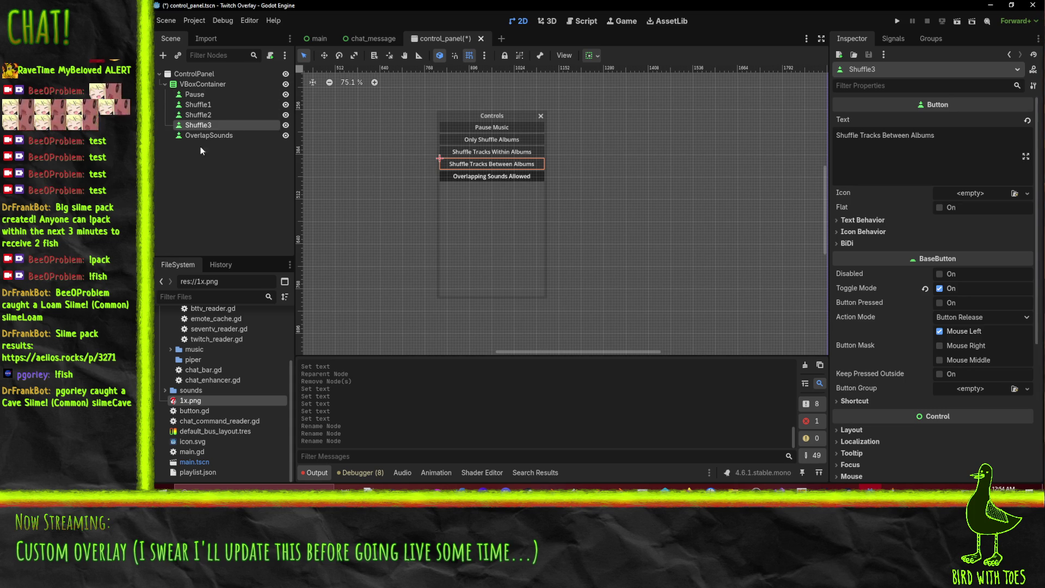
{"action": "key", "text": "ctrl+d"}
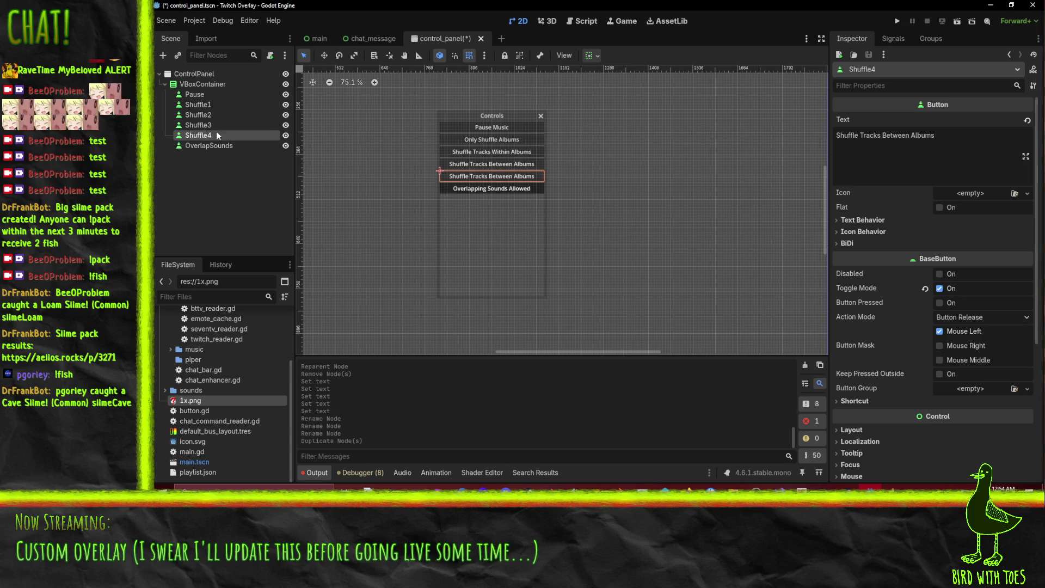
Step: Set the Shuffle4 button's label text to 'Pick Album'
{"action": "left_click", "coordinate": [969, 157]}
{"action": "key", "text": "ctrl+a"}
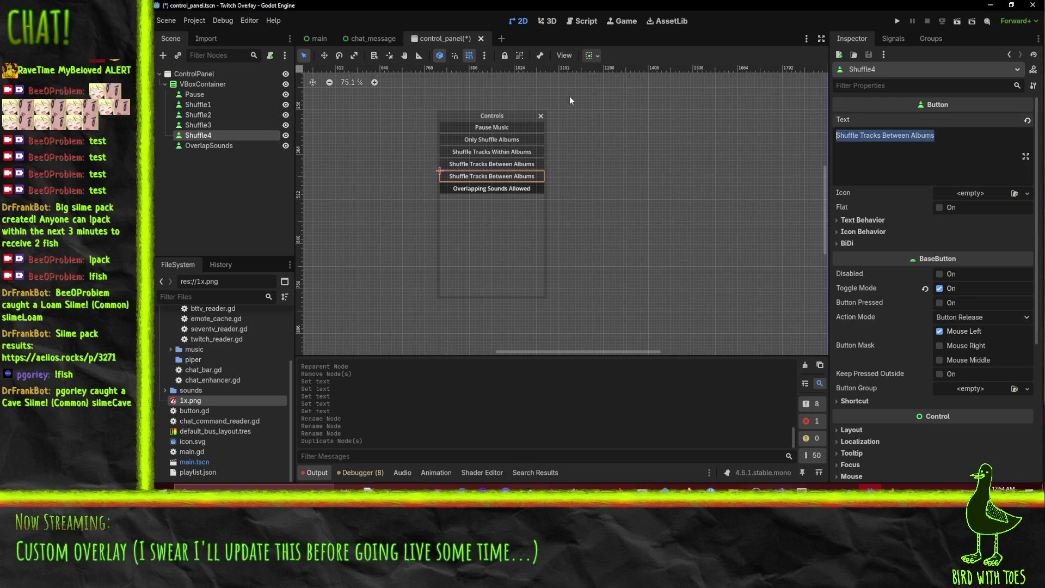
{"action": "type", "text": "Pick Album"}
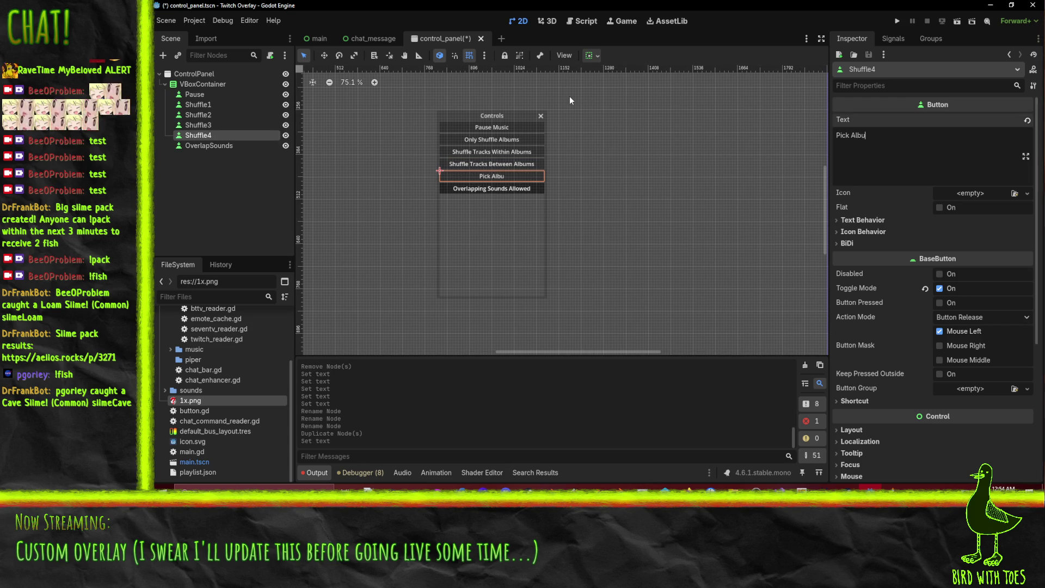
{"action": "left_click", "coordinate": [597, 216]}
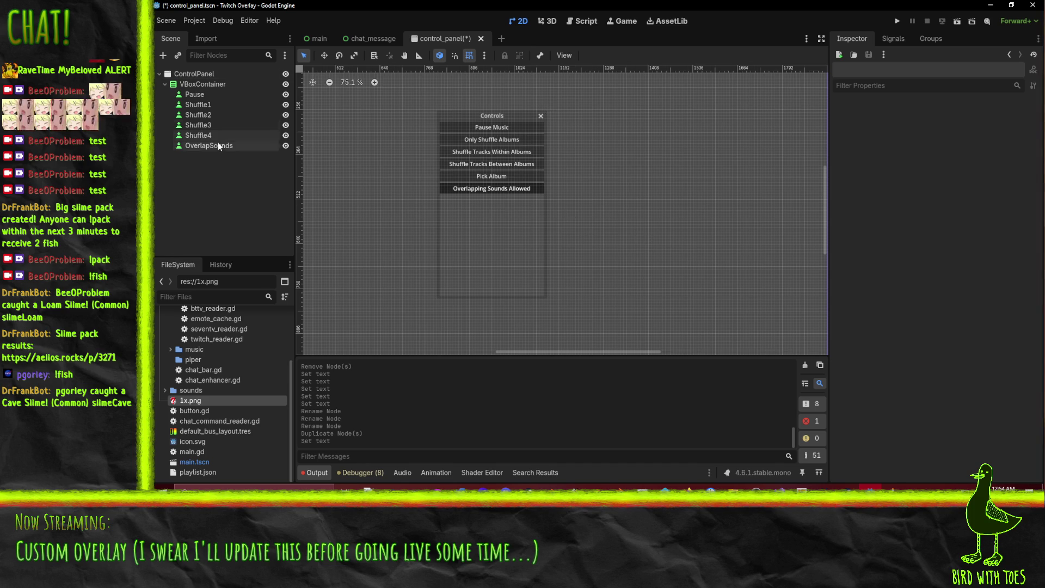
Step: Rename the Shuffle4 node to PickSoundtrack in the Scene tree
{"action": "left_click", "coordinate": [212, 107]}
{"action": "double_click", "coordinate": [204, 136]}
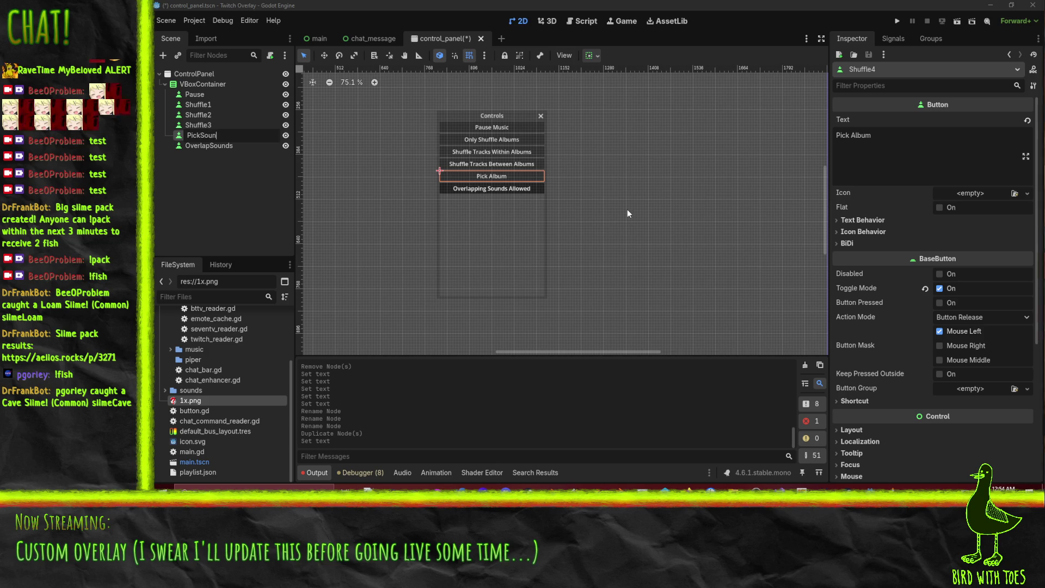
{"action": "type", "text": "k"}
{"action": "key", "text": "Return"}
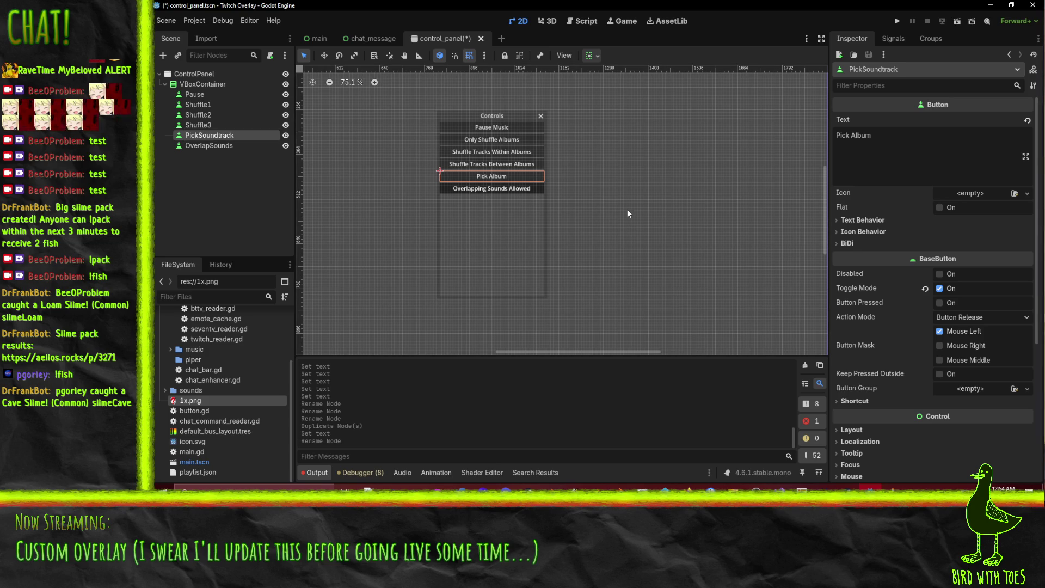
{"action": "left_click", "coordinate": [217, 148]}
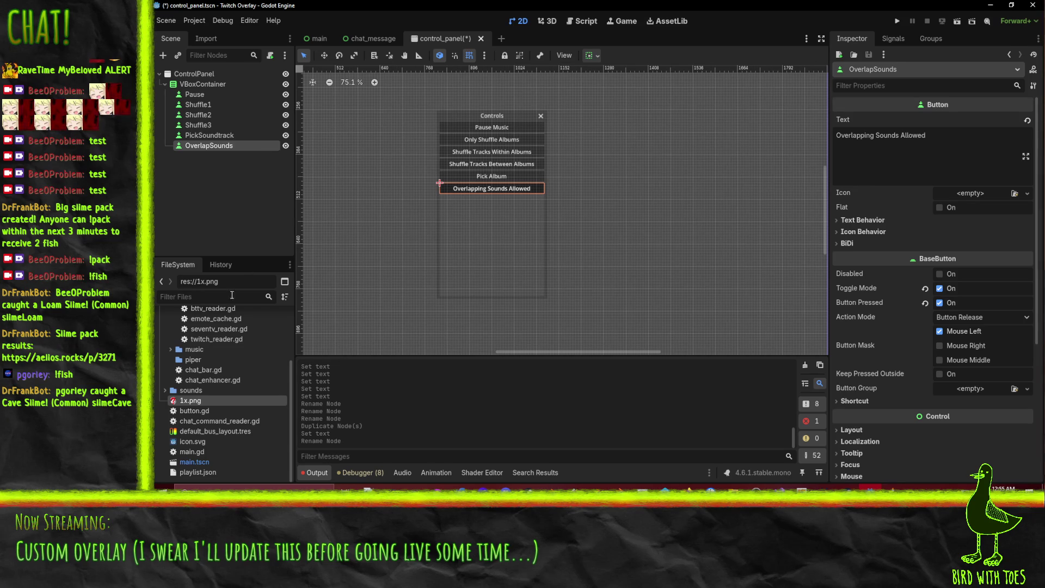
{"action": "left_click", "coordinate": [210, 125]}
Step: Give Shuffle1, Shuffle2 and Shuffle3 a shared new ButtonGroup
{"action": "key", "text": "Up"}
{"action": "key", "text": "Up"}
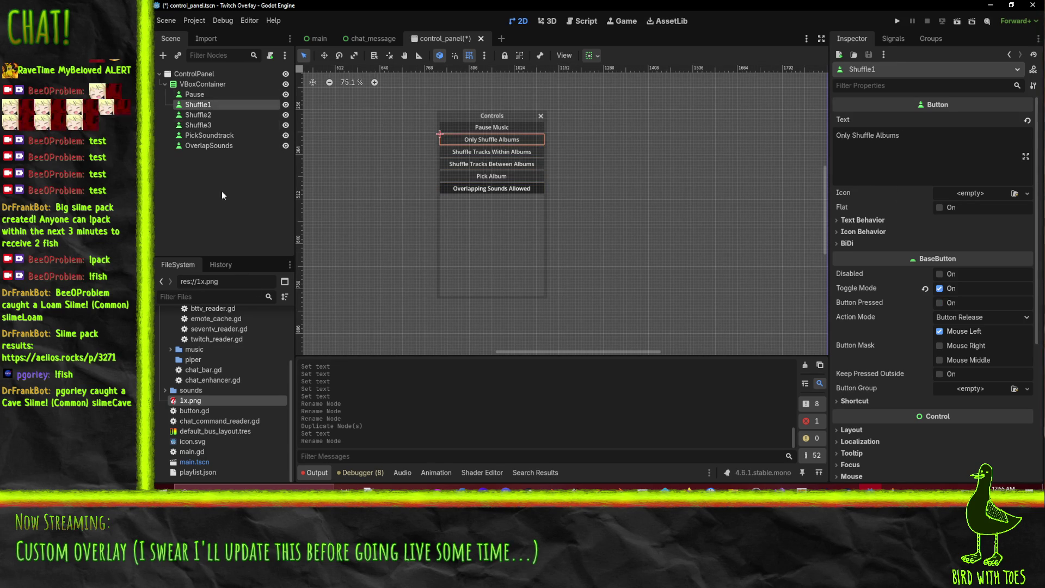
{"action": "left_click", "coordinate": [212, 122], "text": "shift"}
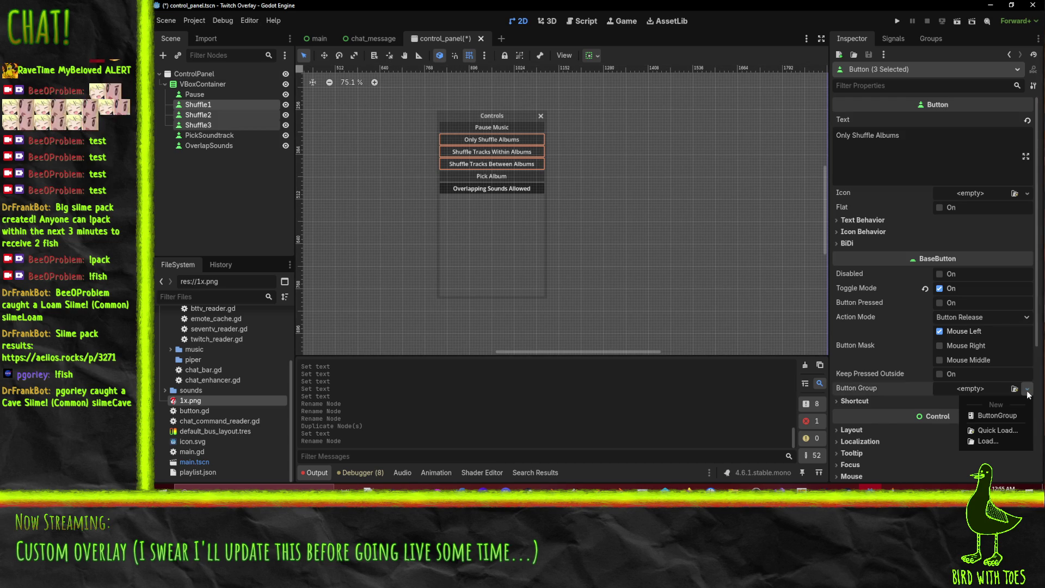
{"action": "left_click", "coordinate": [997, 415]}
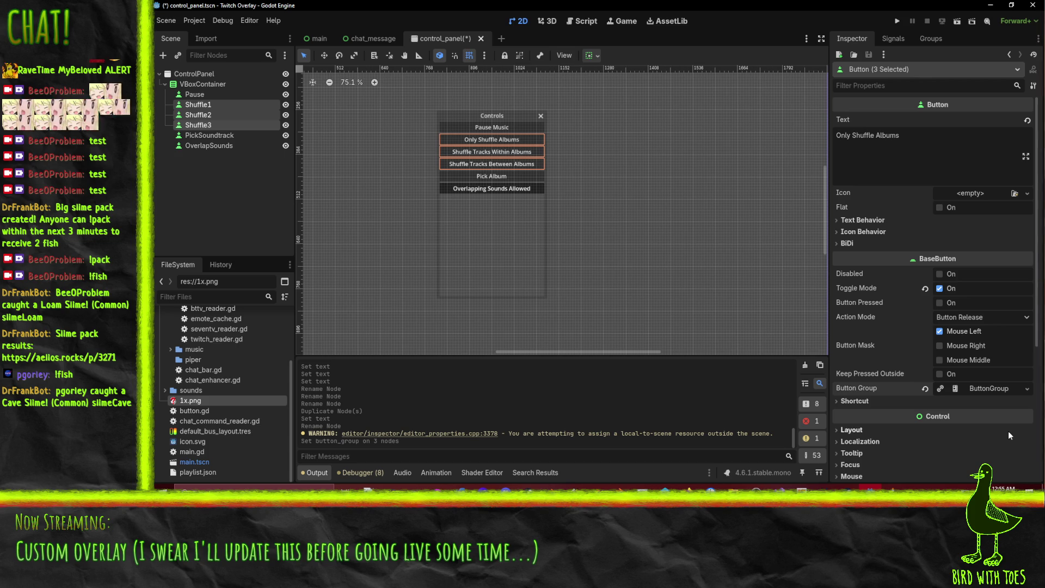
{"action": "left_click", "coordinate": [979, 388]}
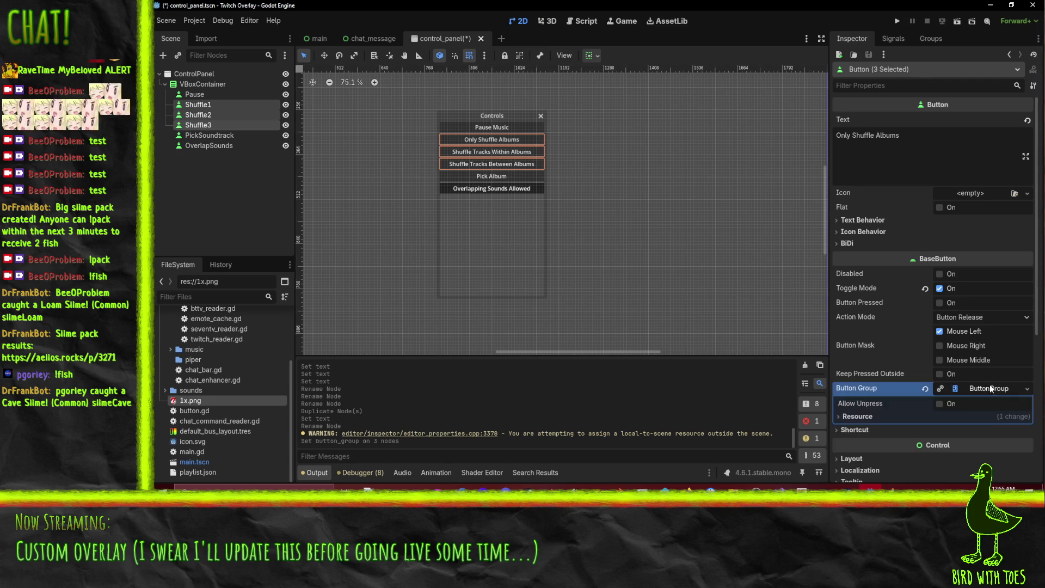
{"action": "scroll", "coordinate": [898, 381], "scroll_direction": "down", "scroll_amount": 4}
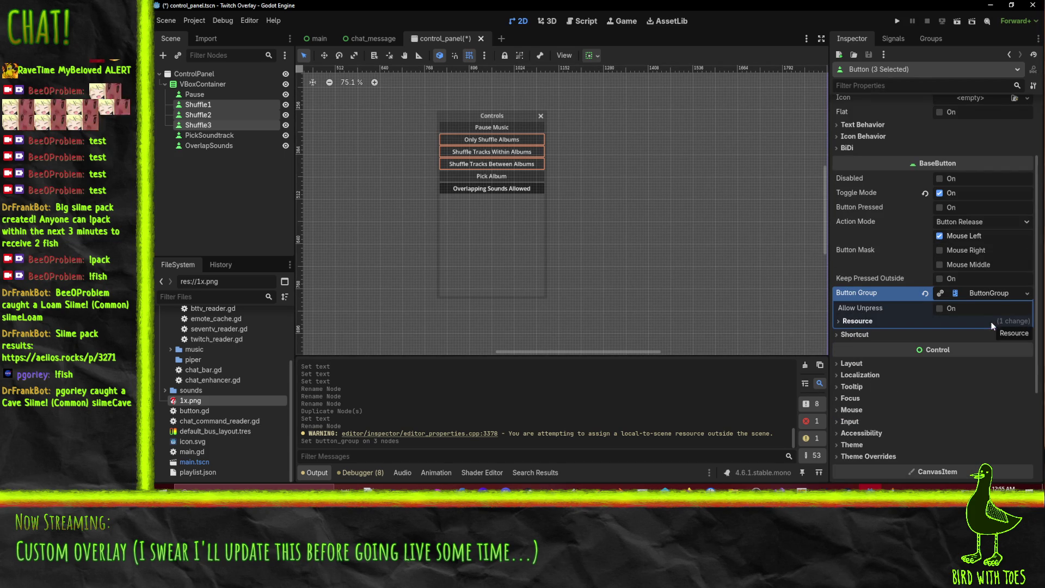
{"action": "scroll", "coordinate": [861, 371], "scroll_direction": "up", "scroll_amount": 4}
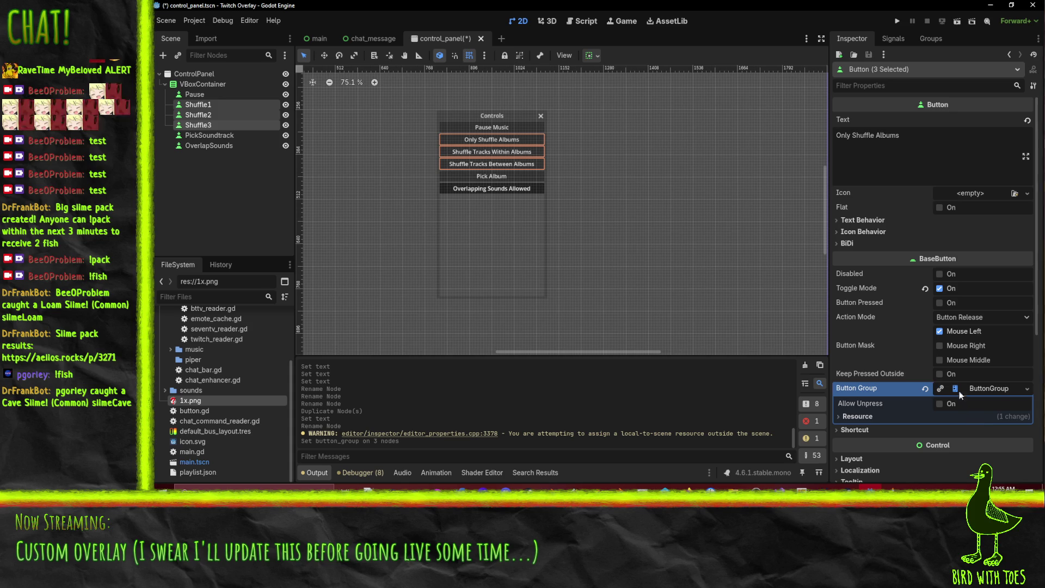
Step: Toggle the group's Allow Unpress on then off, and tick Button Pressed on Shuffle1
{"action": "left_click", "coordinate": [209, 106]}
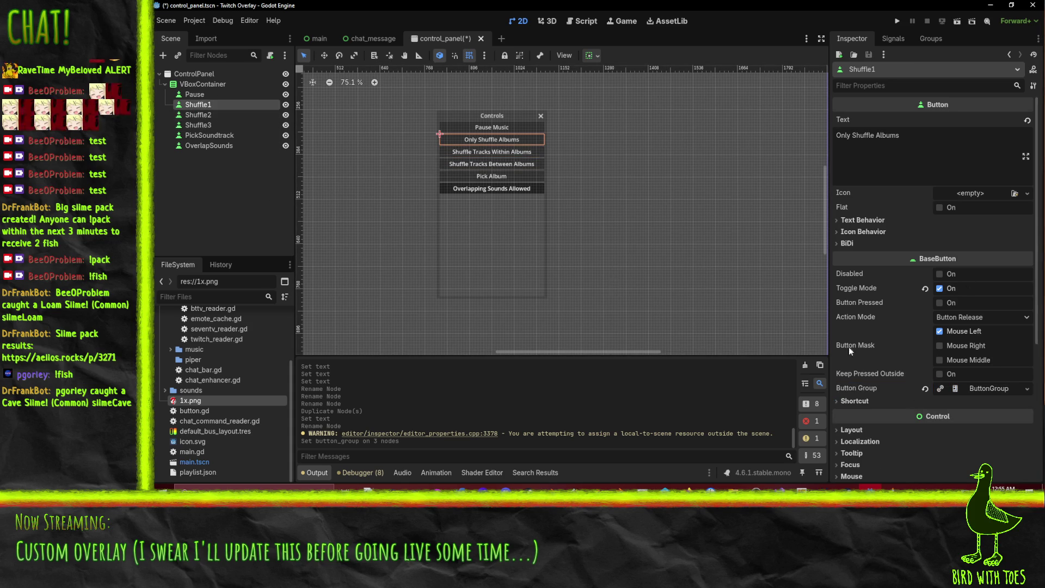
{"action": "left_click", "coordinate": [960, 388]}
{"action": "left_click", "coordinate": [949, 406]}
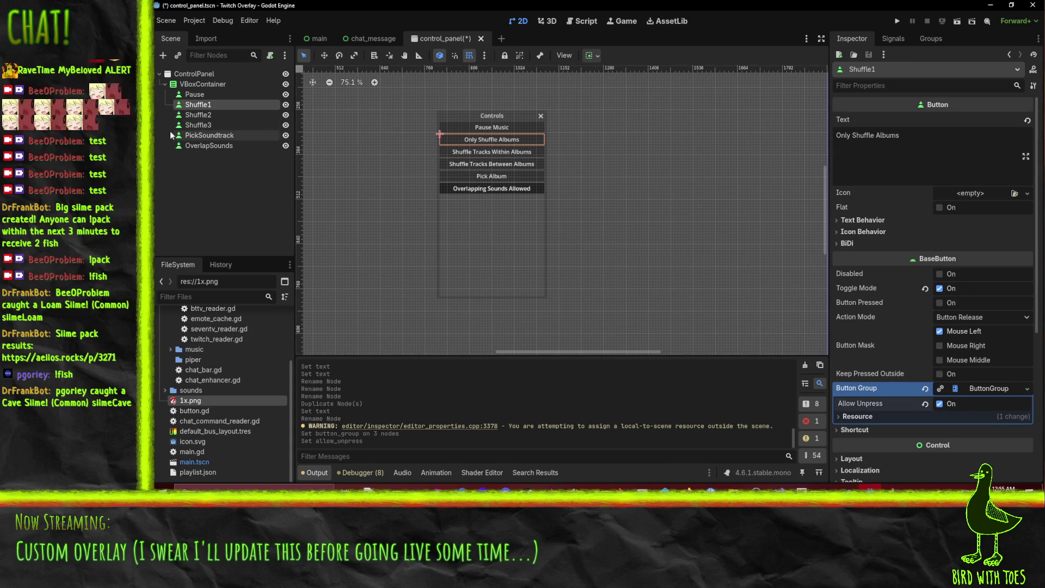
{"action": "left_click", "coordinate": [195, 116]}
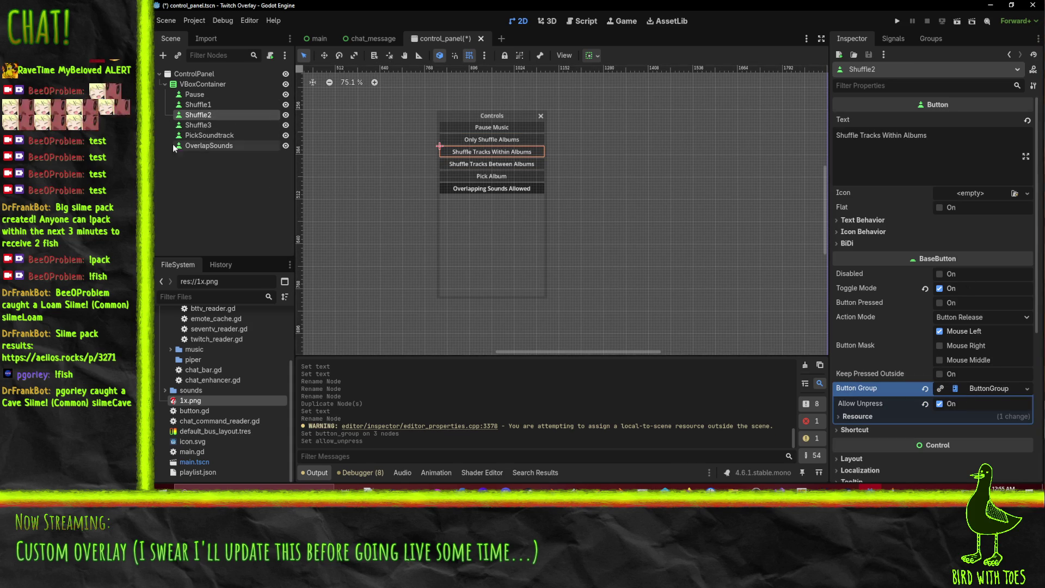
{"action": "left_click", "coordinate": [197, 104]}
{"action": "left_click", "coordinate": [939, 404]}
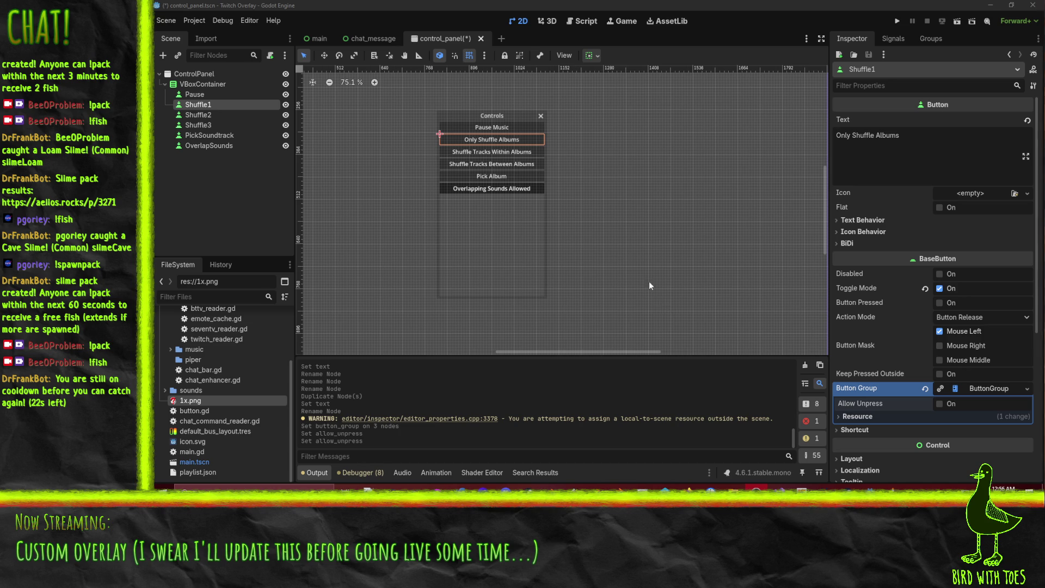
{"action": "left_click", "coordinate": [950, 304]}
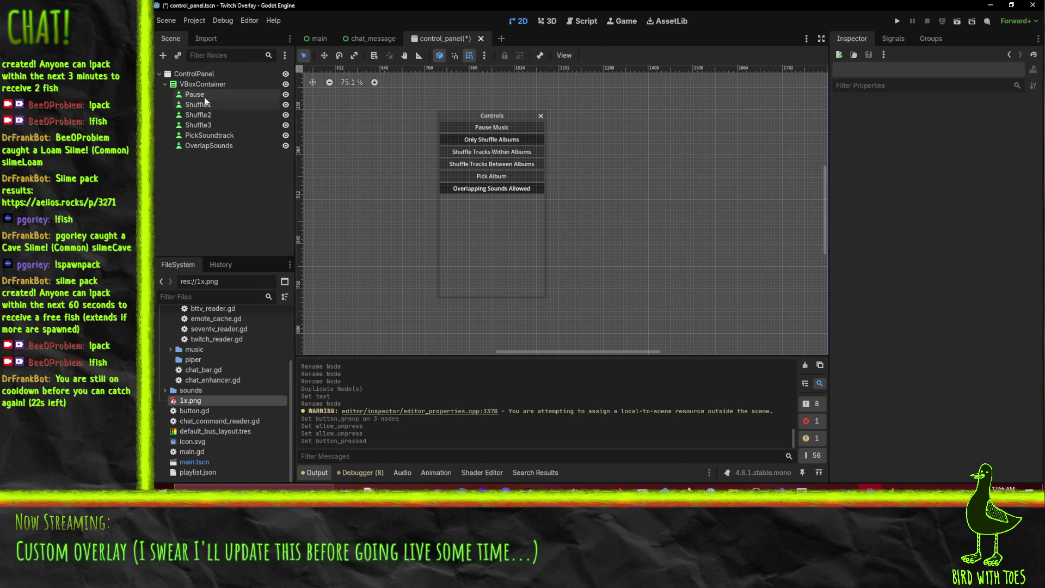
{"action": "right_click", "coordinate": [197, 84]}
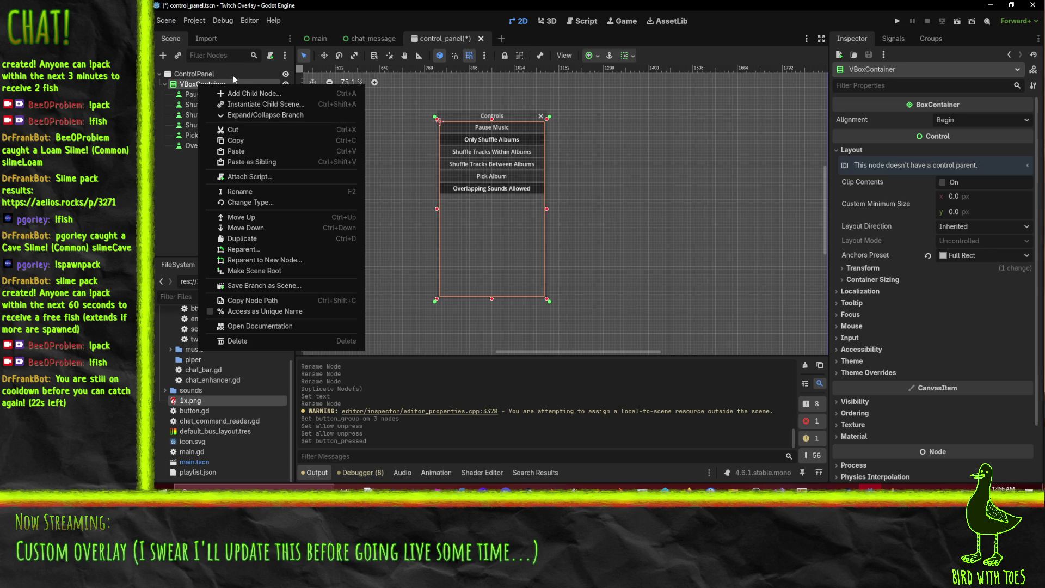
Step: Add an HSeparator child to VBoxContainer and drag it right below the Pause node
{"action": "left_click", "coordinate": [236, 94]}
{"action": "type", "text": "rule"}
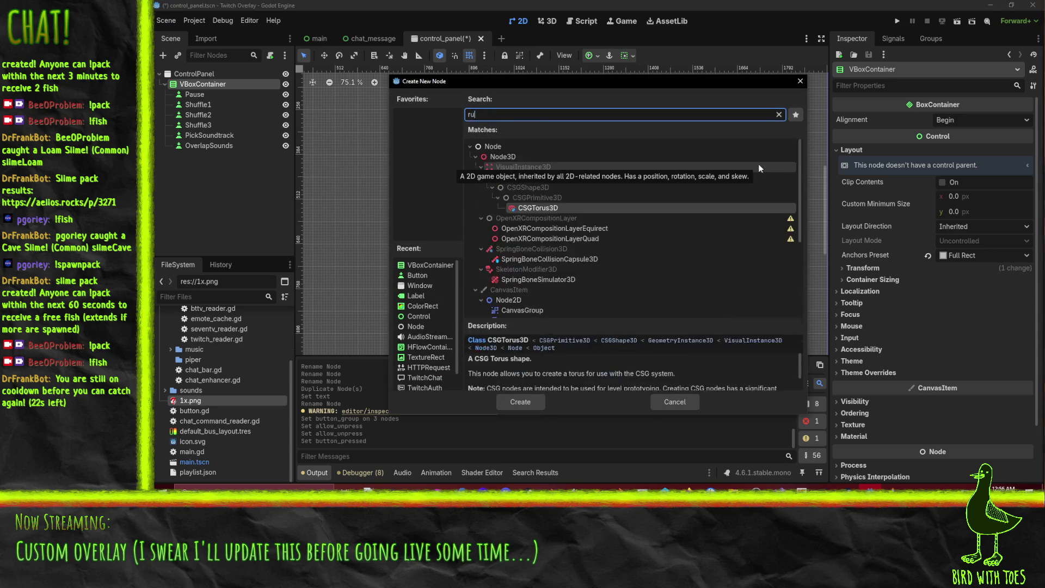
{"action": "key", "text": "BackSpace"}
{"action": "key", "text": "BackSpace"}
{"action": "key", "text": "BackSpace"}
{"action": "type", "text": "hori"}
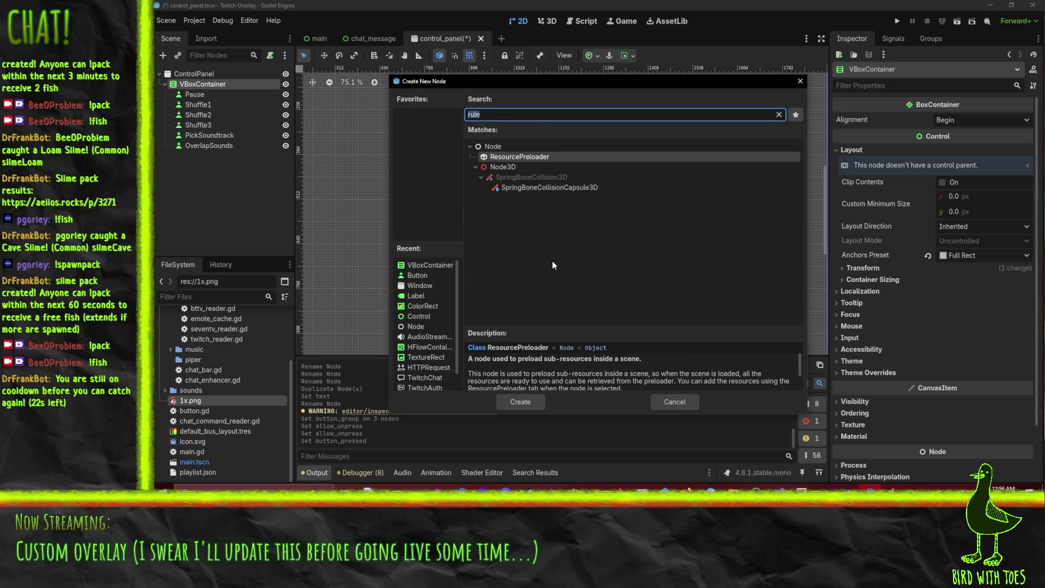
{"action": "key", "text": "BackSpace"}
{"action": "key", "text": "BackSpace"}
{"action": "key", "text": "BackSpace"}
{"action": "type", "text": "control"}
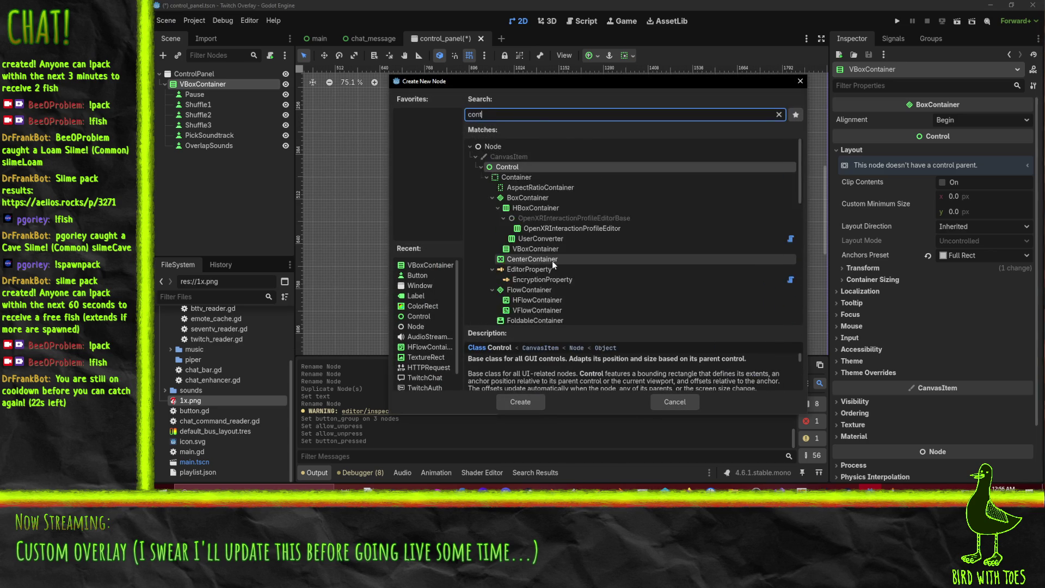
{"action": "key", "text": "BackSpace"}
{"action": "key", "text": "BackSpace"}
{"action": "key", "text": "BackSpace"}
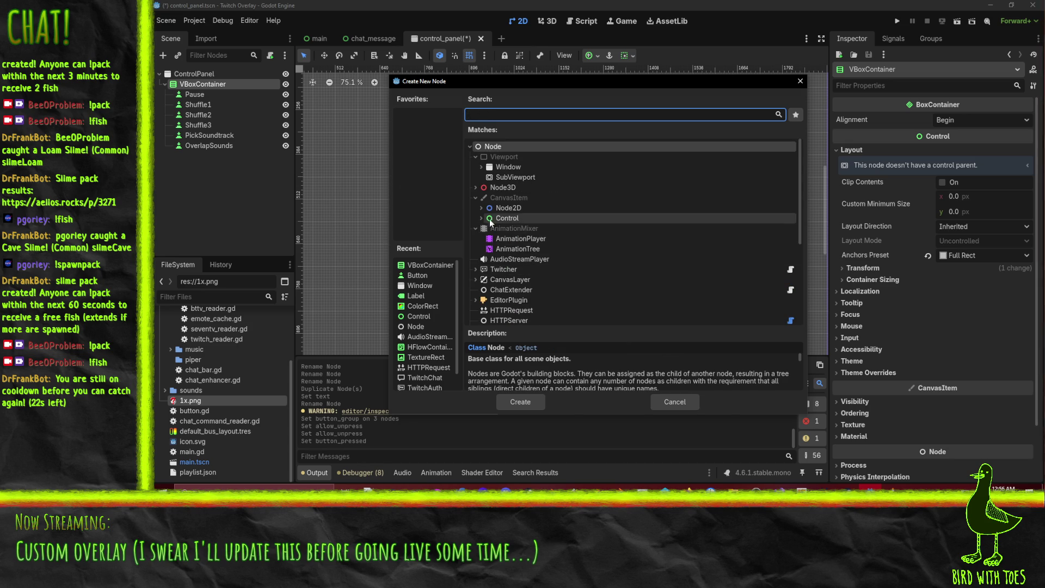
{"action": "left_click", "coordinate": [481, 218]}
{"action": "scroll", "coordinate": [604, 236], "scroll_direction": "down", "scroll_amount": 1}
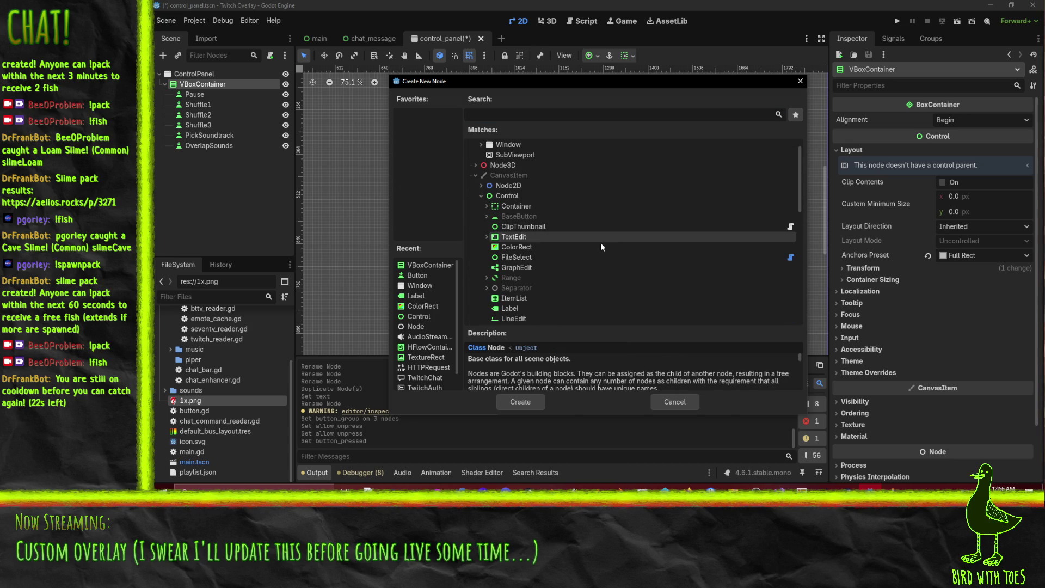
{"action": "left_click", "coordinate": [515, 287]}
{"action": "left_click", "coordinate": [486, 287]}
{"action": "scroll", "coordinate": [572, 291], "scroll_direction": "down", "scroll_amount": 1}
{"action": "left_click", "coordinate": [572, 276]}
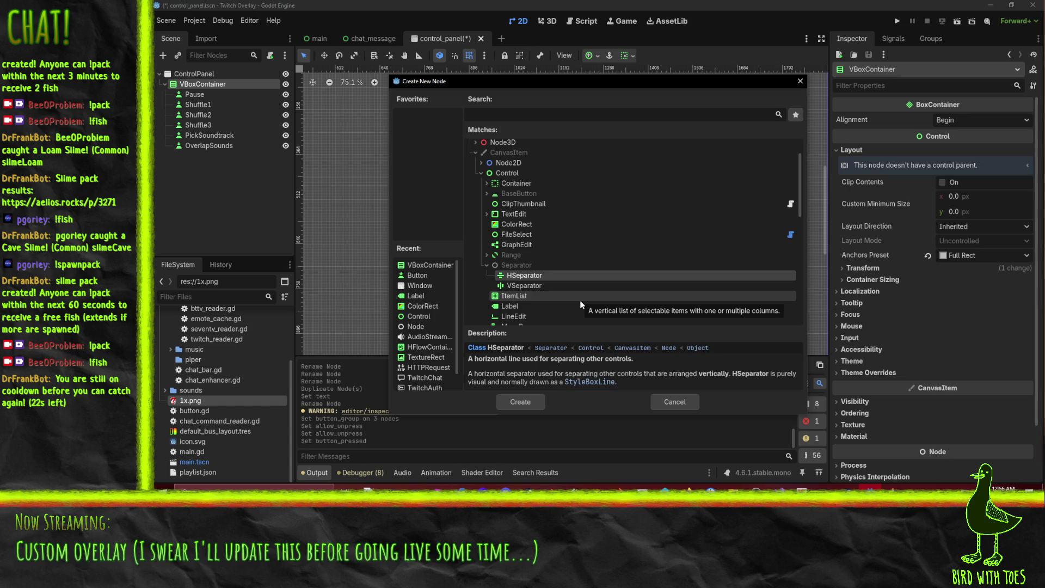
{"action": "left_click", "coordinate": [520, 402]}
{"action": "left_click_drag", "start_coordinate": [194, 158], "coordinate": [214, 104]}
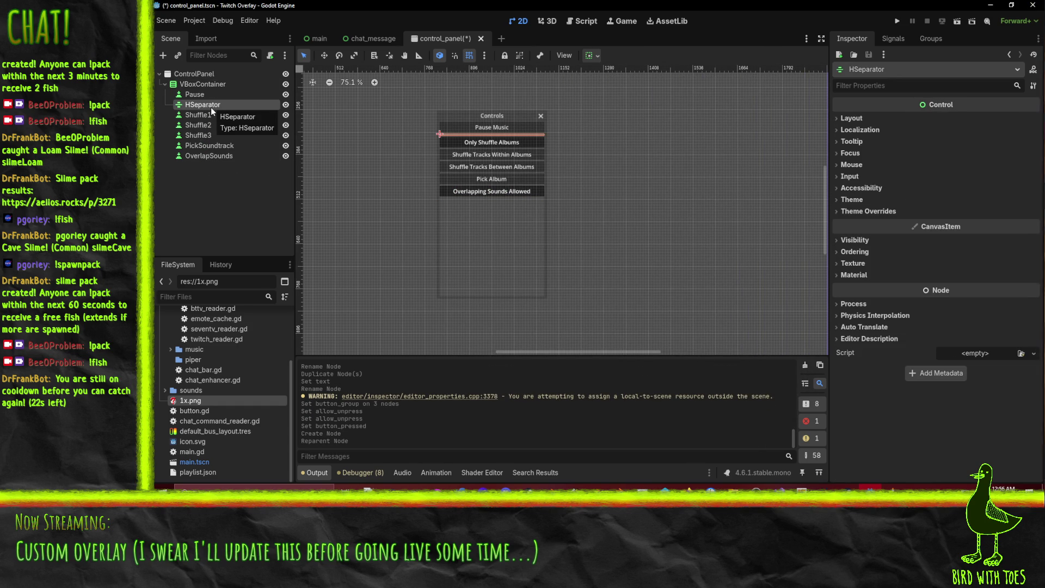
Step: Duplicate the HSeparator and place HSeparator2 just above OverlapSounds
{"action": "right_click", "coordinate": [211, 107]}
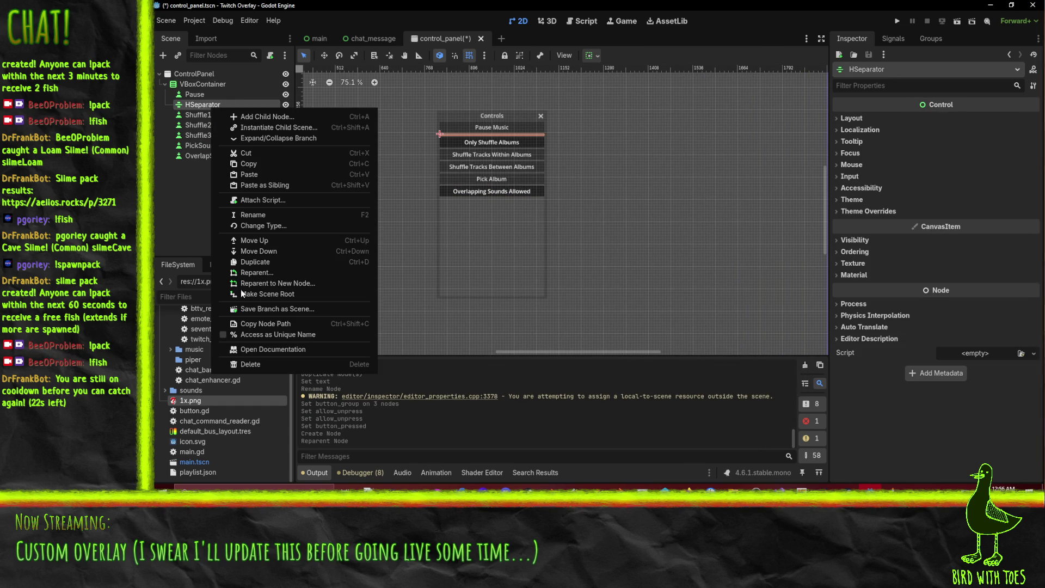
{"action": "left_click", "coordinate": [257, 262]}
{"action": "left_click_drag", "start_coordinate": [210, 118], "coordinate": [215, 159]}
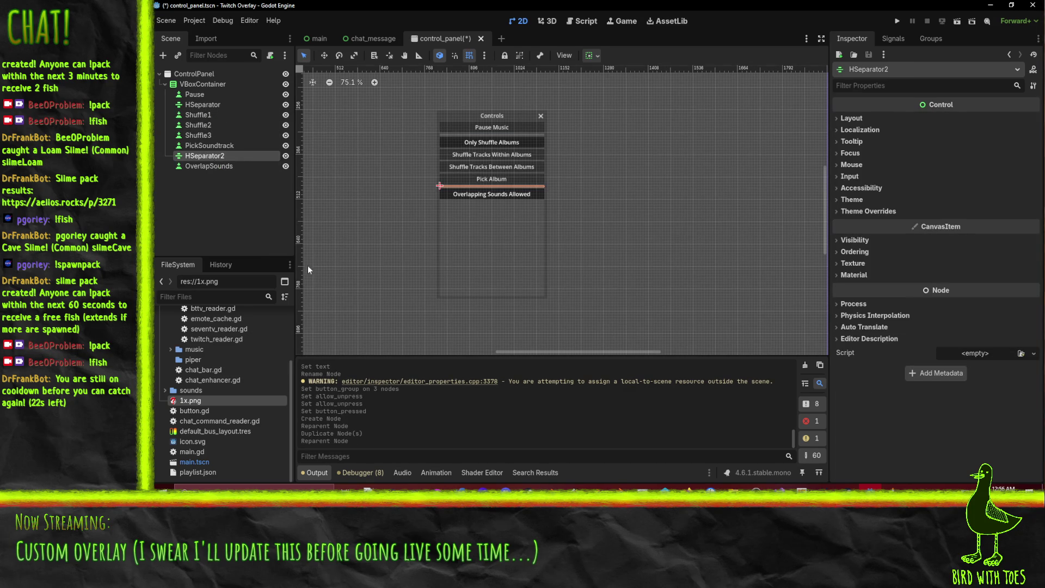
Step: Move the PickSoundtrack node up to sit right below Pause
{"action": "right_click", "coordinate": [203, 155]}
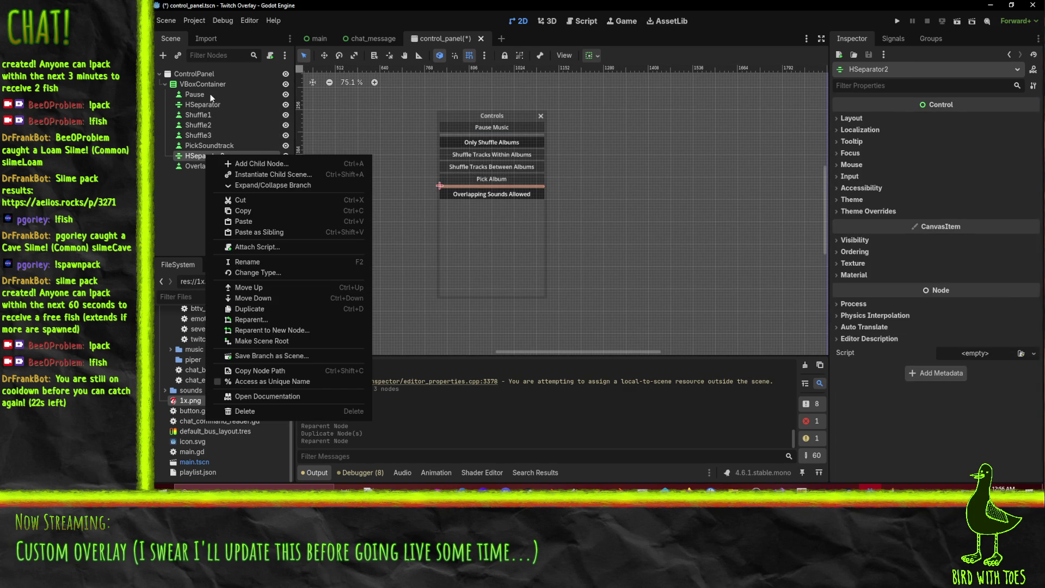
{"action": "left_click", "coordinate": [210, 146]}
{"action": "left_click_drag", "start_coordinate": [211, 149], "coordinate": [208, 105]}
{"action": "left_click", "coordinate": [199, 217]}
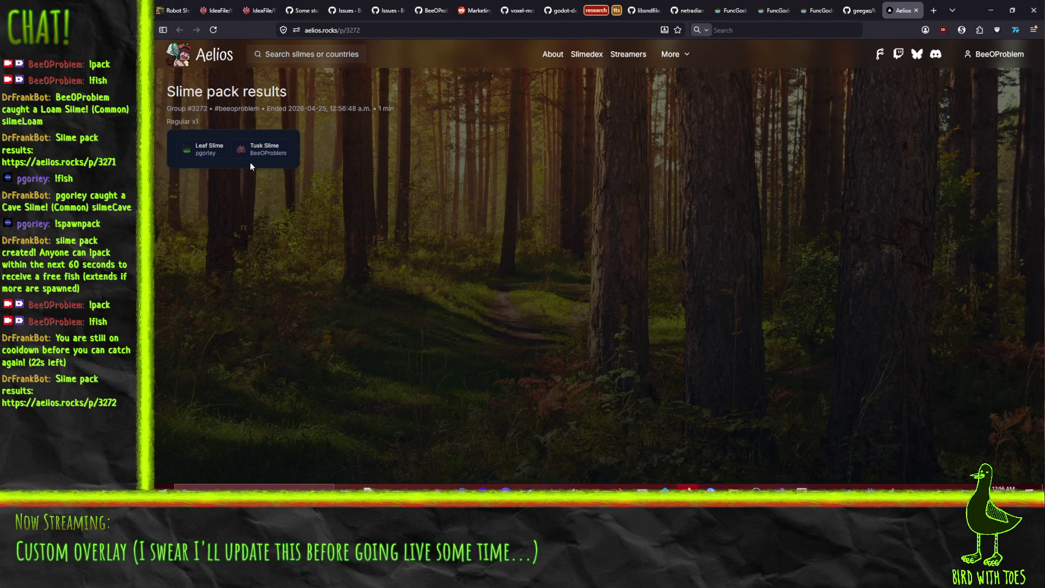
Step: Close the browser page and save the control_panel scene
{"action": "left_click", "coordinate": [916, 10]}
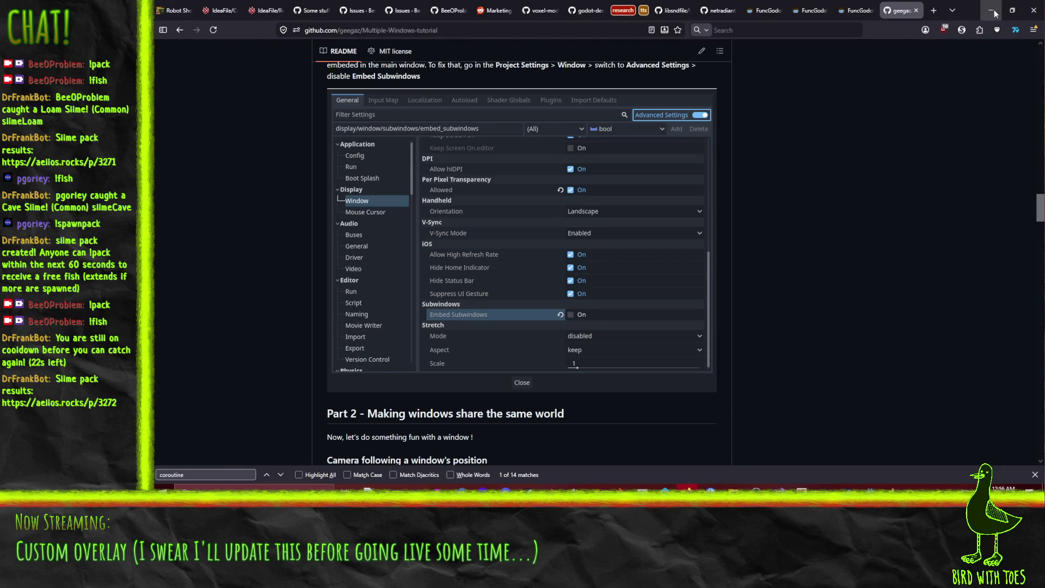
{"action": "left_click", "coordinate": [993, 11]}
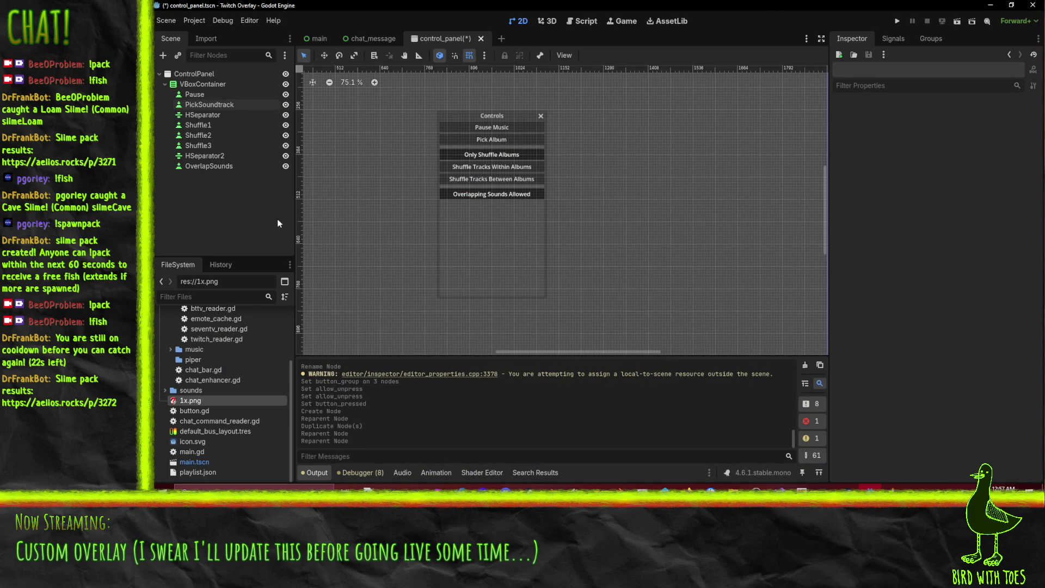
{"action": "key", "text": "ctrl+s"}
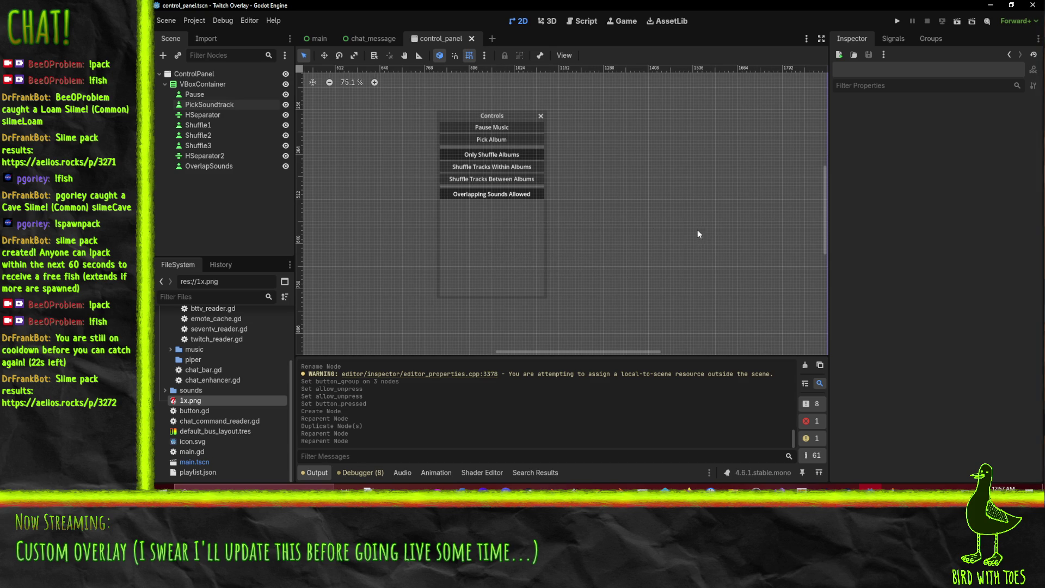
Step: In the main scene, rename the Window instance to ControlPanel and drag it to the top under Main
{"action": "left_click", "coordinate": [194, 73]}
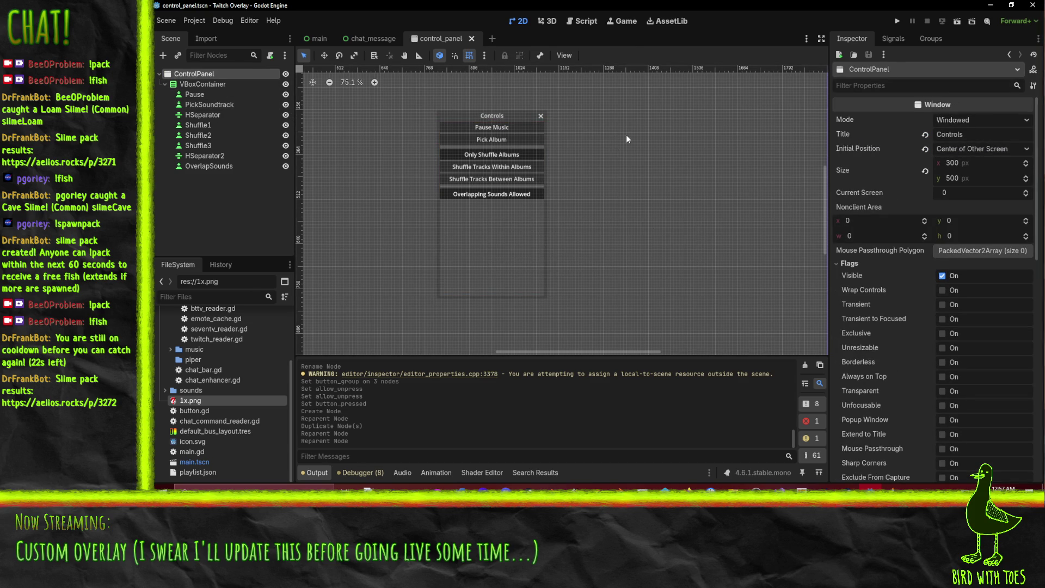
{"action": "left_click", "coordinate": [319, 38]}
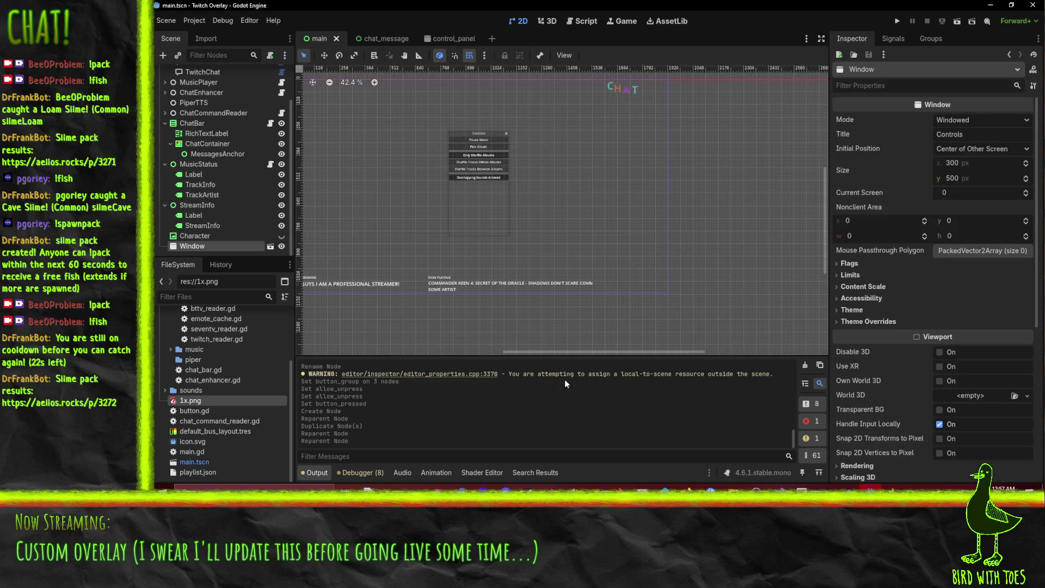
{"action": "left_click", "coordinate": [198, 250]}
{"action": "type", "text": "ControlPane"}
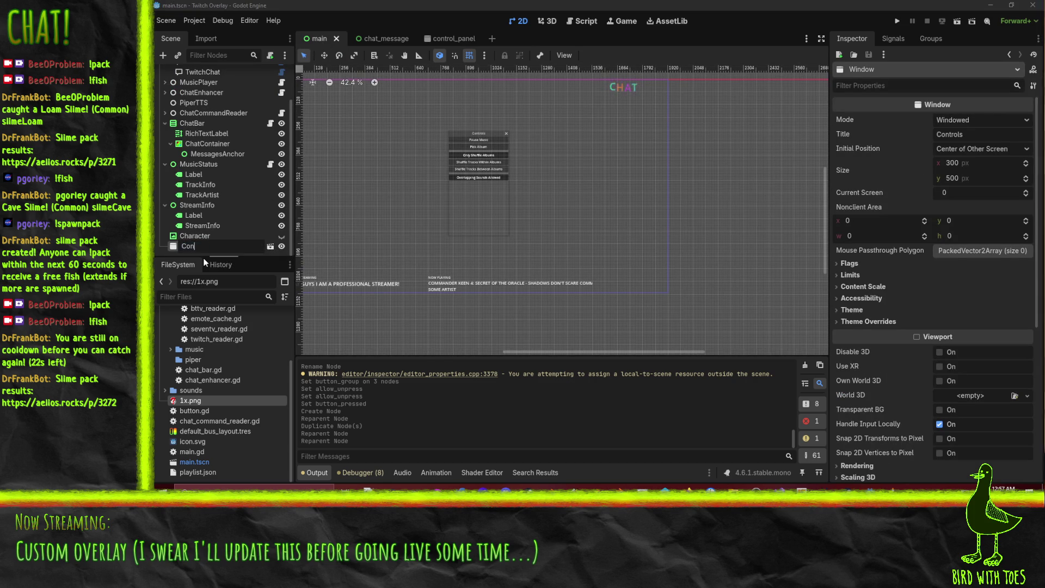
{"action": "type", "text": "l"}
{"action": "key", "text": "Return"}
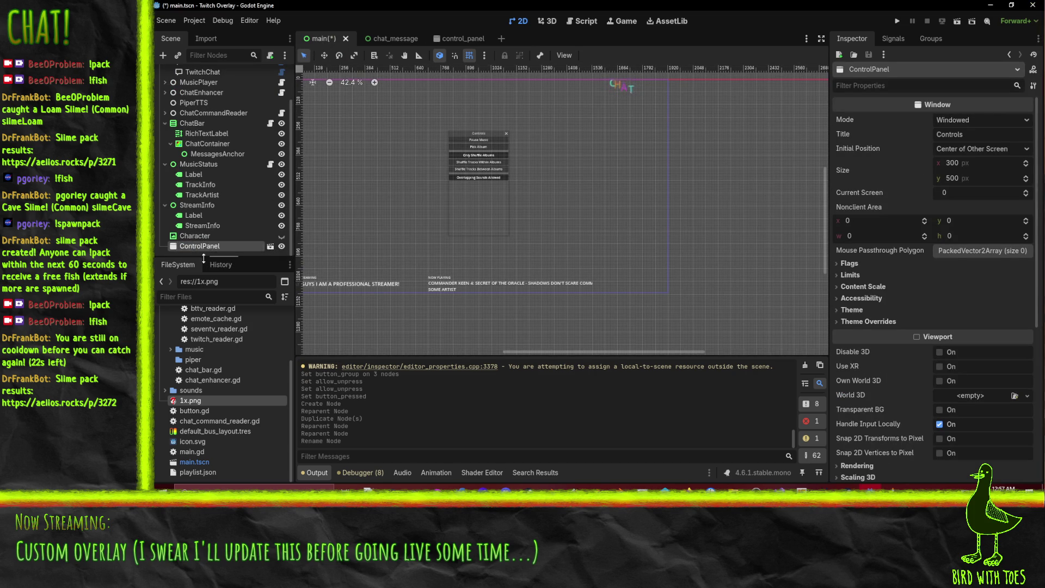
{"action": "mouse_move", "coordinate": [202, 244]}
{"action": "left_mouse_down"}
{"action": "mouse_move", "coordinate": [211, 156]}
{"action": "mouse_move", "coordinate": [179, 82]}
{"action": "mouse_move", "coordinate": [163, 87]}
{"action": "left_mouse_up"}
{"action": "left_click", "coordinate": [162, 94]}
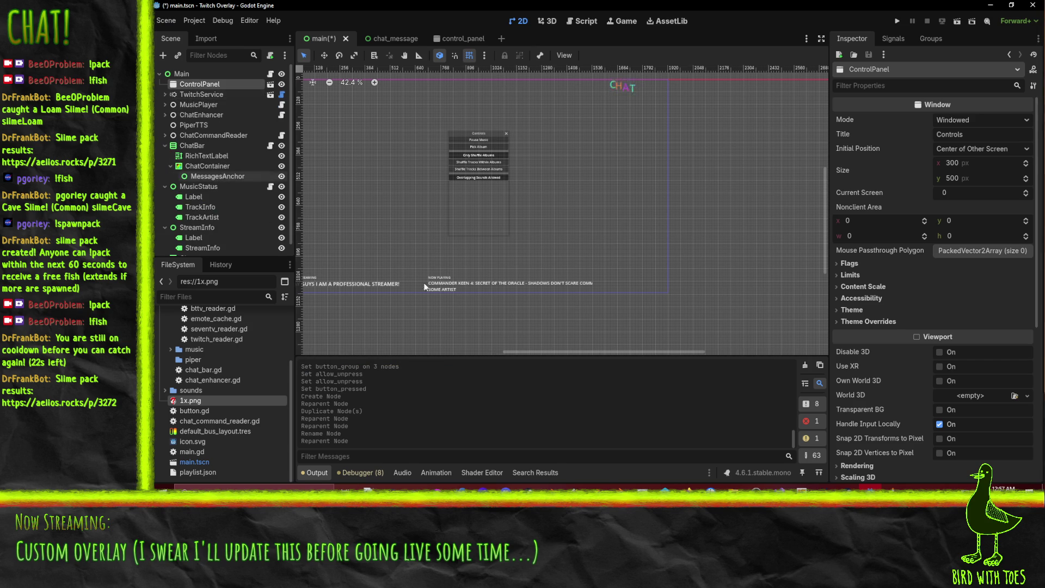
{"action": "left_click", "coordinate": [233, 137]}
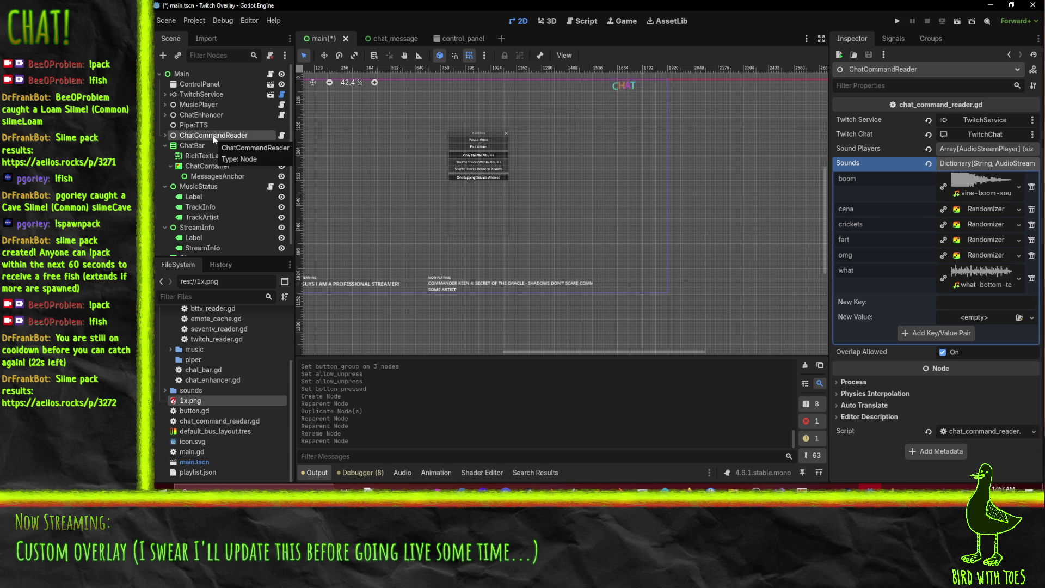
Step: Create a new control_panel.gd script and attach it to the ControlPanel node
{"action": "left_click", "coordinate": [437, 40]}
{"action": "scroll", "coordinate": [914, 353], "scroll_direction": "down", "scroll_amount": 5}
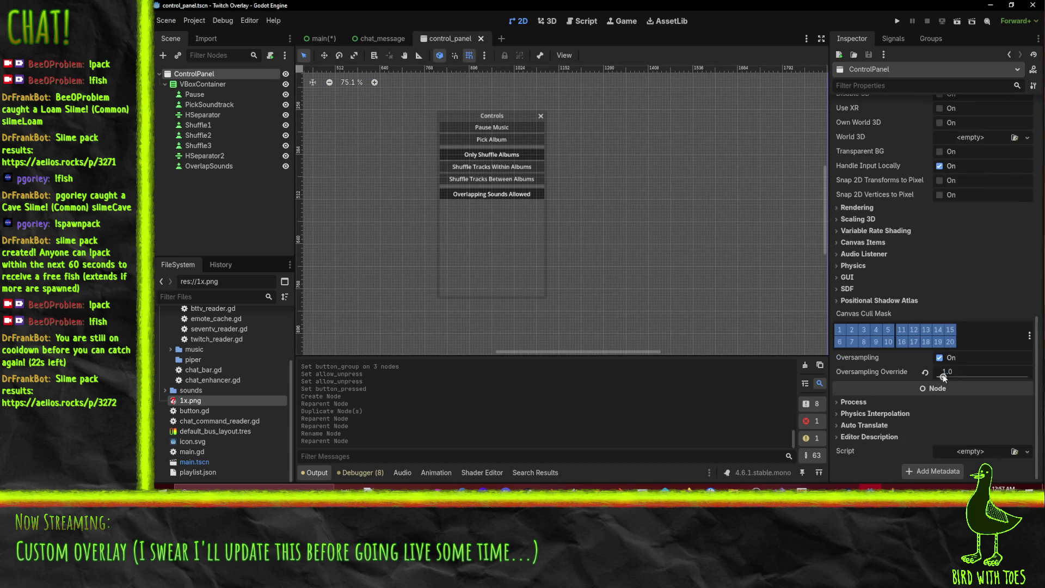
{"action": "left_click", "coordinate": [1014, 451]}
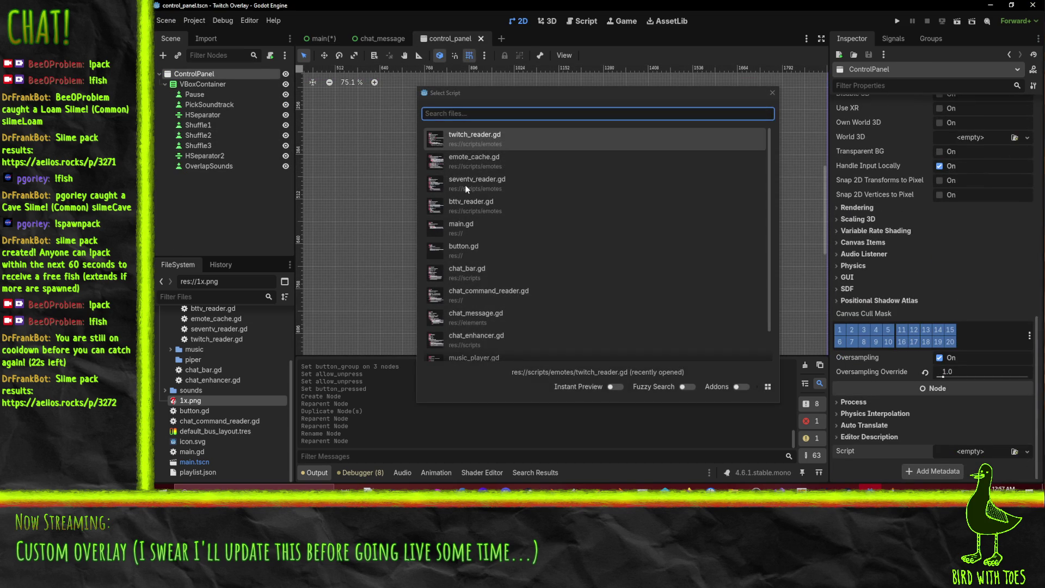
{"action": "left_click", "coordinate": [772, 92]}
{"action": "left_click", "coordinate": [1027, 452]}
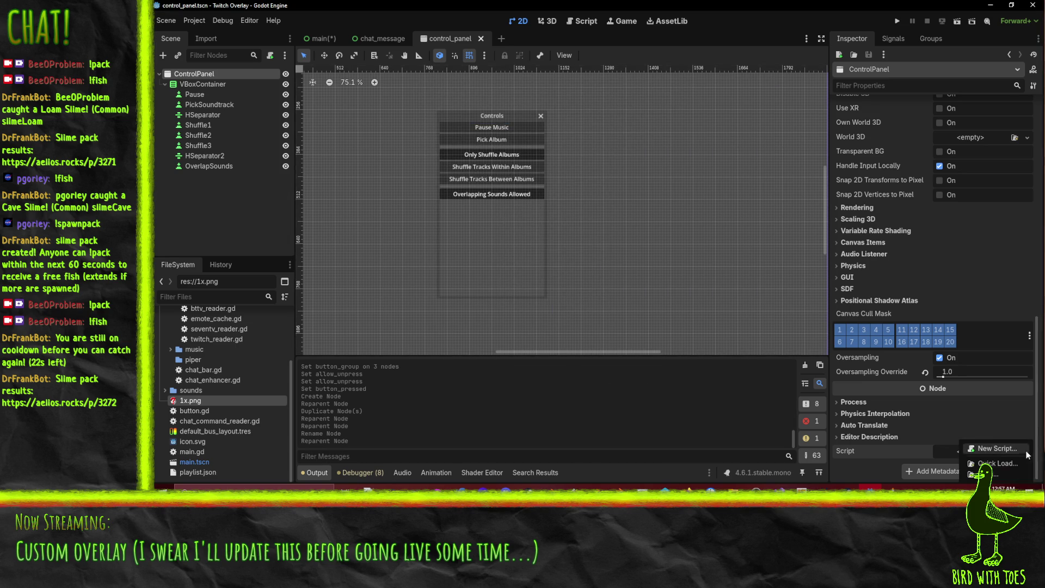
{"action": "left_click", "coordinate": [985, 448]}
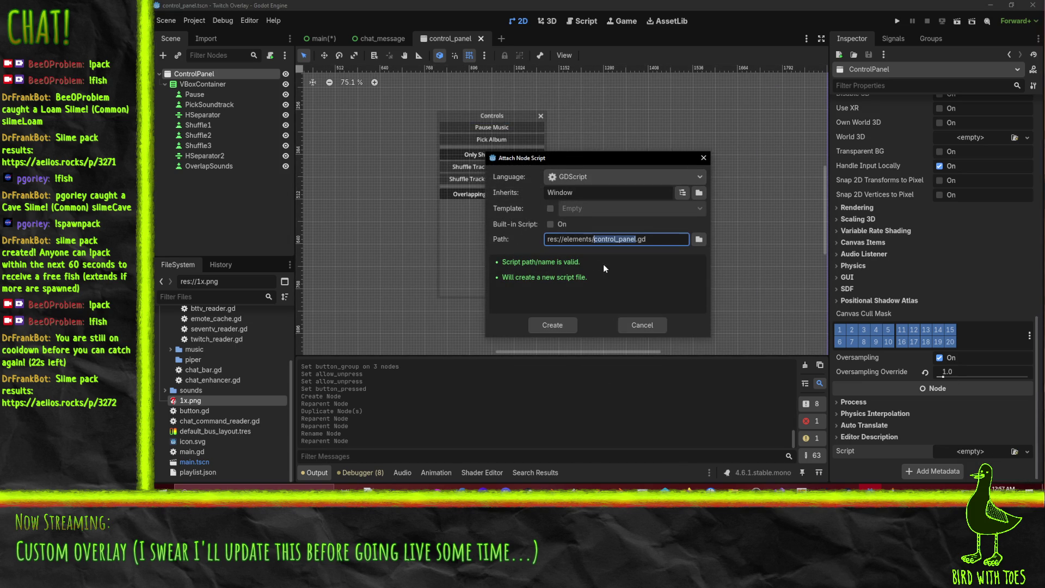
{"action": "left_click", "coordinate": [545, 328]}
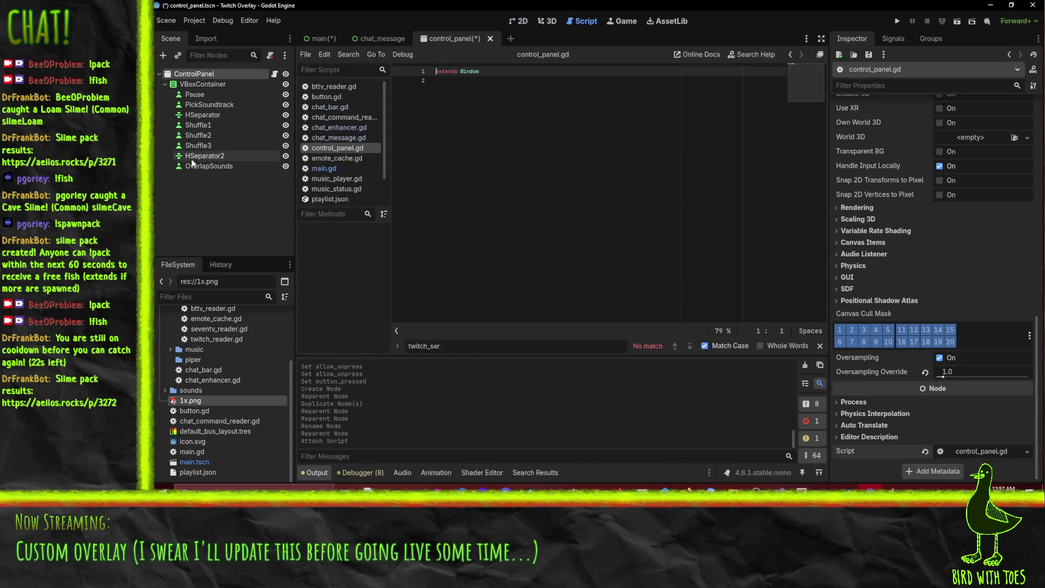
{"action": "left_click", "coordinate": [560, 140]}
{"action": "key", "text": "Return"}
{"action": "type", "text": "@"}
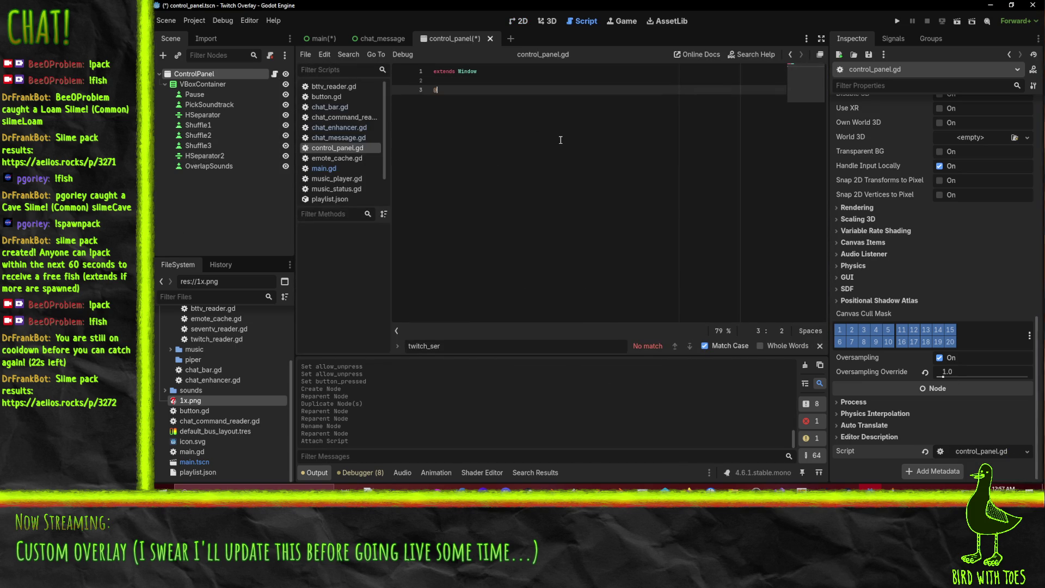
{"action": "type", "text": "export"}
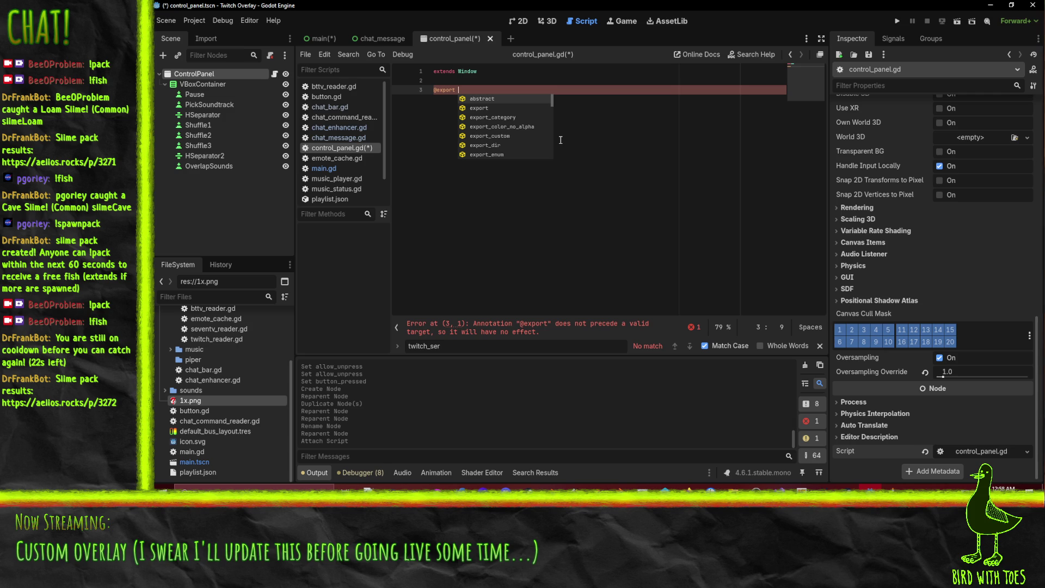
{"action": "type", "text": "command"}
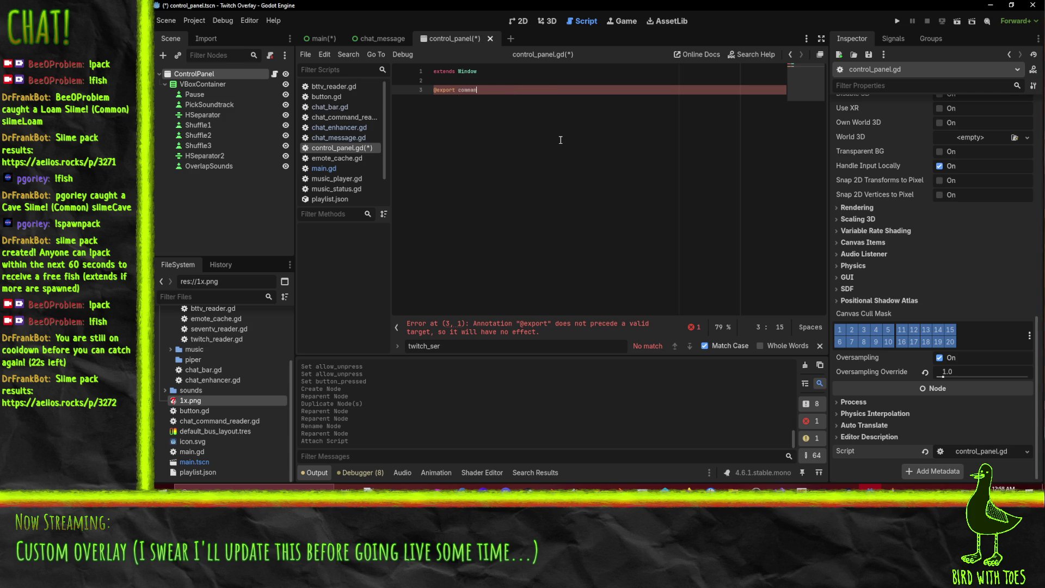
{"action": "type", "text": "_handler : N"}
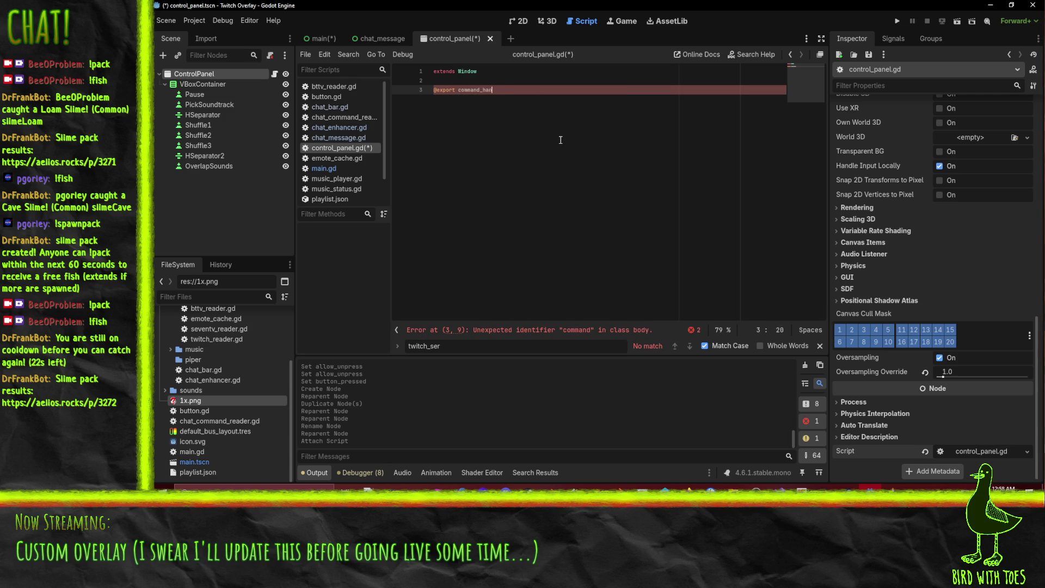
{"action": "type", "text": "ode"}
{"action": "key", "text": "Return"}
{"action": "key", "text": "Return"}
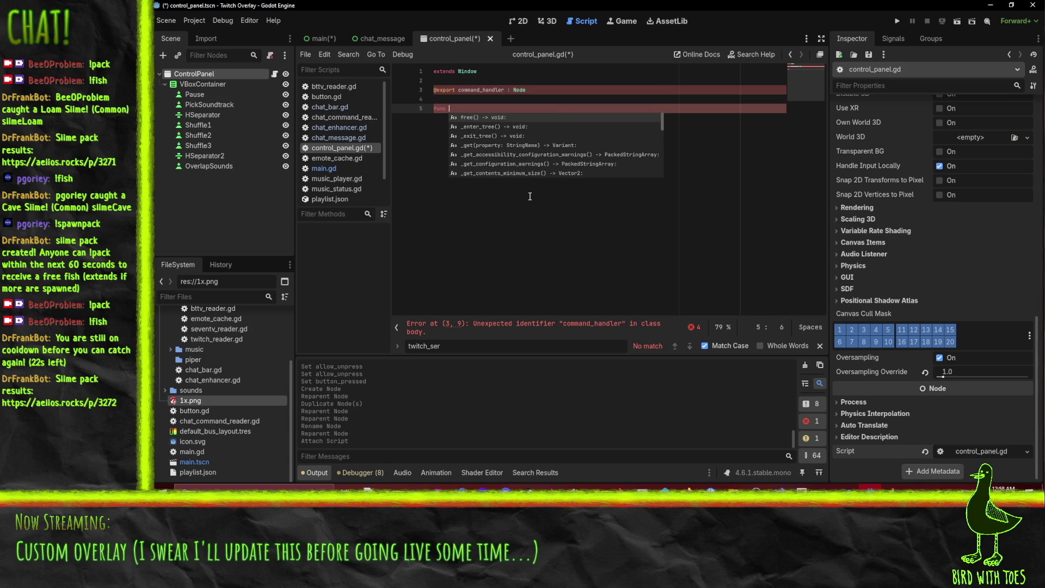
{"action": "type", "text": "overlap_toggled(pressed"}
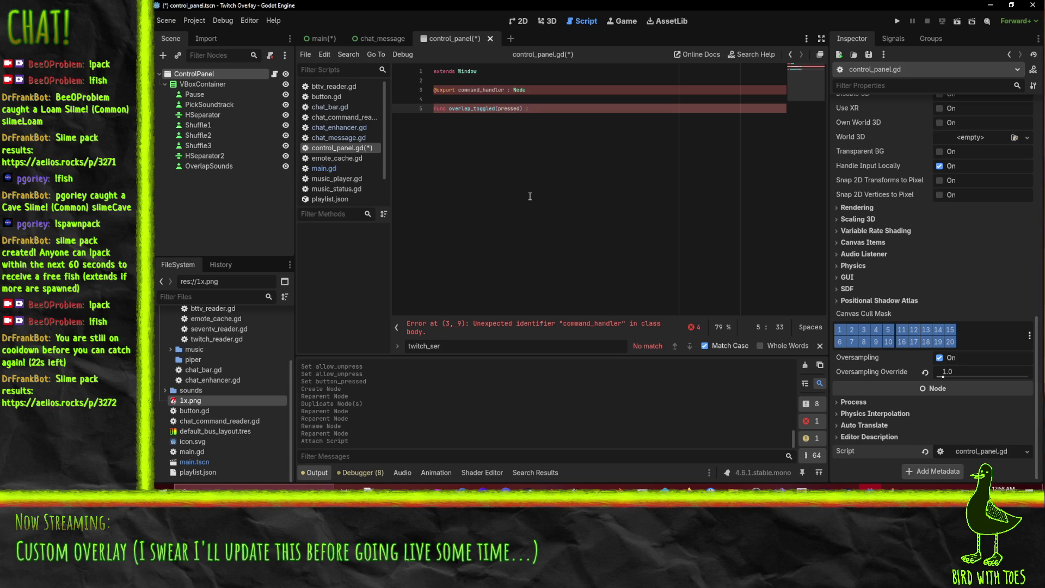
{"action": "type", "text": ":"}
{"action": "key", "text": "Return"}
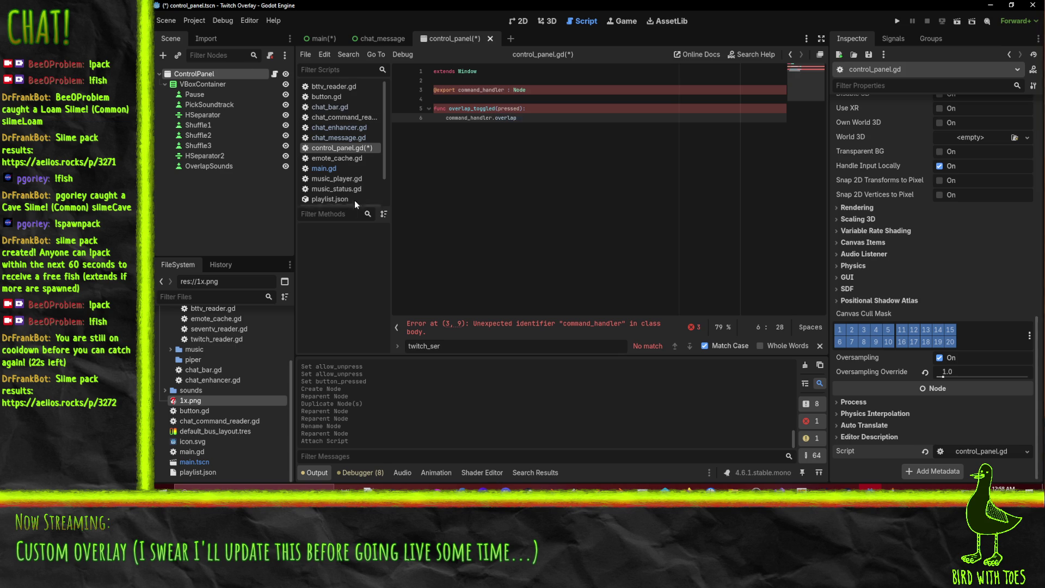
{"action": "left_click", "coordinate": [320, 38]}
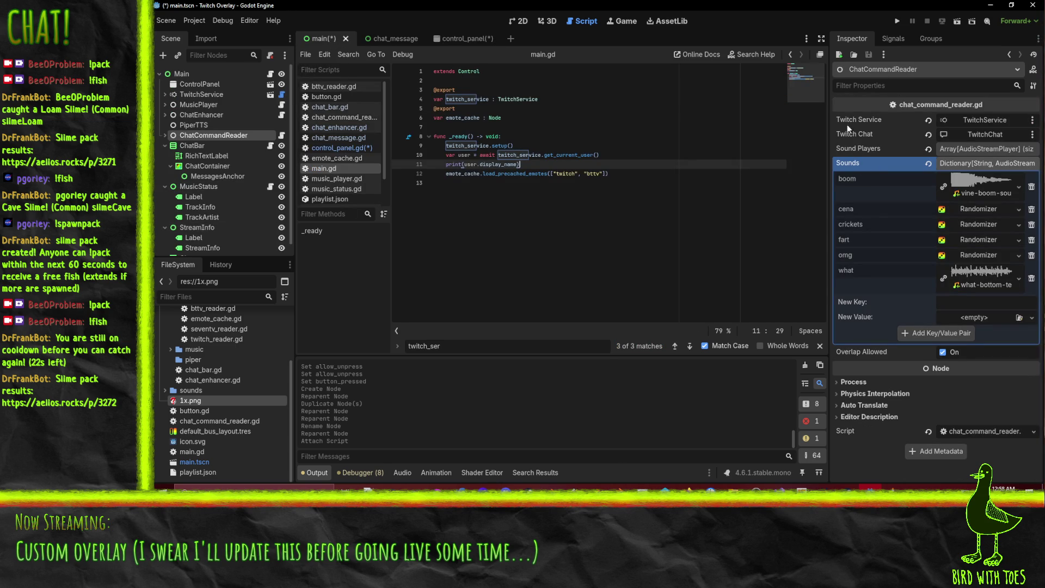
{"action": "left_click", "coordinate": [468, 39]}
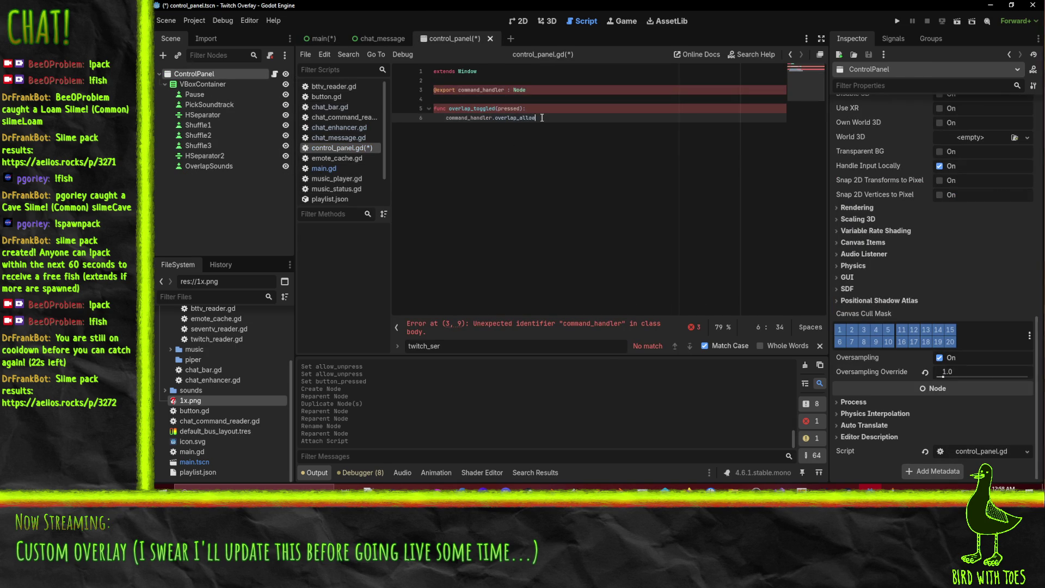
{"action": "type", "text": "pressed"}
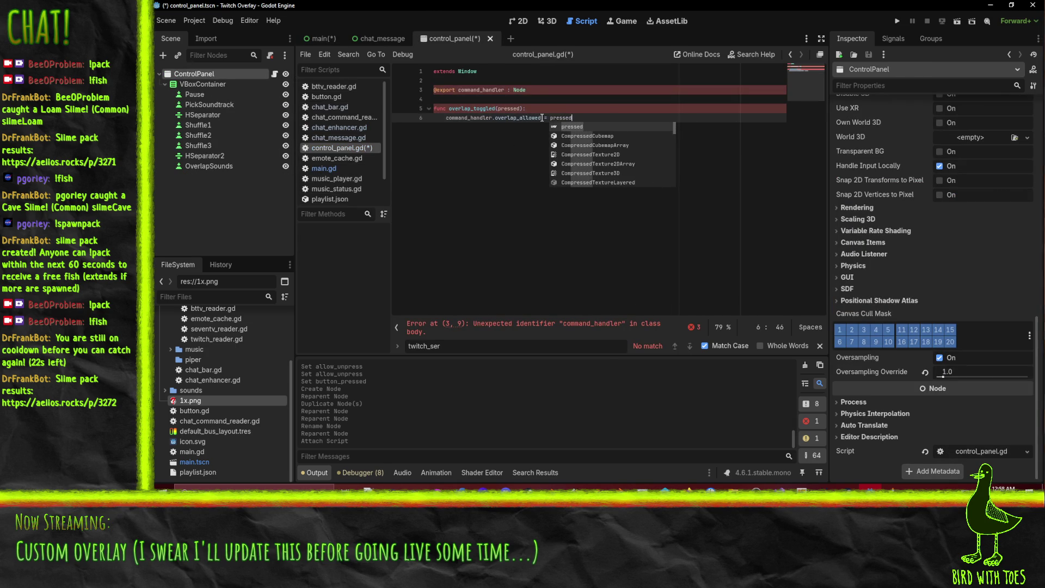
{"action": "left_click", "coordinate": [538, 90]}
{"action": "left_click", "coordinate": [544, 108]}
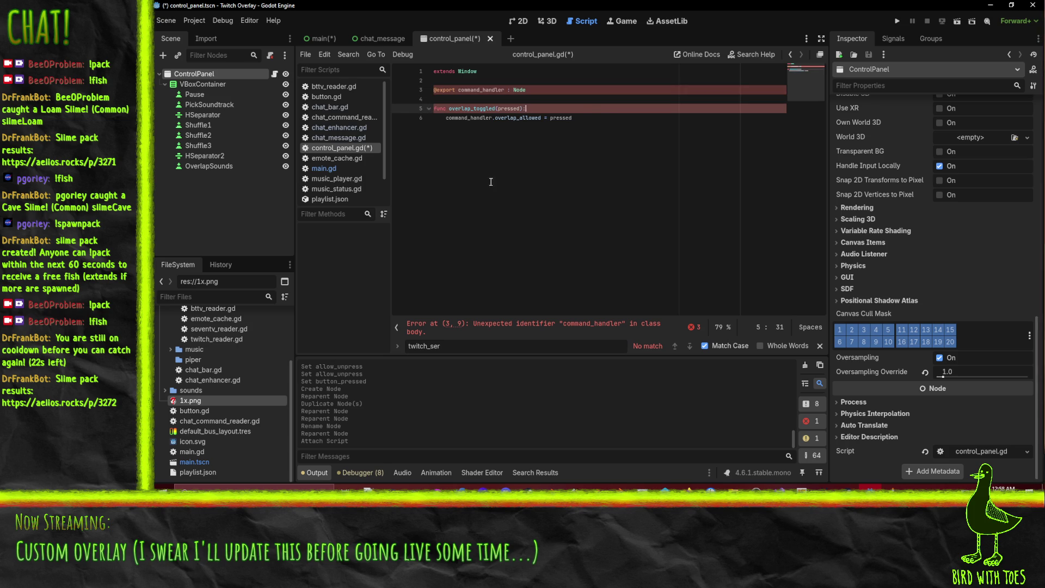
{"action": "left_click", "coordinate": [456, 89]}
{"action": "key", "text": "Return"}
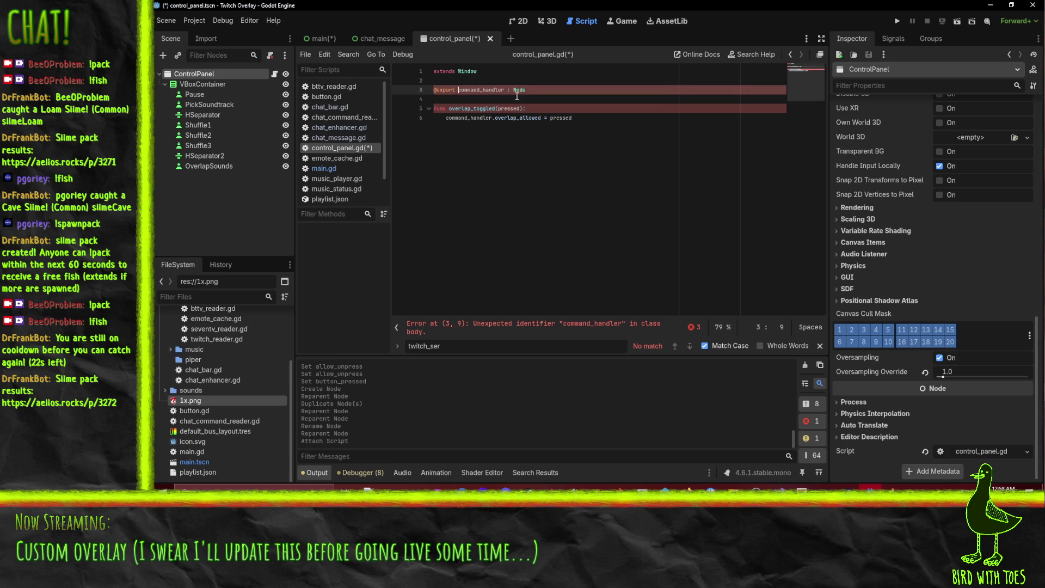
{"action": "type", "text": "var"}
{"action": "left_click", "coordinate": [572, 135]}
{"action": "key", "text": "ctrl+s"}
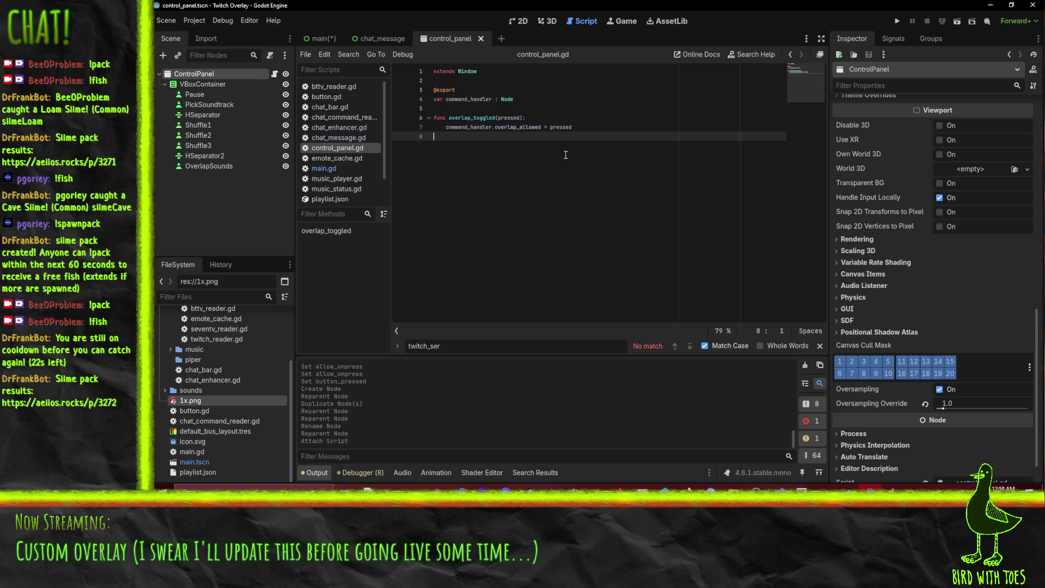
Step: Assign ChatCommandReader as ControlPanel's Command Handler in the main scene and save it
{"action": "left_click", "coordinate": [320, 38]}
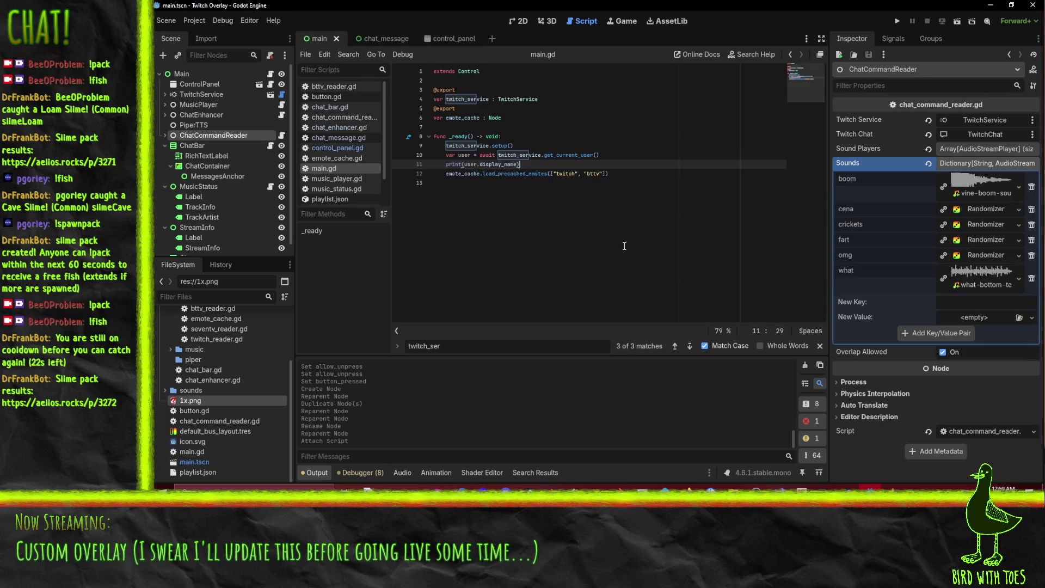
{"action": "left_click", "coordinate": [207, 84]}
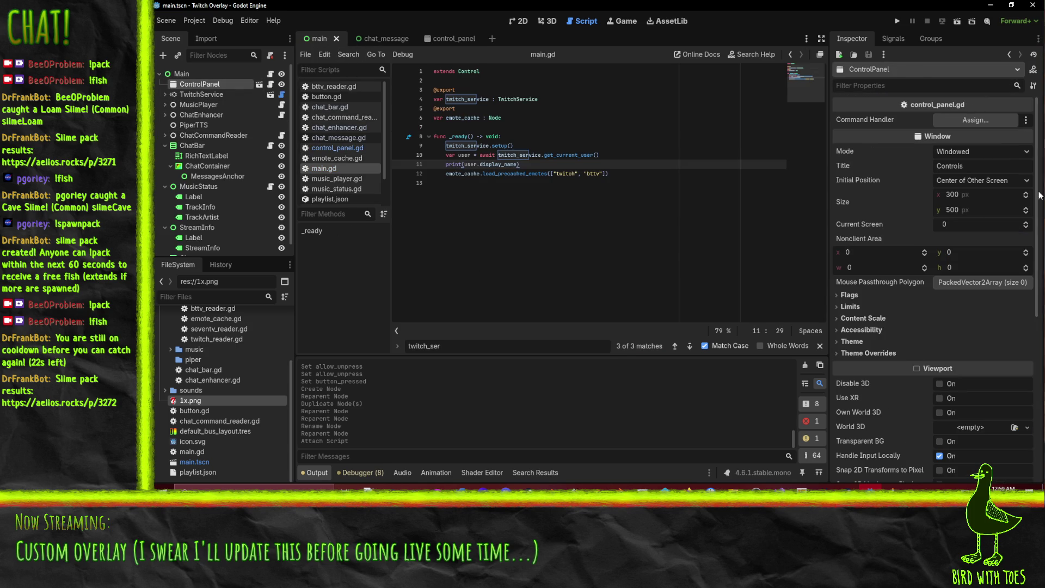
{"action": "left_click_drag", "start_coordinate": [218, 135], "coordinate": [982, 126]}
{"action": "key", "text": "ctrl+s"}
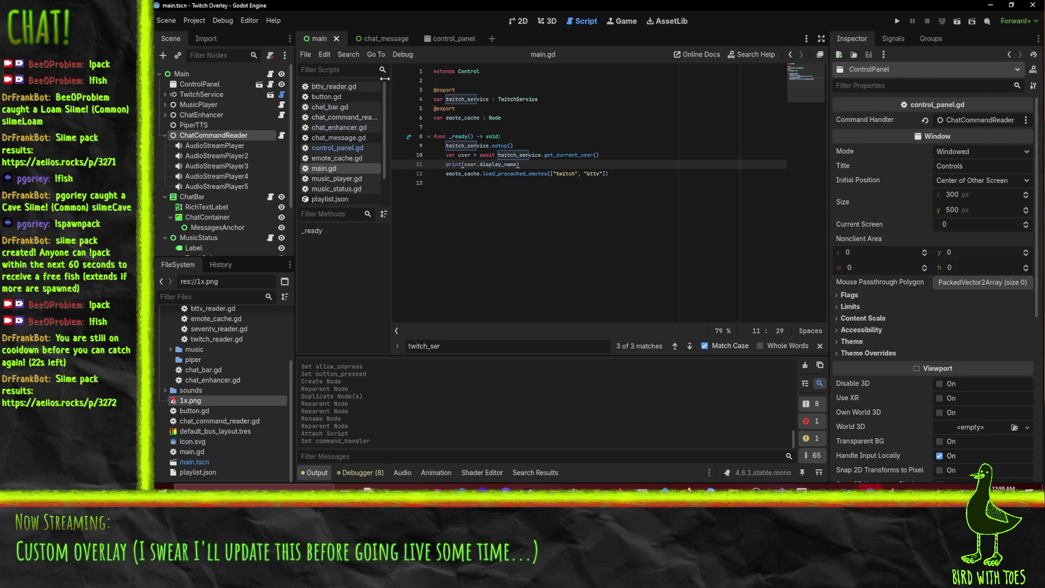
Step: Run the project from the main scene with F5 to test the overlay
{"action": "left_click", "coordinate": [441, 38]}
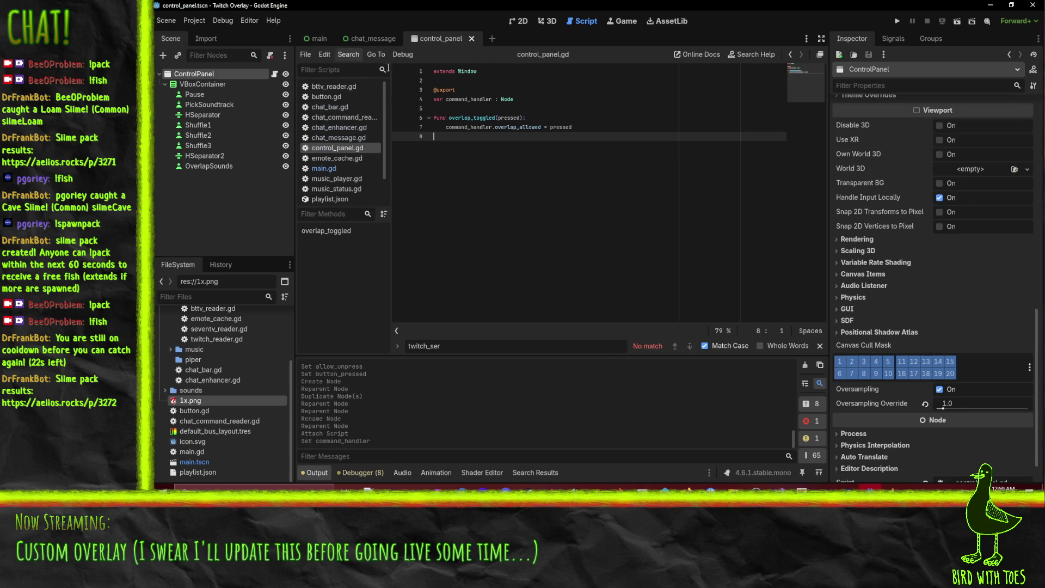
{"action": "left_click", "coordinate": [310, 39]}
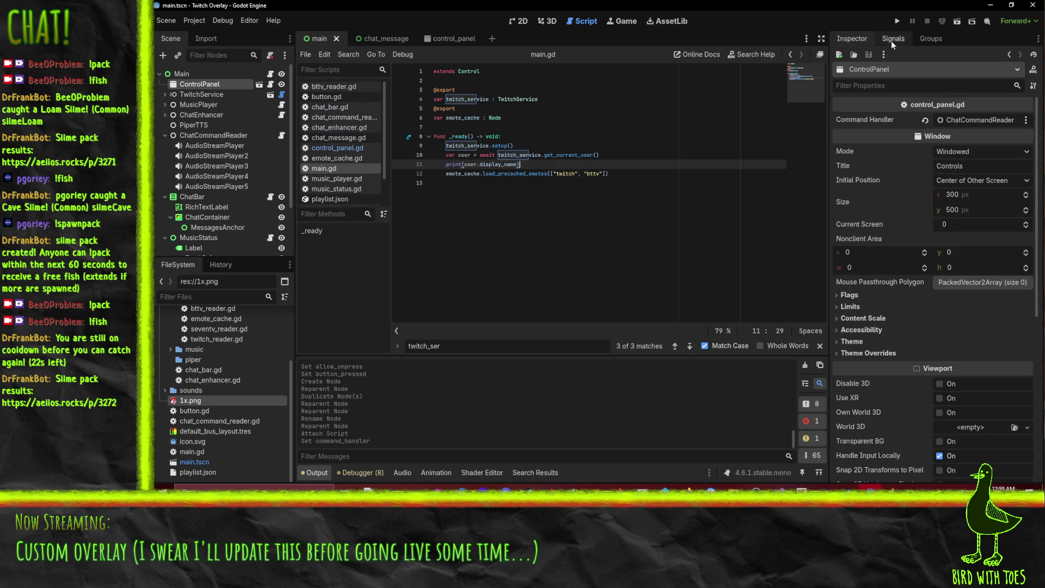
{"action": "key", "text": "F5"}
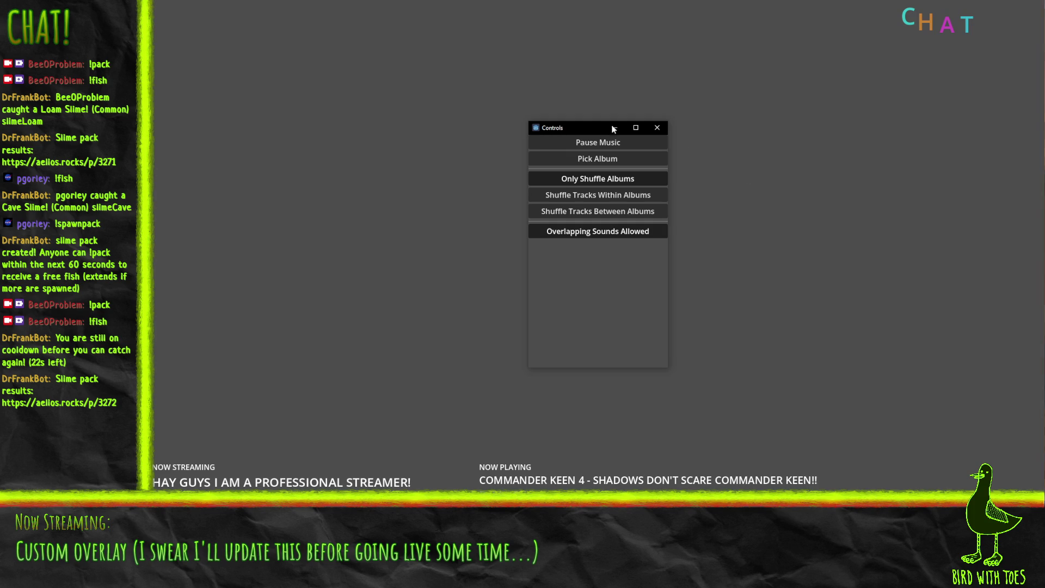
Step: Minimize the running overlay's Controls window, then stop the project with F8
{"action": "left_click", "coordinate": [615, 128]}
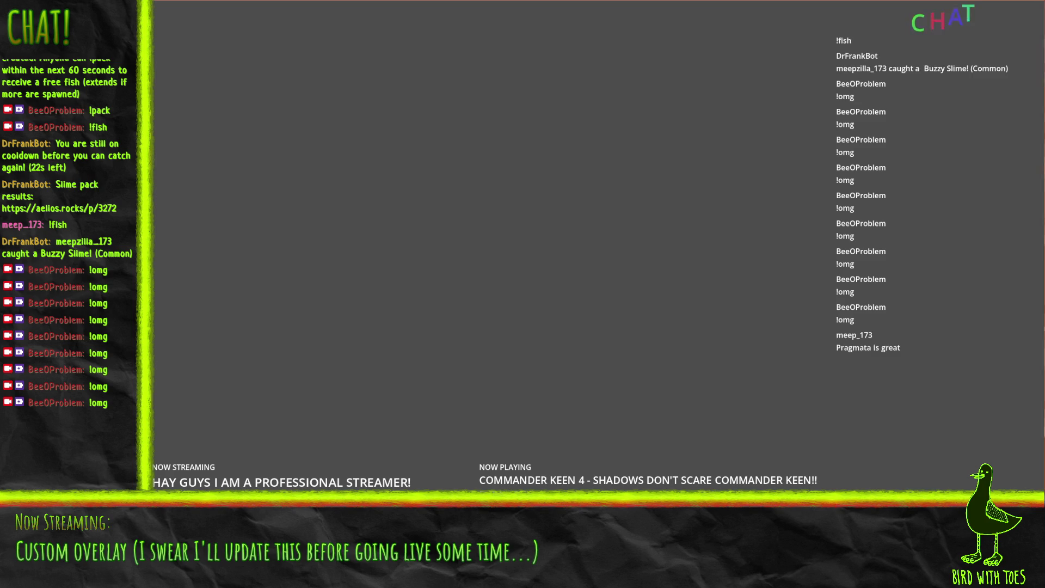
{"action": "key", "text": "F8"}
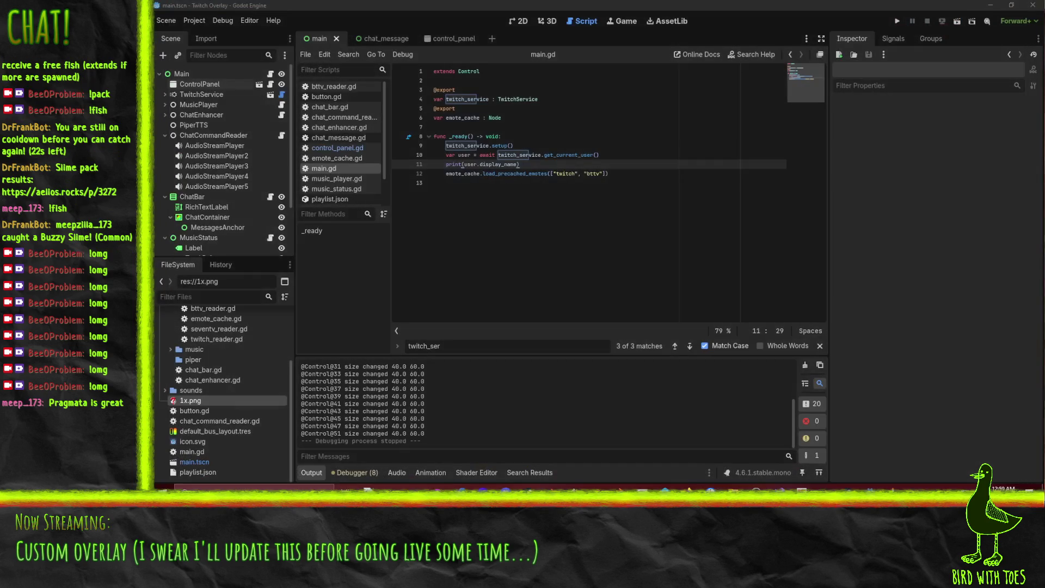
Step: Select ControlPanel in main, scroll through its Inspector, then switch to the control_panel scene
{"action": "left_click", "coordinate": [575, 263]}
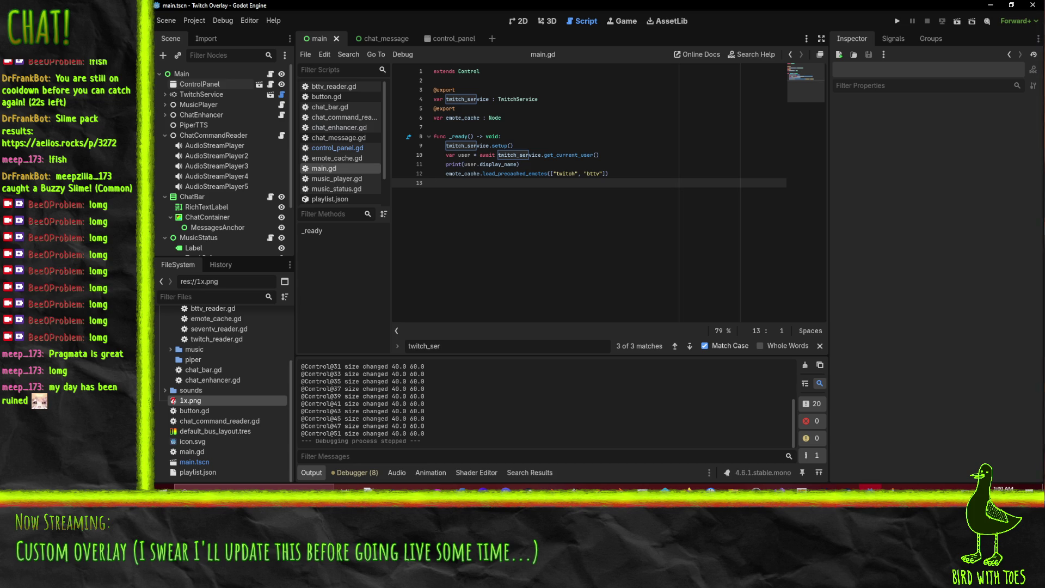
{"action": "left_click", "coordinate": [568, 174]}
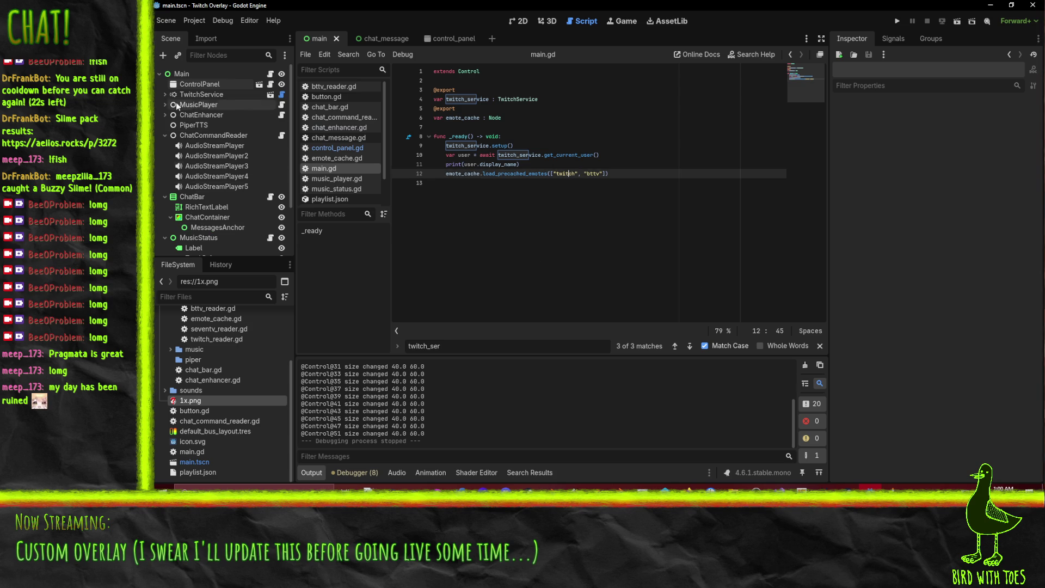
{"action": "left_click", "coordinate": [207, 86]}
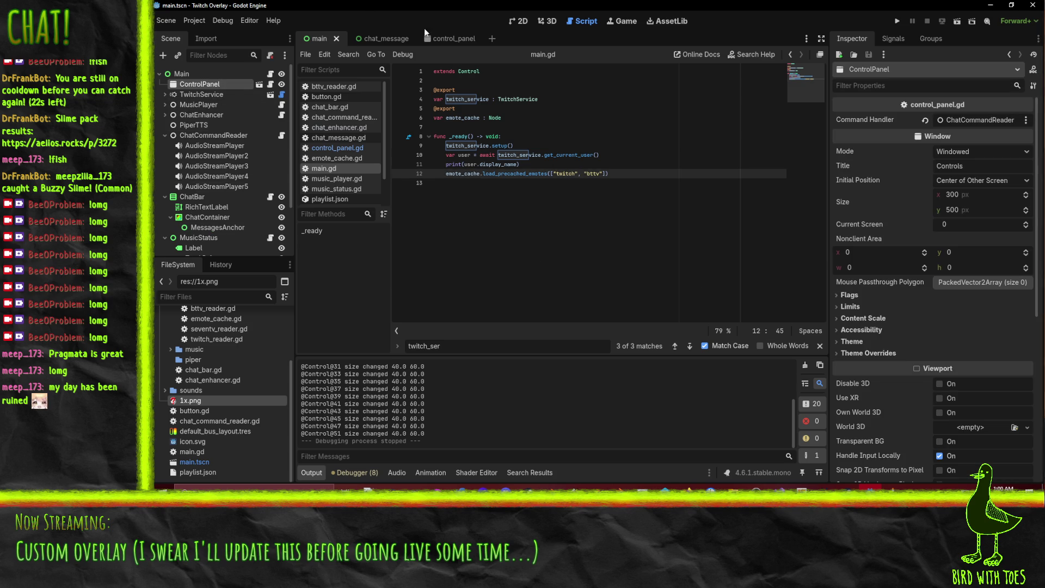
{"action": "scroll", "coordinate": [904, 195], "scroll_direction": "down", "scroll_amount": 5}
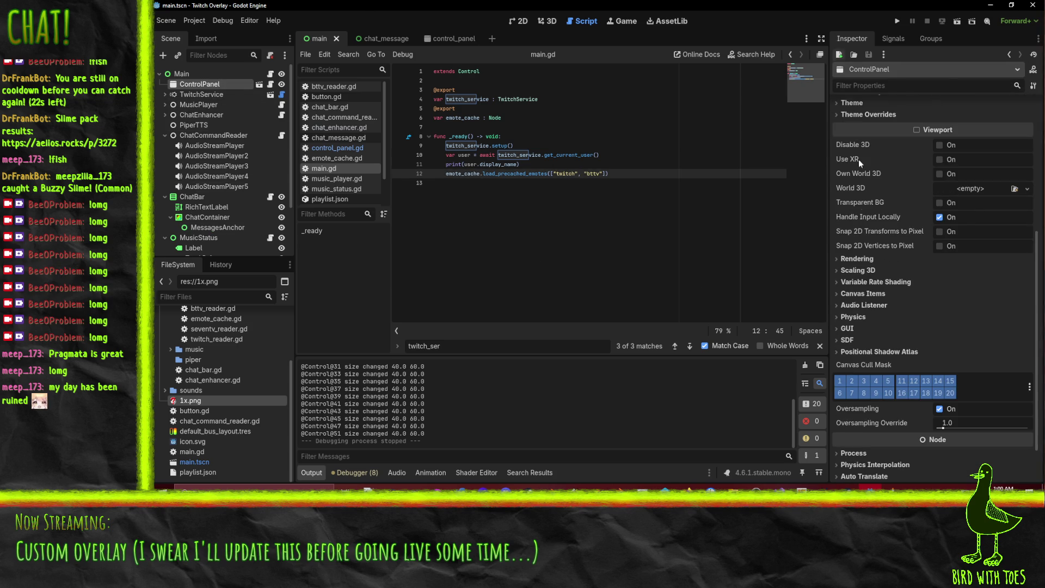
{"action": "scroll", "coordinate": [872, 259], "scroll_direction": "up", "scroll_amount": 5}
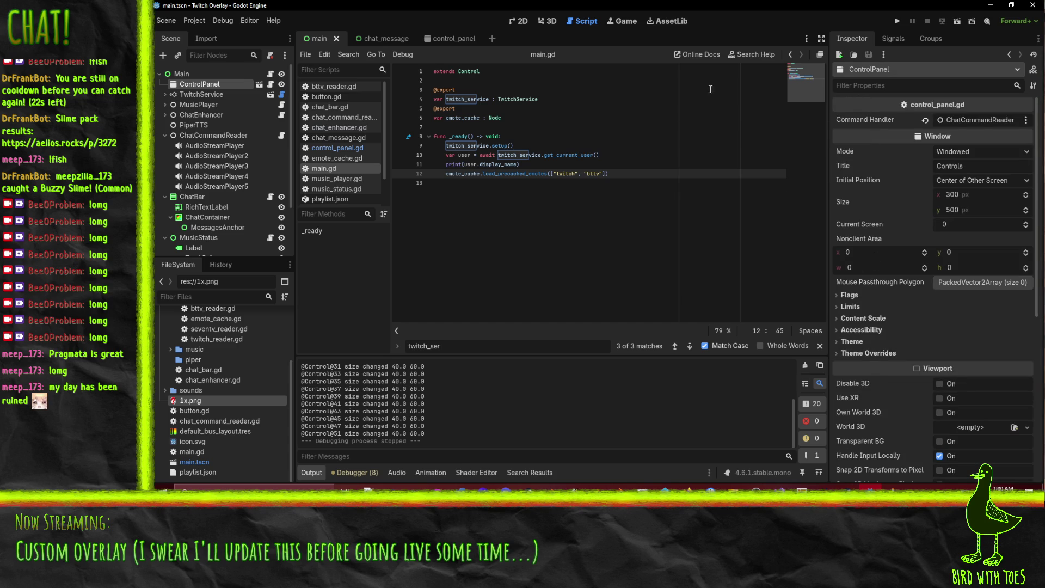
{"action": "left_click", "coordinate": [442, 38]}
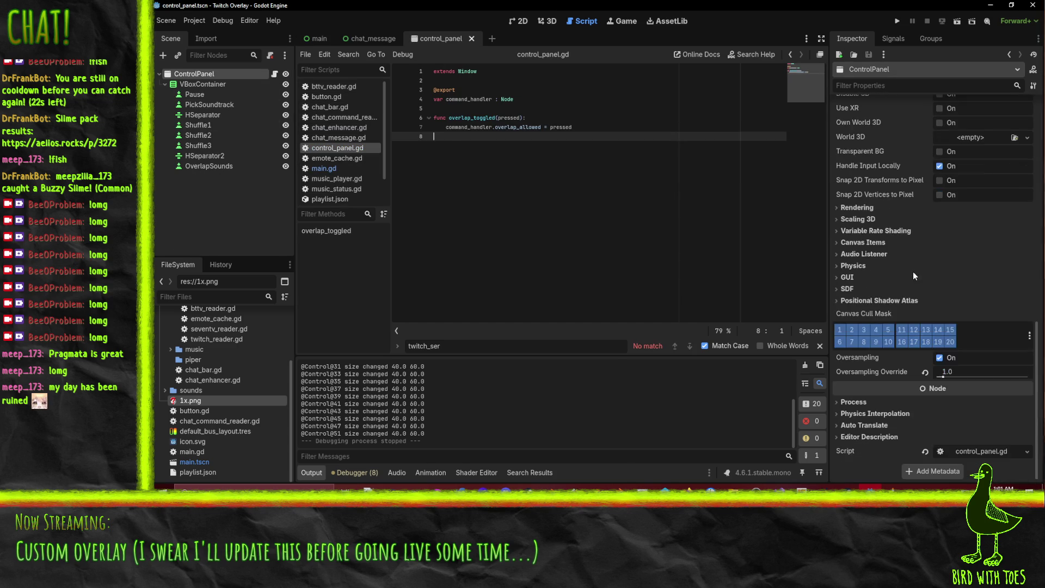
Step: Enable the Controls window's Force Native and Always on Top flags, save, and show the Debugger
{"action": "scroll", "coordinate": [871, 234], "scroll_direction": "up", "scroll_amount": 5}
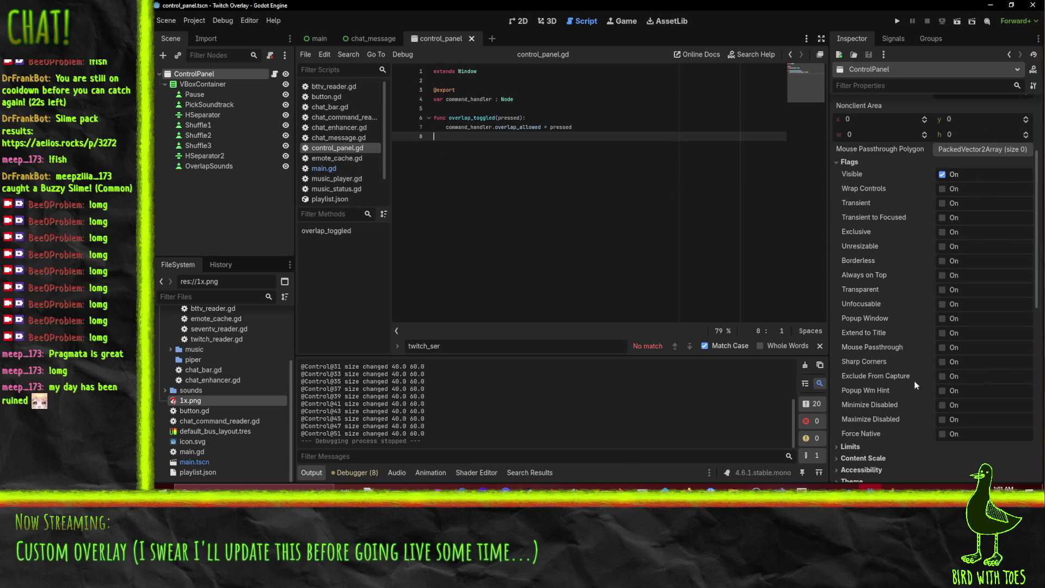
{"action": "left_click", "coordinate": [947, 433]}
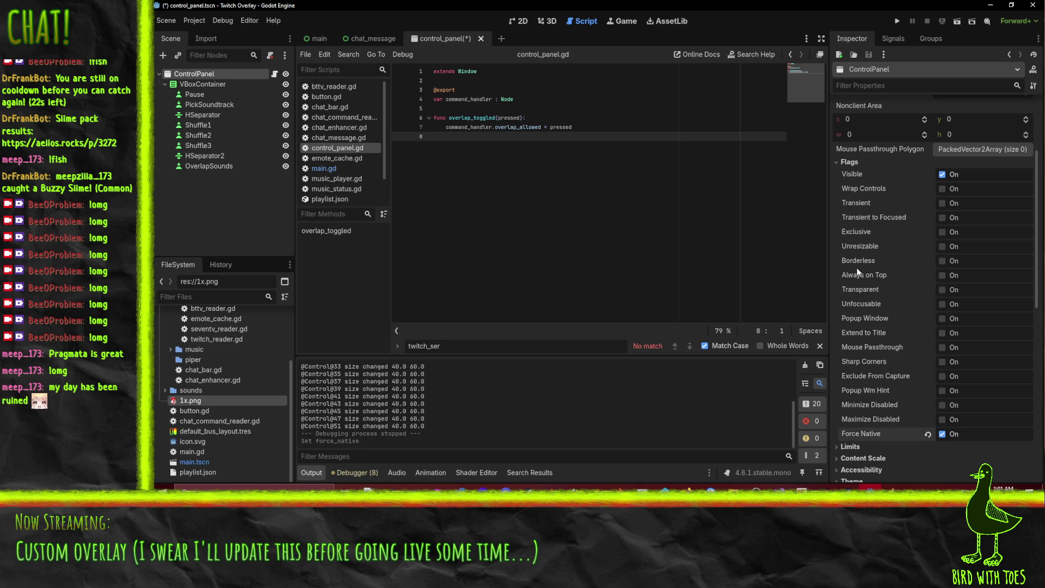
{"action": "left_click", "coordinate": [947, 275]}
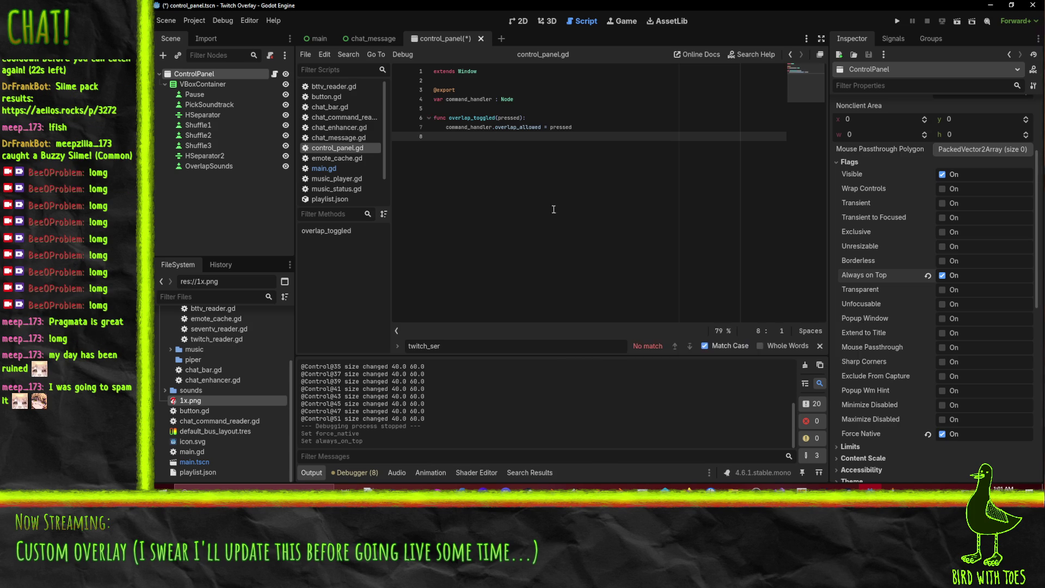
{"action": "key", "text": "ctrl+s"}
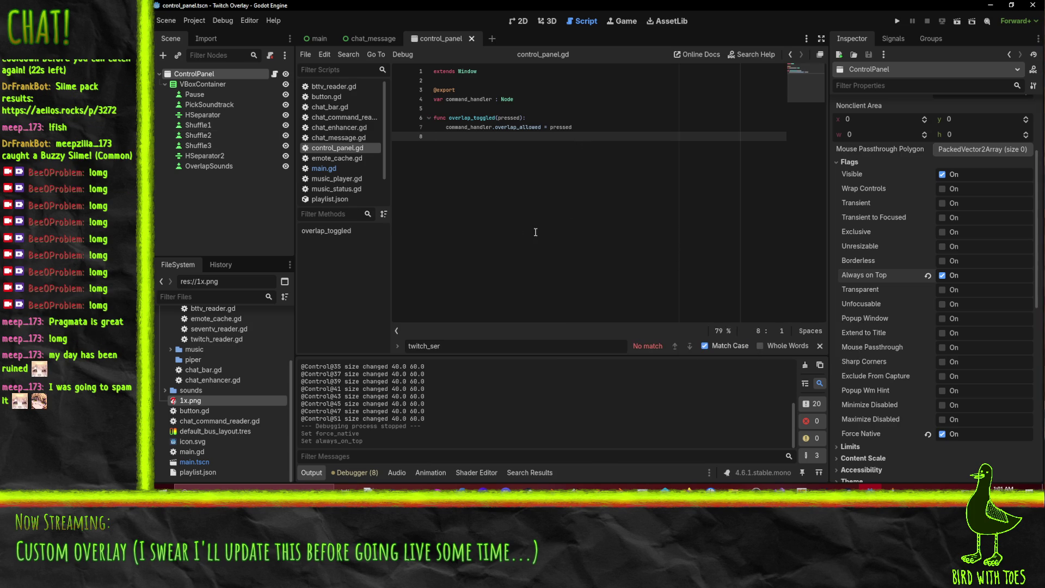
{"action": "left_click", "coordinate": [368, 472]}
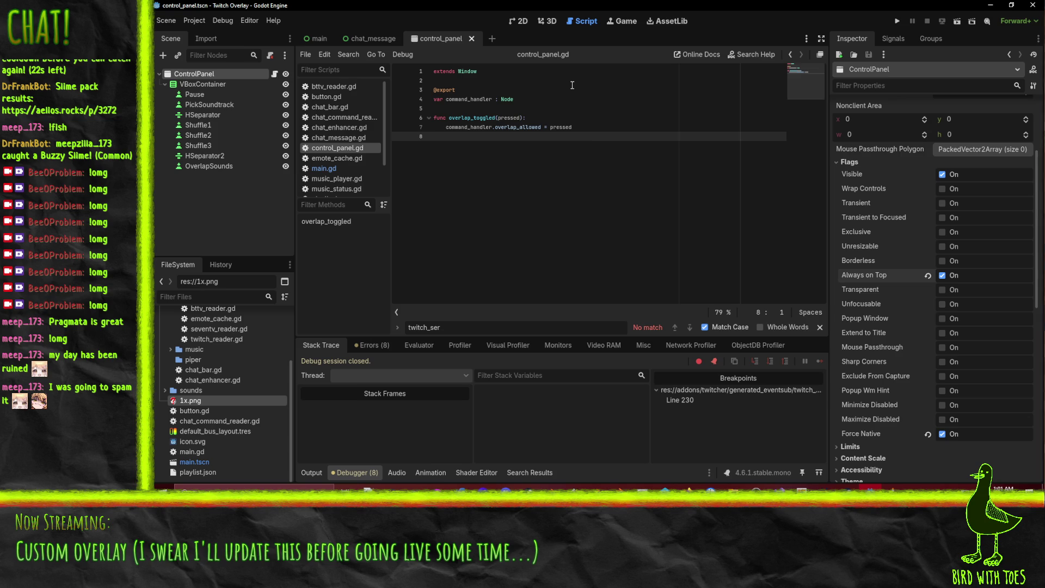
Step: Connect the OverlapSounds button's toggled signal to the overlap_toggled method in control_panel.gd
{"action": "left_click", "coordinate": [396, 129]}
{"action": "left_click", "coordinate": [470, 118]}
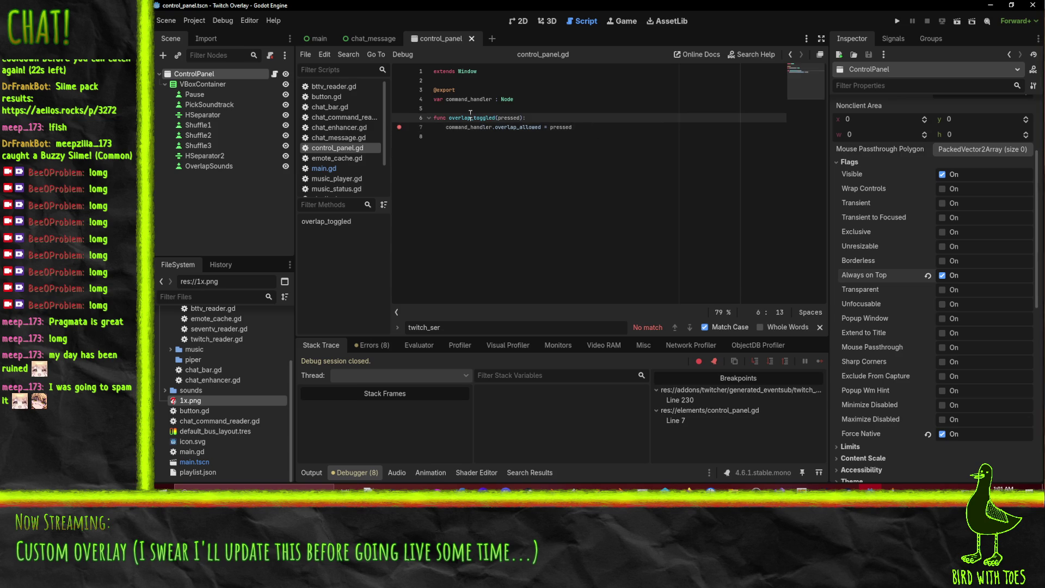
{"action": "left_click", "coordinate": [397, 128]}
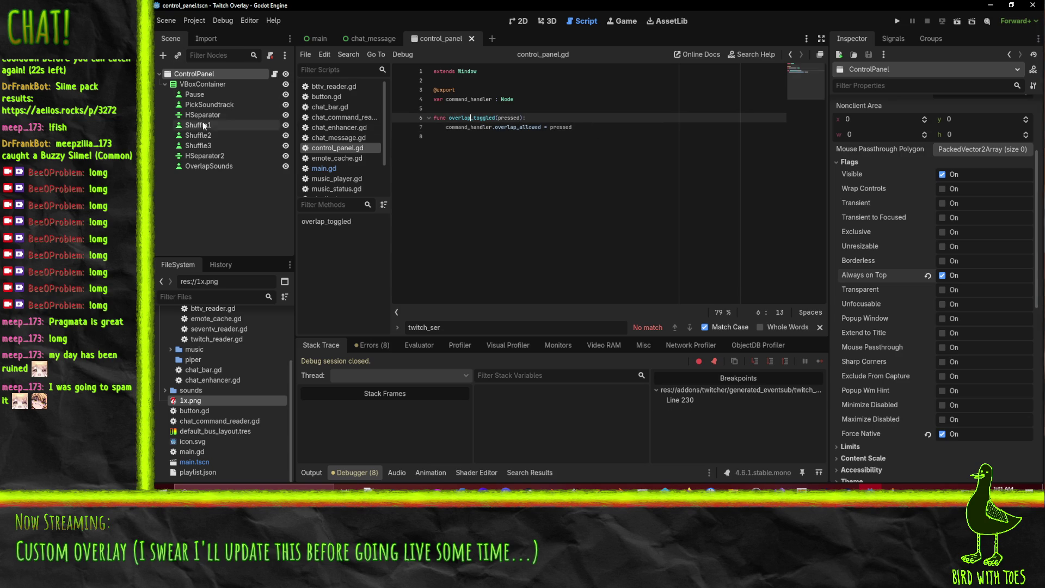
{"action": "left_click", "coordinate": [208, 105]}
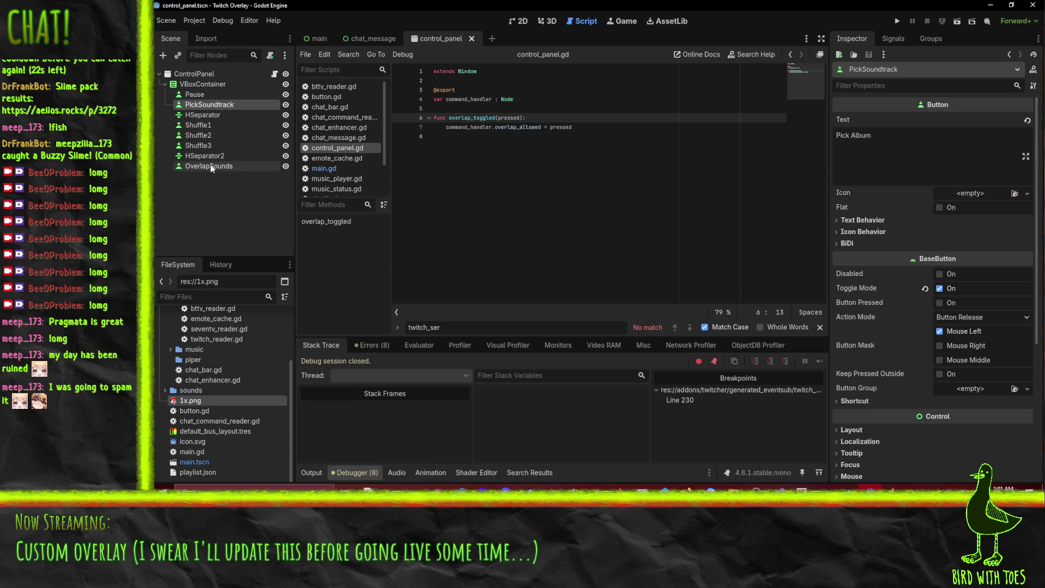
{"action": "left_click", "coordinate": [259, 170]}
{"action": "left_click", "coordinate": [896, 40]}
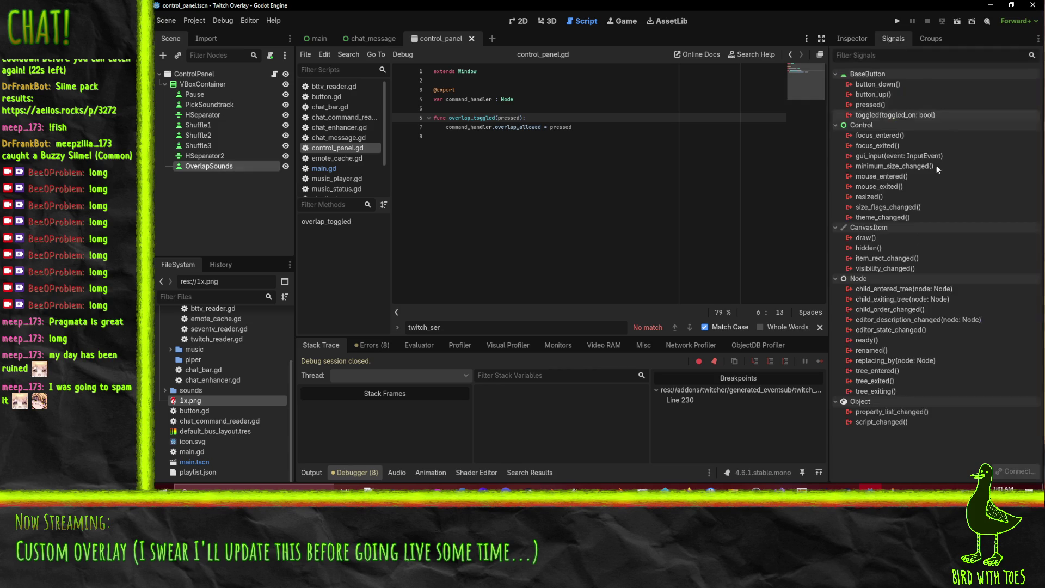
{"action": "right_click", "coordinate": [899, 117]}
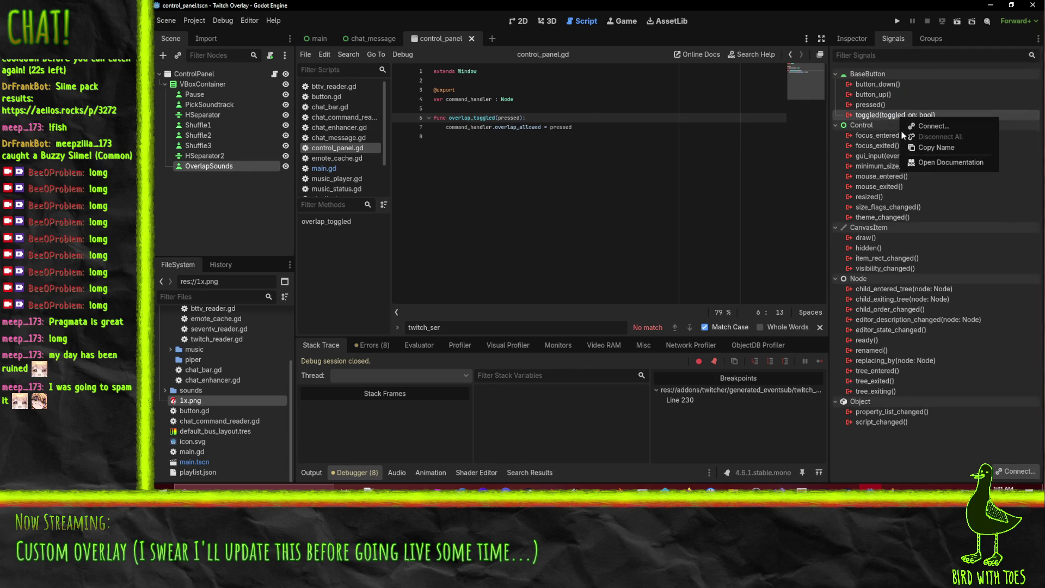
{"action": "left_click", "coordinate": [931, 125]}
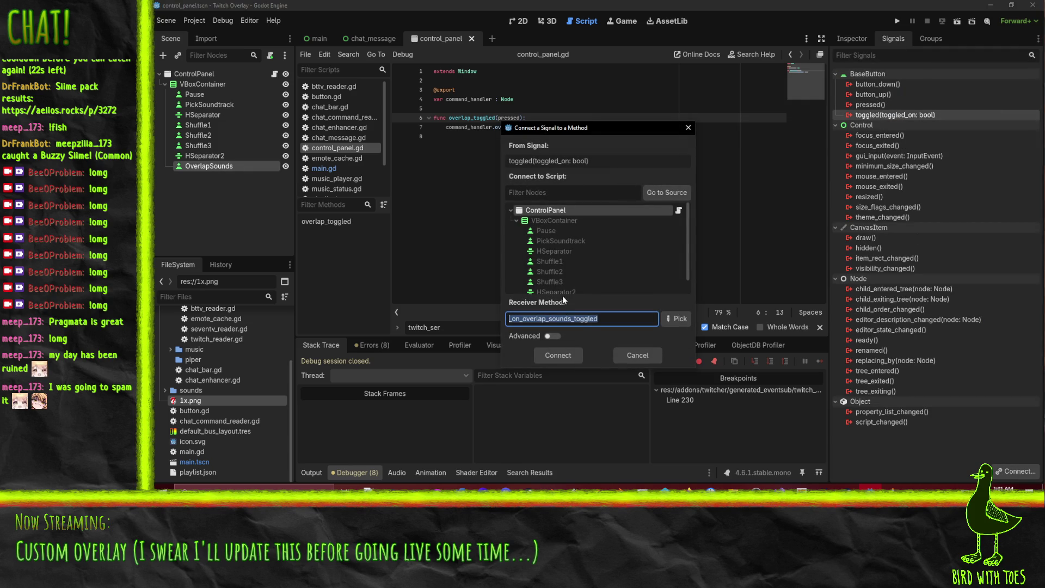
{"action": "left_click", "coordinate": [673, 318]}
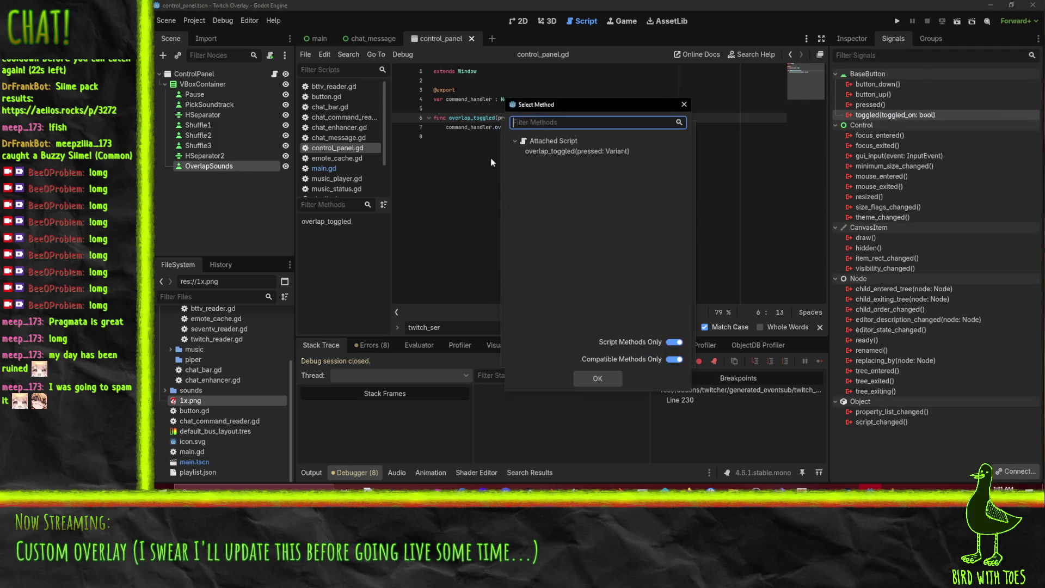
{"action": "left_click", "coordinate": [566, 152]}
{"action": "left_click", "coordinate": [599, 381]}
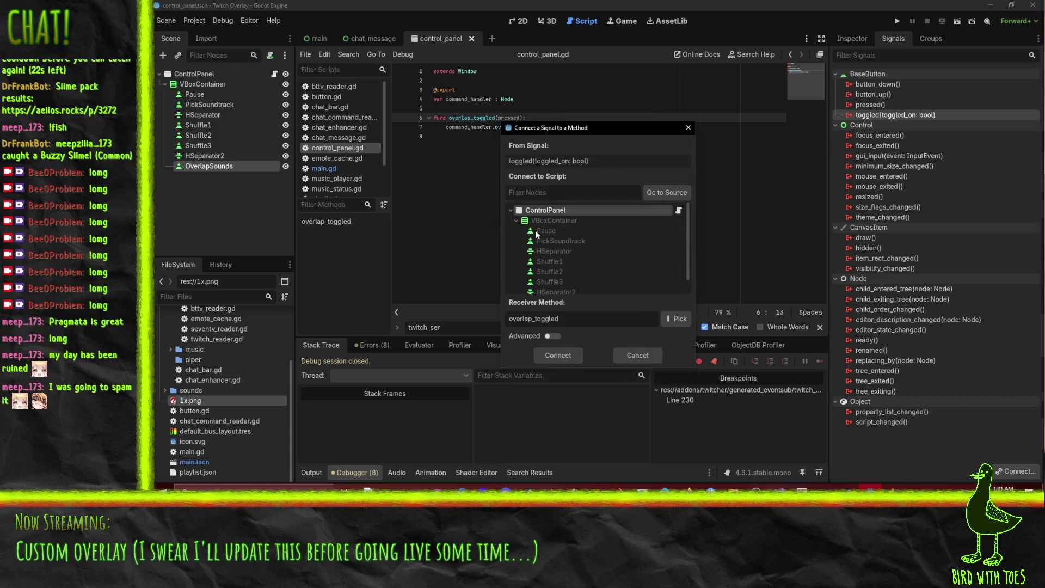
{"action": "left_click", "coordinate": [555, 355]}
Step: Rename the function to _overlap_toggled, update the signal connection to match, and run the project
{"action": "type", "text": "_"}
{"action": "key", "text": "ctrl+s"}
{"action": "key", "text": "Escape"}
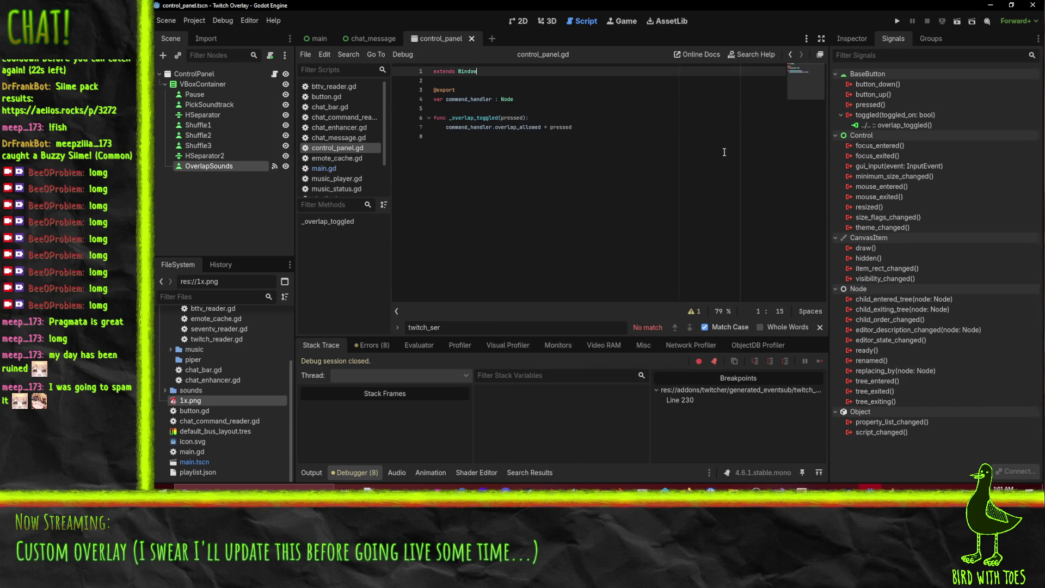
{"action": "right_click", "coordinate": [916, 129]}
{"action": "left_click", "coordinate": [931, 139]}
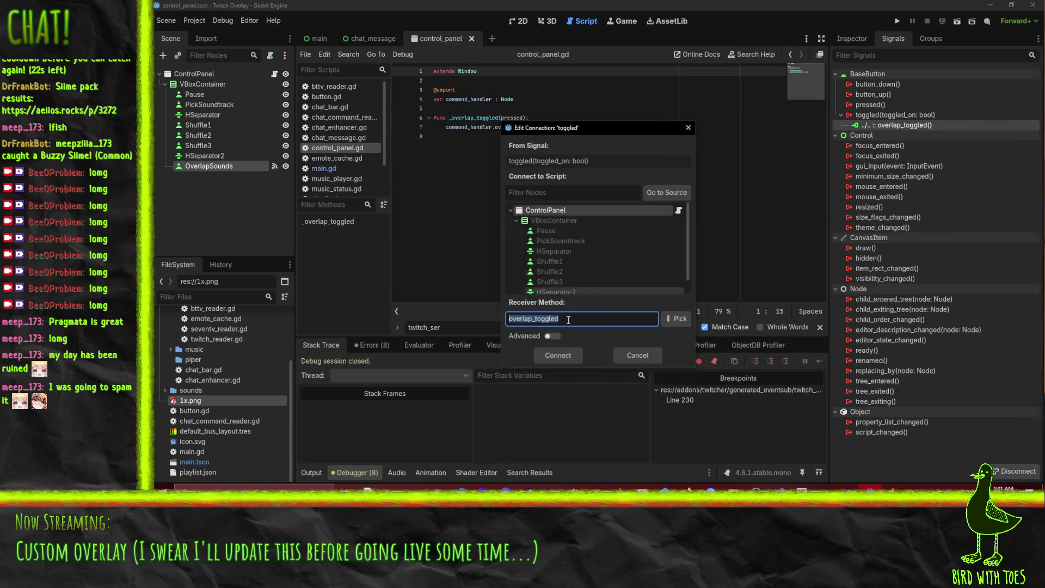
{"action": "type", "text": "_"}
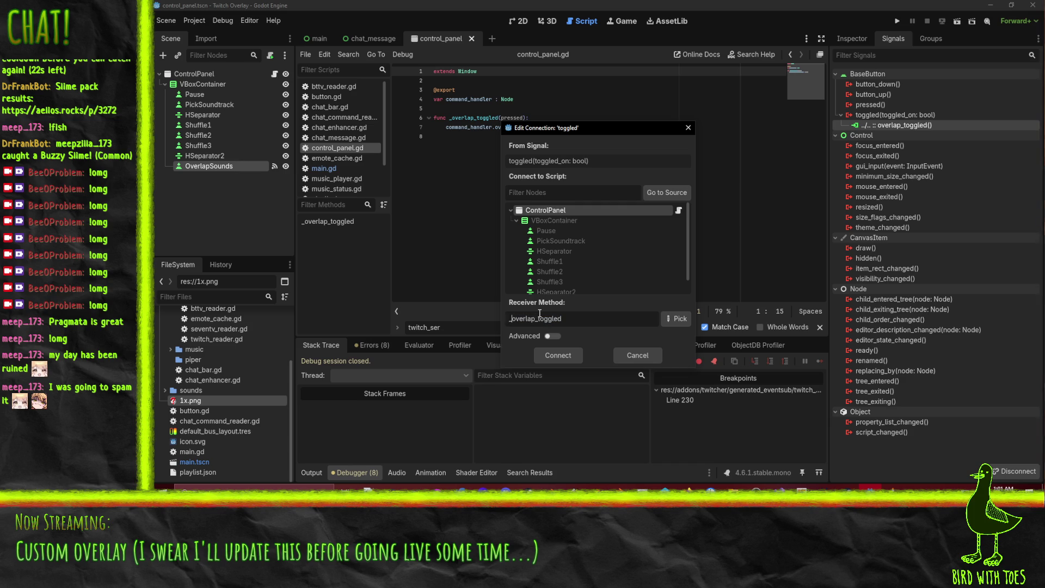
{"action": "left_click", "coordinate": [559, 352]}
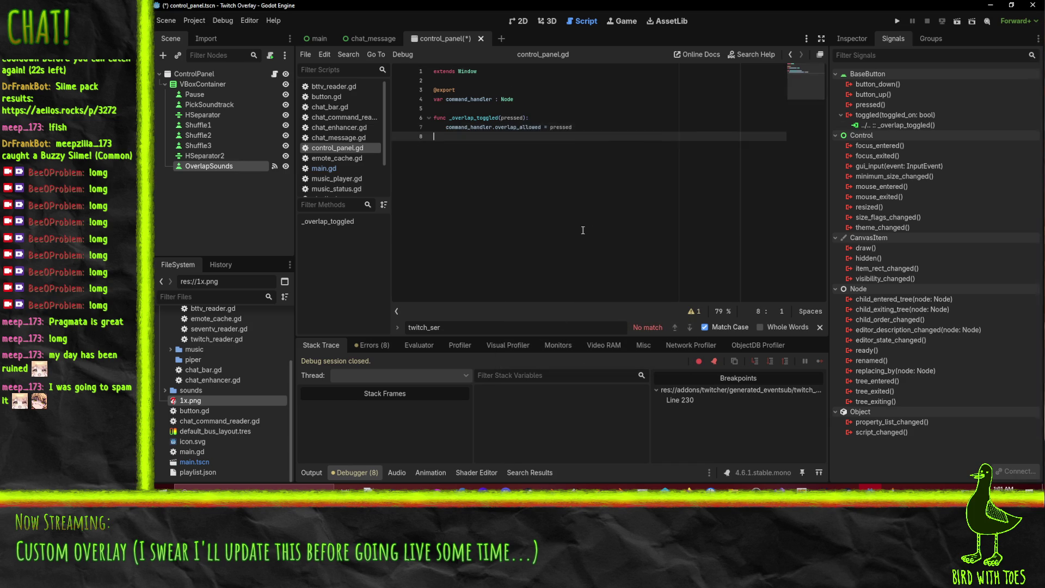
{"action": "left_click", "coordinate": [896, 22]}
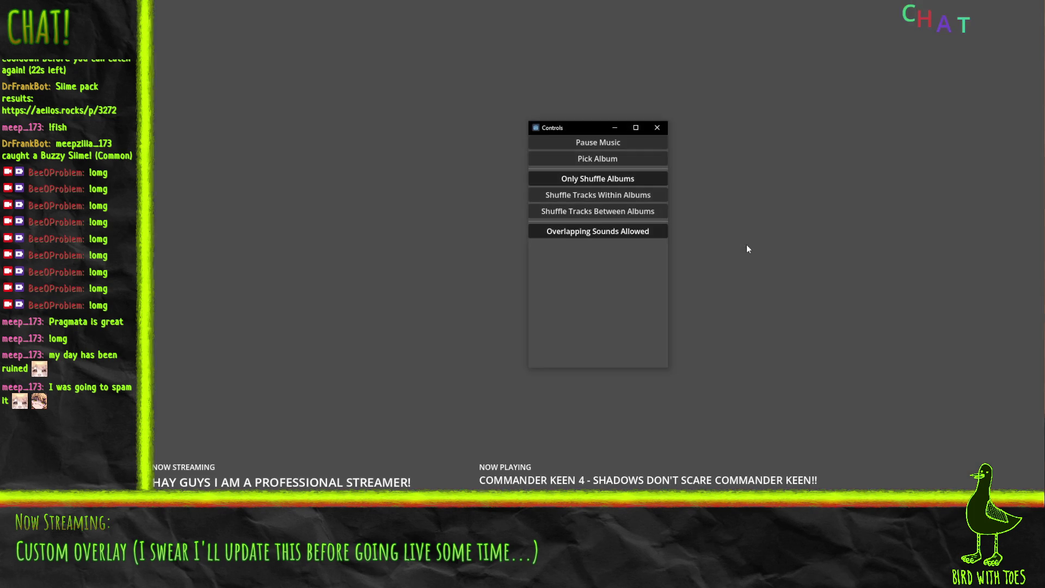
Step: Toggle Overlapping Sounds Allowed on, off and on again, then move the Controls window off screen
{"action": "left_click_drag", "start_coordinate": [595, 129], "coordinate": [1044, 115]}
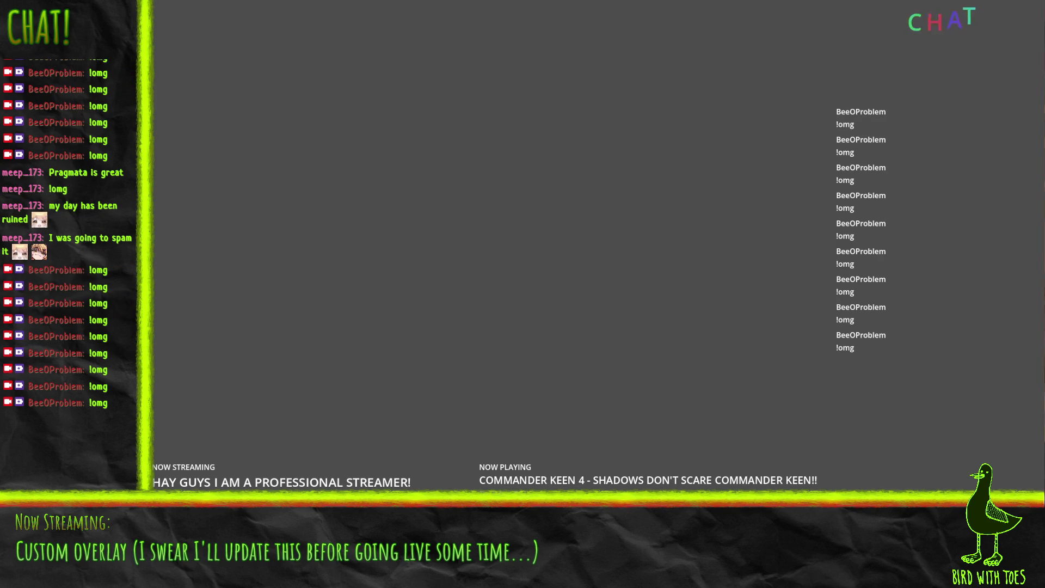
{"action": "left_click_drag", "start_coordinate": [546, 109], "coordinate": [482, 109]}
{"action": "left_click", "coordinate": [505, 215]}
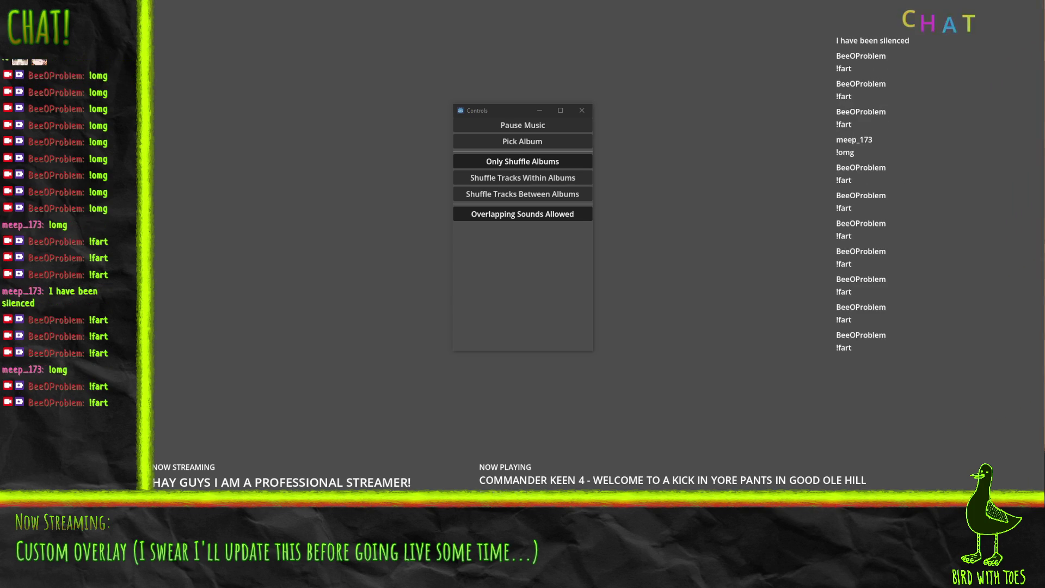
{"action": "left_click", "coordinate": [517, 215]}
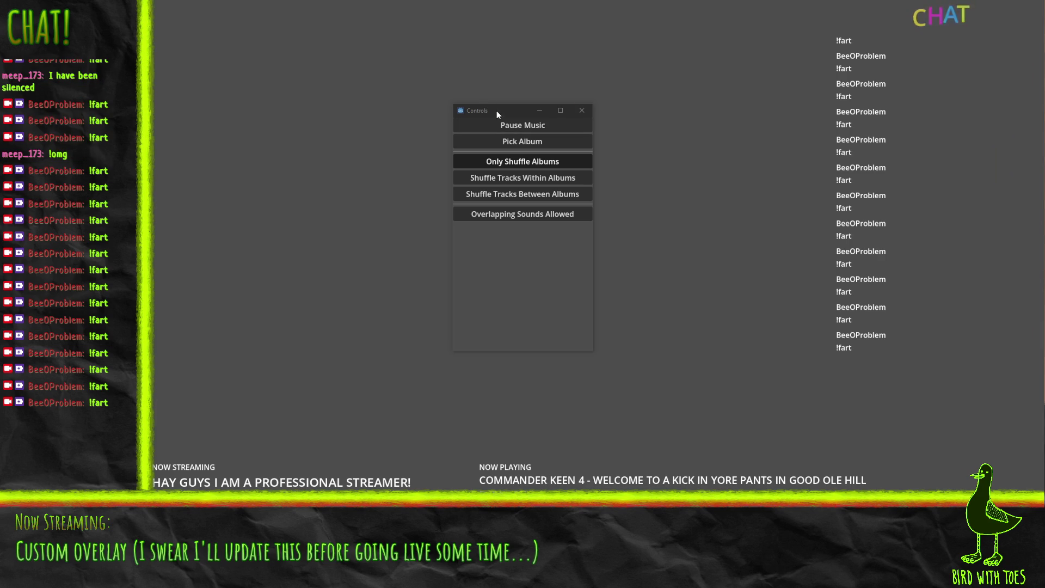
{"action": "left_click_drag", "start_coordinate": [497, 110], "coordinate": [551, 112]}
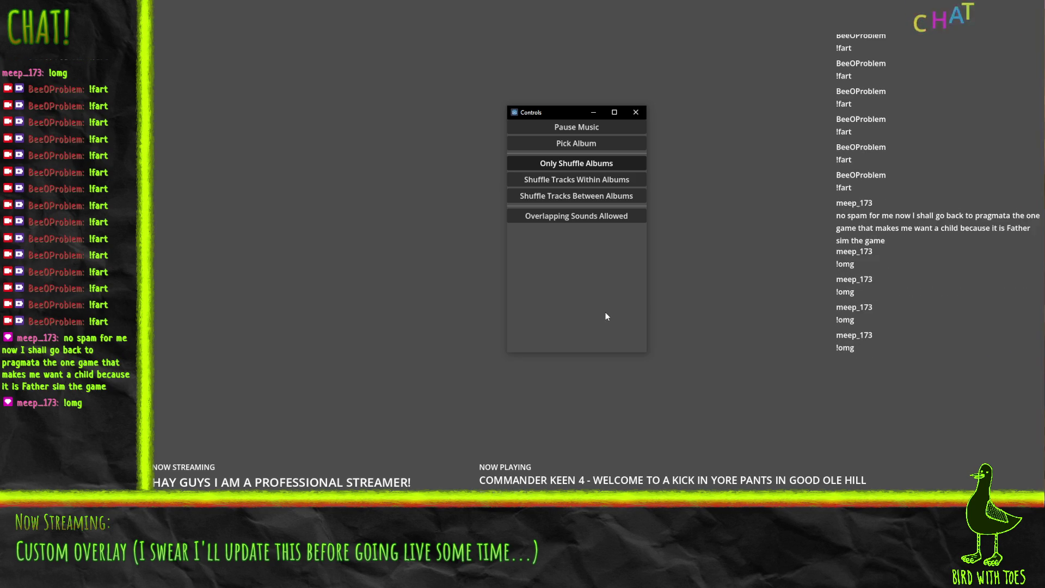
{"action": "left_click", "coordinate": [577, 216]}
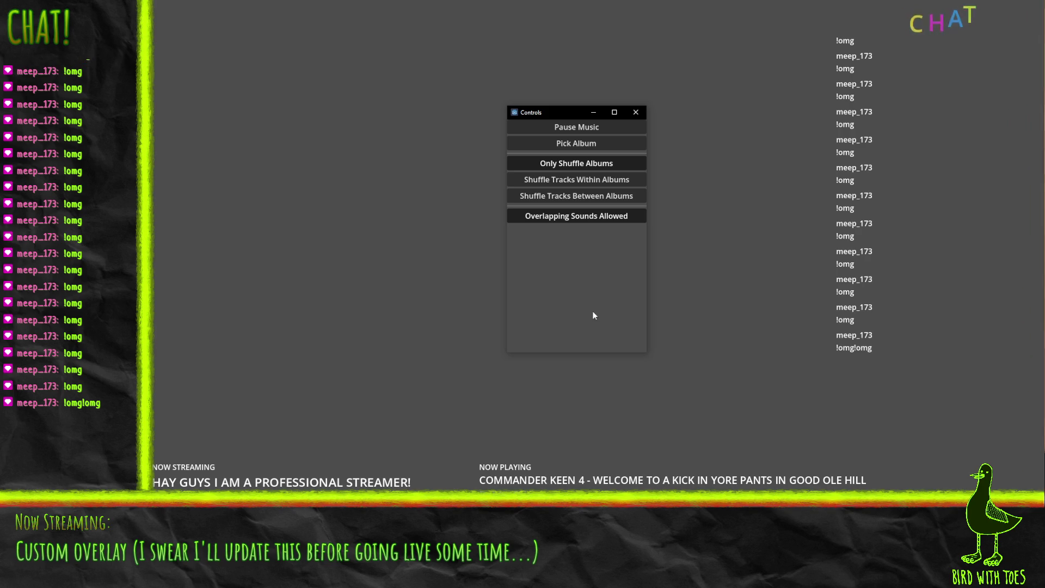
{"action": "left_click_drag", "start_coordinate": [561, 110], "coordinate": [1044, 110]}
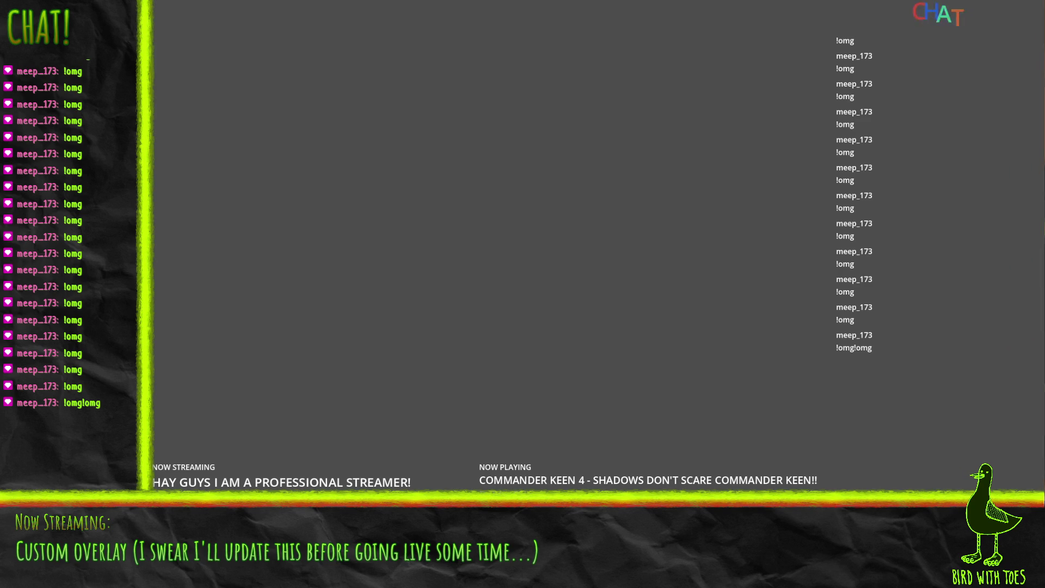
{"action": "key", "text": "alt+Tab"}
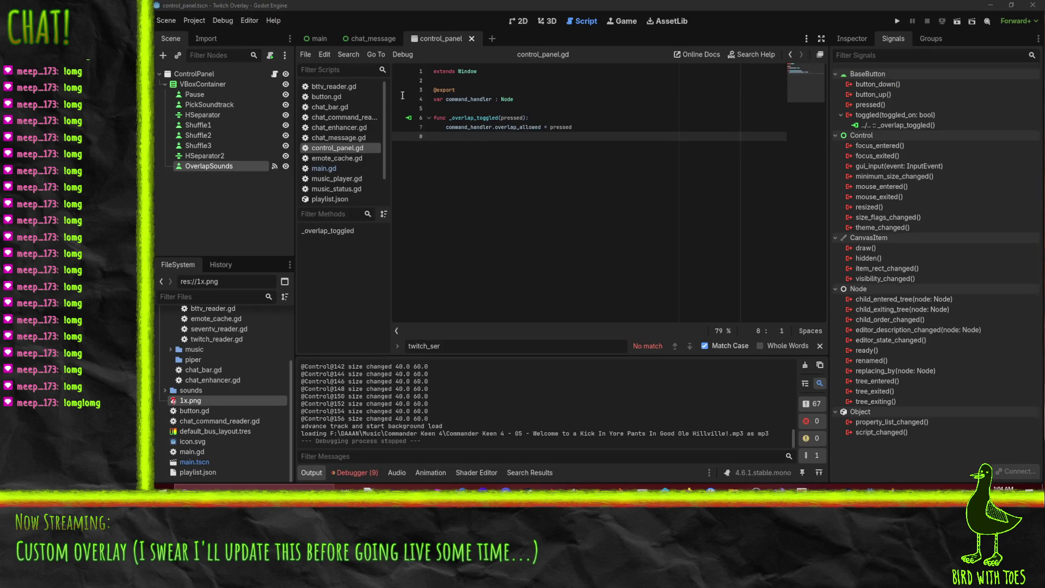
Step: Duplicate HSeparator2 and the Pause button, placing both copies below OverlapSounds
{"action": "left_click", "coordinate": [367, 39]}
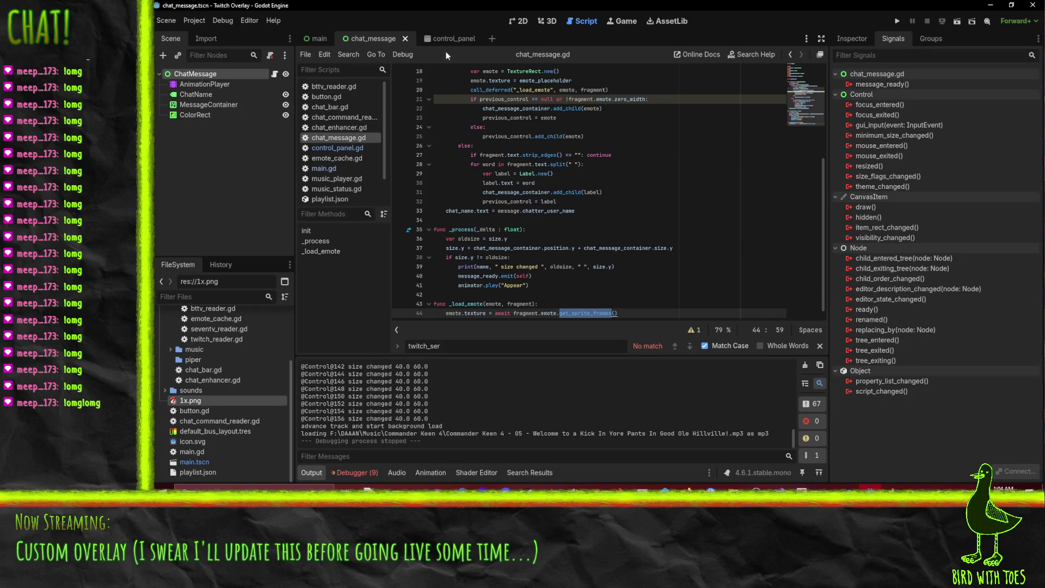
{"action": "left_click", "coordinate": [443, 38]}
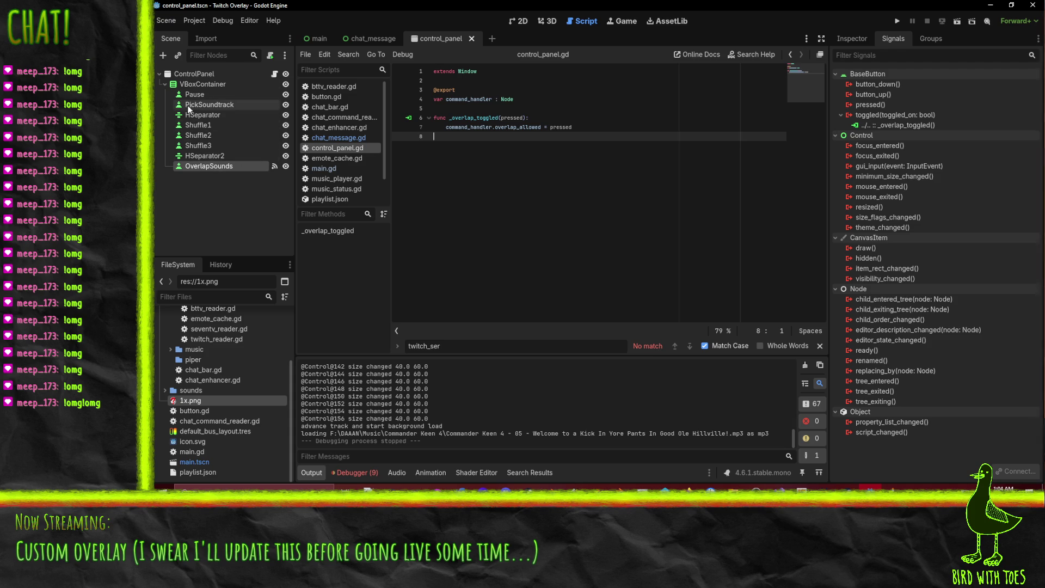
{"action": "right_click", "coordinate": [201, 155]}
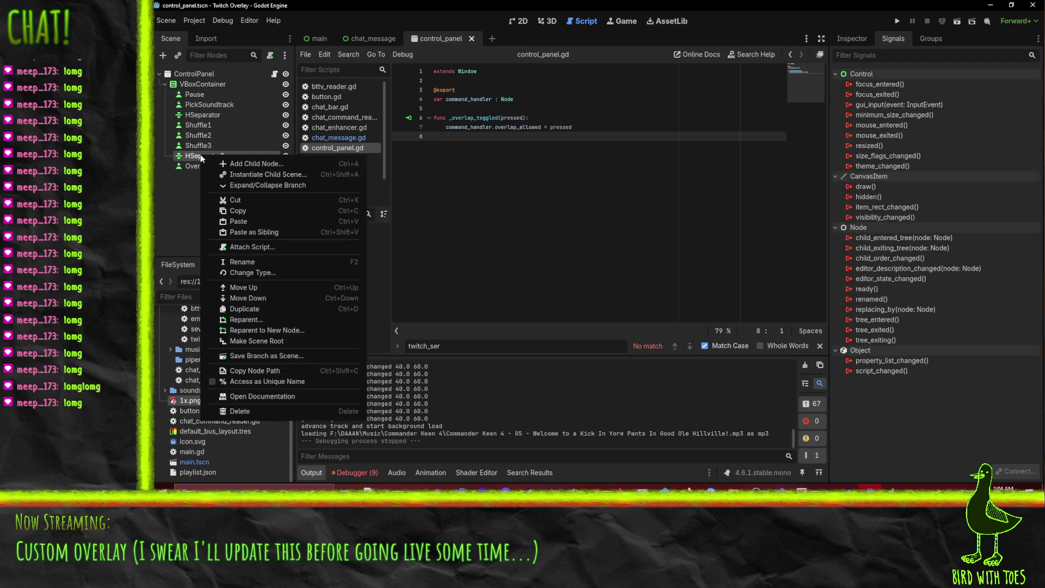
{"action": "key", "text": "Escape"}
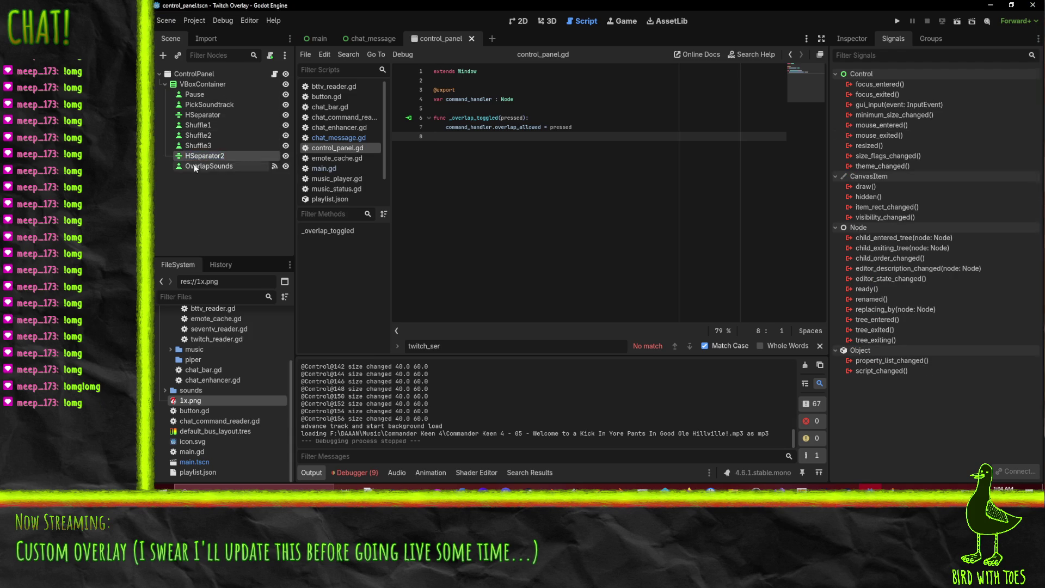
{"action": "key", "text": "ctrl+d"}
{"action": "mouse_move", "coordinate": [204, 166]}
{"action": "left_mouse_down"}
{"action": "mouse_move", "coordinate": [215, 181]}
{"action": "mouse_move", "coordinate": [206, 174]}
{"action": "mouse_move", "coordinate": [195, 185]}
{"action": "left_mouse_up"}
{"action": "left_click", "coordinate": [197, 95]}
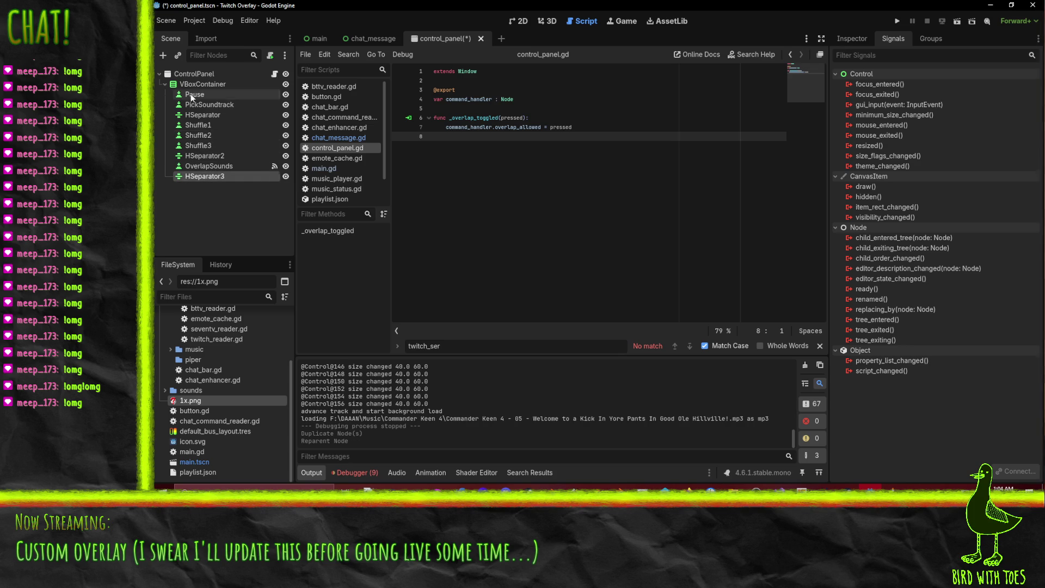
{"action": "key", "text": "ctrl+d"}
{"action": "left_click_drag", "start_coordinate": [201, 103], "coordinate": [200, 190]}
Step: Rename the Pause copy to Exit and set its button text to 'Close Overlay'
{"action": "double_click", "coordinate": [200, 190]}
{"action": "type", "text": "Exit"}
{"action": "key", "text": "Return"}
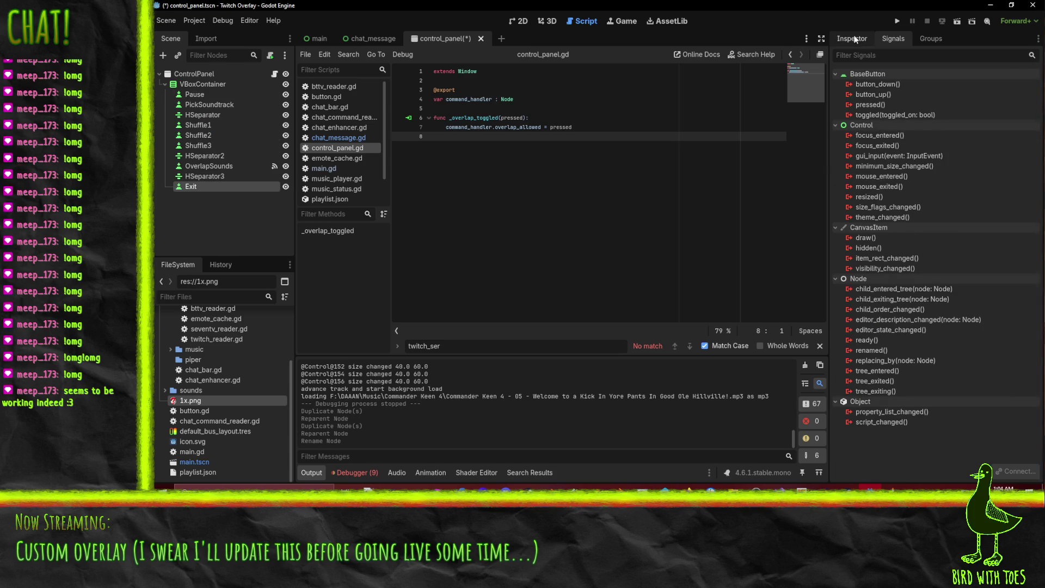
{"action": "left_click", "coordinate": [852, 38]}
{"action": "left_click", "coordinate": [885, 157]}
{"action": "key", "text": "ctrl+shift+Left"}
{"action": "key", "text": "ctrl+shift+Left"}
{"action": "type", "text": "Close Overlay"}
{"action": "key", "text": "Return"}
Step: Write func _close(): with a body calling get_tree().quit()
{"action": "left_click", "coordinate": [461, 204]}
{"action": "key", "text": "Return"}
{"action": "type", "text": "func _close"}
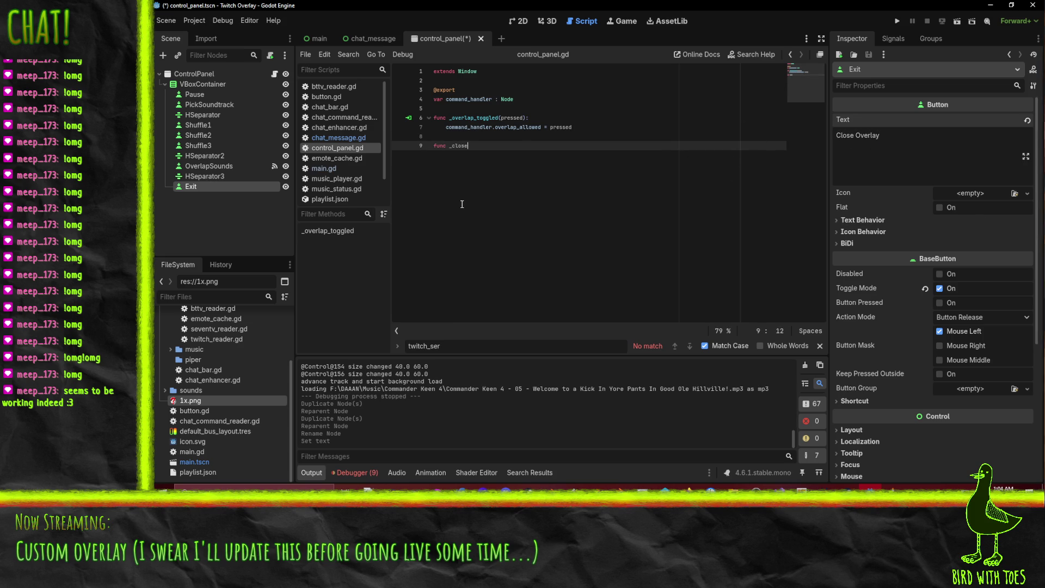
{"action": "type", "text": "("}
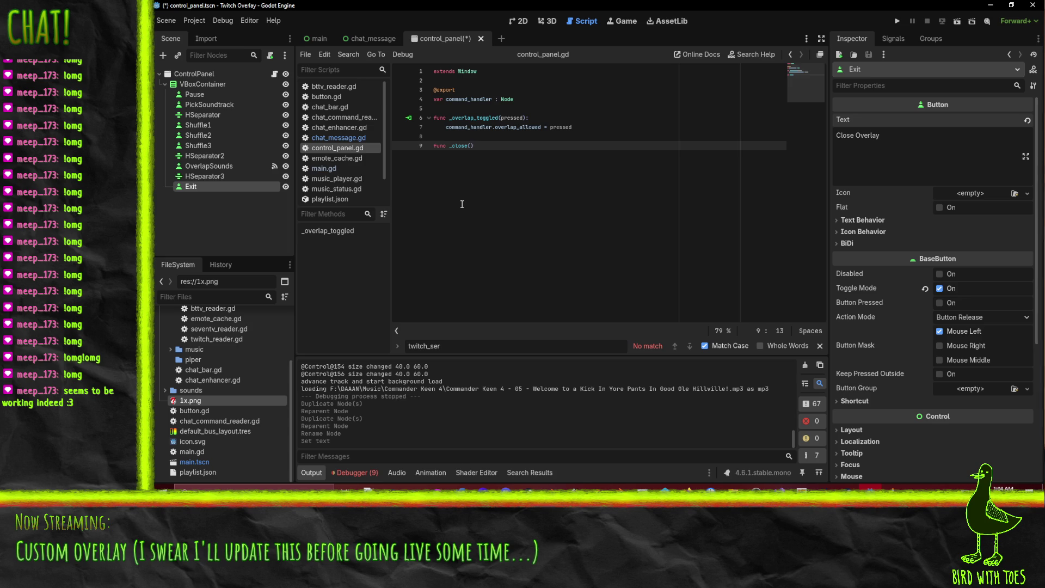
{"action": "type", "text": "):"}
{"action": "key", "text": "Return"}
{"action": "type", "text": "Tree."}
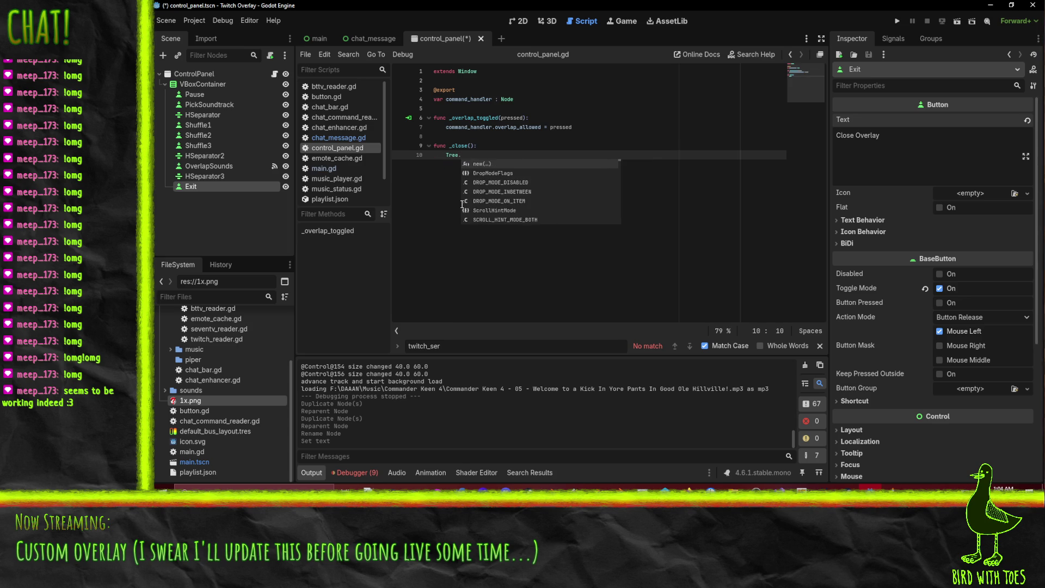
{"action": "key", "text": "BackSpace"}
{"action": "key", "text": "BackSpace"}
{"action": "key", "text": "BackSpace"}
{"action": "type", "text": "Get"}
{"action": "key", "text": "BackSpace"}
{"action": "key", "text": "BackSpace"}
{"action": "key", "text": "BackSpace"}
{"action": "type", "text": "get_rt"}
{"action": "key", "text": "BackSpace"}
{"action": "key", "text": "BackSpace"}
{"action": "type", "text": "tre"}
{"action": "key", "text": "Return"}
{"action": "type", "text": ".quit"}
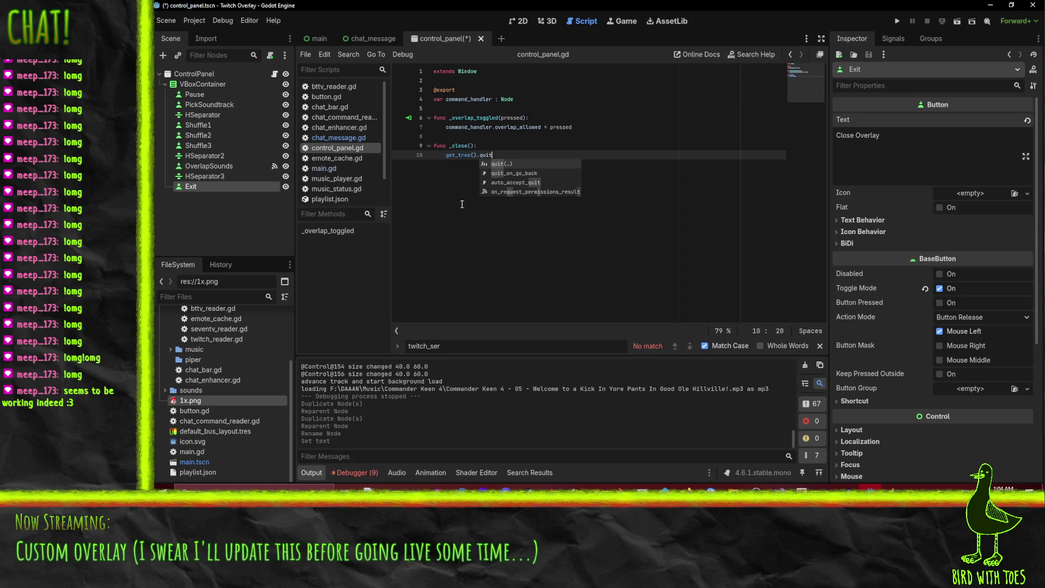
{"action": "key", "text": "Return"}
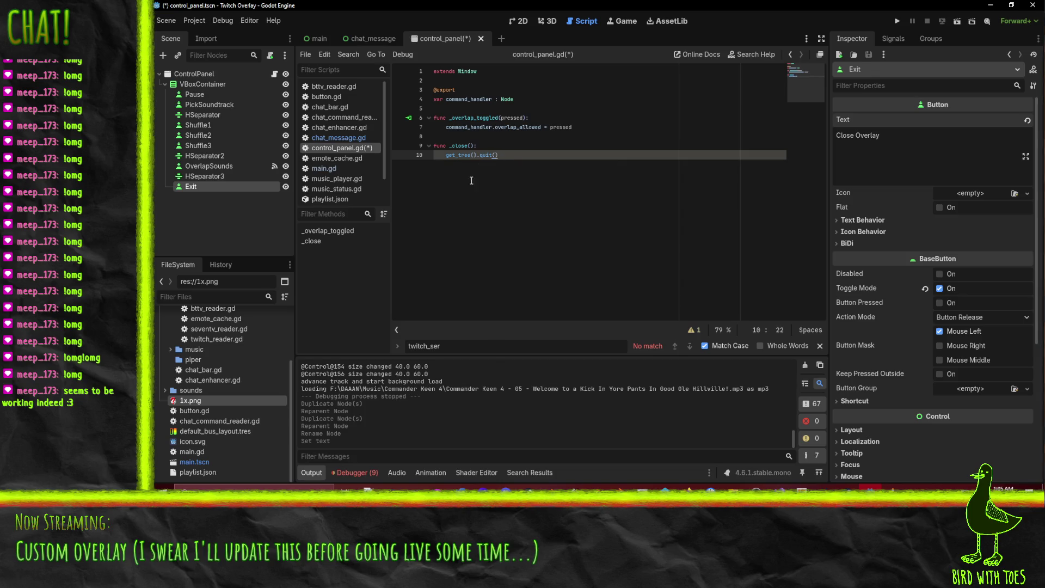
Step: Save control_panel.gd, place the caret on line 10, and move the VLC playlist aside
{"action": "key", "text": "Up"}
{"action": "key", "text": "ctrl+s"}
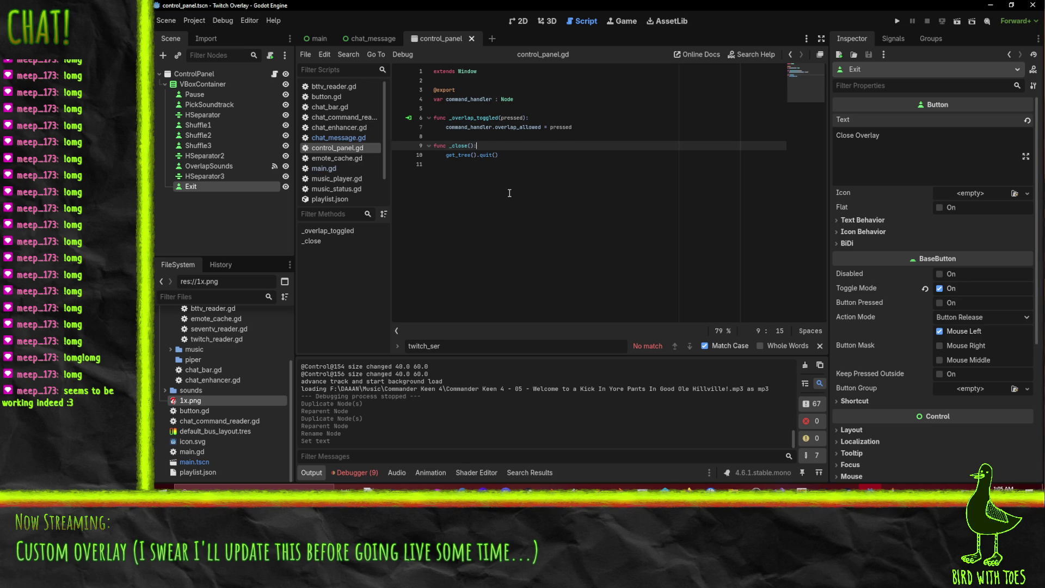
{"action": "left_click", "coordinate": [583, 155]}
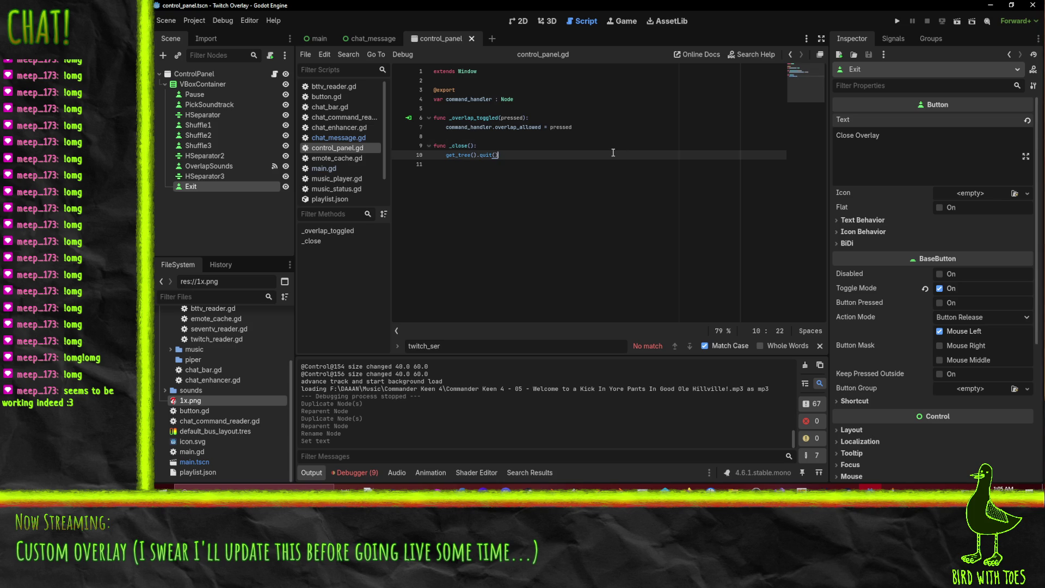
{"action": "left_click", "coordinate": [458, 155]}
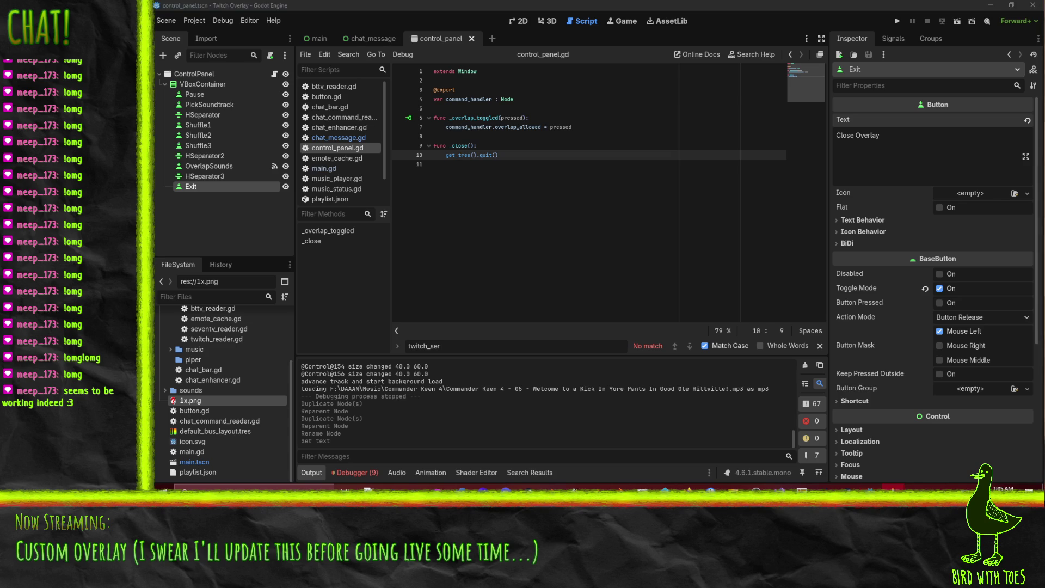
{"action": "mouse_move", "coordinate": [674, 31]}
{"action": "left_mouse_down"}
{"action": "mouse_move", "coordinate": [368, 83]}
{"action": "mouse_move", "coordinate": [433, 76]}
{"action": "left_mouse_up"}
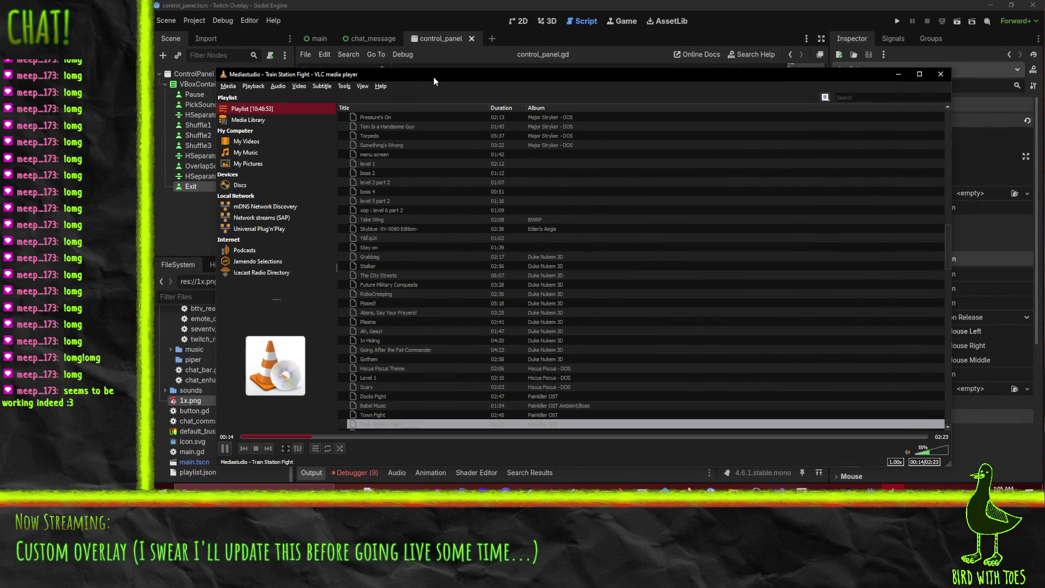
Step: Leave VLC and return to the Godot editor showing control_panel.gd
{"action": "key", "text": "alt+Tab"}
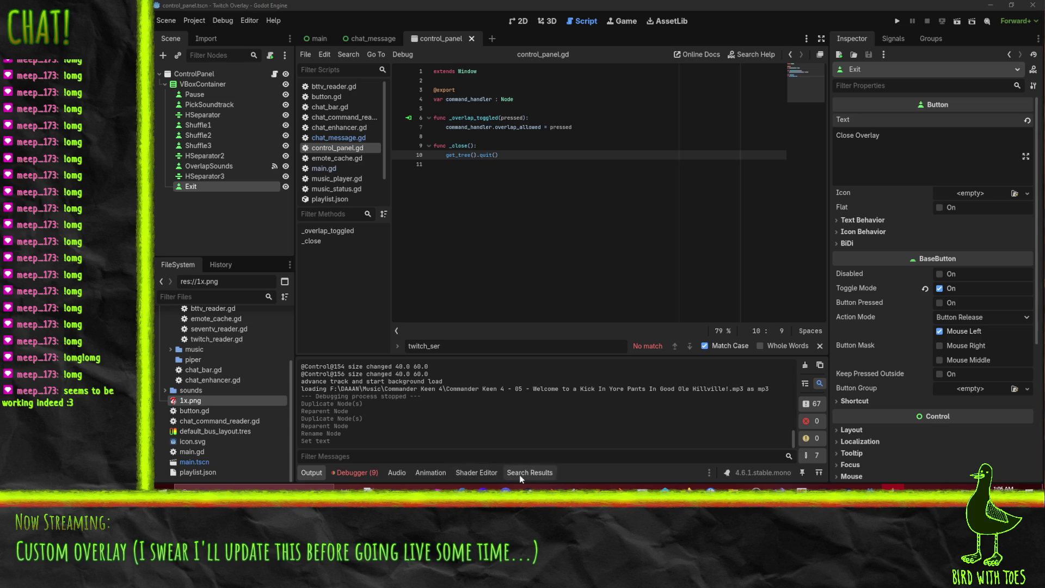
Step: Lower the Music bus fader in the Audio mixer and run the overlay project
{"action": "left_click", "coordinate": [438, 474]}
{"action": "left_click", "coordinate": [396, 473]}
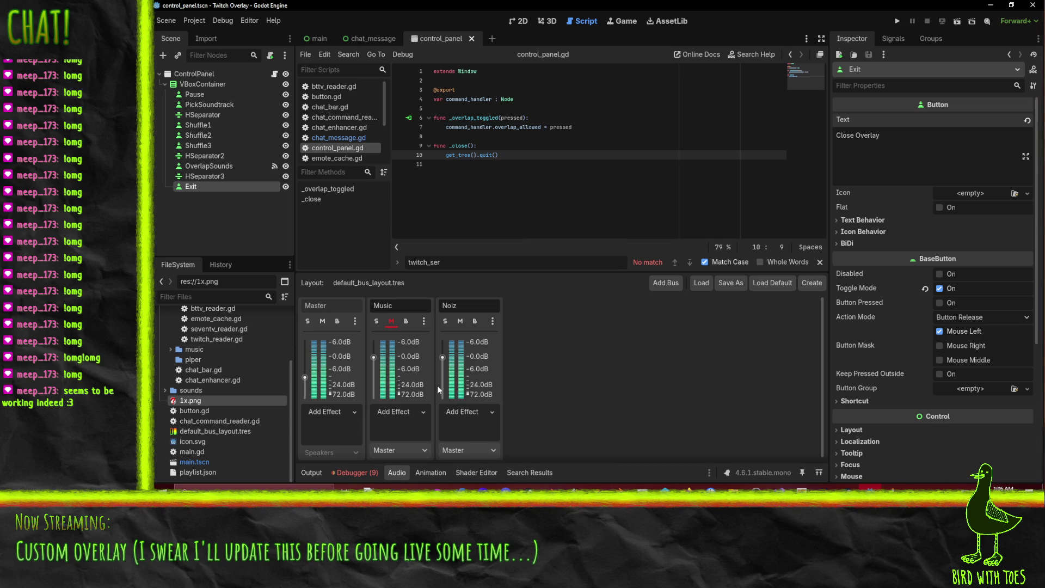
{"action": "left_click_drag", "start_coordinate": [375, 355], "coordinate": [375, 373]}
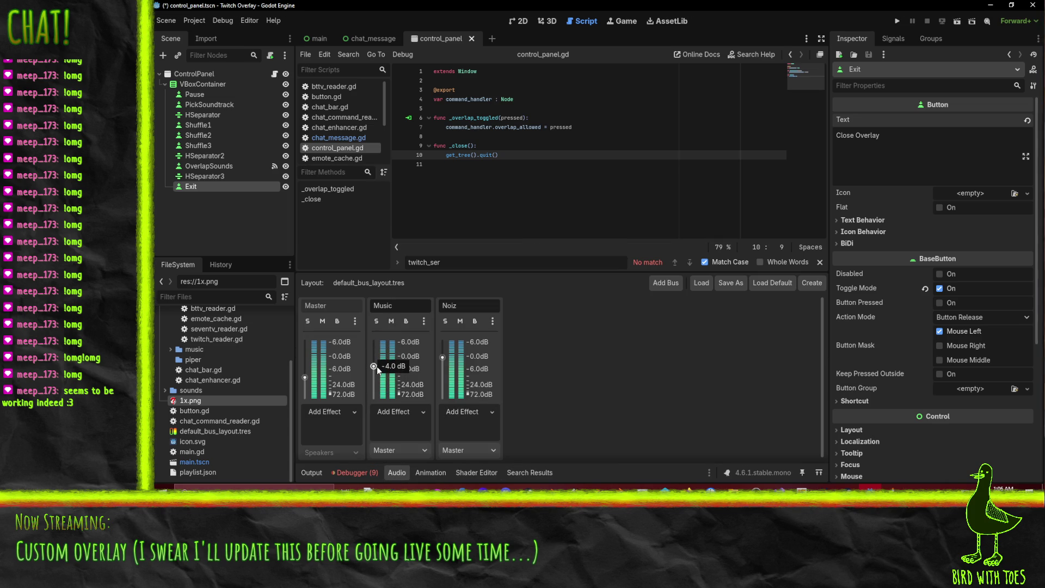
{"action": "left_click", "coordinate": [897, 21]}
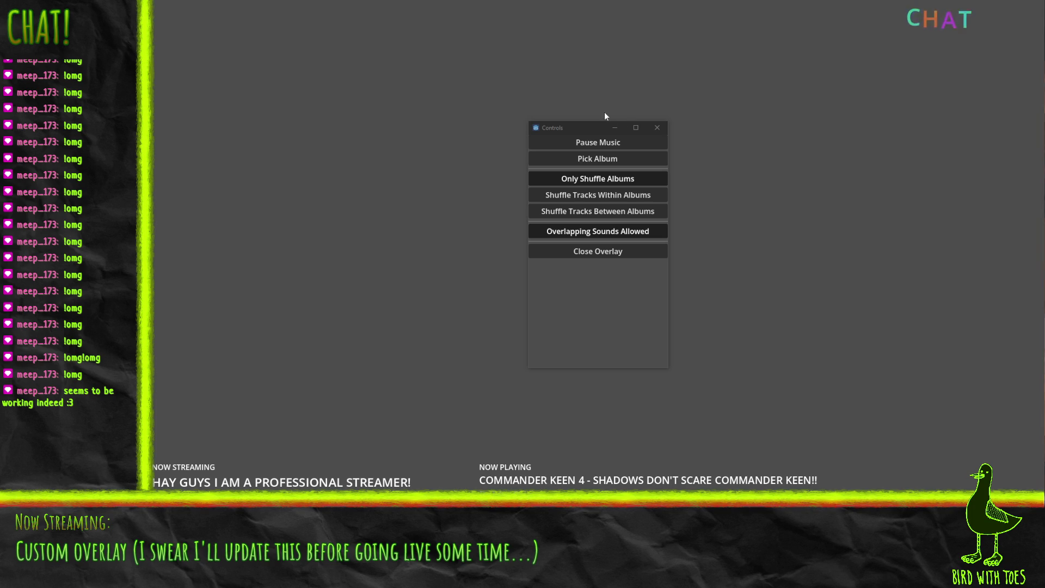
Step: Move the running Controls window aside and end the overlay test run
{"action": "left_click_drag", "start_coordinate": [573, 127], "coordinate": [1044, 120]}
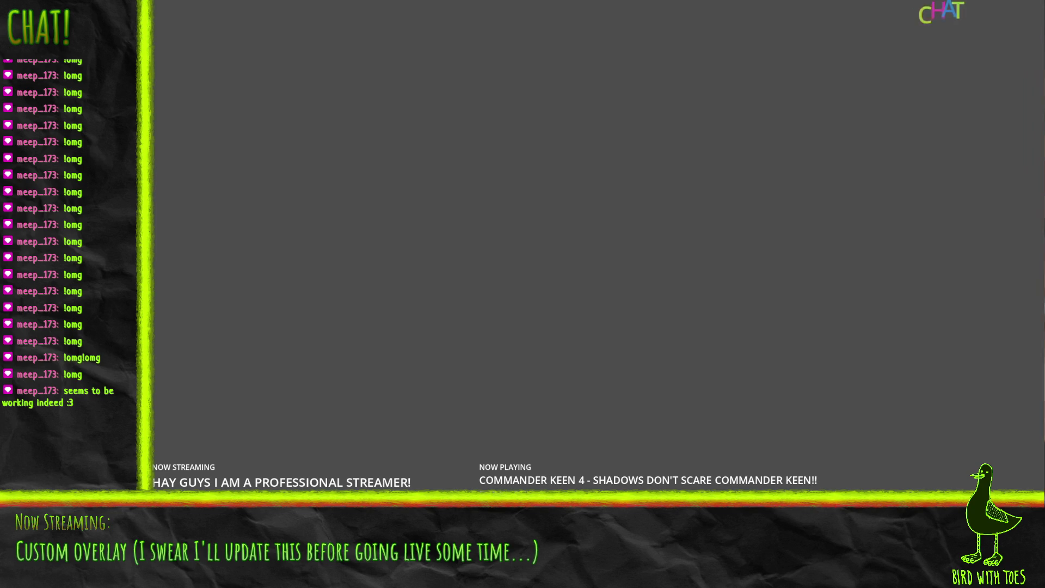
{"action": "left_click", "coordinate": [695, 150]}
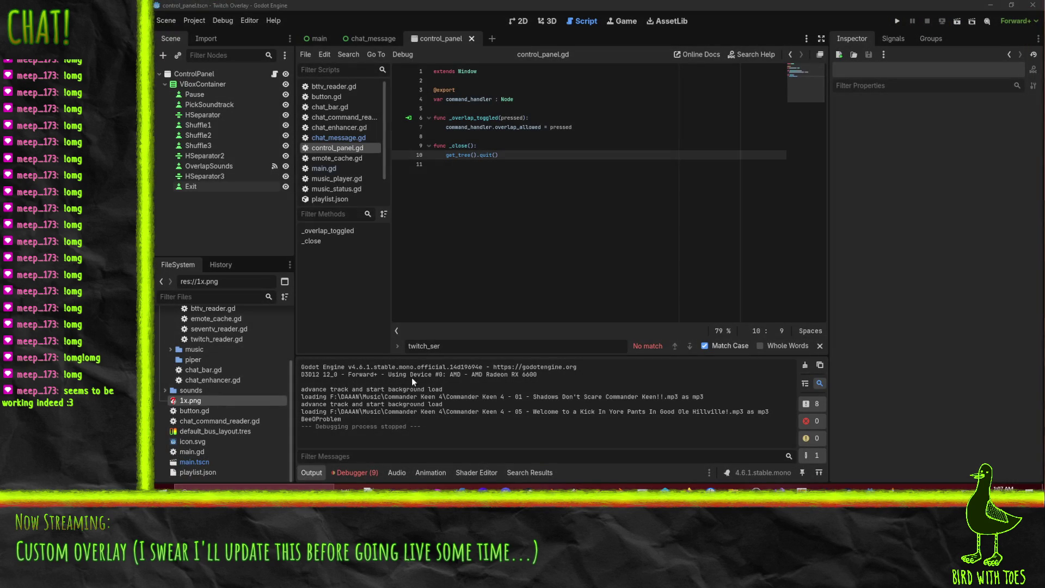
Step: Open playlist.json from FileSystem and close the control_panel scene tab
{"action": "left_click", "coordinate": [190, 473]}
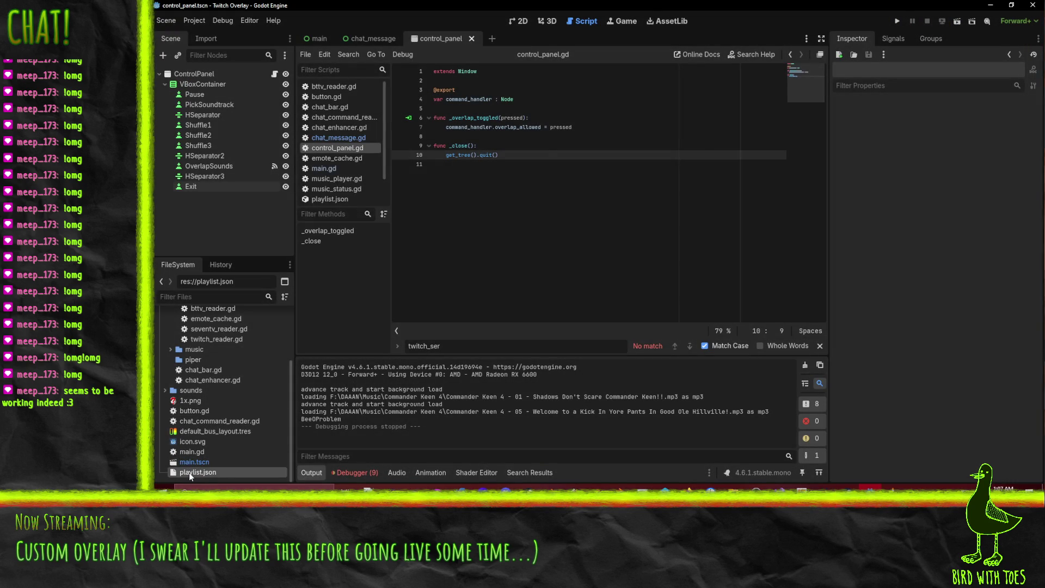
{"action": "double_click", "coordinate": [188, 472]}
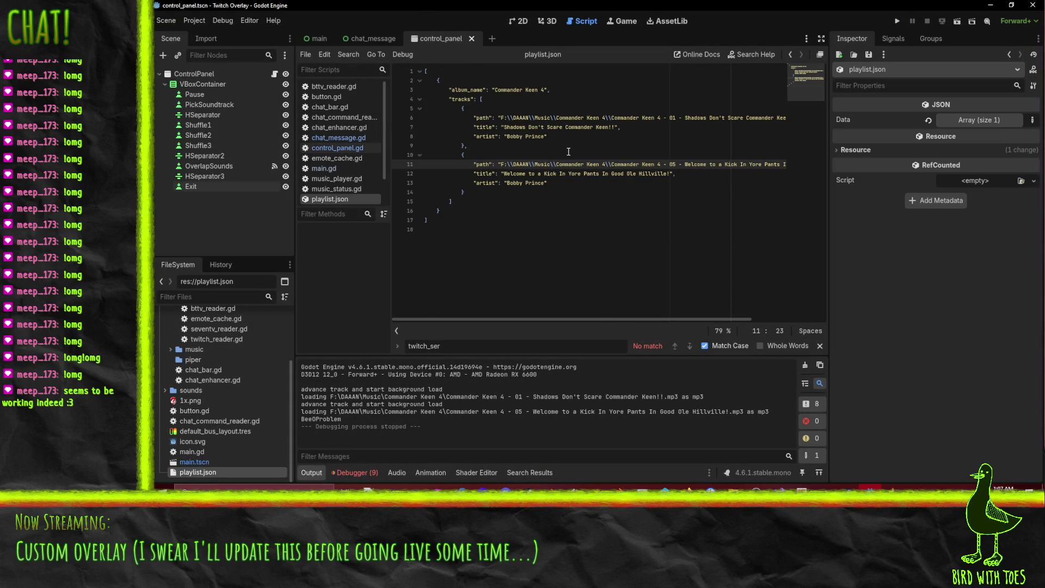
{"action": "left_click", "coordinate": [237, 454]}
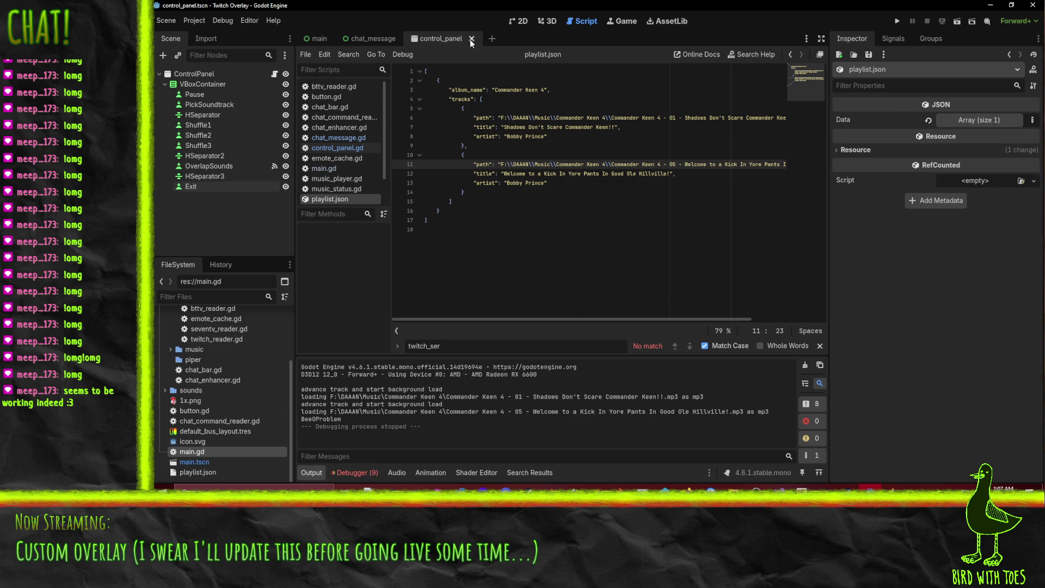
{"action": "left_click", "coordinate": [472, 39]}
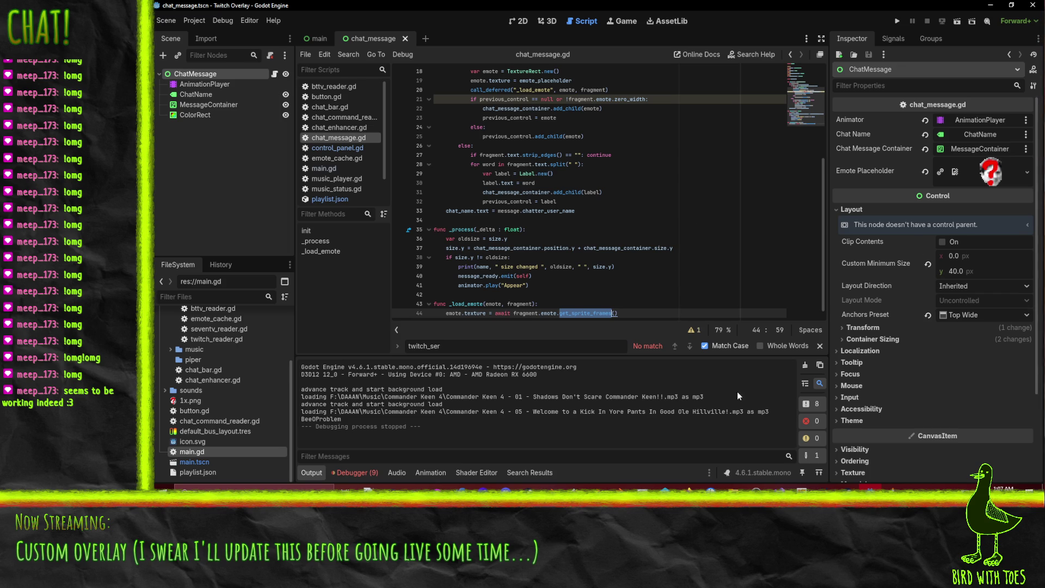
Step: Check Notepad++ via the taskbar, then return to Godot's 2D view of chat_message
{"action": "left_click", "coordinate": [369, 488]}
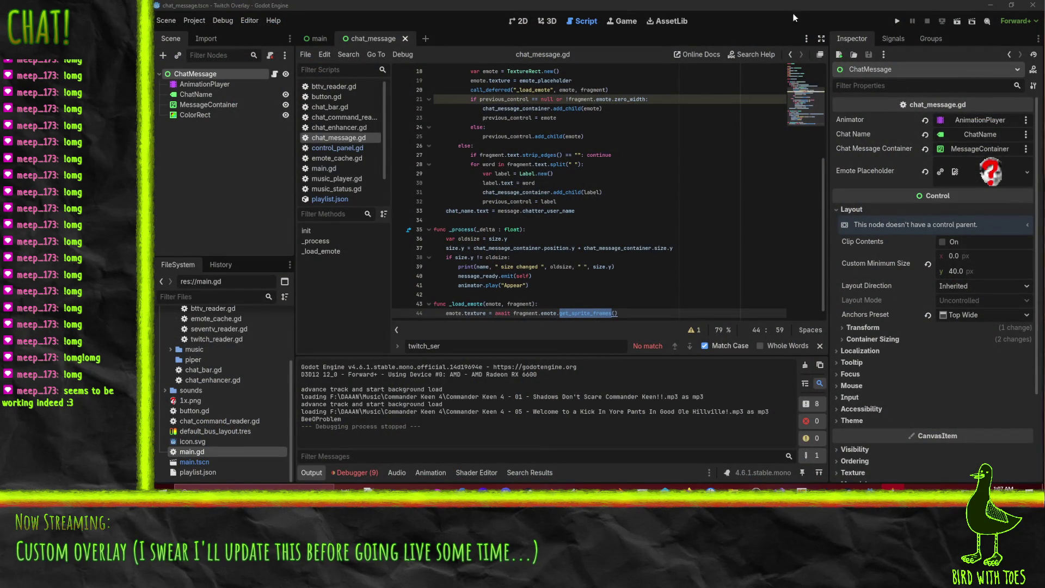
{"action": "left_click", "coordinate": [435, 490]}
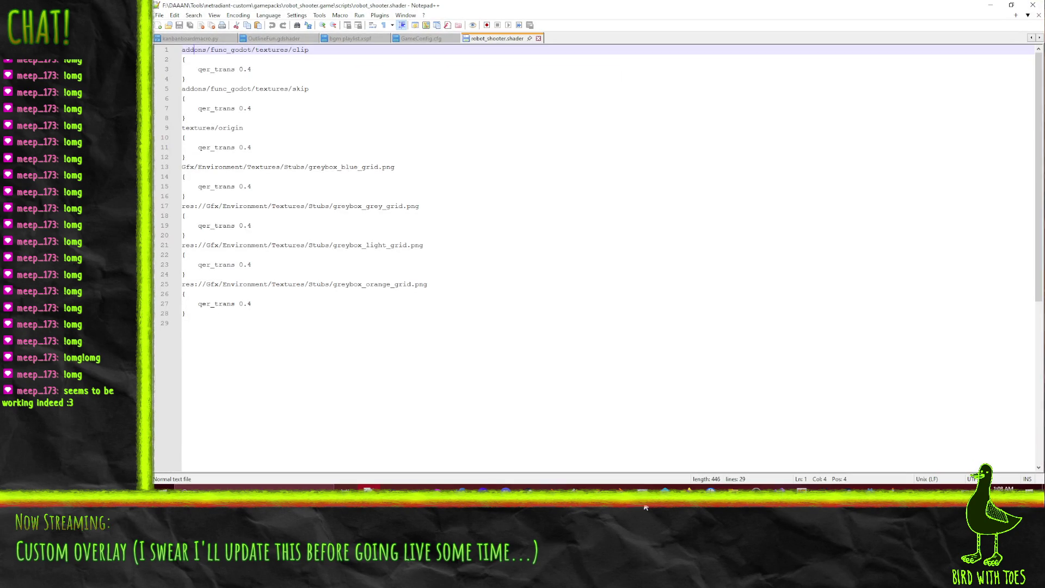
{"action": "left_click", "coordinate": [869, 487]}
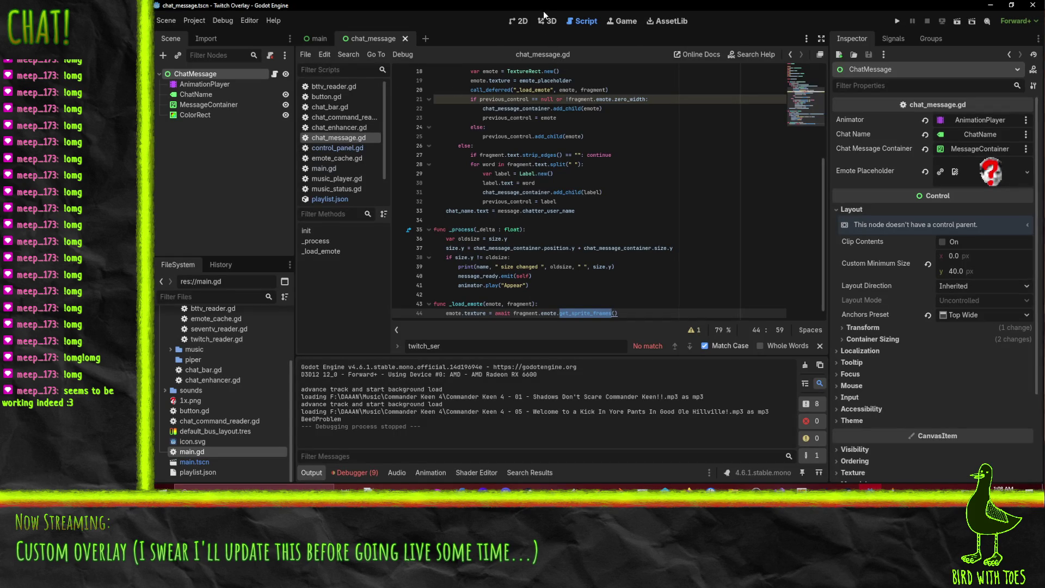
{"action": "left_click", "coordinate": [517, 22]}
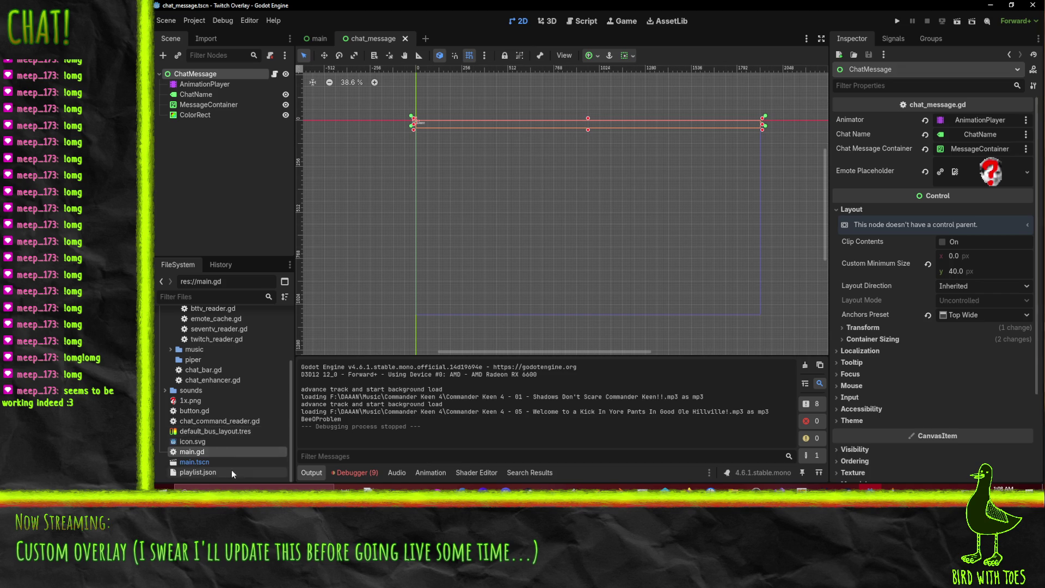
Step: Open control_panel.tscn from the elements folder
{"action": "scroll", "coordinate": [231, 469], "scroll_direction": "up", "scroll_amount": 3}
{"action": "left_click", "coordinate": [166, 357]}
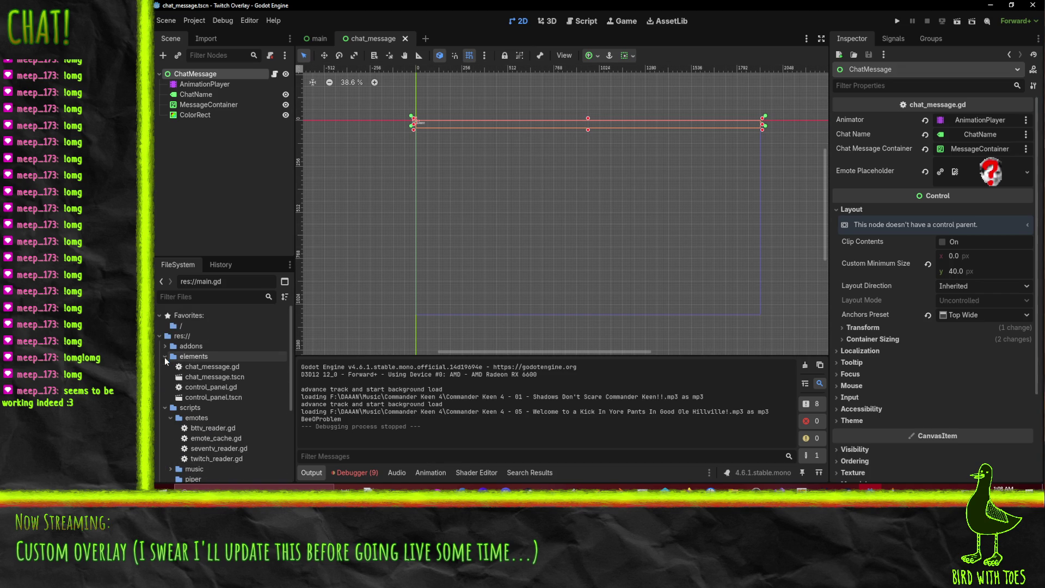
{"action": "double_click", "coordinate": [209, 398]}
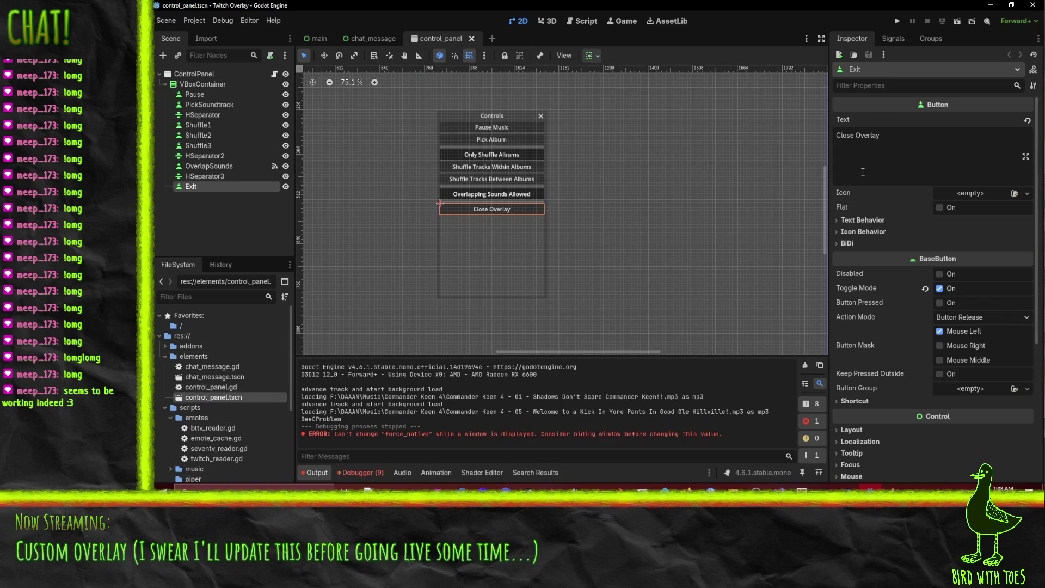
Step: Connect the Exit button's pressed() signal to _close, then minimize Godot
{"action": "left_click", "coordinate": [893, 38]}
{"action": "right_click", "coordinate": [882, 110]}
{"action": "left_click", "coordinate": [868, 105]}
{"action": "right_click", "coordinate": [865, 104]}
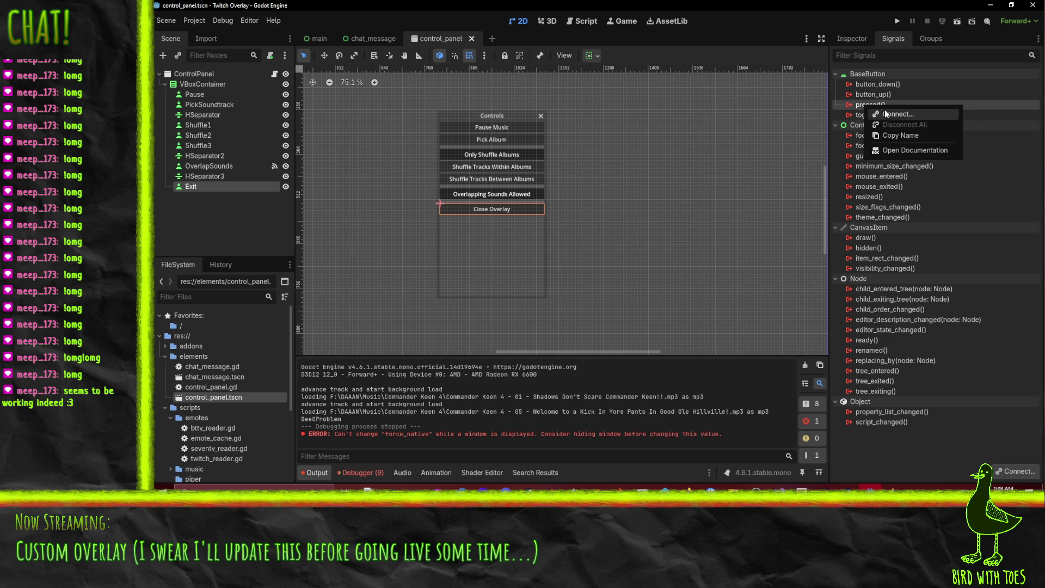
{"action": "left_click", "coordinate": [887, 113]}
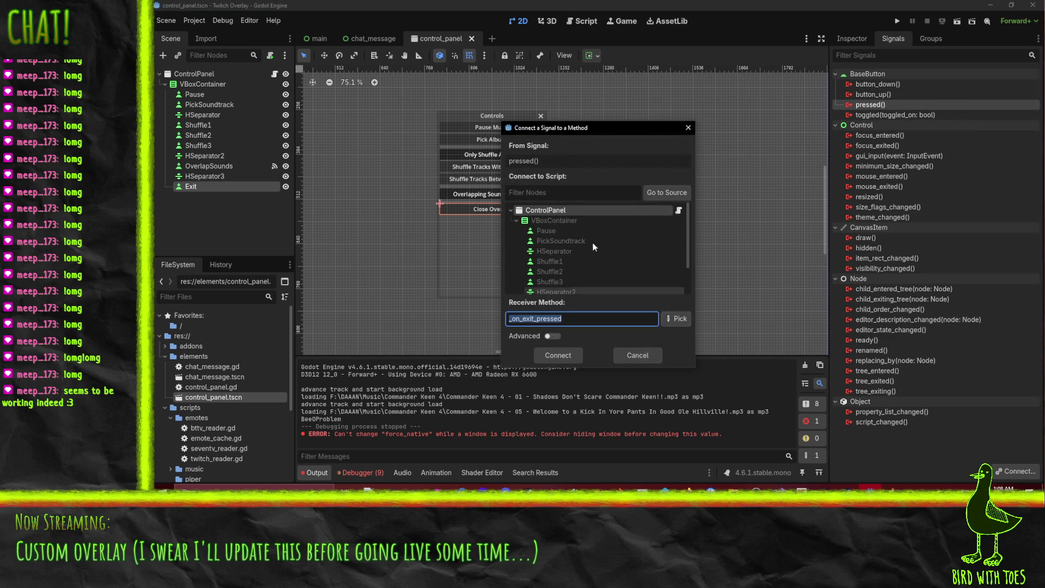
{"action": "left_click", "coordinate": [674, 320]}
{"action": "double_click", "coordinate": [536, 157]}
{"action": "left_click", "coordinate": [555, 356]}
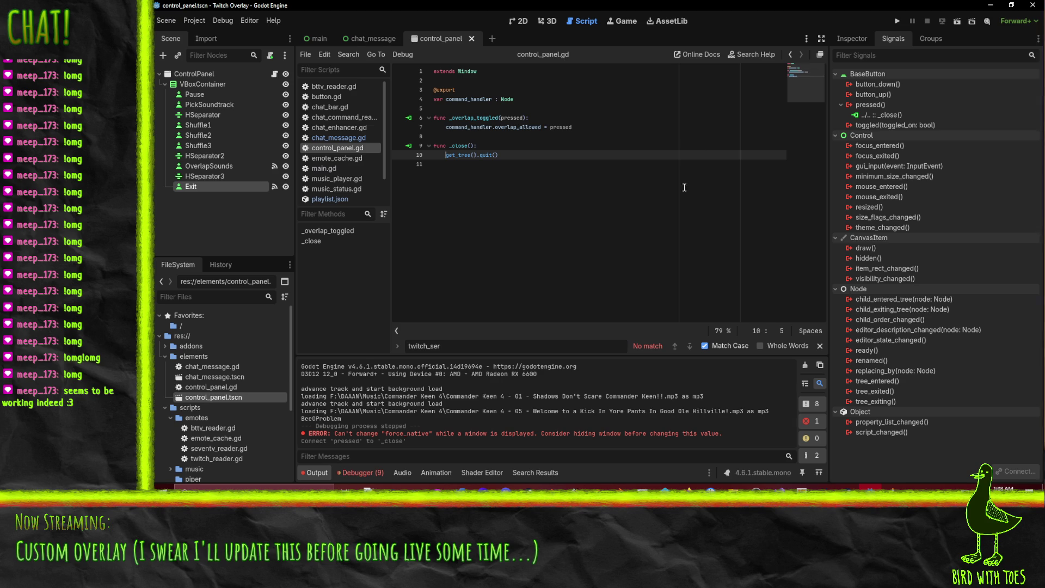
{"action": "left_click", "coordinate": [990, 5]}
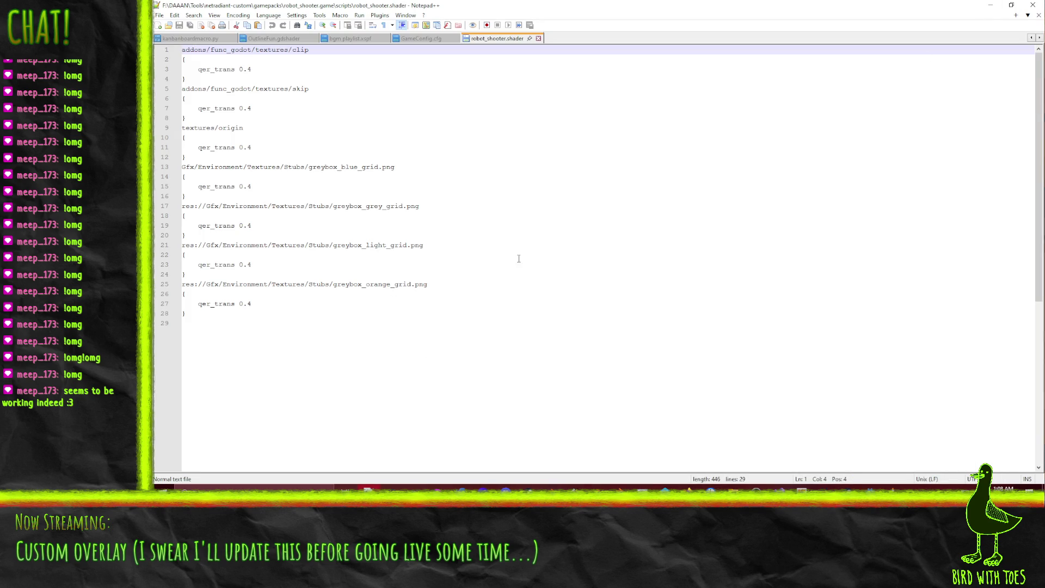
Step: Cancel File > Open and review the title and first track location in bgm playlist.xspf
{"action": "left_click", "coordinate": [503, 276]}
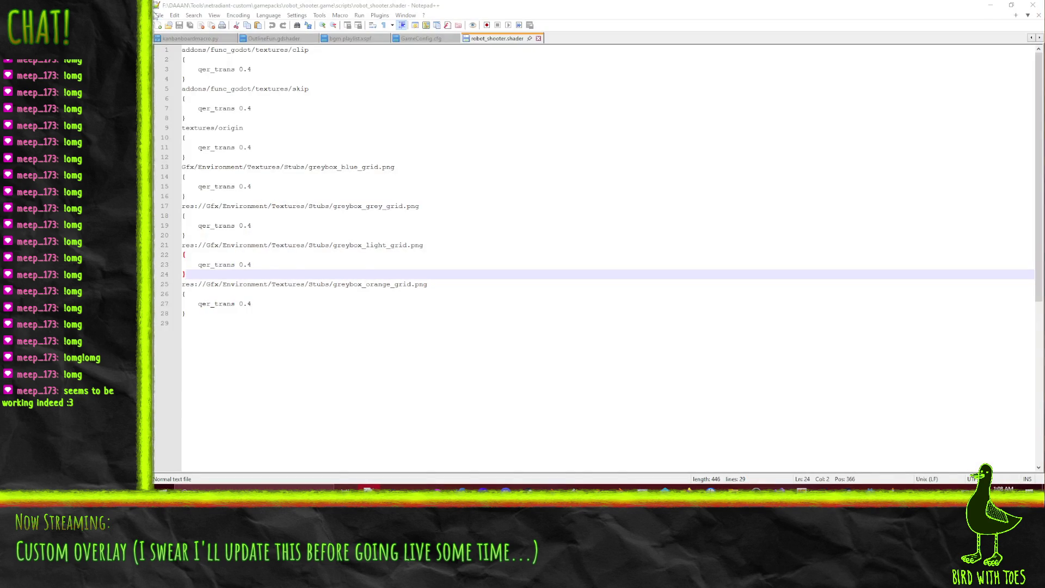
{"action": "left_click", "coordinate": [159, 15]}
{"action": "left_click", "coordinate": [173, 35]}
{"action": "key", "text": "Escape"}
{"action": "key", "text": "ctrl+Tab"}
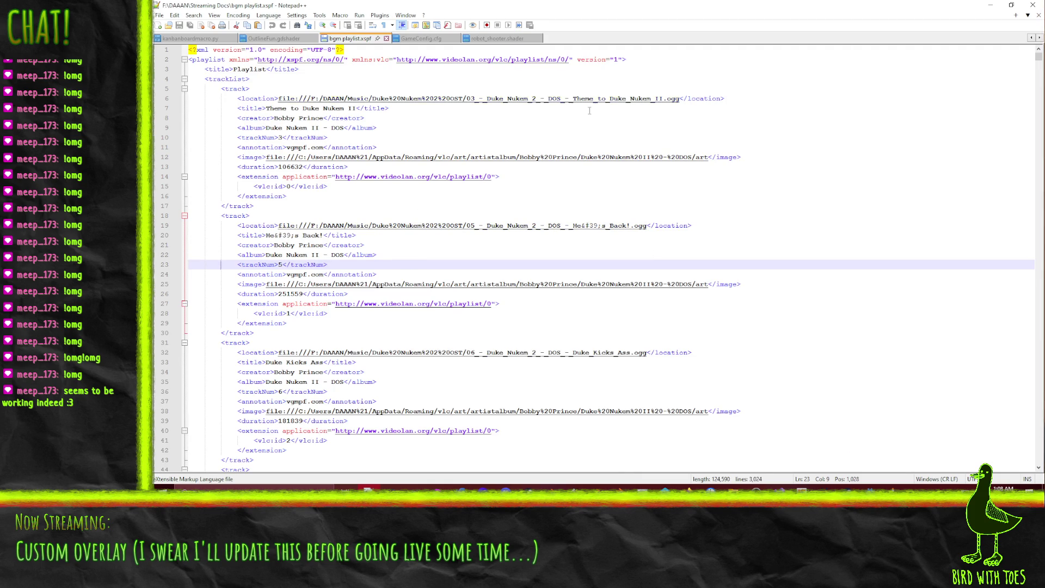
{"action": "left_click", "coordinate": [209, 66]}
{"action": "left_click", "coordinate": [217, 99]}
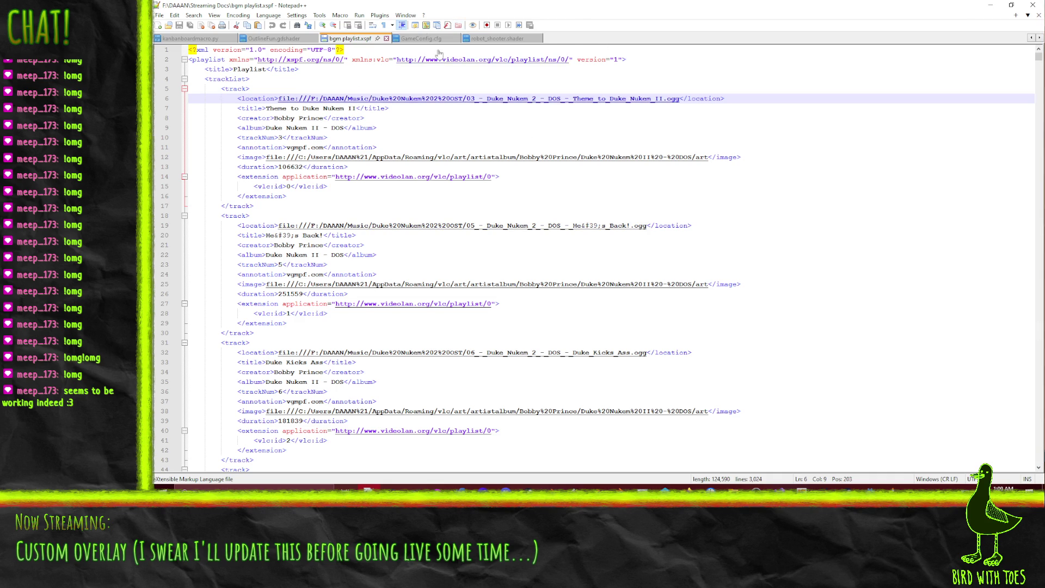
Step: Create a new empty Notepad++ document and open a blank browser tab
{"action": "left_click", "coordinate": [159, 16]}
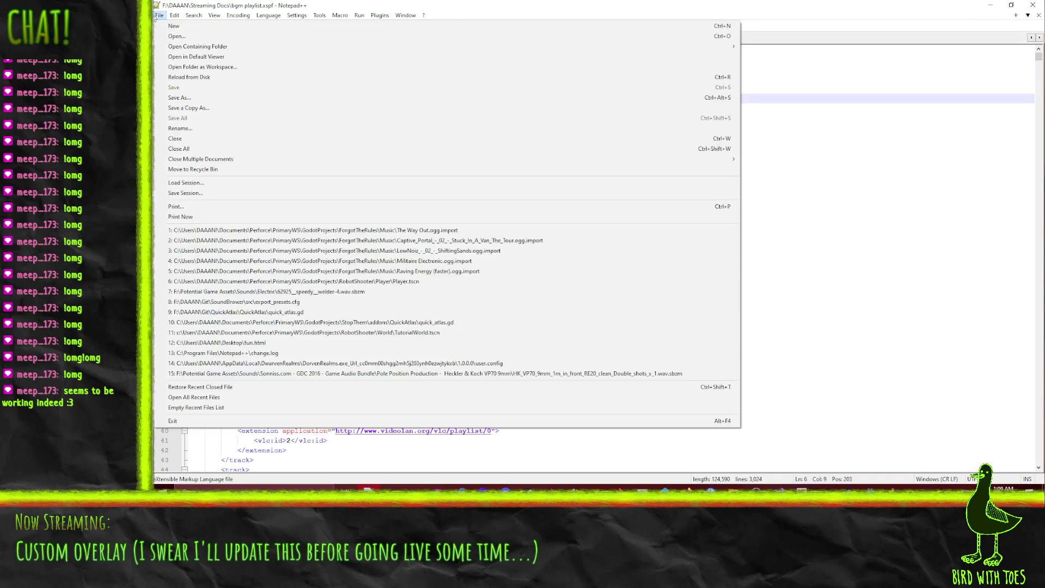
{"action": "left_click", "coordinate": [173, 25]}
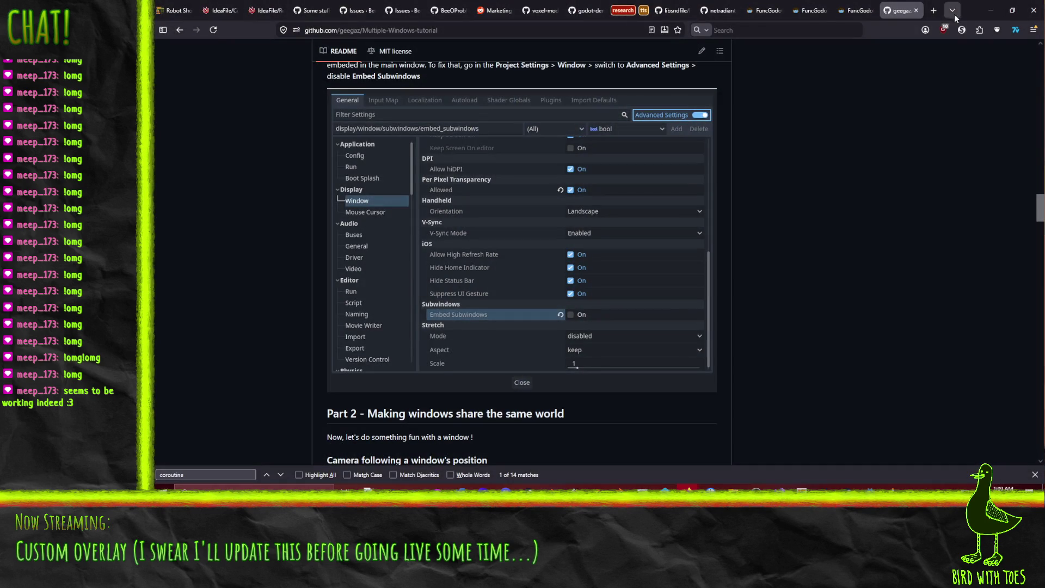
{"action": "left_click", "coordinate": [936, 16]}
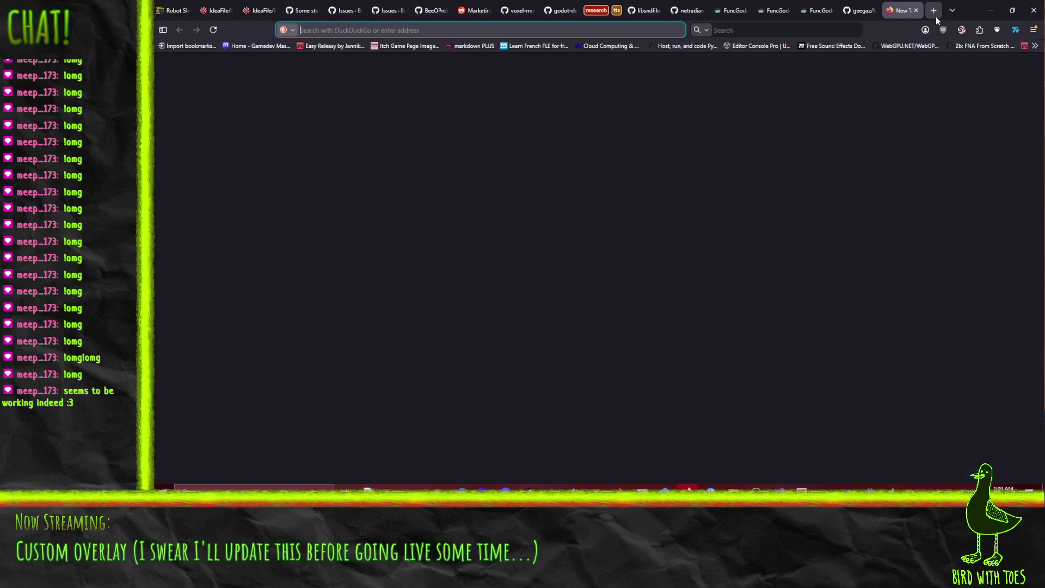
Step: Search 'python xml' and open the docs.python.org xml.etree.ElementTree page
{"action": "type", "text": "python xml"}
{"action": "key", "text": "Return"}
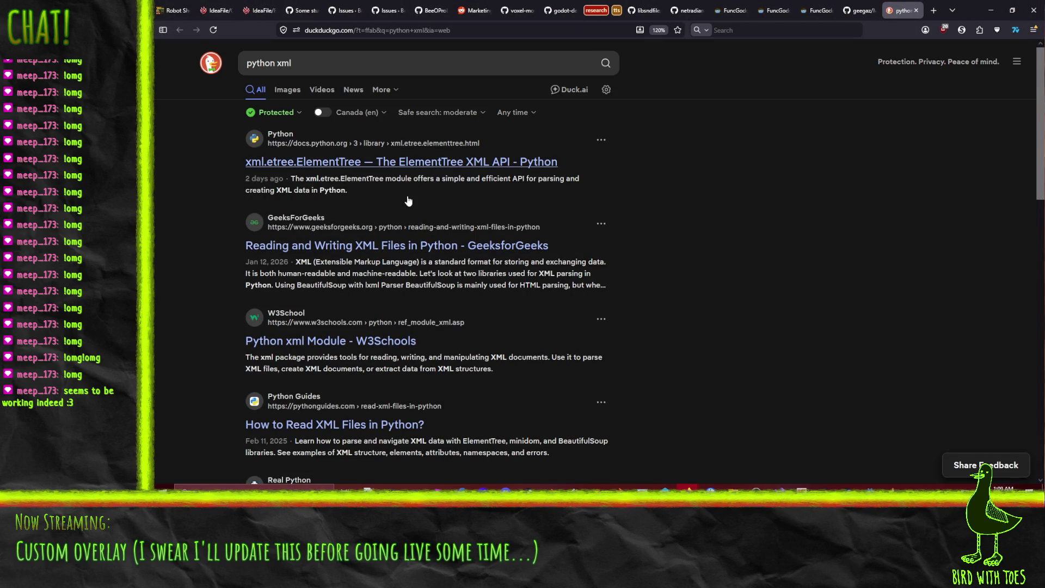
{"action": "left_click", "coordinate": [396, 163]}
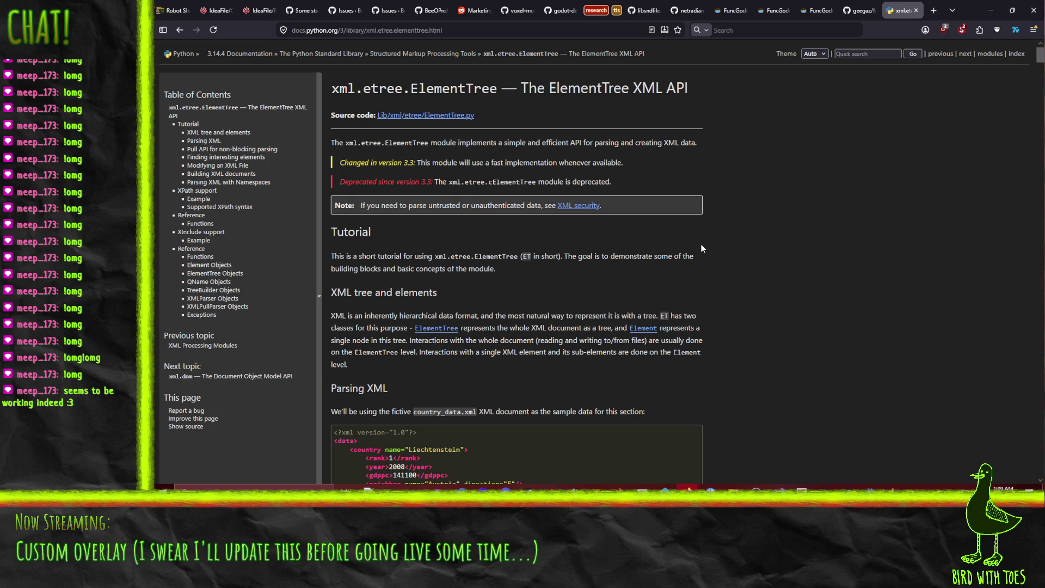
Step: Skim the top of the xml.etree.ElementTree documentation page
{"action": "scroll", "coordinate": [642, 267], "scroll_direction": "down", "scroll_amount": 5}
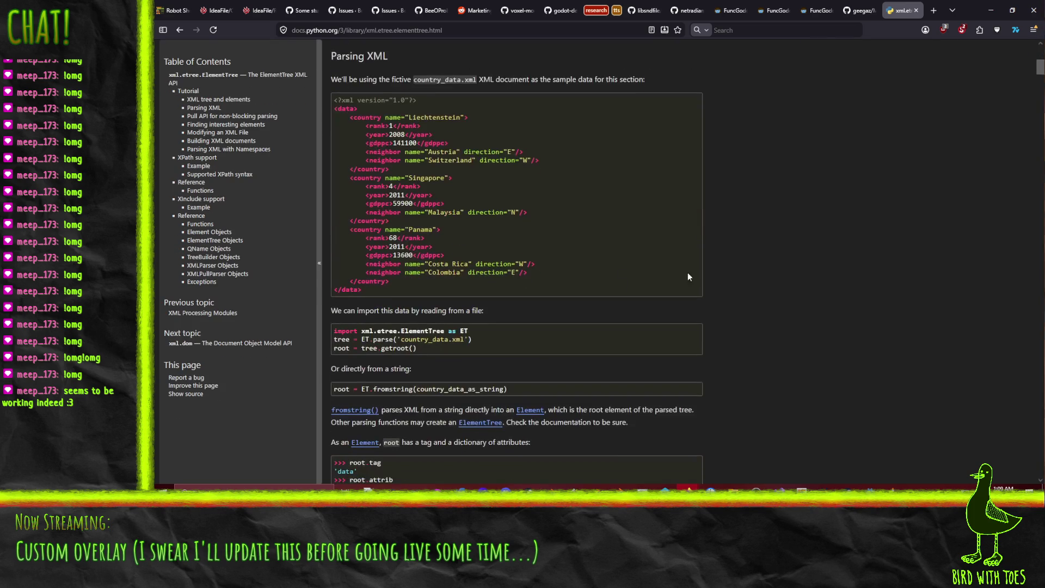
{"action": "scroll", "coordinate": [765, 272], "scroll_direction": "down", "scroll_amount": 5}
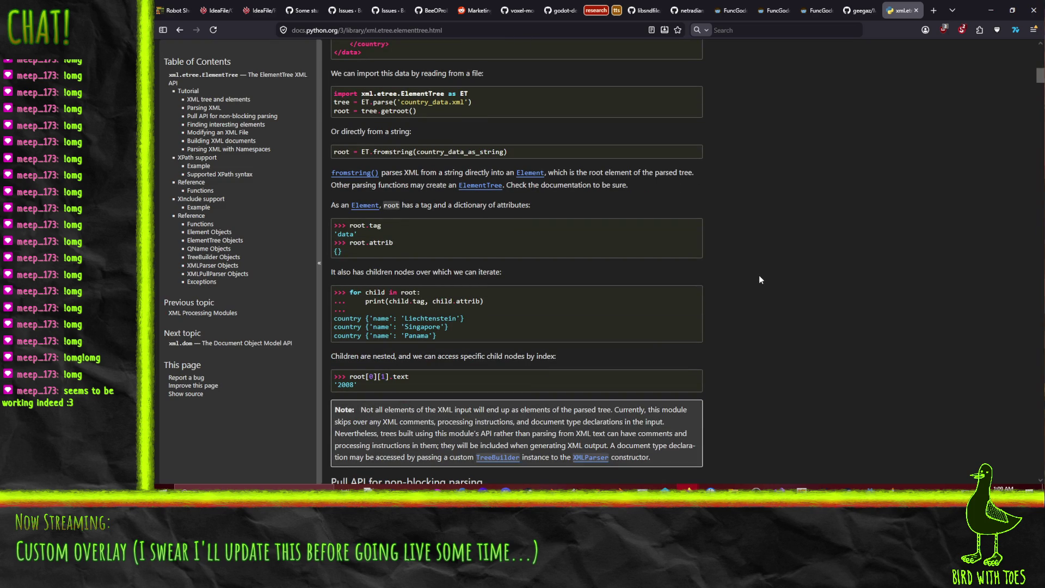
{"action": "scroll", "coordinate": [753, 279], "scroll_direction": "up", "scroll_amount": 3}
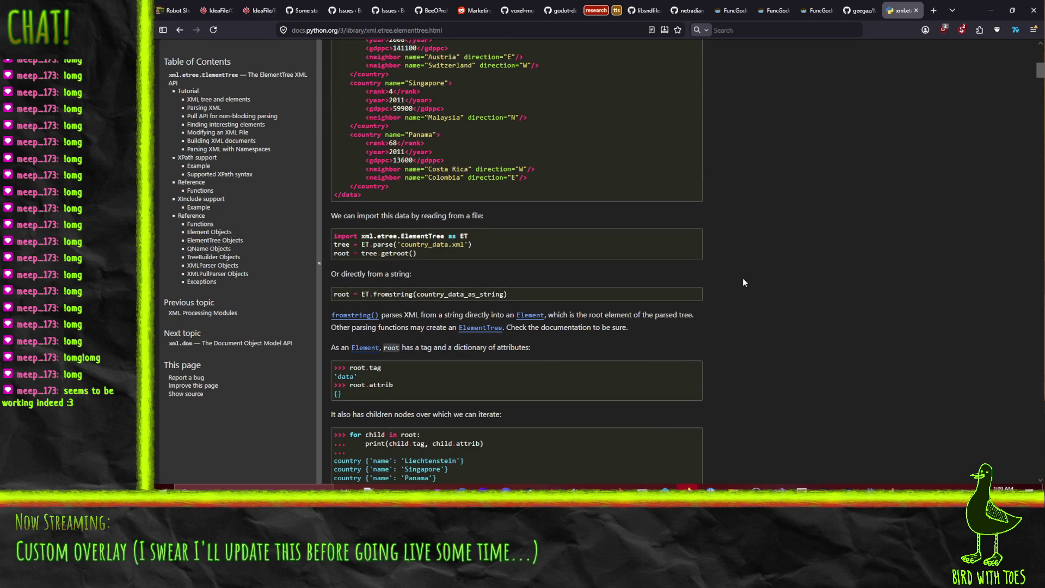
{"action": "scroll", "coordinate": [744, 272], "scroll_direction": "down", "scroll_amount": 7}
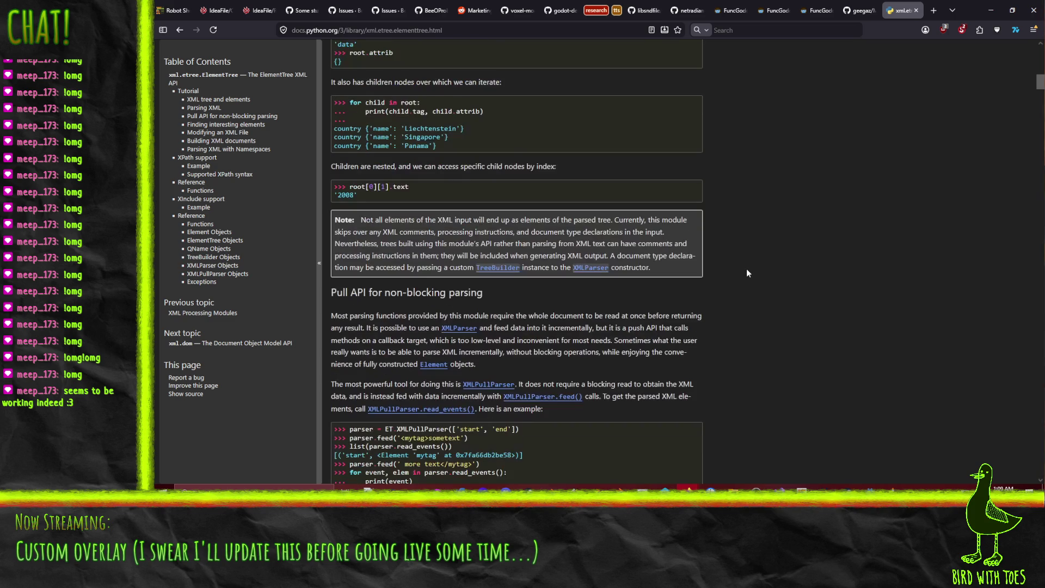
{"action": "scroll", "coordinate": [749, 269], "scroll_direction": "down", "scroll_amount": 1}
{"action": "scroll", "coordinate": [750, 275], "scroll_direction": "up", "scroll_amount": 15}
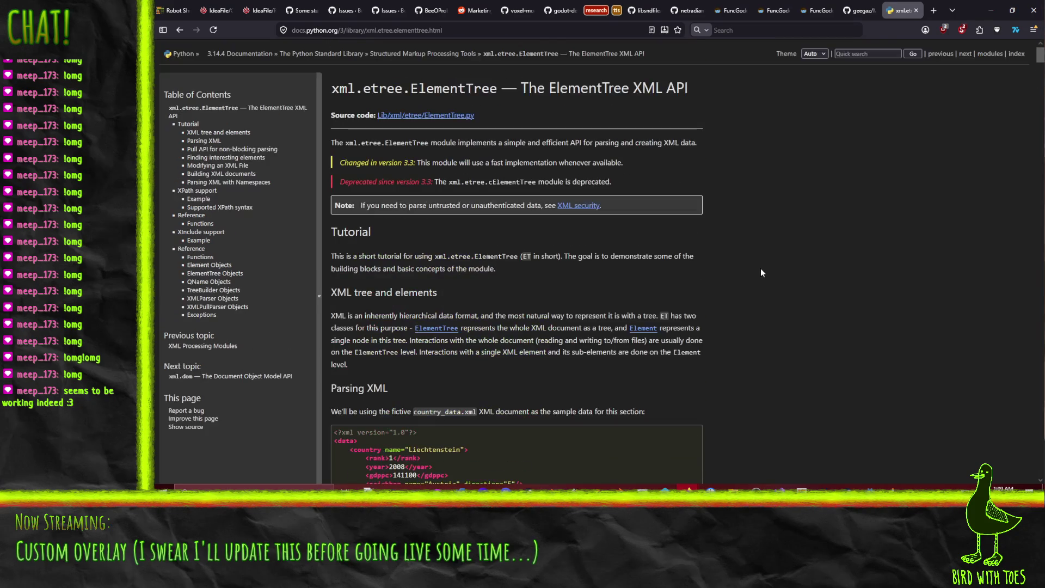
{"action": "left_click_drag", "start_coordinate": [331, 89], "coordinate": [403, 88]}
{"action": "left_click", "coordinate": [783, 281]}
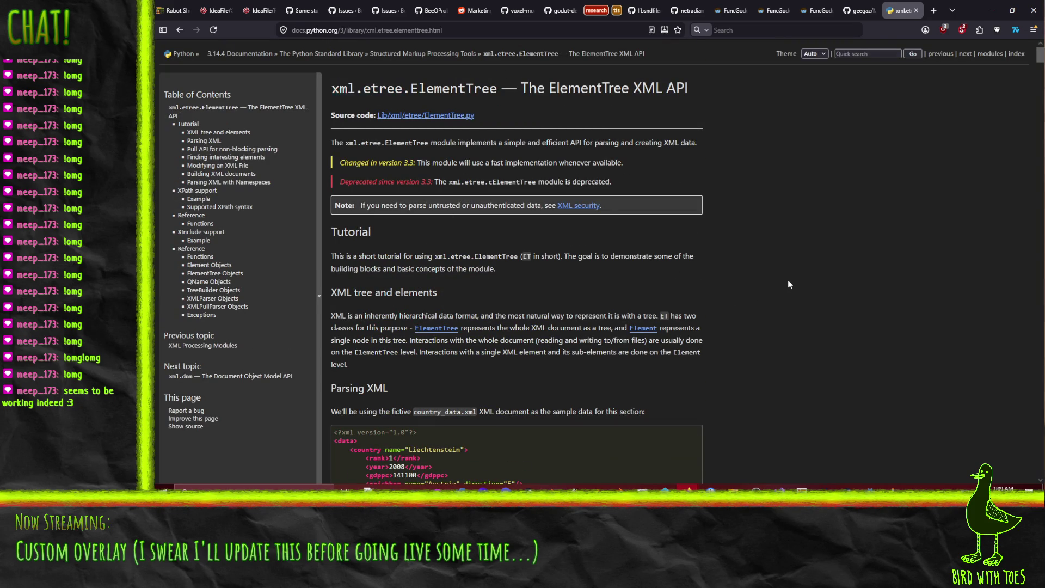
Step: Jump to the Tutorial and select the three-line parse-from-file example code
{"action": "left_click", "coordinate": [198, 125]}
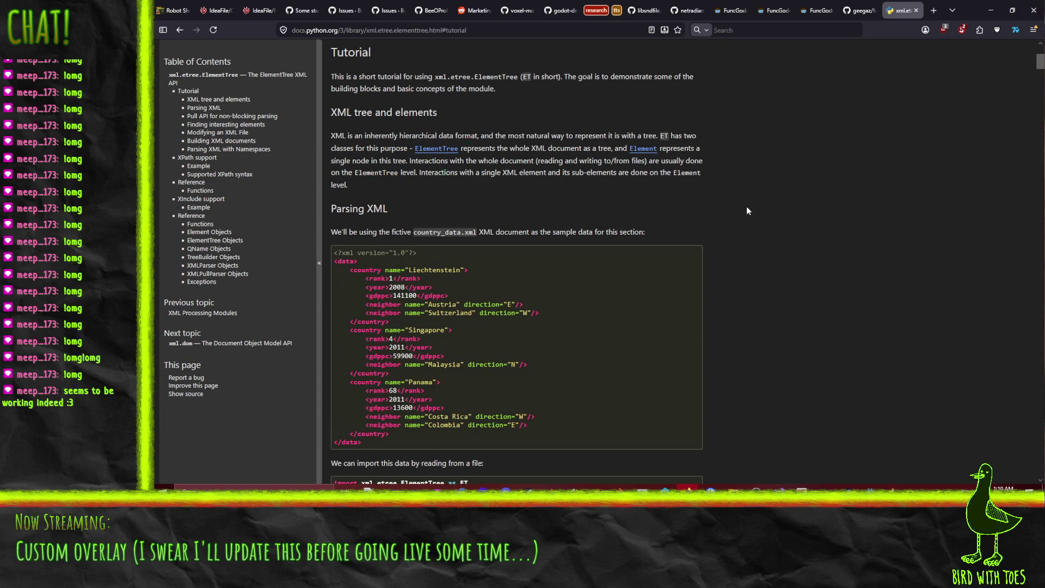
{"action": "scroll", "coordinate": [743, 209], "scroll_direction": "down", "scroll_amount": 7}
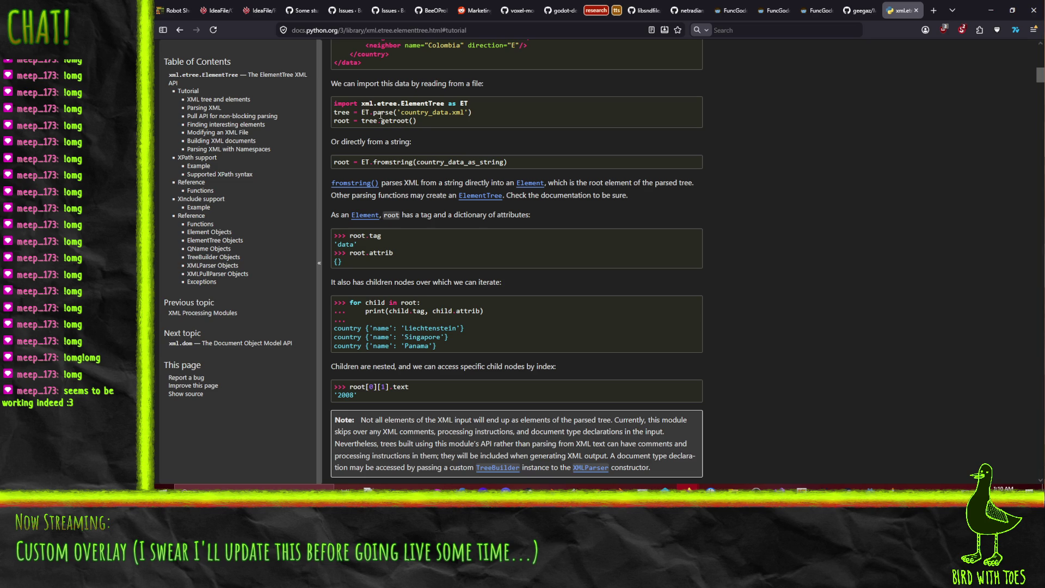
{"action": "left_click_drag", "start_coordinate": [338, 104], "coordinate": [442, 125]}
{"action": "key", "text": "ctrl+c"}
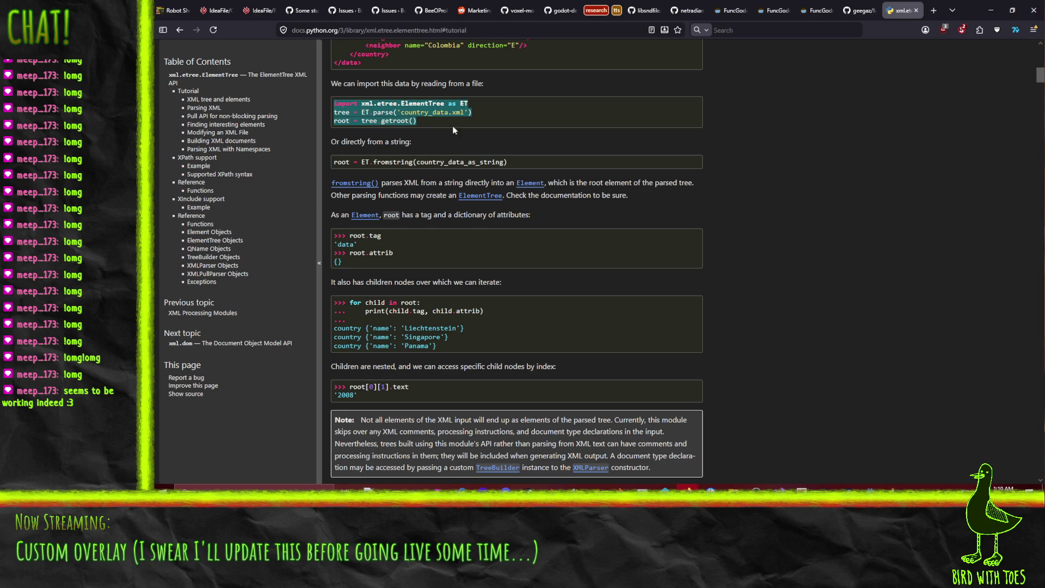
{"action": "left_click", "coordinate": [841, 266]}
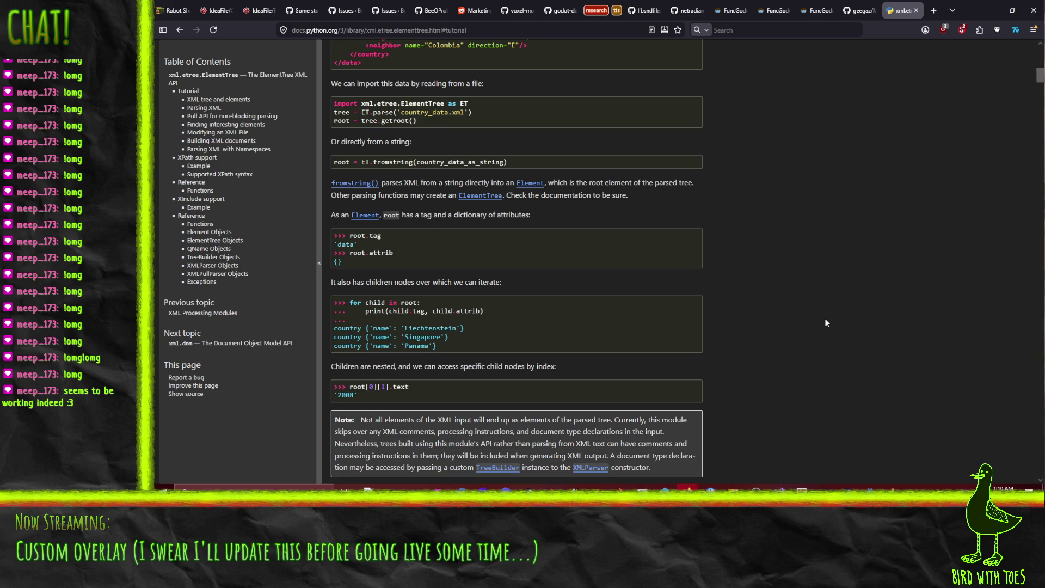
Step: Scroll through the tutorial examples and return to the Parsing XML section
{"action": "scroll", "coordinate": [822, 327], "scroll_direction": "down", "scroll_amount": 2}
{"action": "scroll", "coordinate": [821, 325], "scroll_direction": "down", "scroll_amount": 2}
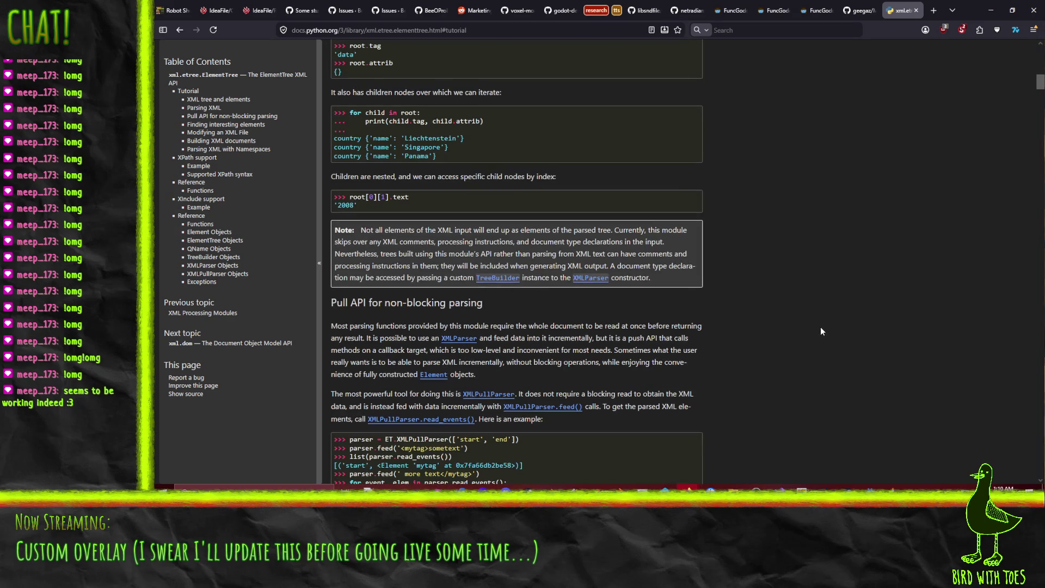
{"action": "scroll", "coordinate": [818, 319], "scroll_direction": "down", "scroll_amount": 2}
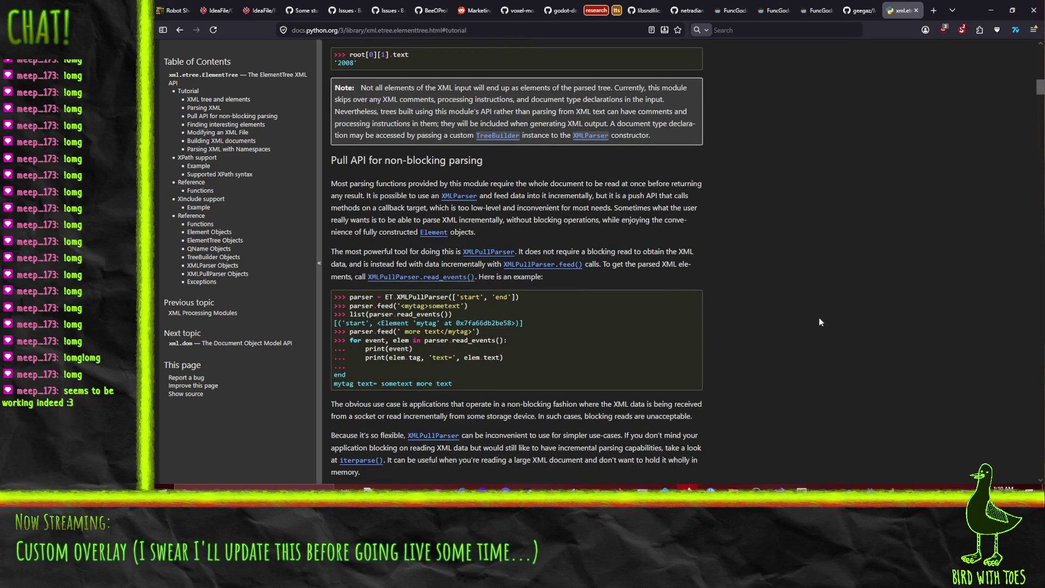
{"action": "scroll", "coordinate": [820, 323], "scroll_direction": "down", "scroll_amount": 1}
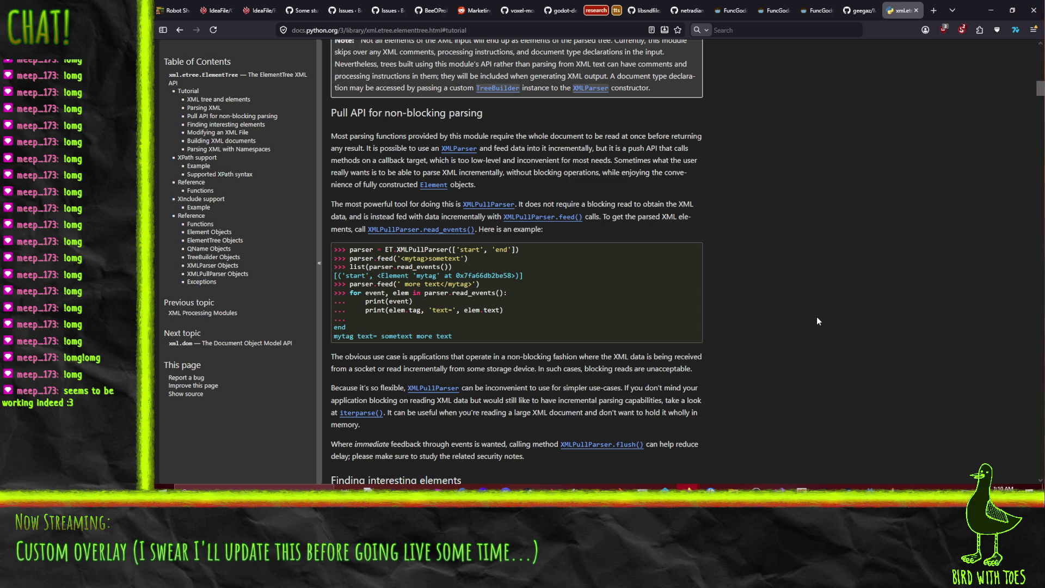
{"action": "scroll", "coordinate": [733, 230], "scroll_direction": "down", "scroll_amount": 3}
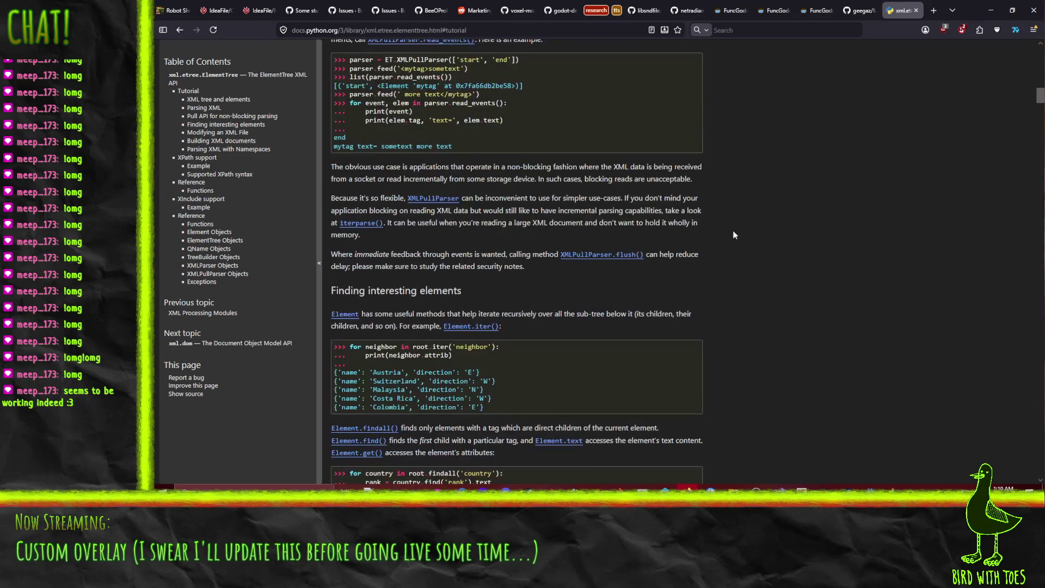
{"action": "scroll", "coordinate": [794, 251], "scroll_direction": "down", "scroll_amount": 3}
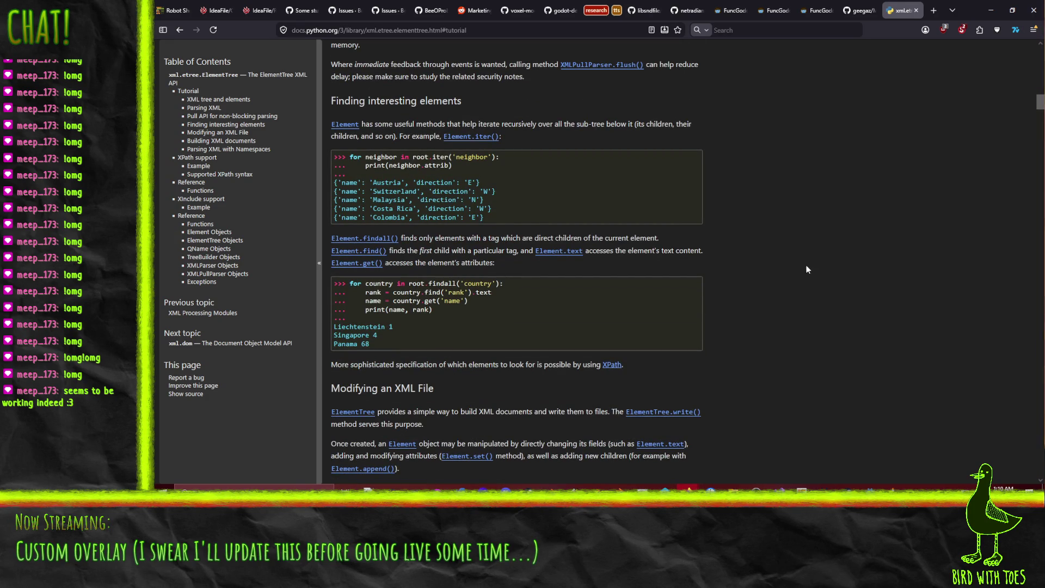
{"action": "scroll", "coordinate": [798, 260], "scroll_direction": "down", "scroll_amount": 3}
{"action": "scroll", "coordinate": [810, 281], "scroll_direction": "up", "scroll_amount": 10}
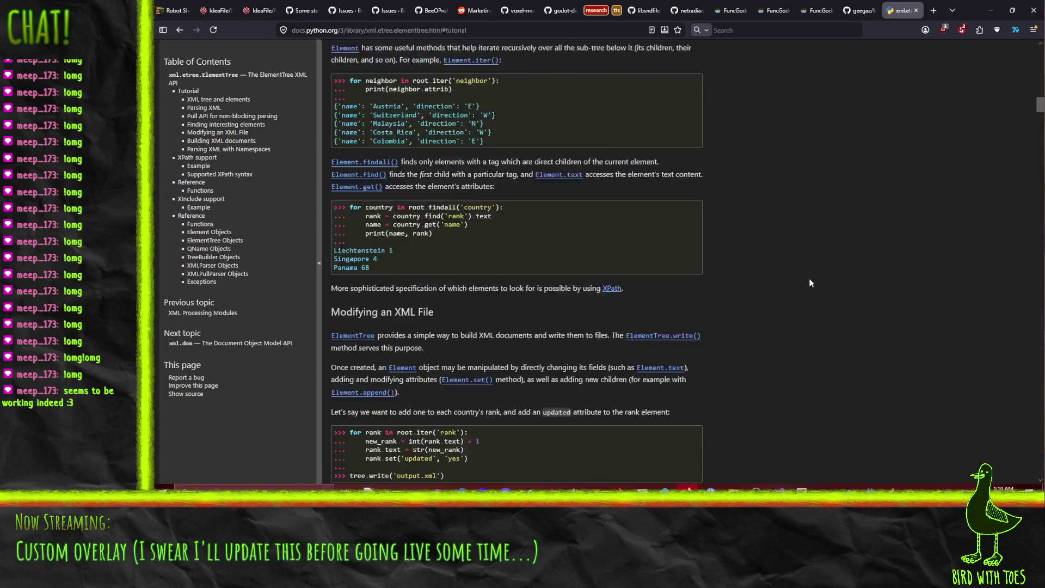
{"action": "scroll", "coordinate": [798, 309], "scroll_direction": "down", "scroll_amount": 4}
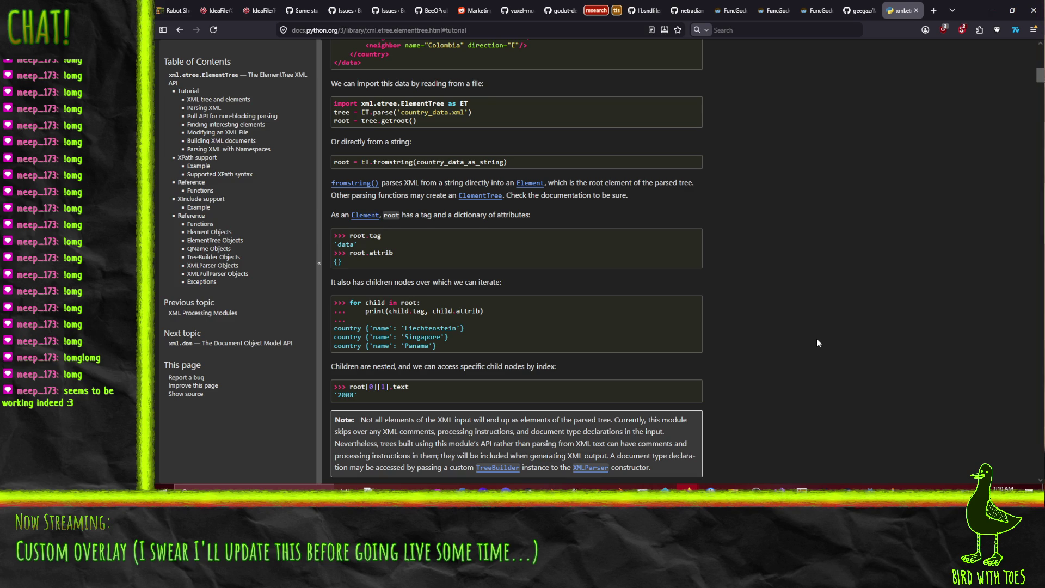
{"action": "scroll", "coordinate": [778, 328], "scroll_direction": "up", "scroll_amount": 4}
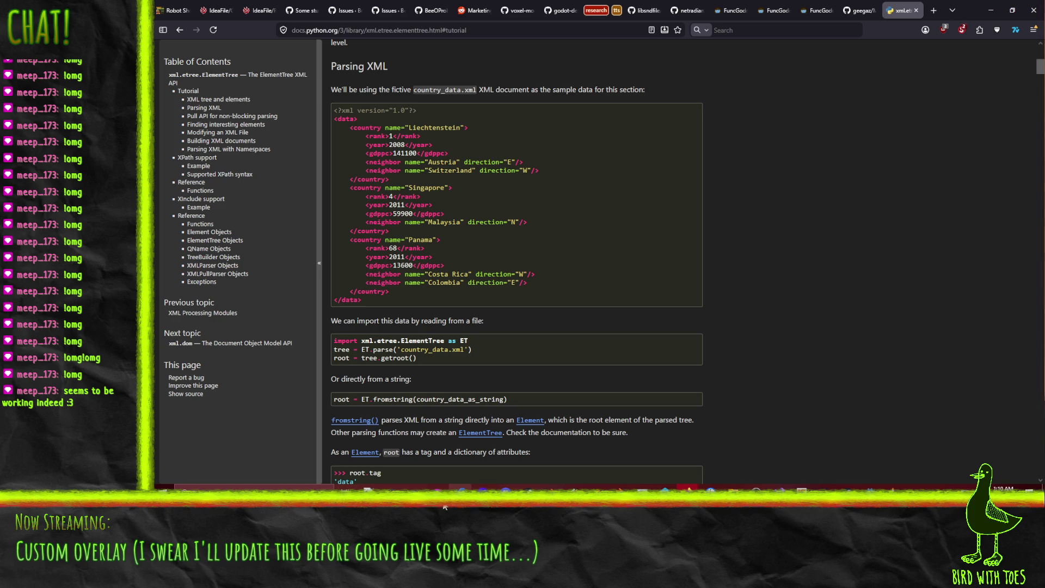
{"action": "left_click", "coordinate": [370, 489]}
Step: Paste the ElementTree snippet and change 'country_data.xml' to 'playlist.xspf'
{"action": "key", "text": "ctrl+v"}
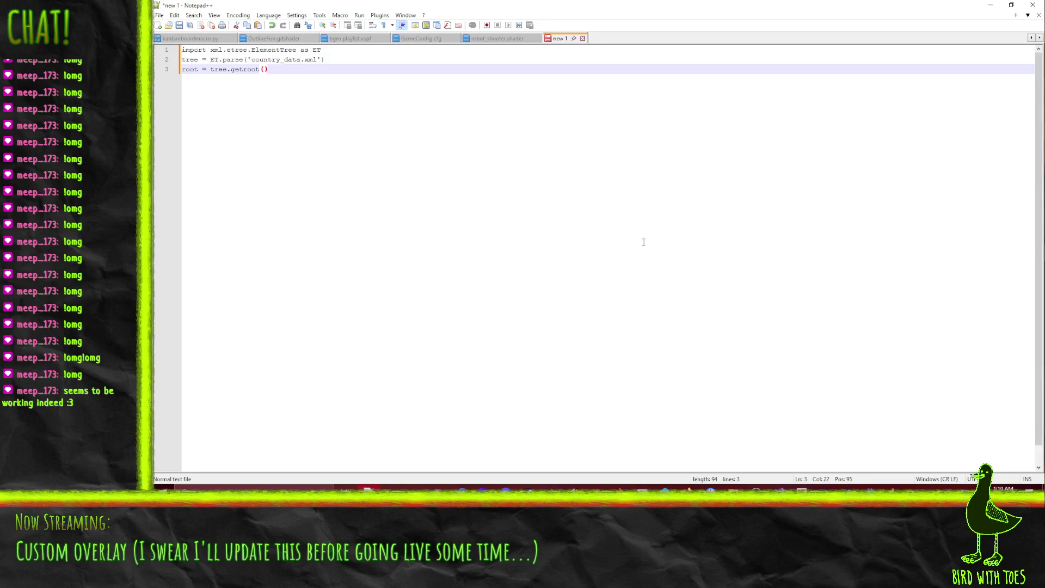
{"action": "key", "text": "Return"}
{"action": "key", "text": "Return"}
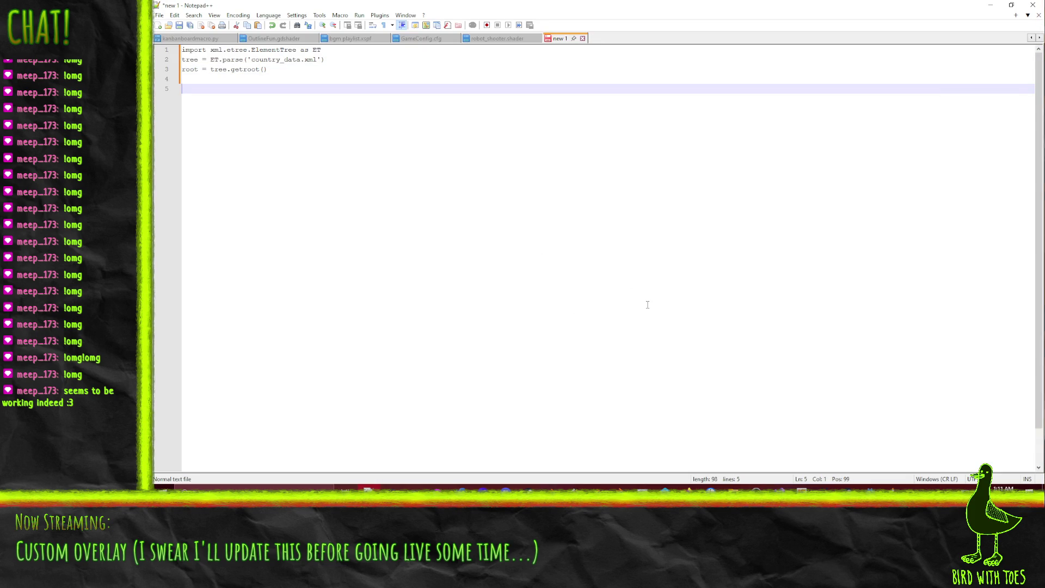
{"action": "key", "text": "BackSpace"}
{"action": "key", "text": "BackSpace"}
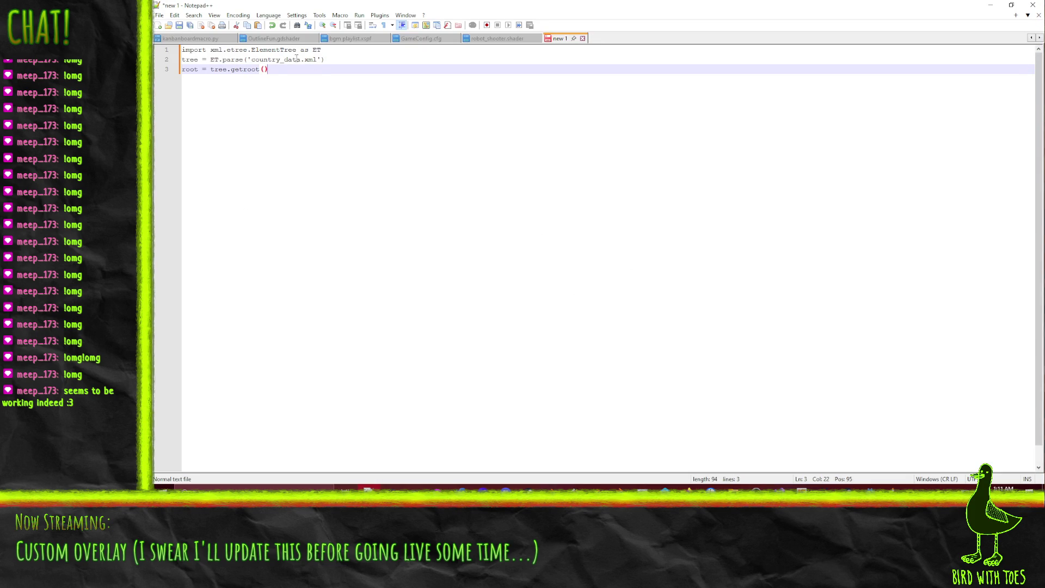
{"action": "double_click", "coordinate": [301, 58]}
{"action": "type", "text": "playlist"}
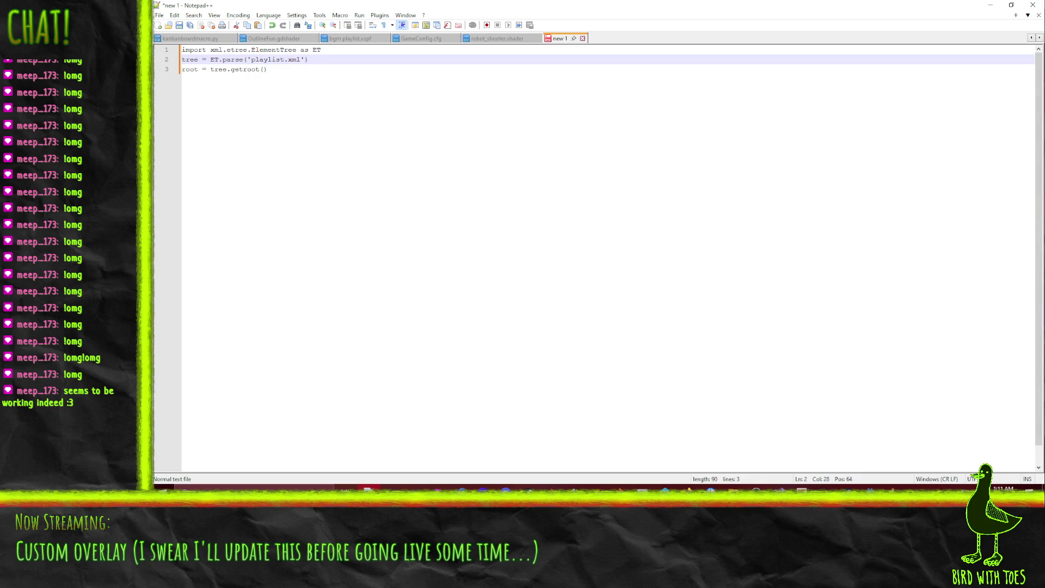
{"action": "key", "text": "Delete"}
{"action": "key", "text": "Delete"}
{"action": "type", "text": "spf"}
{"action": "left_click", "coordinate": [267, 69]}
{"action": "key", "text": "Return"}
{"action": "key", "text": "Return"}
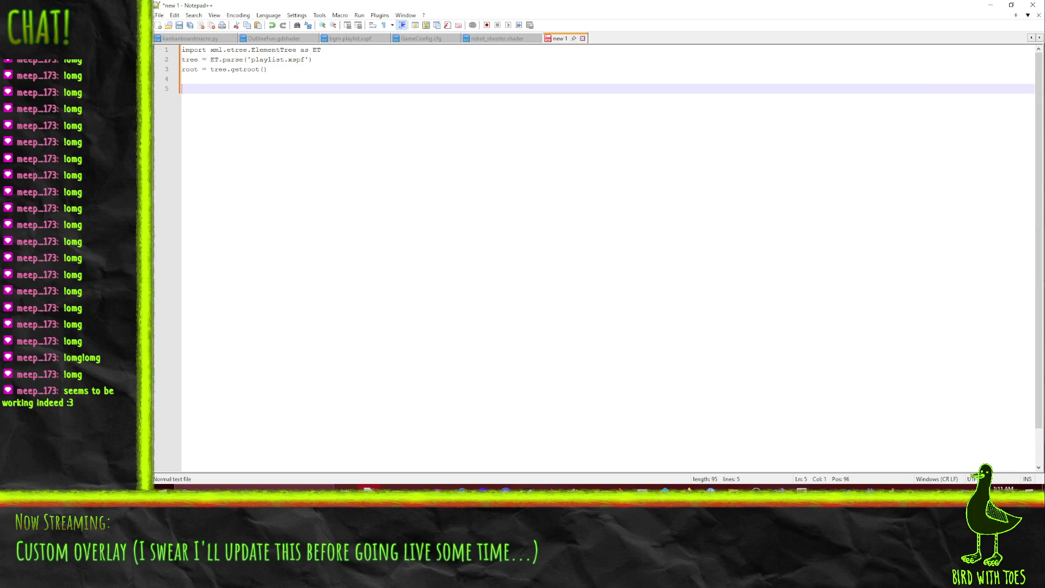
Step: Re-maximize the Notepad++ window and switch to bgm playlist.xspf
{"action": "mouse_move", "coordinate": [354, 4]}
{"action": "left_mouse_down"}
{"action": "mouse_move", "coordinate": [545, 222]}
{"action": "mouse_move", "coordinate": [581, 287]}
{"action": "mouse_move", "coordinate": [154, 246]}
{"action": "left_mouse_up"}
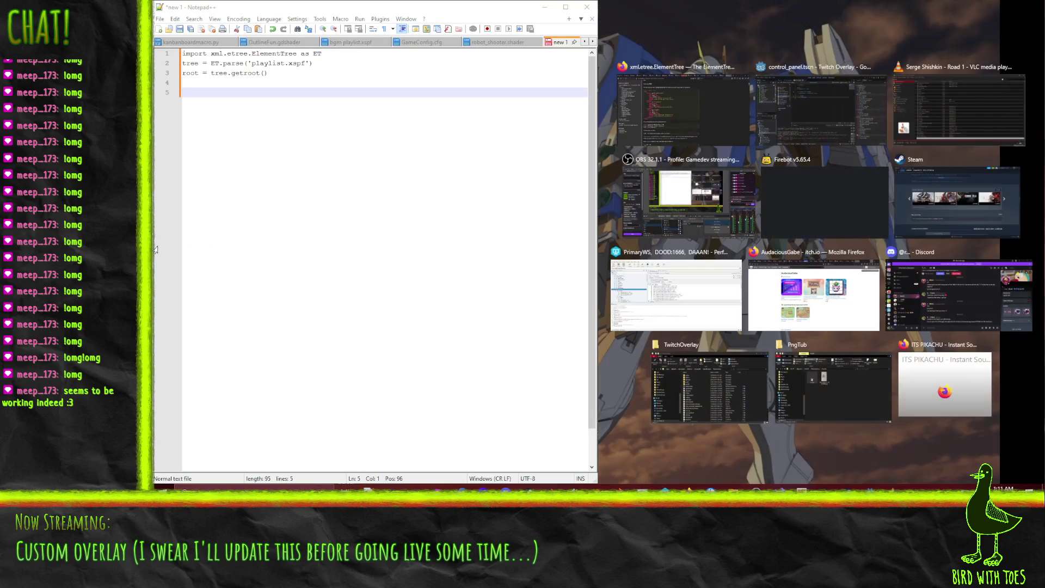
{"action": "left_click", "coordinate": [396, 10]}
{"action": "double_click", "coordinate": [396, 9]}
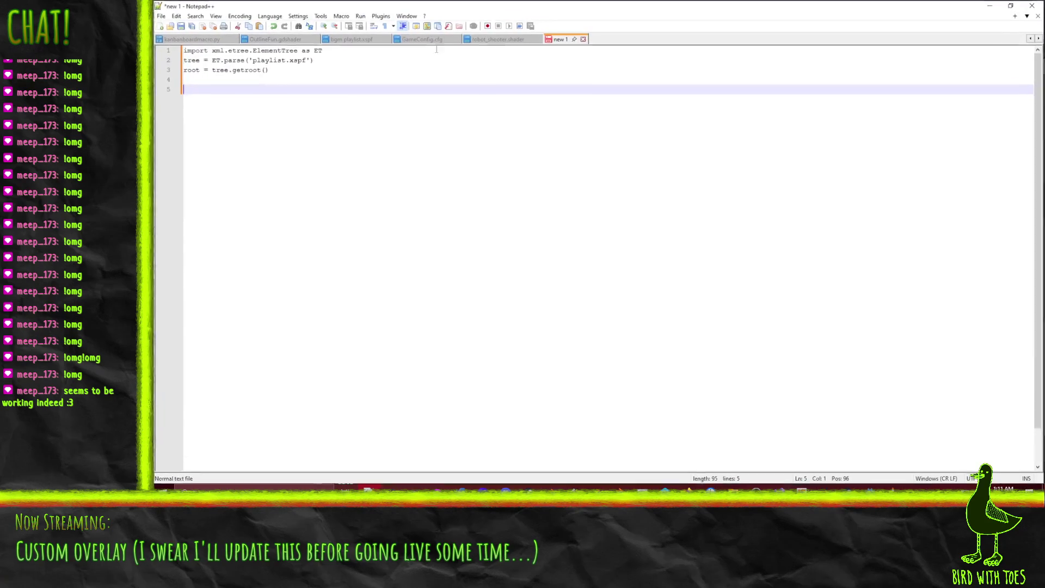
{"action": "left_click", "coordinate": [345, 39]}
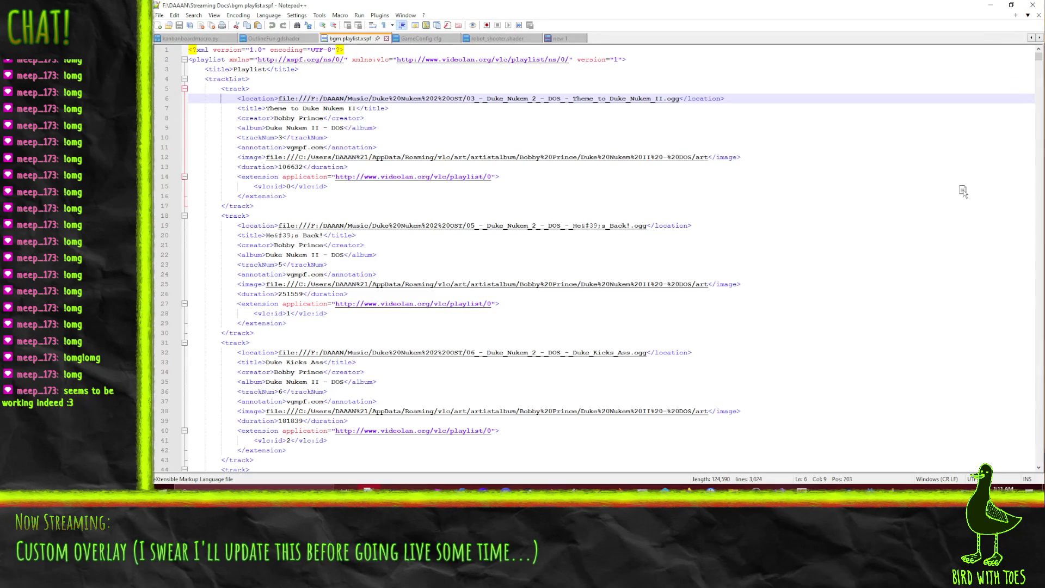
{"action": "right_click", "coordinate": [355, 40]}
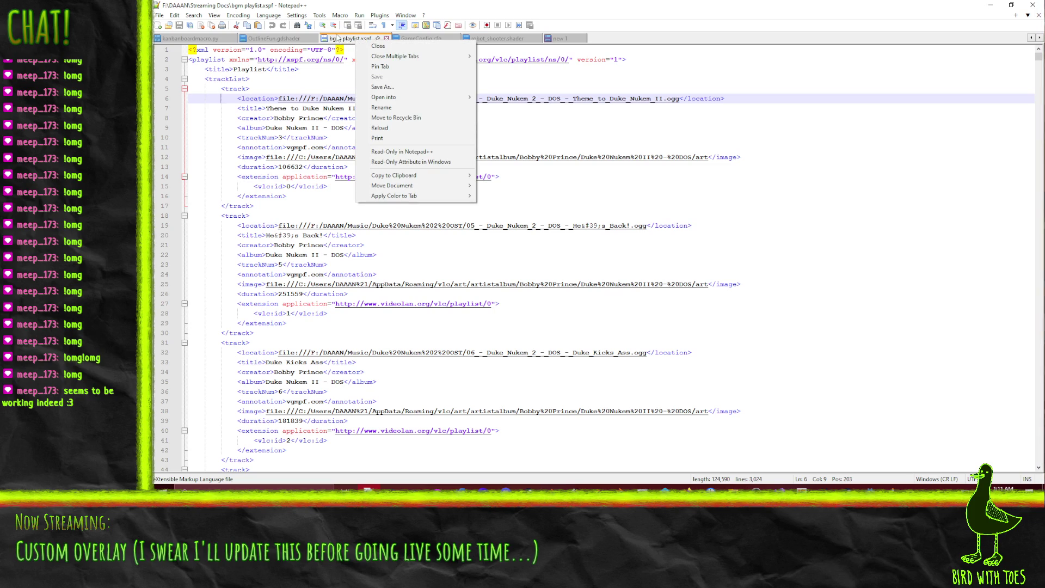
{"action": "left_click", "coordinate": [335, 34]}
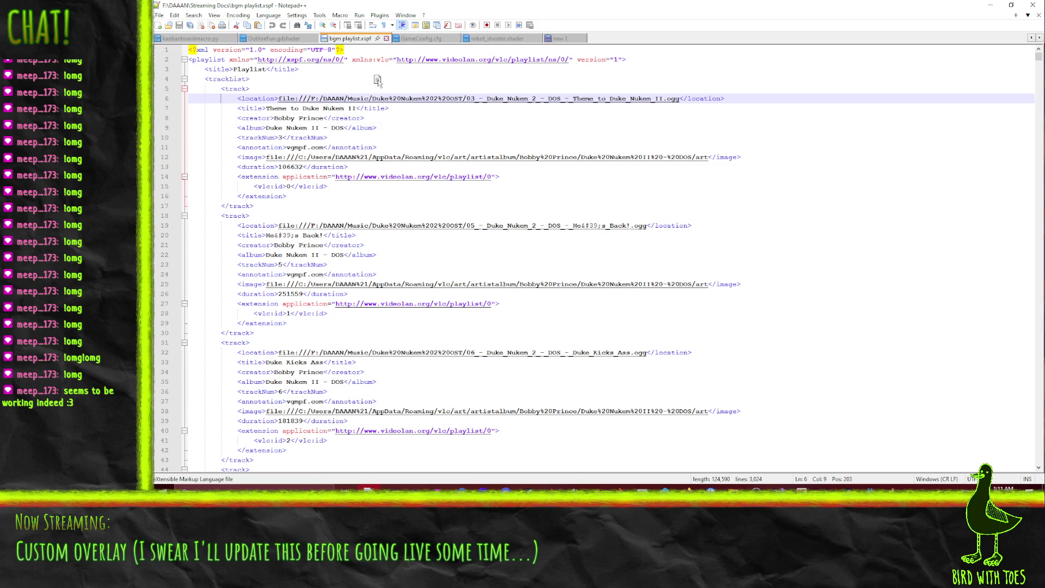
{"action": "mouse_move", "coordinate": [1027, 169]}
{"action": "left_mouse_down"}
{"action": "mouse_move", "coordinate": [805, 55]}
{"action": "mouse_move", "coordinate": [336, 36]}
{"action": "mouse_move", "coordinate": [524, 44]}
{"action": "mouse_move", "coordinate": [351, 37]}
{"action": "left_mouse_up"}
{"action": "left_click", "coordinate": [374, 16]}
{"action": "mouse_move", "coordinate": [405, 16]}
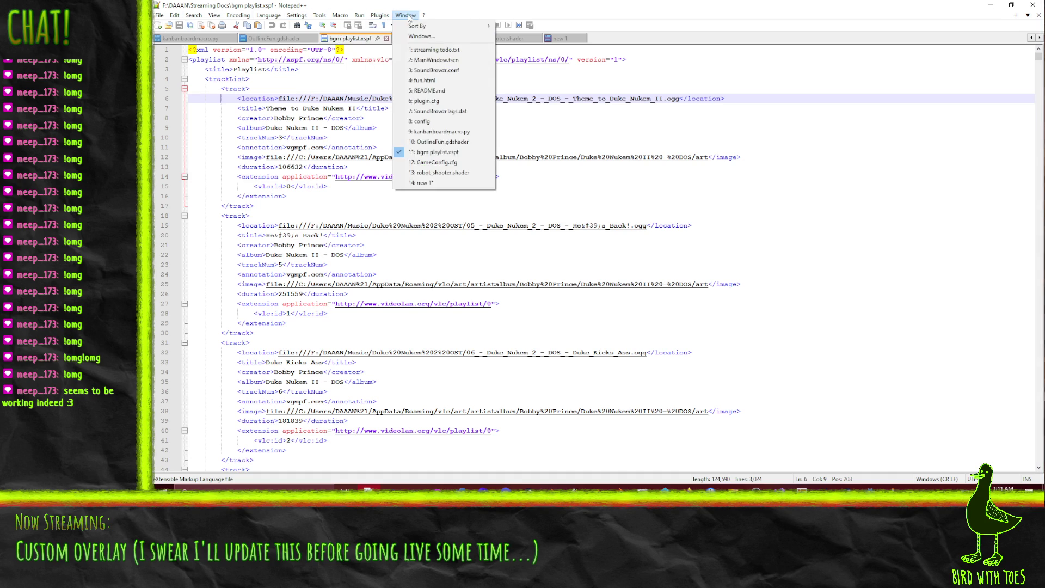
{"action": "left_click", "coordinate": [433, 42]}
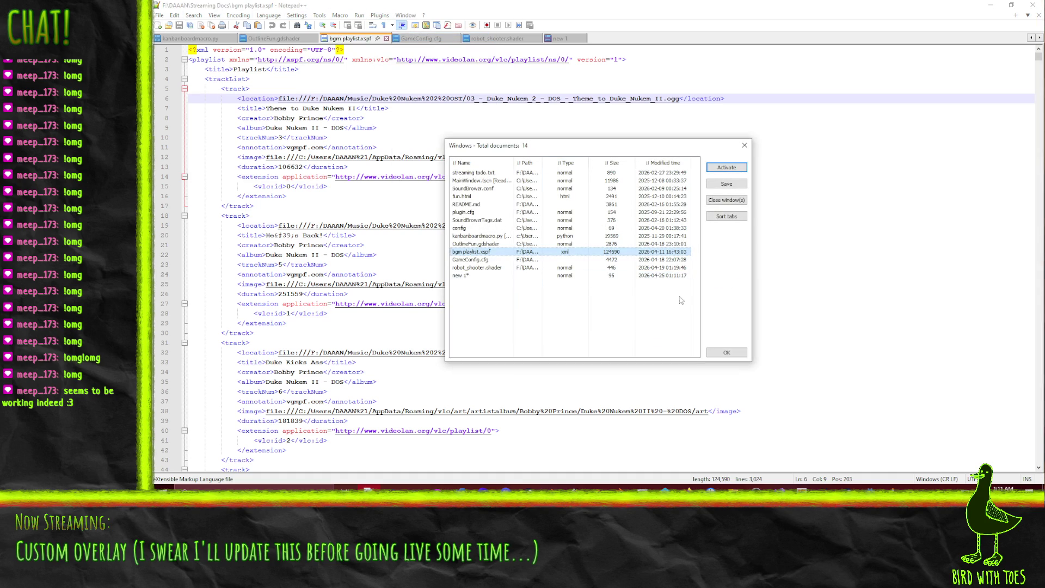
{"action": "left_click", "coordinate": [744, 146]}
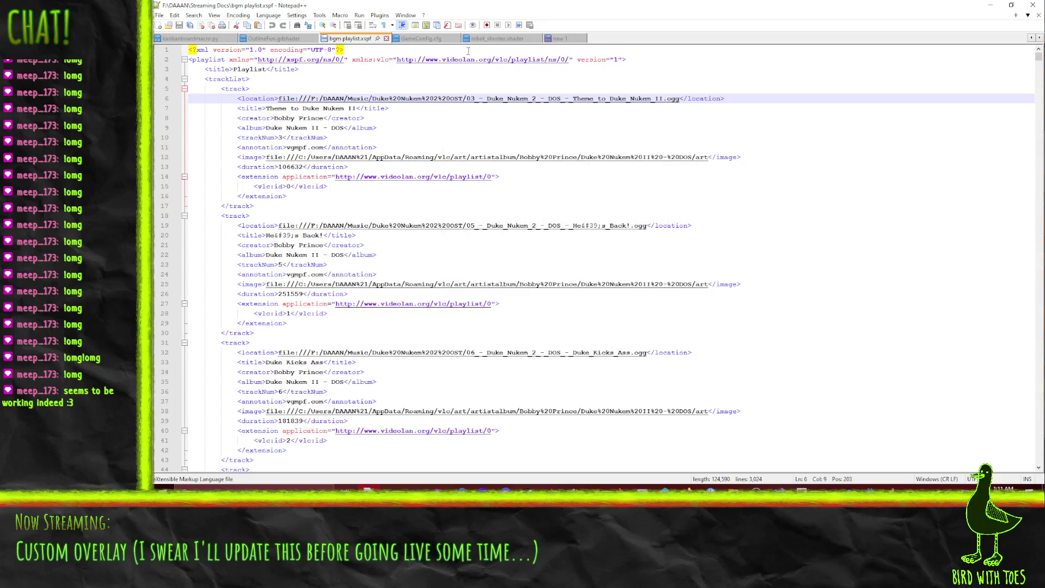
{"action": "left_click", "coordinate": [403, 15]}
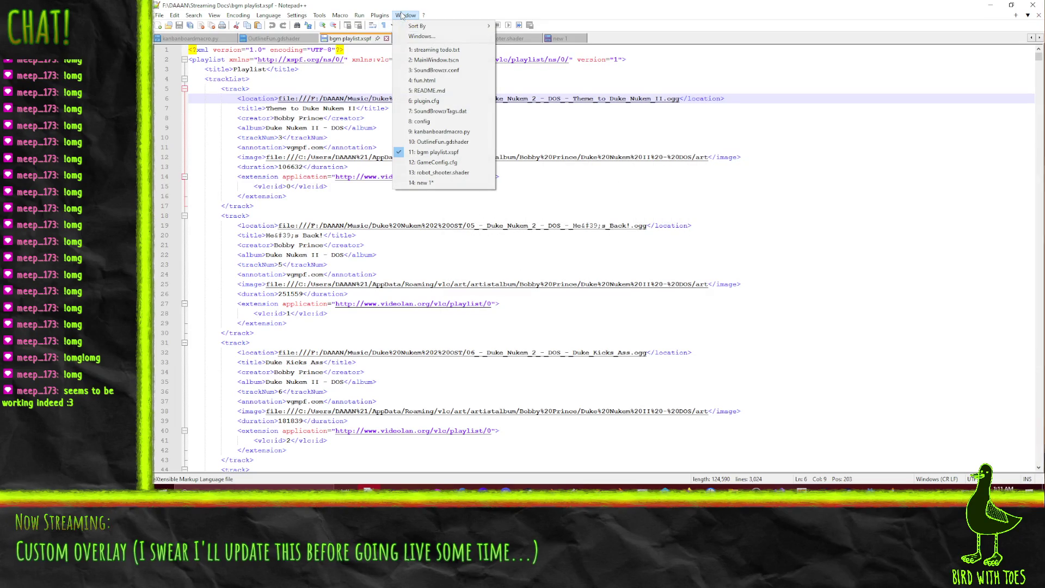
{"action": "left_click", "coordinate": [417, 37]}
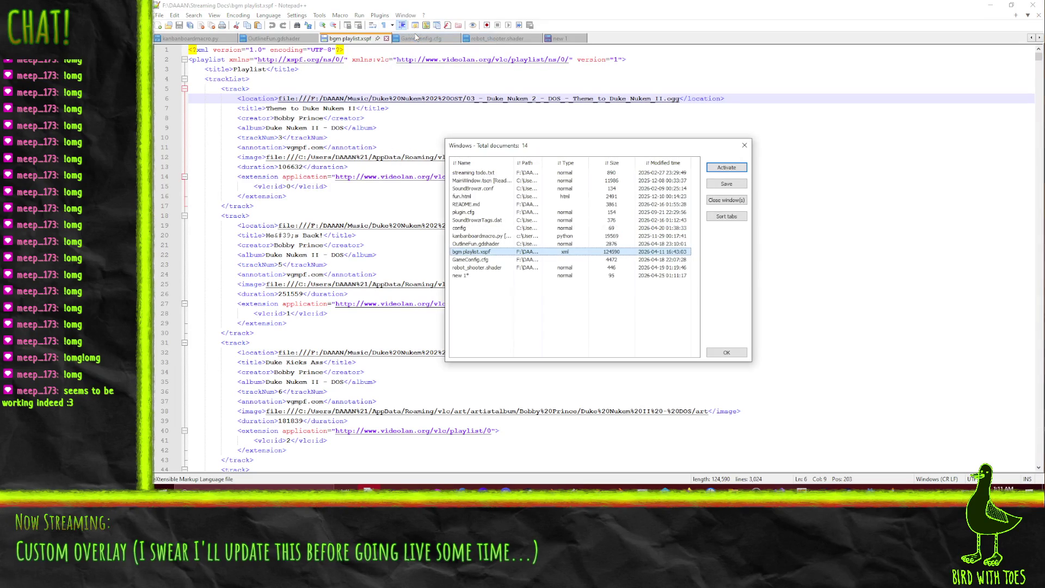
{"action": "left_click", "coordinate": [744, 146]}
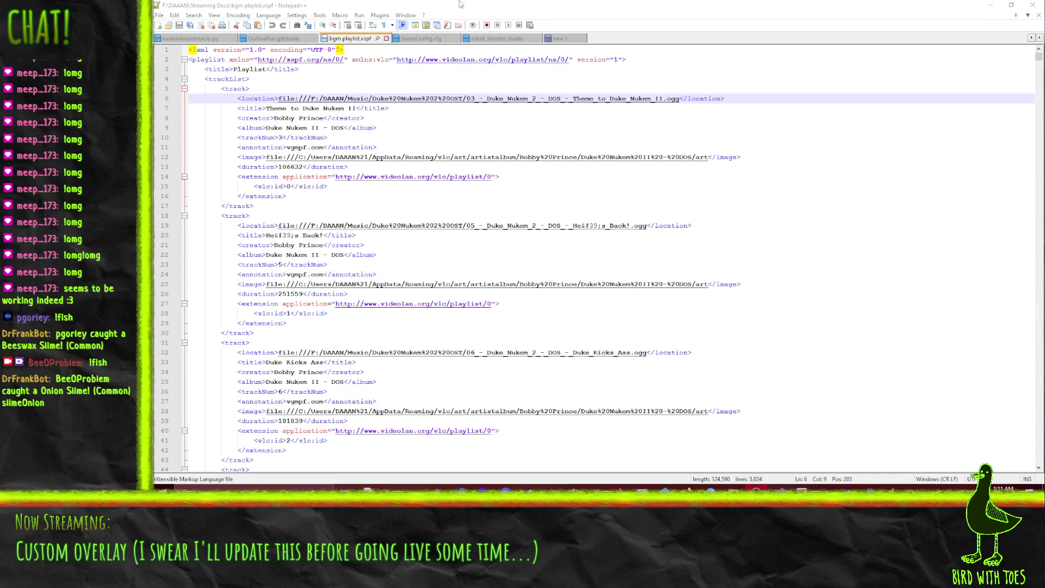
Step: Inspect the playlist, trackList and track tags near the top of bgm playlist.xspf
{"action": "left_click", "coordinate": [237, 148]}
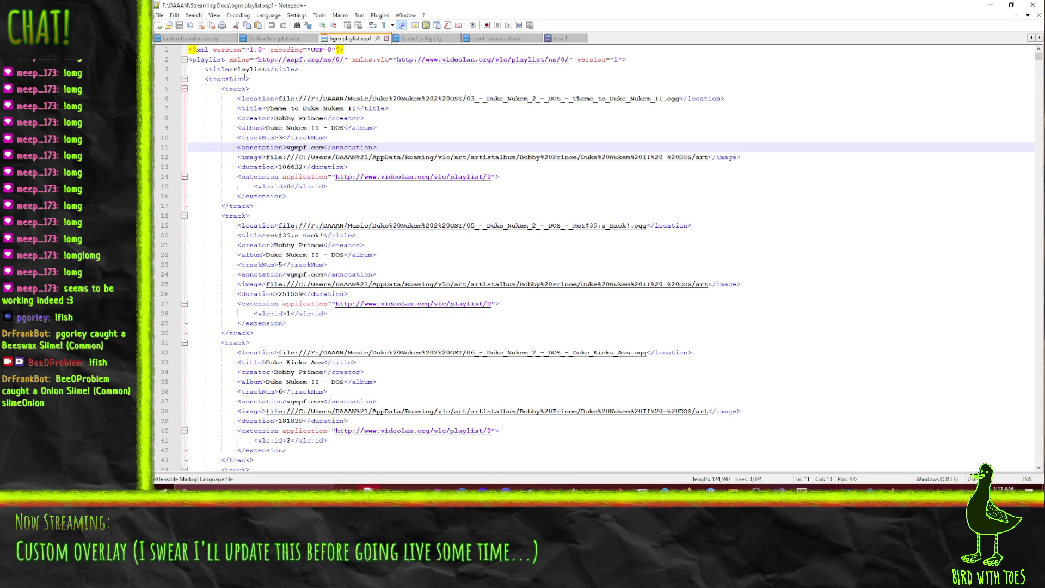
{"action": "double_click", "coordinate": [207, 60]}
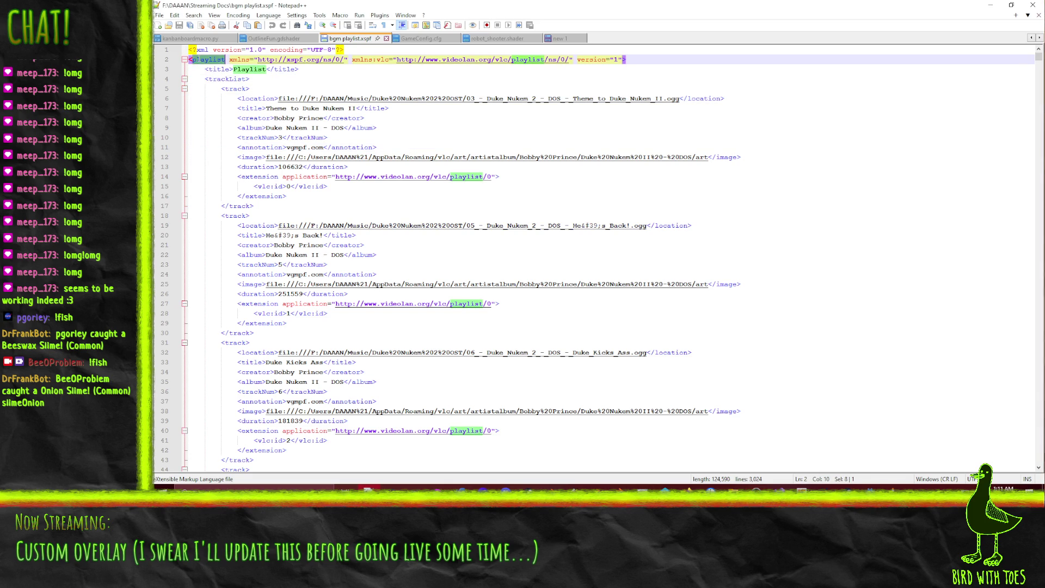
{"action": "left_click", "coordinate": [216, 70]}
{"action": "double_click", "coordinate": [222, 80]}
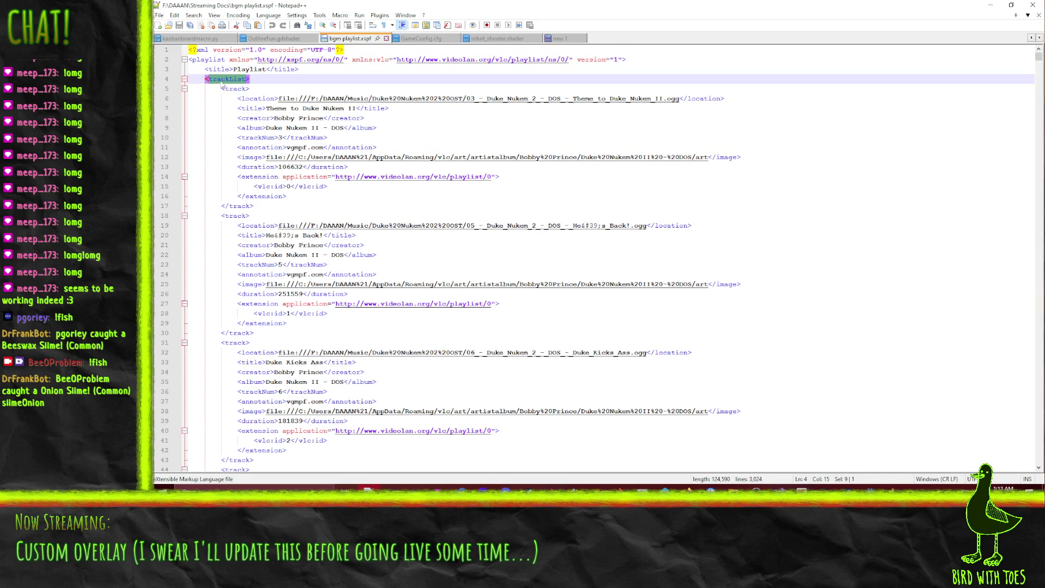
{"action": "double_click", "coordinate": [238, 91]}
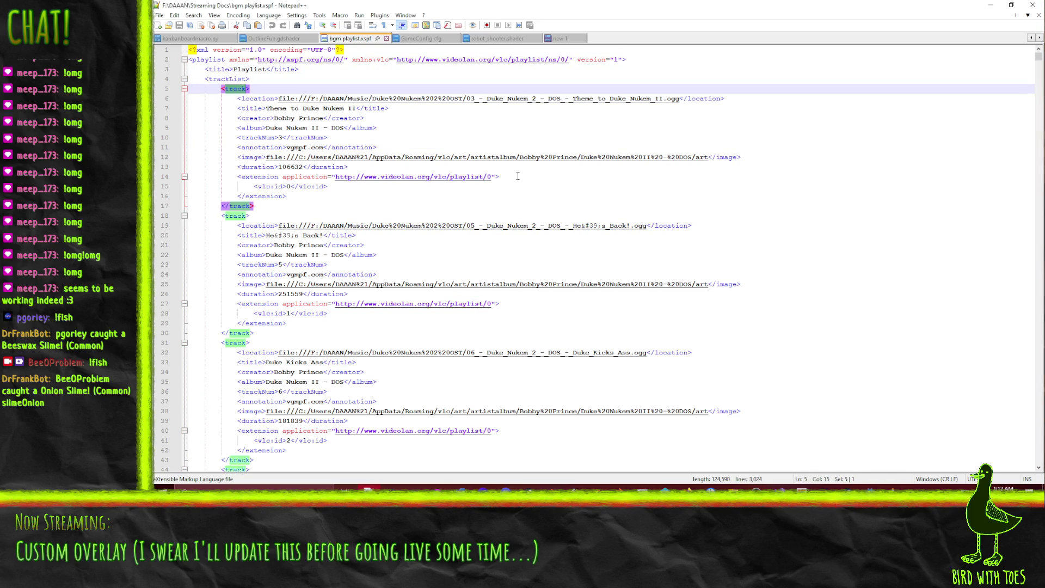
Step: Select from line 2 down through the first track's album line
{"action": "left_click", "coordinate": [192, 59]}
{"action": "key", "text": "Home"}
{"action": "key", "text": "shift+Down"}
{"action": "key", "text": "shift+Down"}
{"action": "key", "text": "shift+Down"}
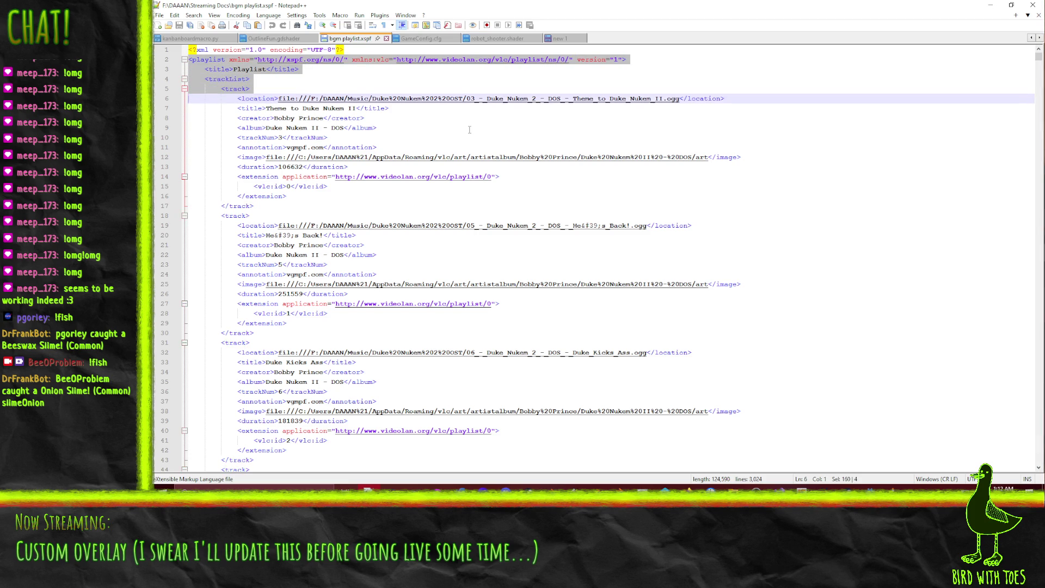
{"action": "key", "text": "shift+Down"}
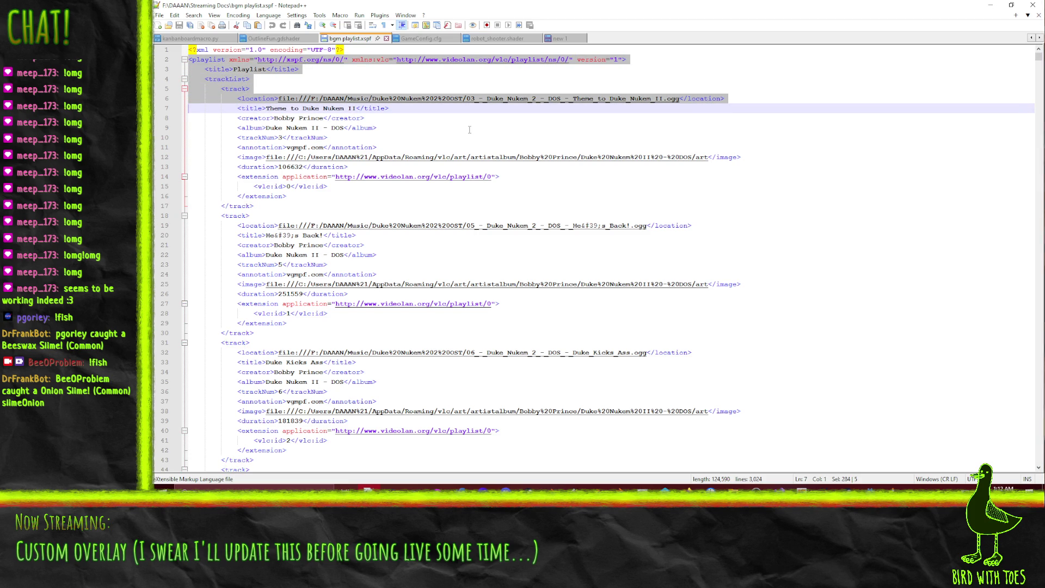
{"action": "key", "text": "shift+Down"}
{"action": "key", "text": "shift+Down"}
{"action": "key", "text": "shift+Down"}
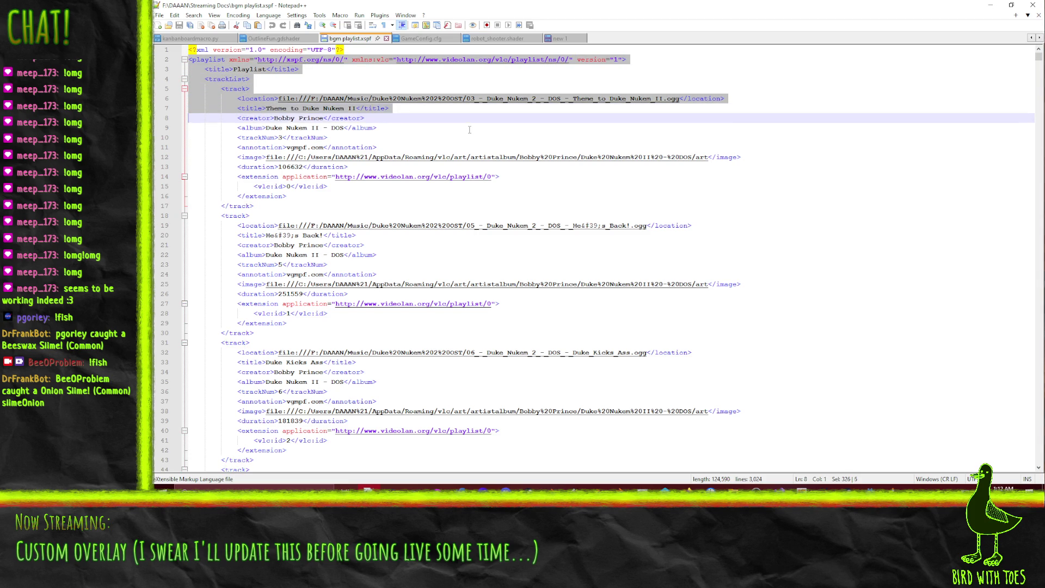
{"action": "key", "text": "shift+Up"}
{"action": "key", "text": "shift+Up"}
{"action": "key", "text": "shift+Up"}
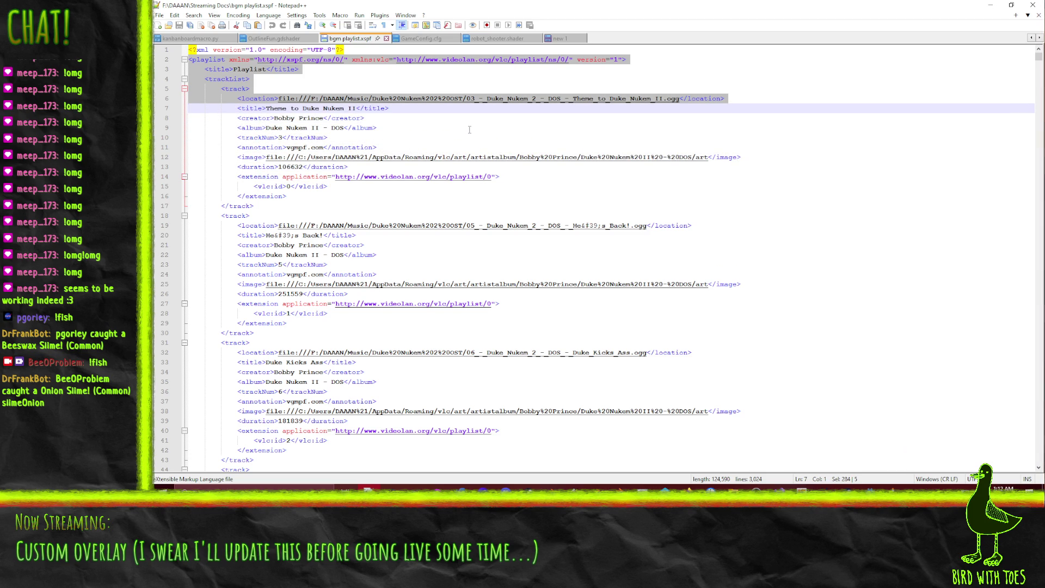
{"action": "key", "text": "shift+Down"}
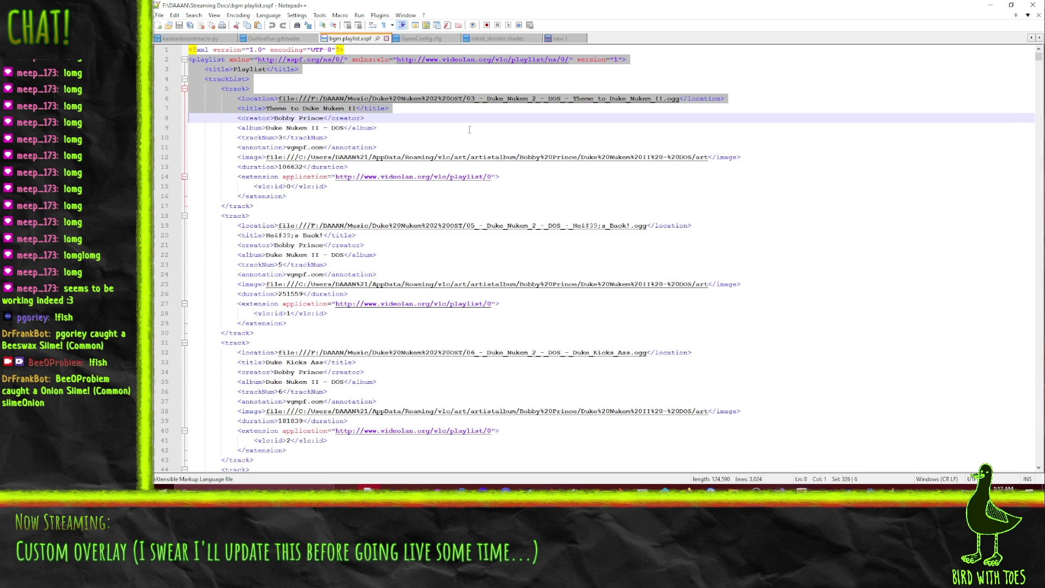
{"action": "key", "text": "shift+Down"}
{"action": "key", "text": "shift+Down"}
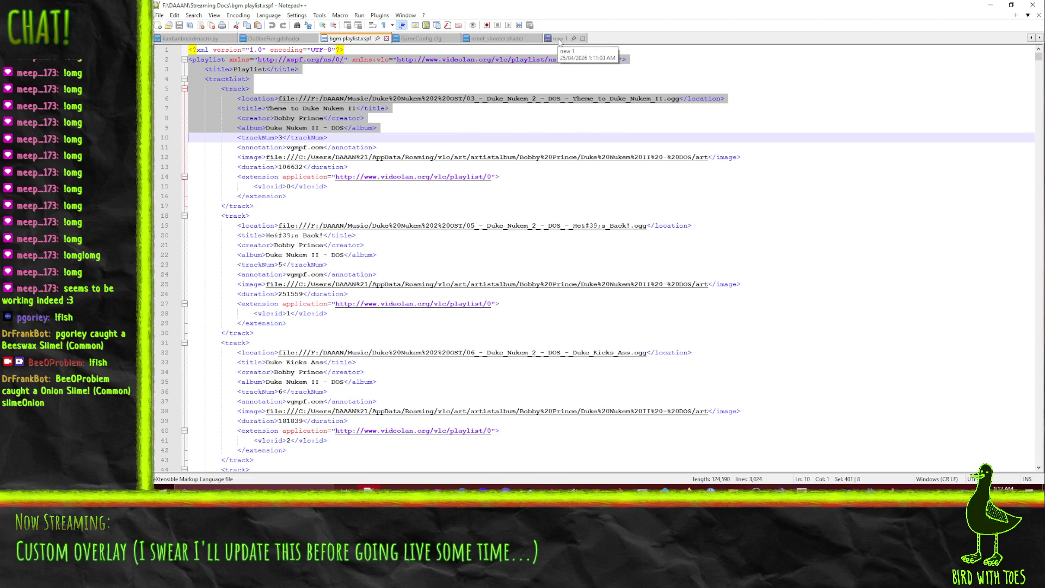
Step: Paste the copied playlist XML into the new 1 document below the ElementTree code
{"action": "left_click", "coordinate": [559, 39]}
{"action": "type", "text": "<playlist xmlns=\"http://xspf.org/ns/0/\" xmlns:vlc=\"http://www.videolan.org/vlc/playlist/ns/0/\" version=\"1\"> \t<title>Playlist</title> \t<trackList> \t\t<track> \t\t\t<location>file:///F:/DAAAN/Music/Duke%20Nukem%202%20OST/03 - Duke Nukem 2 - DOS - Theme to Duke Nukem II.ogg</location> \t\t\t<title>Theme to Duke Nukem II</title> \t\t\t<creator>Bobby Prince</creator> \t\t\t<album>Duke Nukem II - DOS</album>"}
{"action": "left_click", "coordinate": [229, 80]}
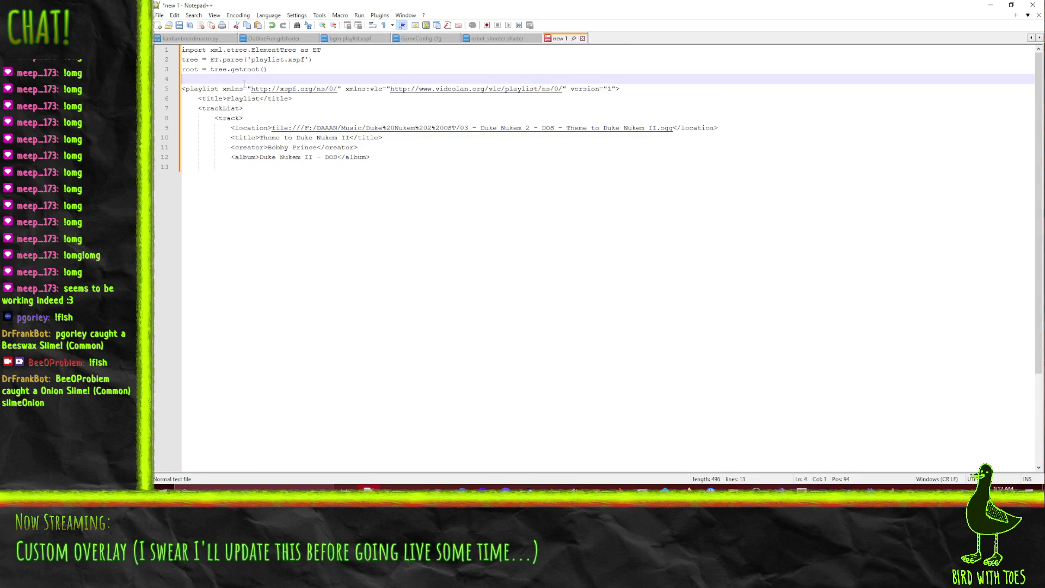
{"action": "key", "text": "Return"}
{"action": "key", "text": "Return"}
{"action": "key", "text": "Down"}
Step: Comment out each pasted XML line, from the playlist tag through the first track, with #
{"action": "type", "text": "#"}
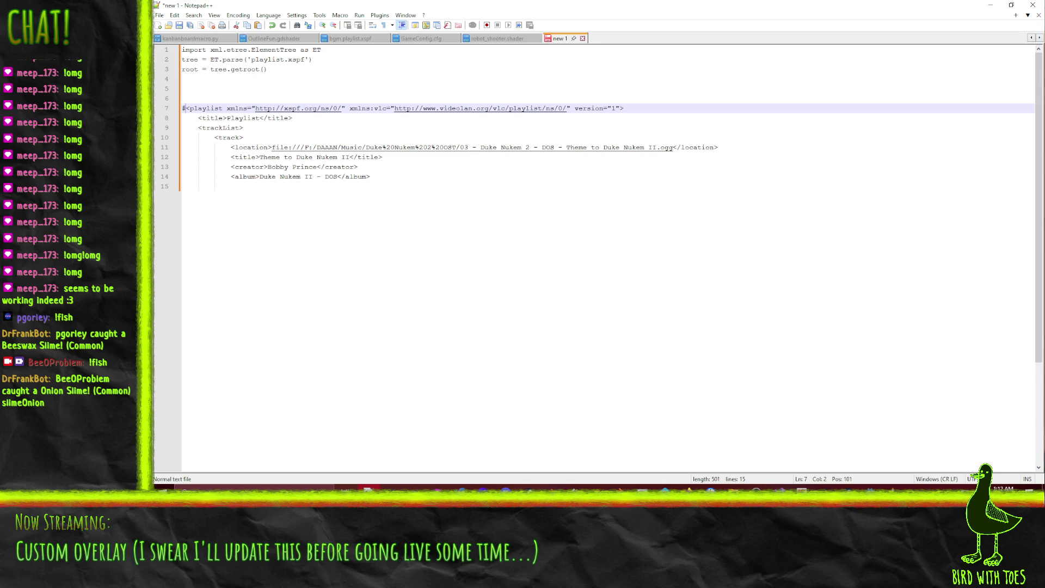
{"action": "key", "text": "End"}
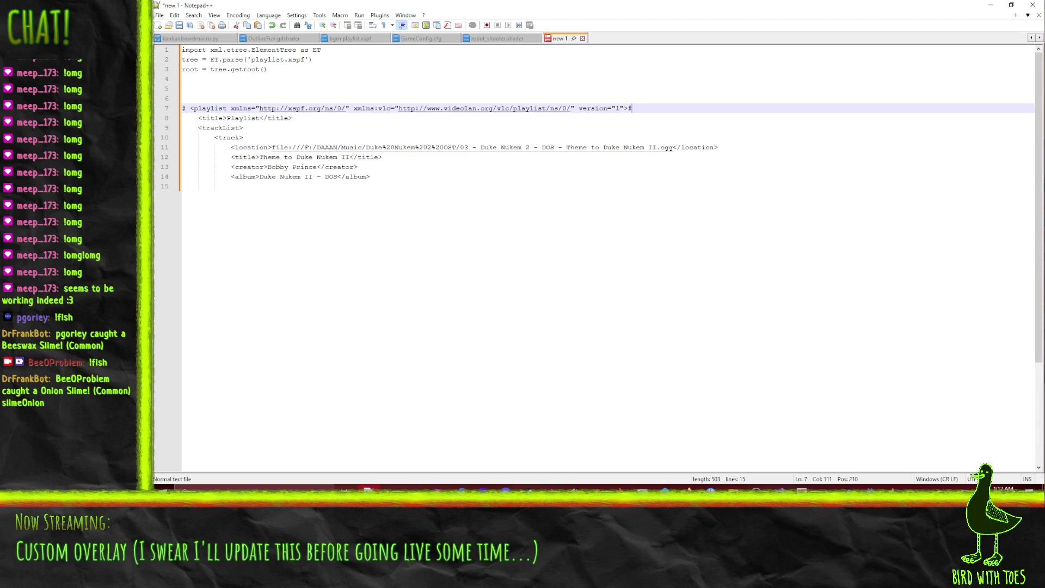
{"action": "key", "text": "Down"}
{"action": "key", "text": "Home"}
{"action": "type", "text": "#"}
{"action": "key", "text": "Right"}
{"action": "key", "text": "Right"}
{"action": "key", "text": "Right"}
{"action": "key", "text": "BackSpace"}
{"action": "key", "text": "Down"}
{"action": "key", "text": "Home"}
{"action": "type", "text": "#"}
{"action": "key", "text": "Down"}
{"action": "key", "text": "Home"}
{"action": "type", "text": "#"}
{"action": "key", "text": "Down"}
{"action": "key", "text": "Home"}
{"action": "type", "text": "#"}
{"action": "key", "text": "Down"}
{"action": "key", "text": "Home"}
{"action": "type", "text": "#"}
{"action": "key", "text": "Down"}
{"action": "key", "text": "Home"}
{"action": "type", "text": "#"}
{"action": "key", "text": "Down"}
{"action": "key", "text": "Home"}
{"action": "type", "text": "#"}
{"action": "key", "text": "Down"}
{"action": "key", "text": "Home"}
Step: Save the script as playlistconvert.py and snap Notepad++ to the left half
{"action": "key", "text": "Up"}
{"action": "key", "text": "Up"}
{"action": "key", "text": "Up"}
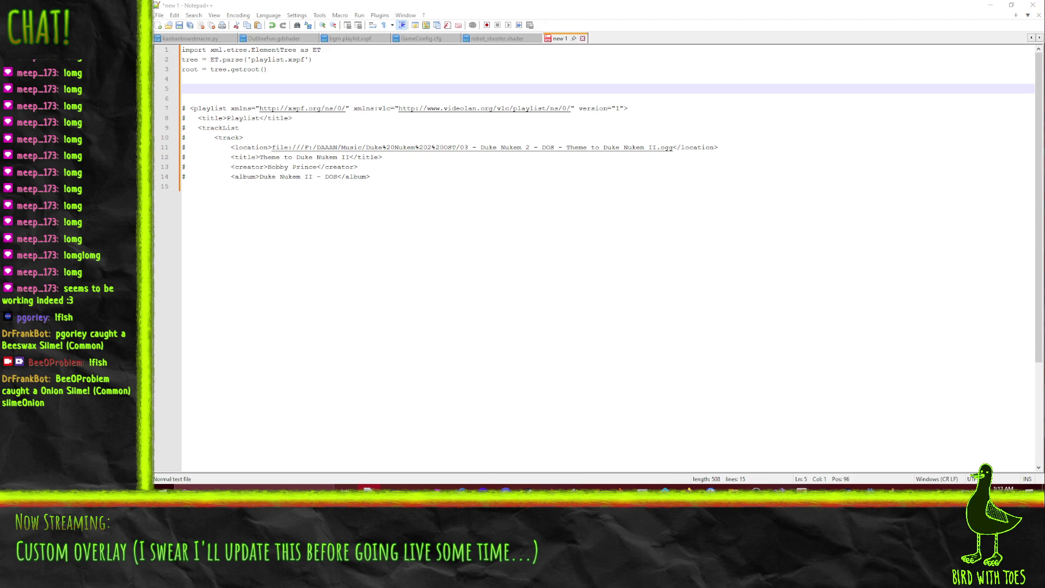
{"action": "key", "text": "Return"}
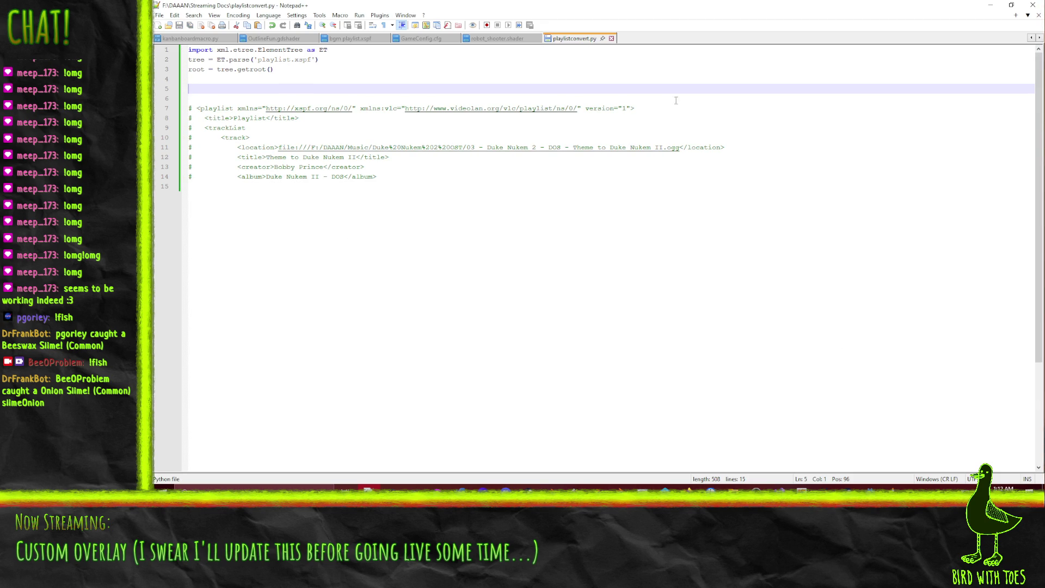
{"action": "left_click_drag", "start_coordinate": [660, 12], "coordinate": [154, 119]}
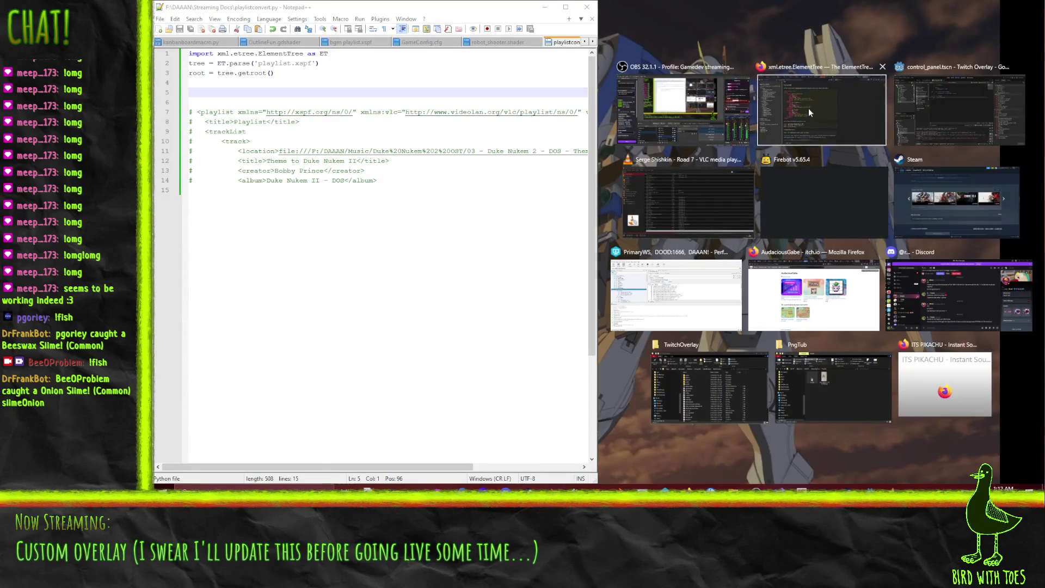
Step: Put the Python docs on the right half and type root. on line 5
{"action": "left_click", "coordinate": [808, 107]}
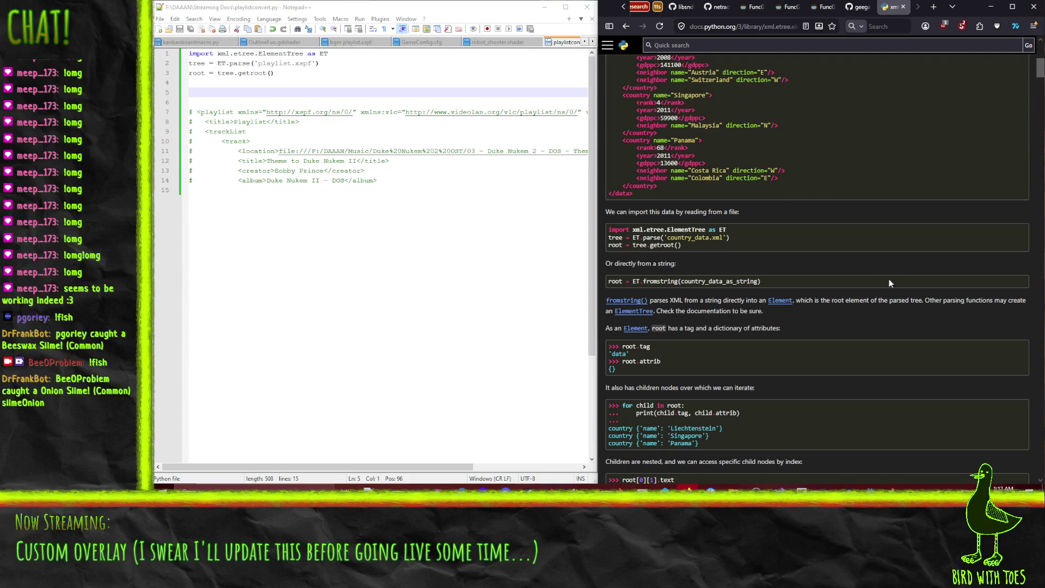
{"action": "scroll", "coordinate": [835, 303], "scroll_direction": "down", "scroll_amount": 3}
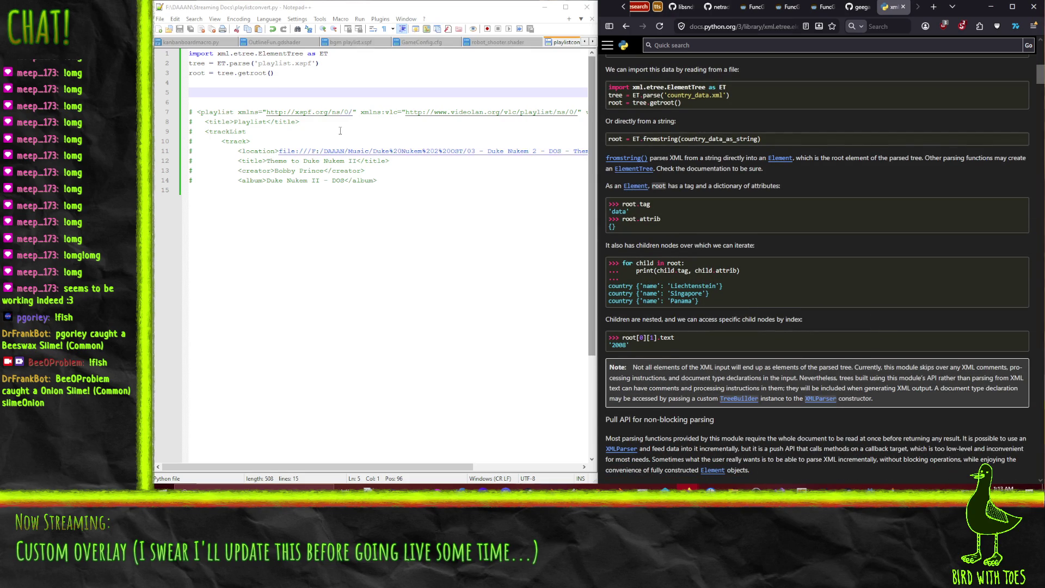
{"action": "left_click", "coordinate": [229, 87]}
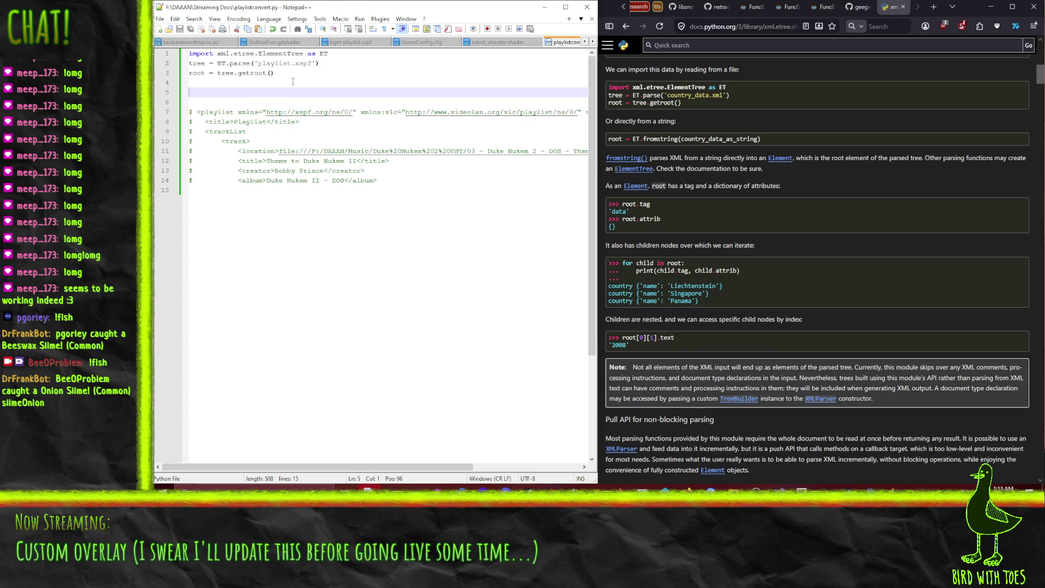
{"action": "type", "text": "root."}
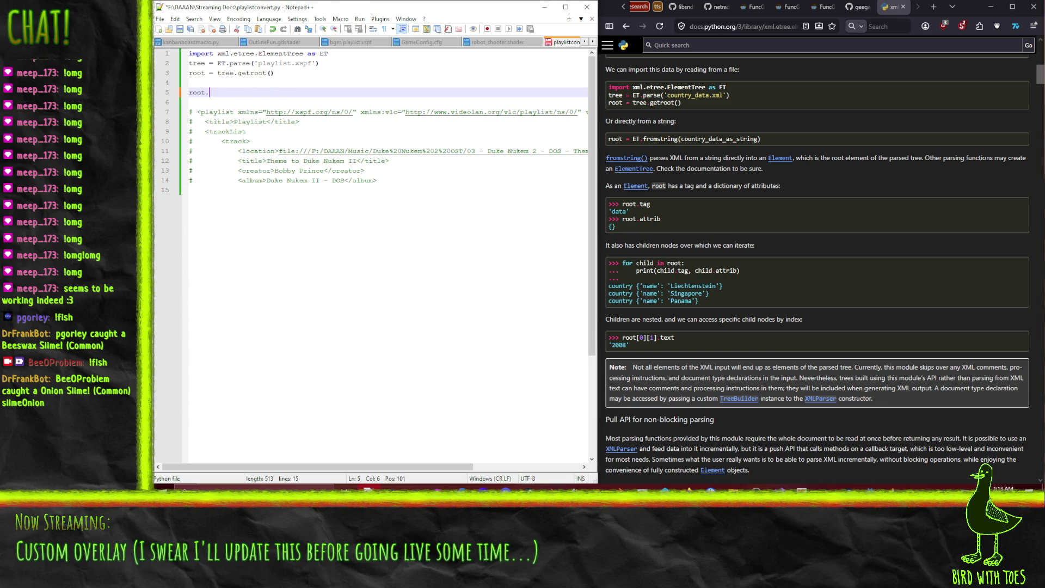
Step: Open the Element class reference and scroll to its find() and findall() methods
{"action": "left_click", "coordinate": [862, 177]}
{"action": "scroll", "coordinate": [882, 207], "scroll_direction": "down", "scroll_amount": 10}
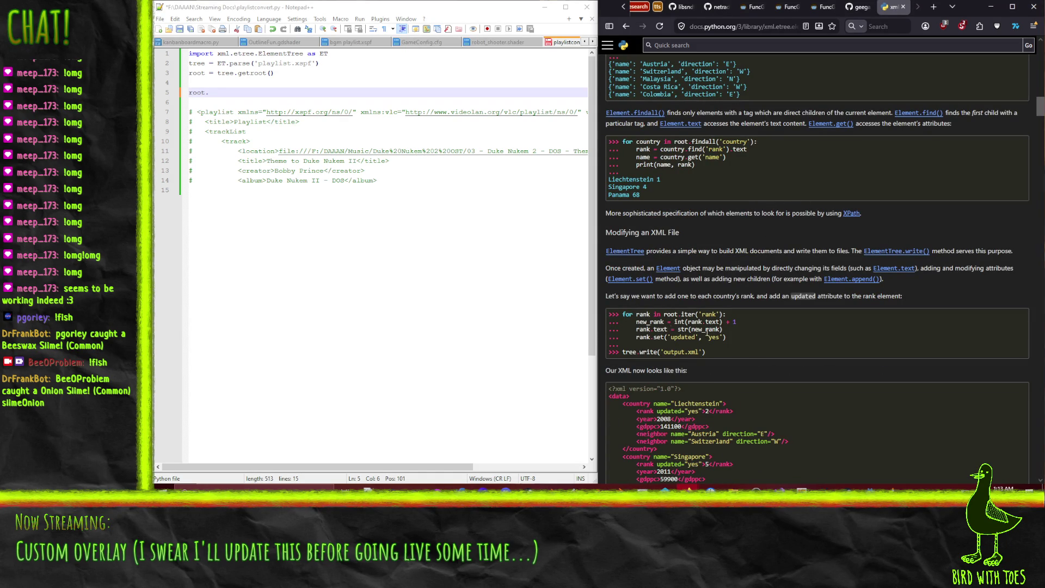
{"action": "left_click", "coordinate": [258, 98]}
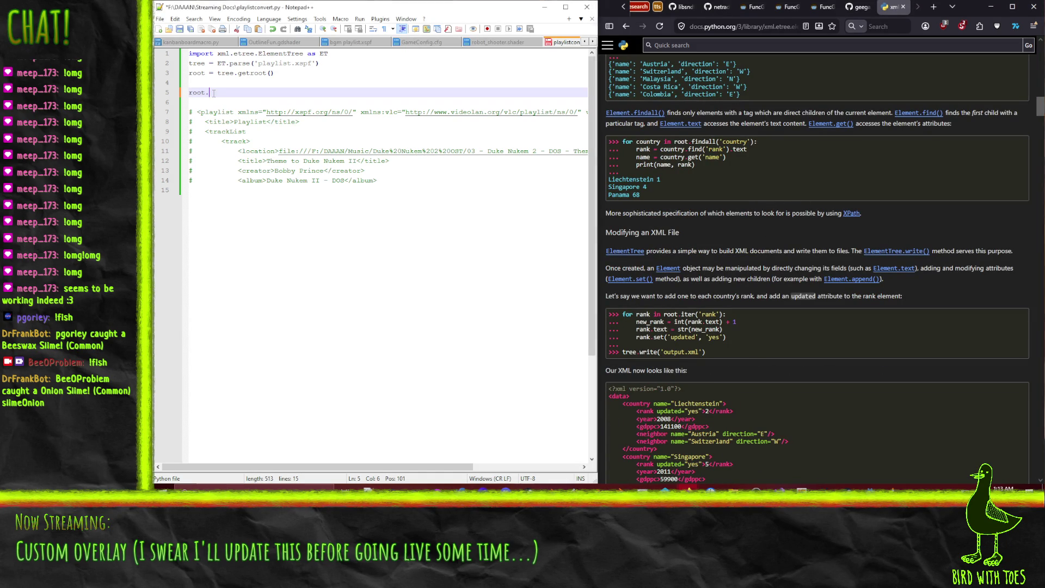
{"action": "scroll", "coordinate": [788, 351], "scroll_direction": "up", "scroll_amount": 15}
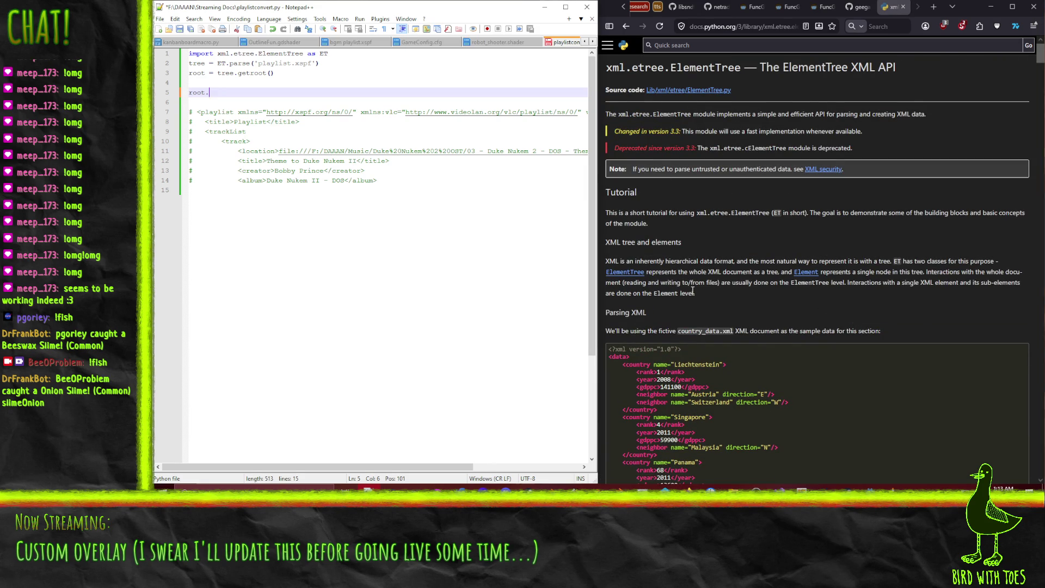
{"action": "left_click", "coordinate": [806, 272]}
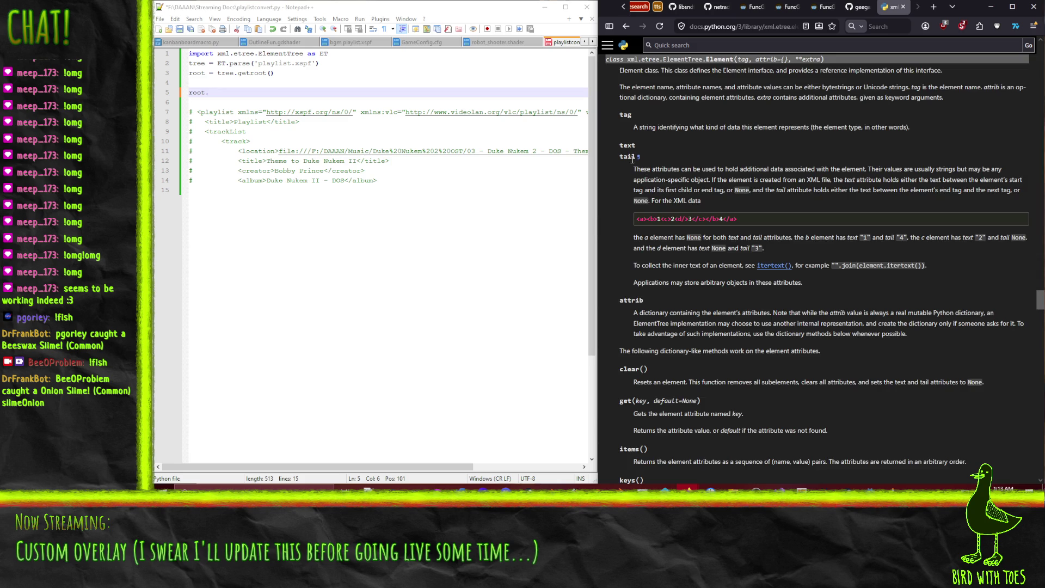
{"action": "scroll", "coordinate": [629, 158], "scroll_direction": "down", "scroll_amount": 2}
{"action": "scroll", "coordinate": [628, 158], "scroll_direction": "down", "scroll_amount": 4}
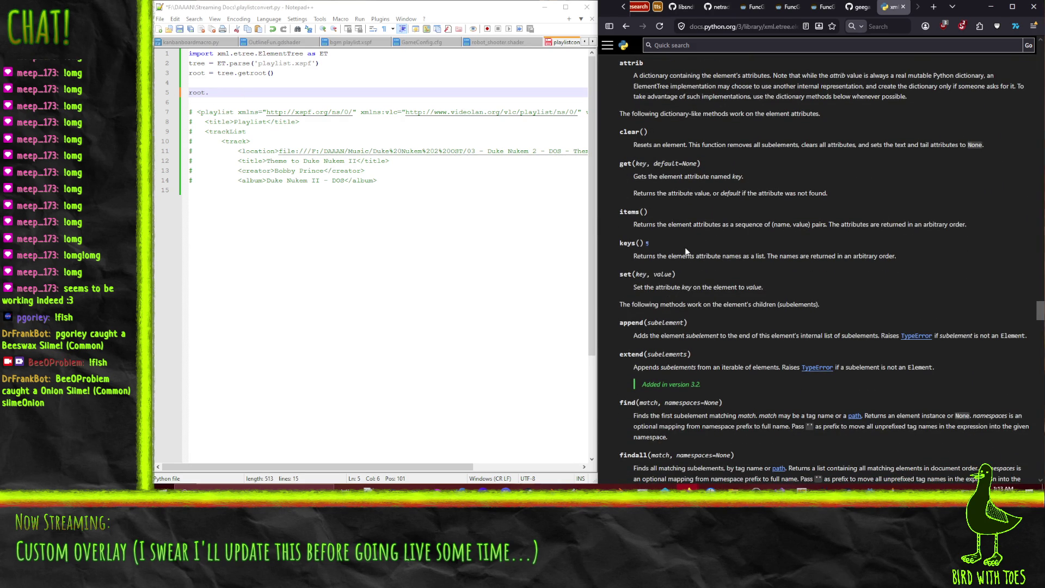
{"action": "scroll", "coordinate": [707, 223], "scroll_direction": "down", "scroll_amount": 4}
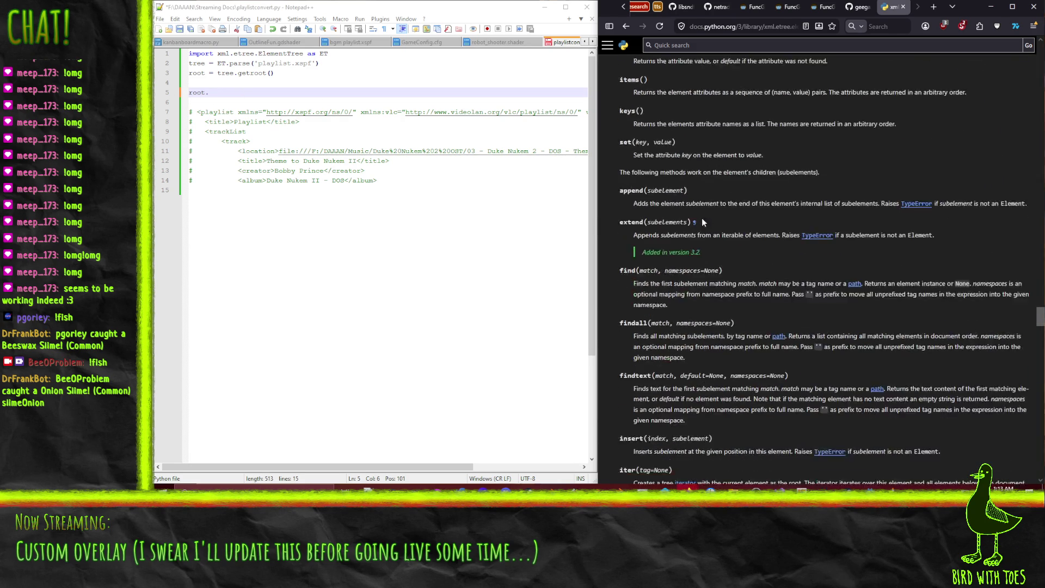
{"action": "scroll", "coordinate": [620, 89], "scroll_direction": "up", "scroll_amount": 2}
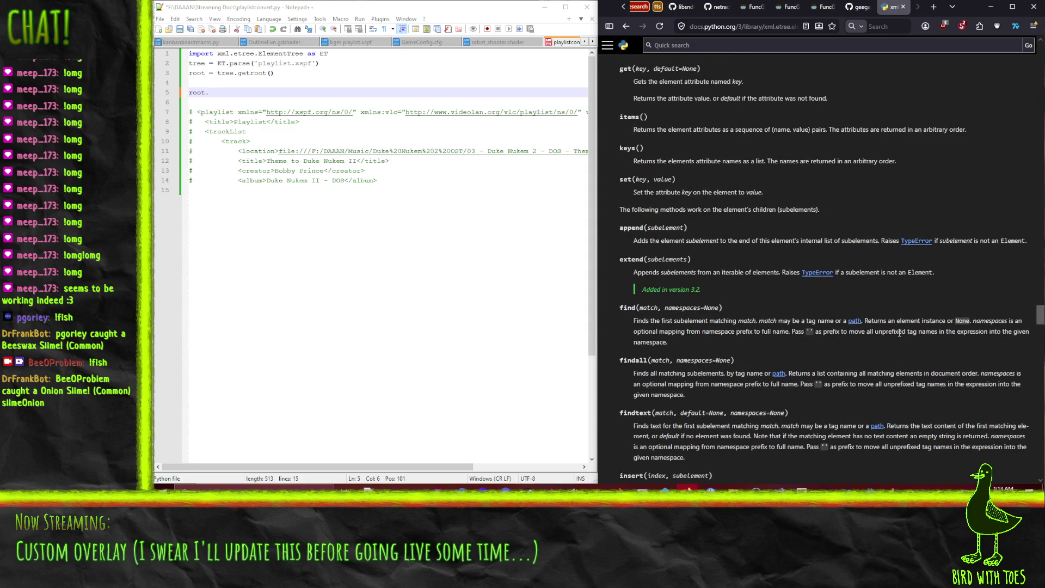
Step: Extend line 5 to root.find("playlist/trackLis, correcting the stray quote and title path
{"action": "type", "text": "find('"}
{"action": "key", "text": "BackSpace"}
{"action": "type", "text": "\"plays"}
{"action": "key", "text": "BackSpace"}
{"action": "type", "text": "list/tit"}
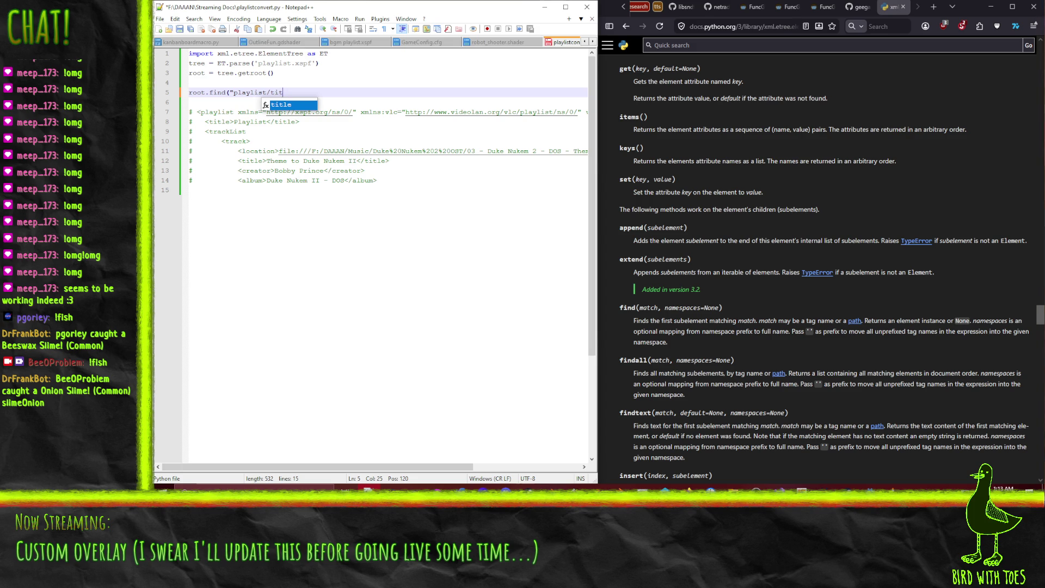
{"action": "key", "text": "BackSpace"}
{"action": "key", "text": "BackSpace"}
{"action": "key", "text": "BackSpace"}
{"action": "type", "text": "rackList"}
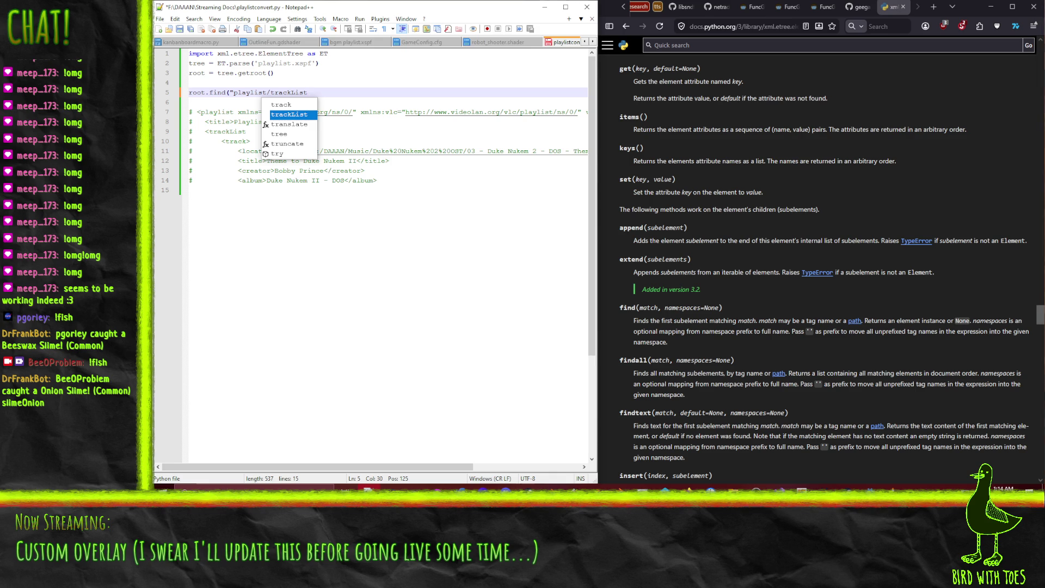
Step: Rewrite line 5 as tracks = root.findall("playlist/trackList/track)
{"action": "type", "text": "/track"}
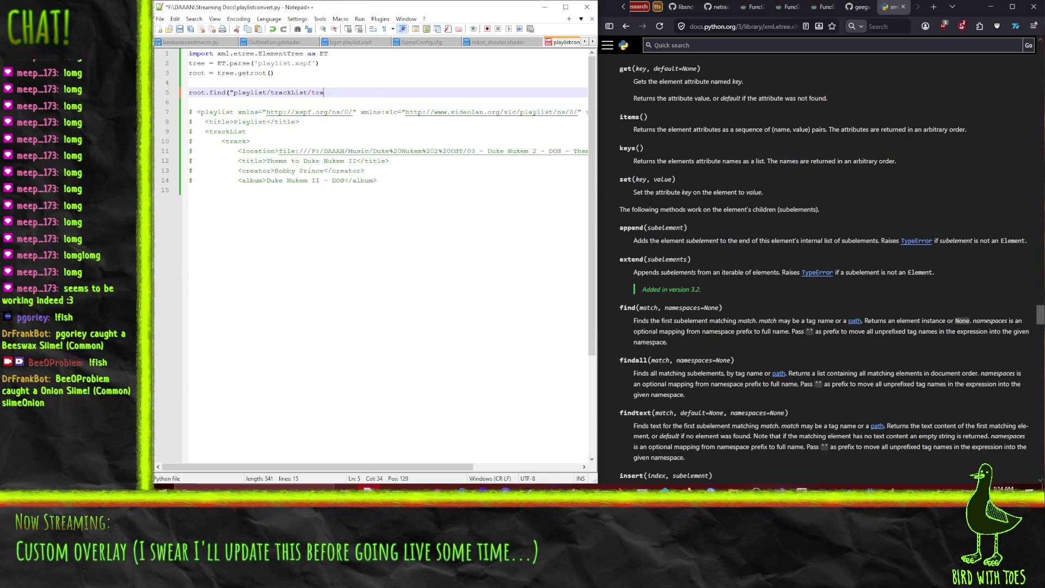
{"action": "left_click", "coordinate": [225, 93]}
{"action": "type", "text": "all"}
{"action": "key", "text": "Home"}
{"action": "type", "text": "tracks ="}
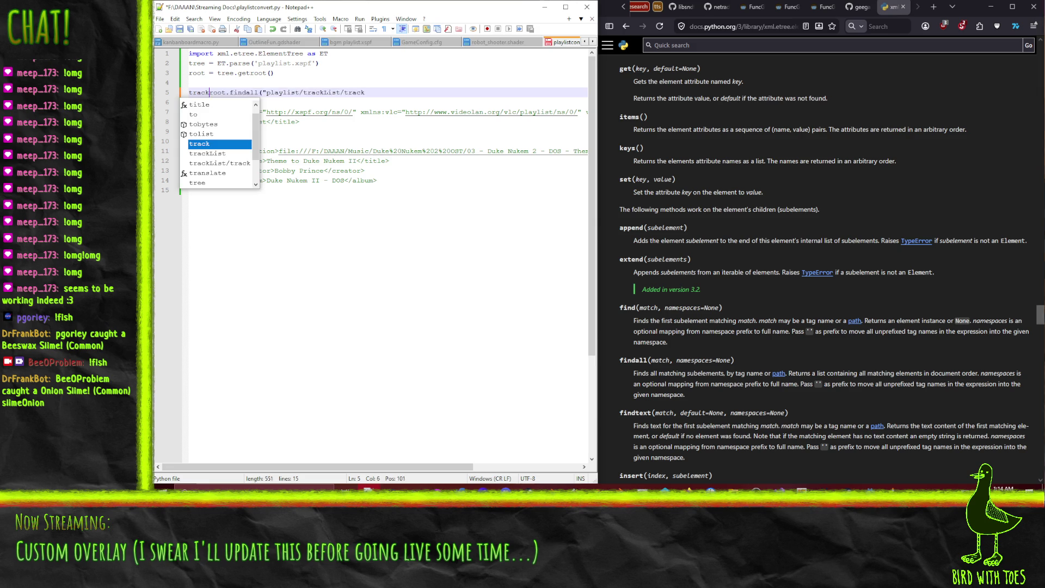
{"action": "key", "text": "End"}
{"action": "type", "text": ")"}
{"action": "key", "text": "Return"}
Step: Replace the draft for loop with print(len(tracks)) on line 6 and save the script
{"action": "type", "text": "for track in tracks:"}
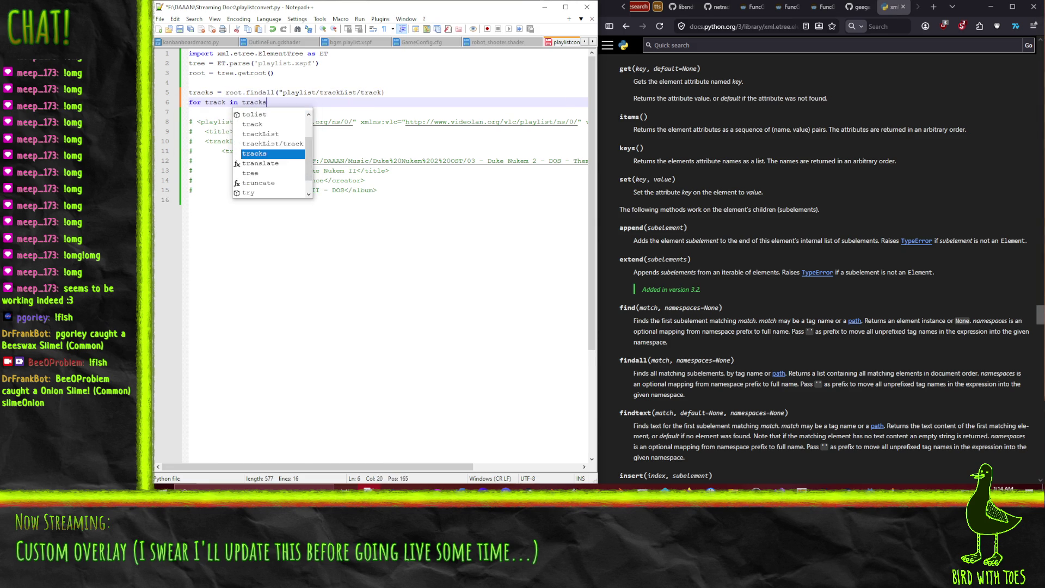
{"action": "key", "text": "Return"}
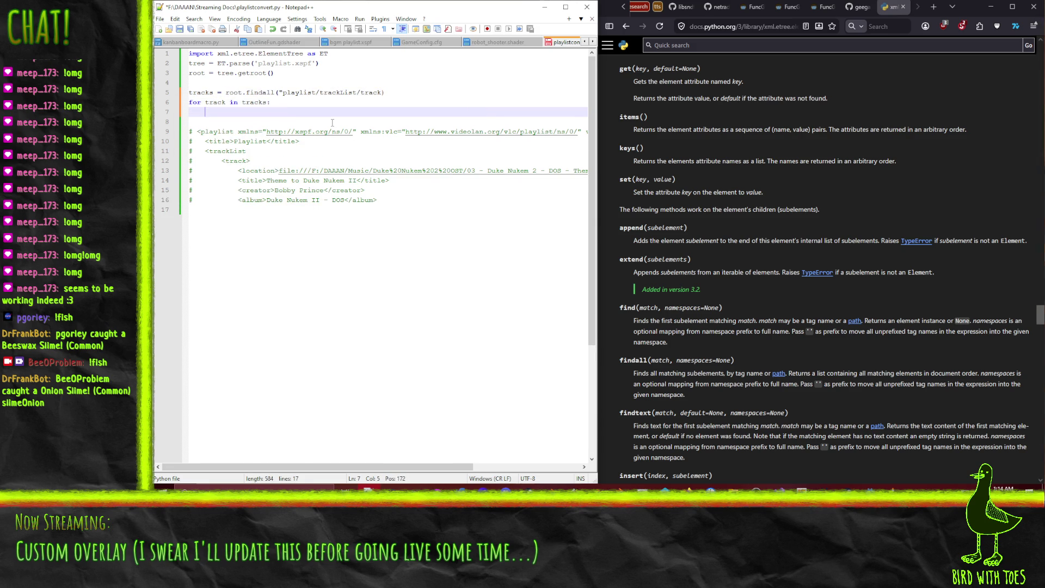
{"action": "key", "text": "BackSpace"}
{"action": "key", "text": "shift+Home"}
{"action": "key", "text": "BackSpace"}
{"action": "type", "text": "print l"}
{"action": "key", "text": "BackSpace"}
{"action": "type", "text": "(len(tracks"}
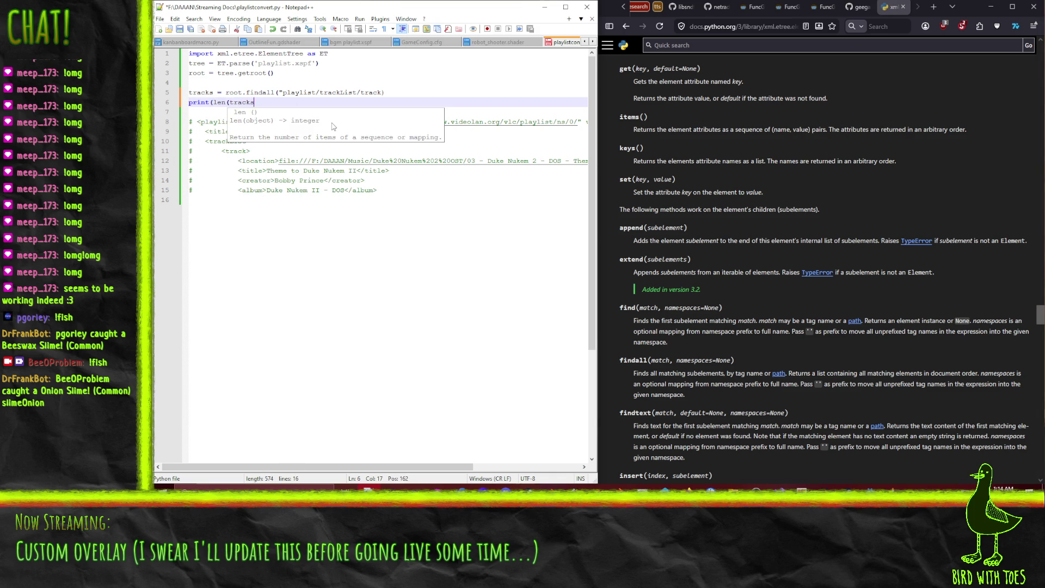
{"action": "type", "text": "))"}
{"action": "key", "text": "ctrl+s"}
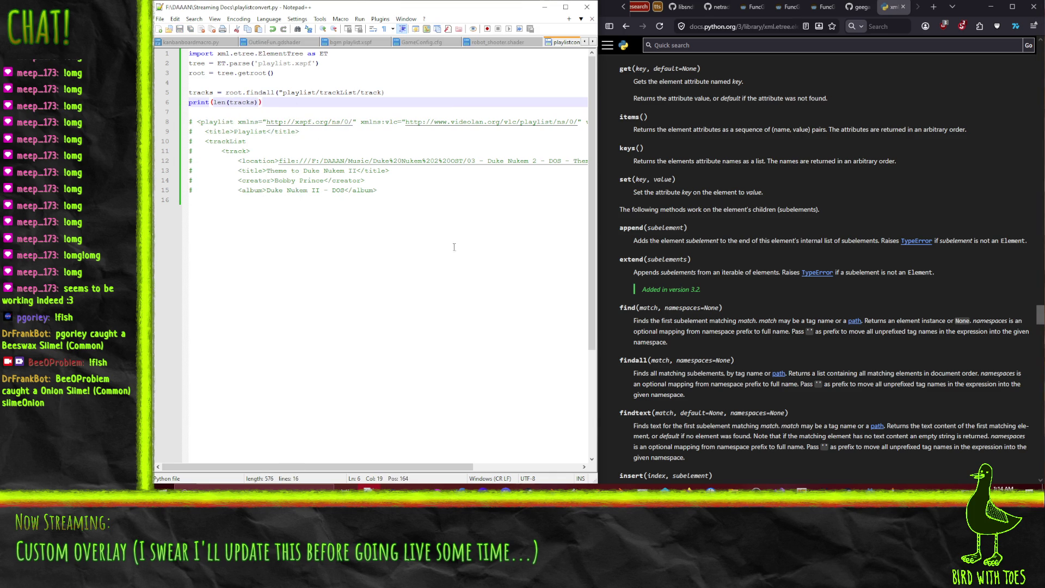
{"action": "left_click", "coordinate": [163, 490]}
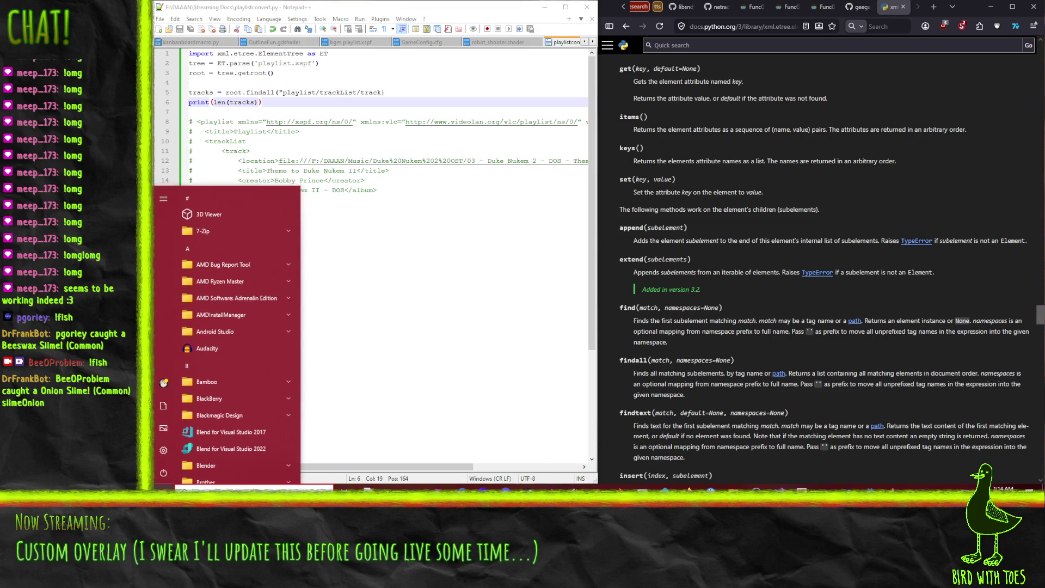
Step: Launch Command Prompt from the Start search
{"action": "type", "text": "cmd"}
{"action": "key", "text": "Return"}
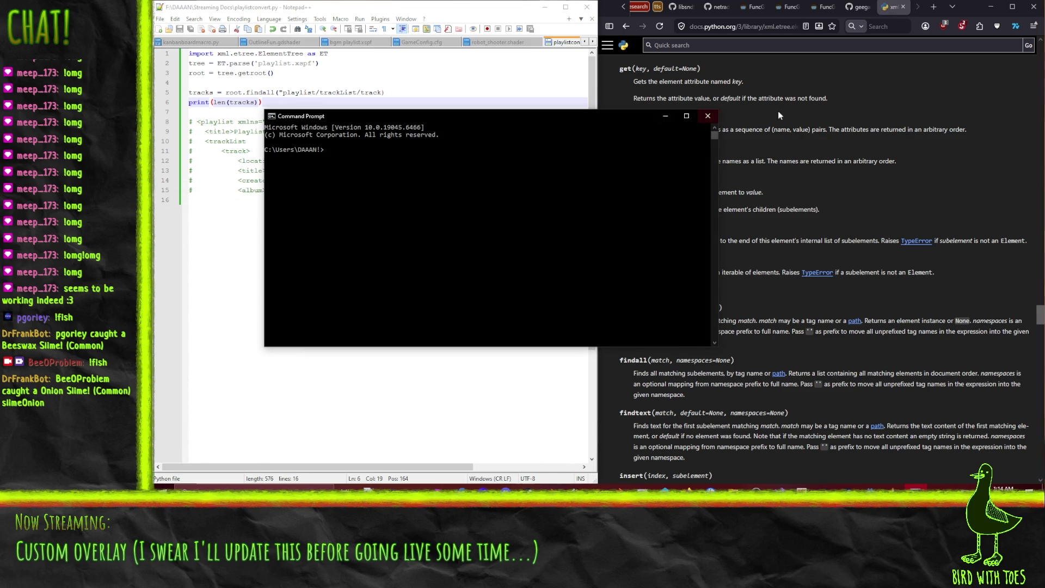
{"action": "left_click", "coordinate": [708, 116]}
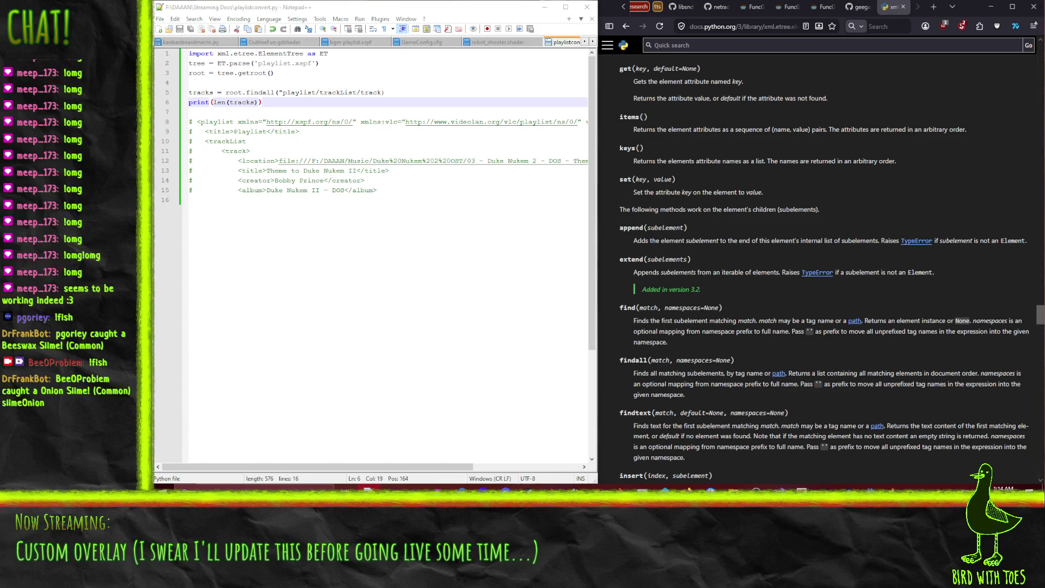
{"action": "key", "text": "super+d"}
{"action": "key", "text": "super+d"}
Step: Change directory to F:\DAAAN\Streaming Docs and switch to the F: drive
{"action": "type", "text": "F:\\DAAAN\\Streaming Docs"}
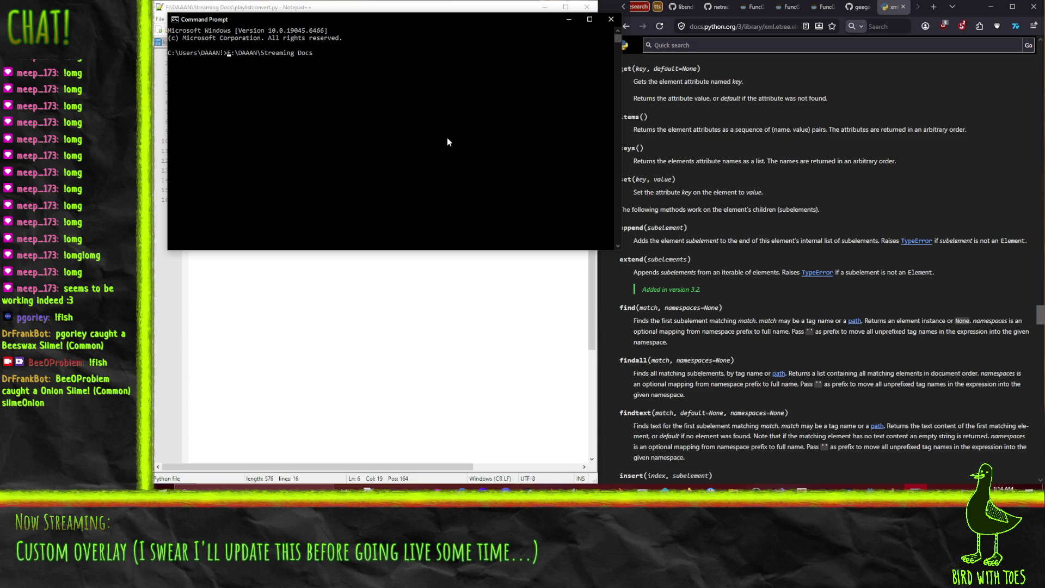
{"action": "key", "text": "Home"}
{"action": "type", "text": "cd"}
{"action": "key", "text": "Return"}
{"action": "type", "text": "f:"}
{"action": "key", "text": "Return"}
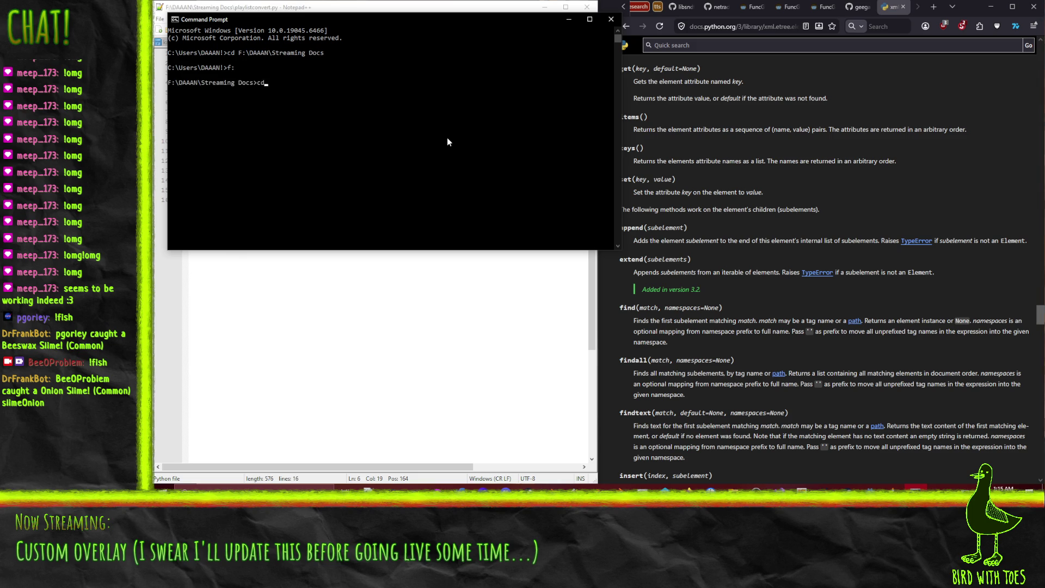
{"action": "type", "text": "f:"}
{"action": "key", "text": "BackSpace"}
{"action": "key", "text": "BackSpace"}
Step: Run python playlistconvert.py, which reports an unterminated string literal on line 5
{"action": "type", "text": "python"}
{"action": "mouse_move", "coordinate": [268, 23]}
{"action": "left_mouse_down"}
{"action": "mouse_move", "coordinate": [485, 108]}
{"action": "mouse_move", "coordinate": [526, 191]}
{"action": "left_mouse_up"}
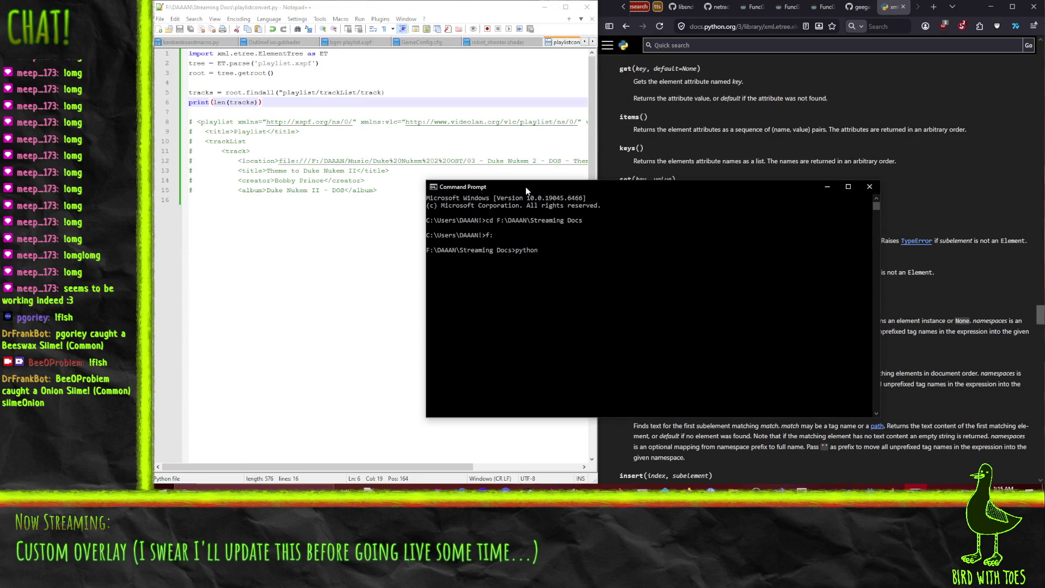
{"action": "type", "text": "playlistconvert.py"}
{"action": "key", "text": "Tab"}
{"action": "key", "text": "Tab"}
{"action": "key", "text": "Tab"}
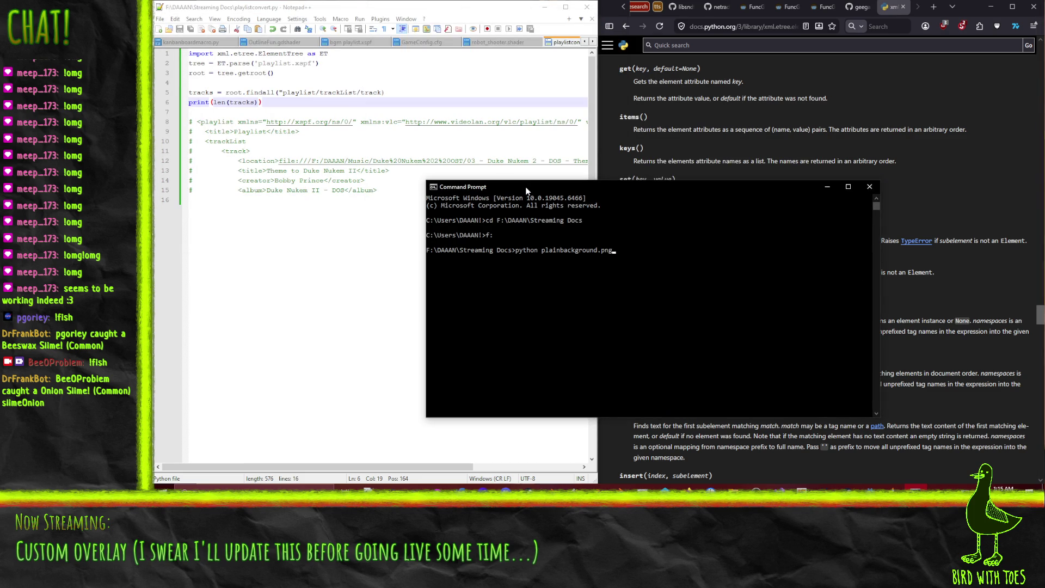
{"action": "key", "text": "Return"}
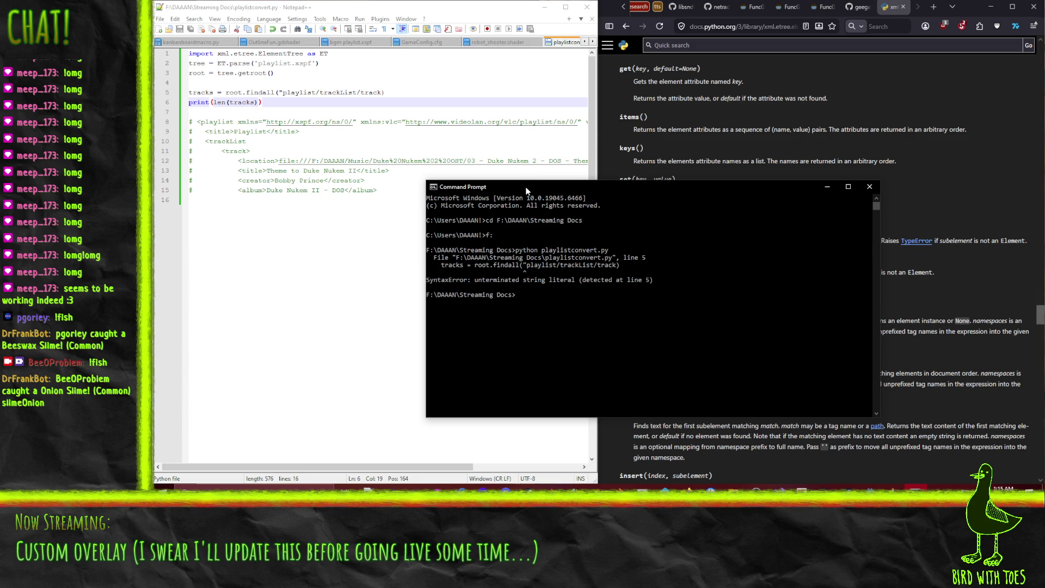
{"action": "left_click", "coordinate": [384, 94]}
Step: Add the missing closing quote on line 5, save, and rerun the script
{"action": "type", "text": "\""}
{"action": "key", "text": "ctrl+s"}
{"action": "left_click", "coordinate": [724, 298]}
{"action": "key", "text": "Up"}
{"action": "key", "text": "Return"}
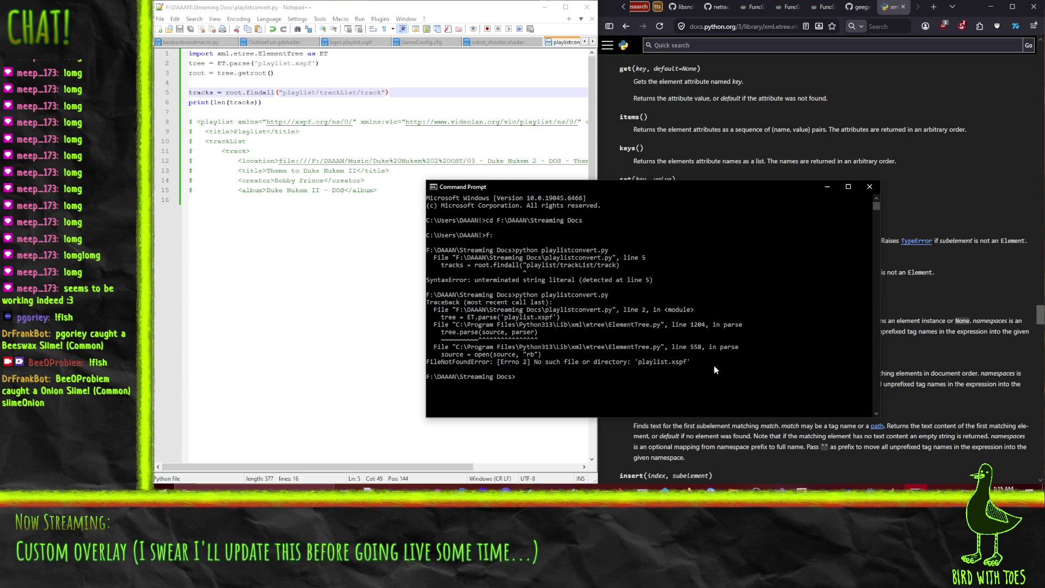
{"action": "key", "text": "alt+Tab"}
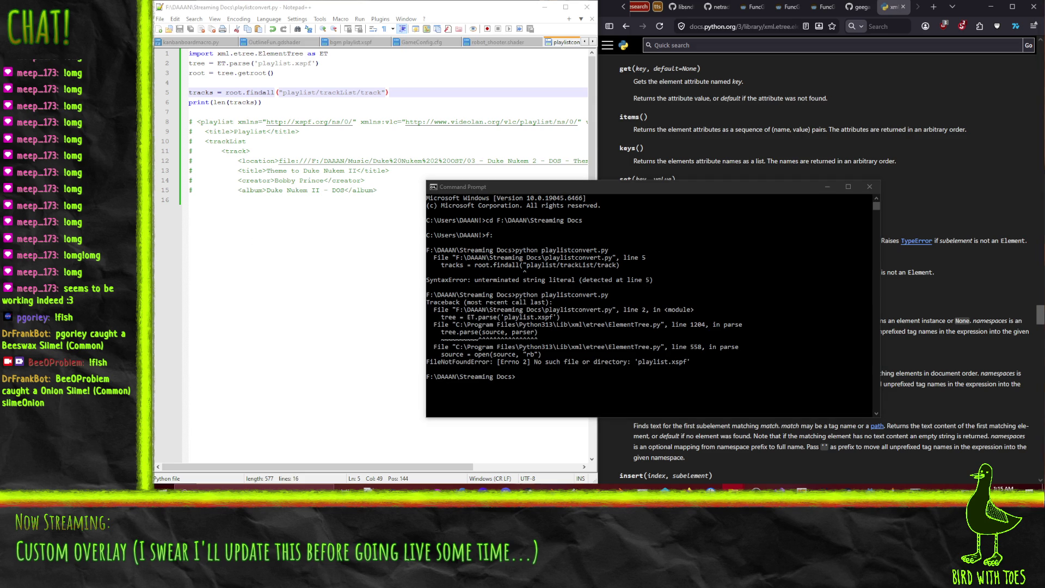
Step: Change the parsed file to 'bgm playlist.xspf', save, and rerun
{"action": "left_click", "coordinate": [258, 63]}
{"action": "type", "text": "bgm"}
{"action": "key", "text": "ctrl+s"}
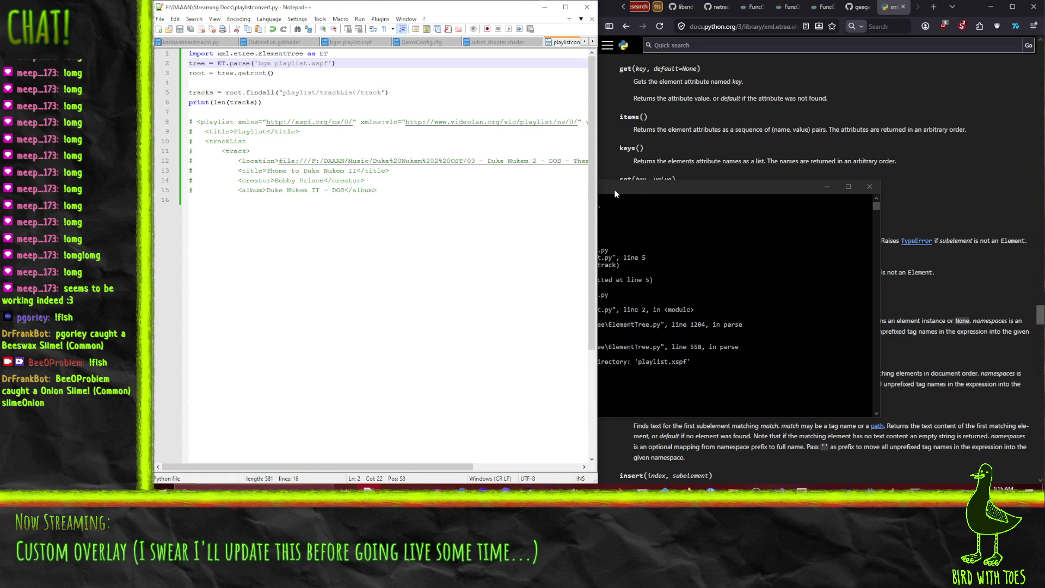
{"action": "left_click", "coordinate": [648, 197]}
{"action": "key", "text": "Up"}
{"action": "key", "text": "Return"}
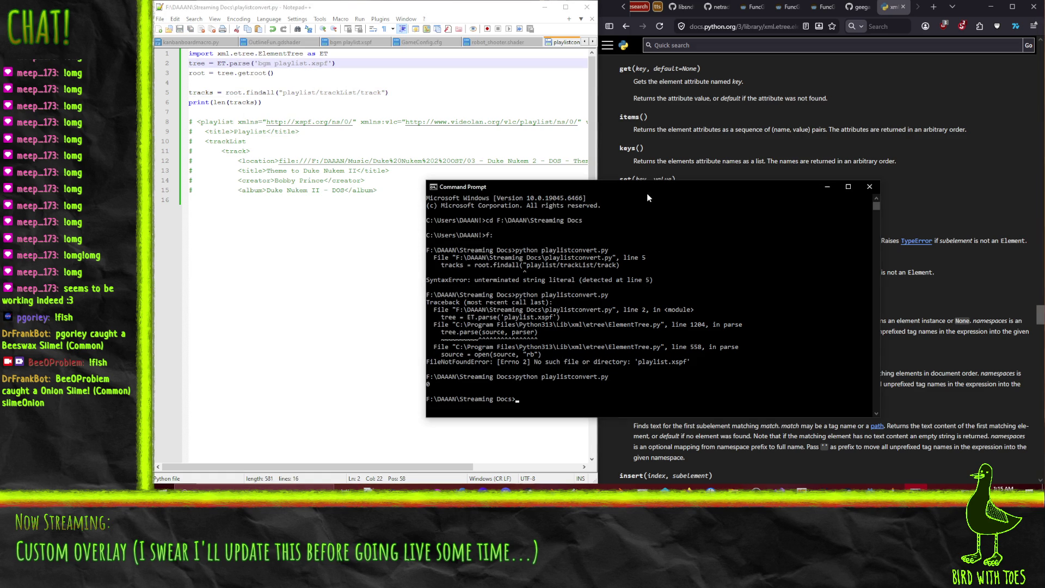
Step: Remove 'playlist/' from the findall path, save, and rerun
{"action": "double_click", "coordinate": [368, 94]}
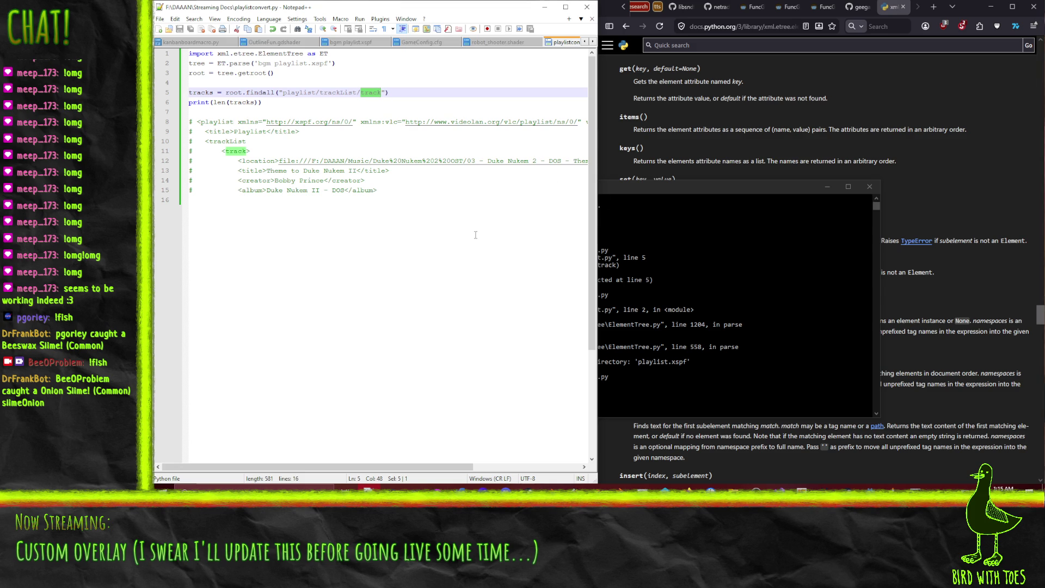
{"action": "double_click", "coordinate": [296, 93]}
{"action": "key", "text": "BackSpace"}
{"action": "key", "text": "Delete"}
{"action": "key", "text": "ctrl+s"}
{"action": "left_click", "coordinate": [689, 181]}
{"action": "key", "text": "Up"}
{"action": "key", "text": "Return"}
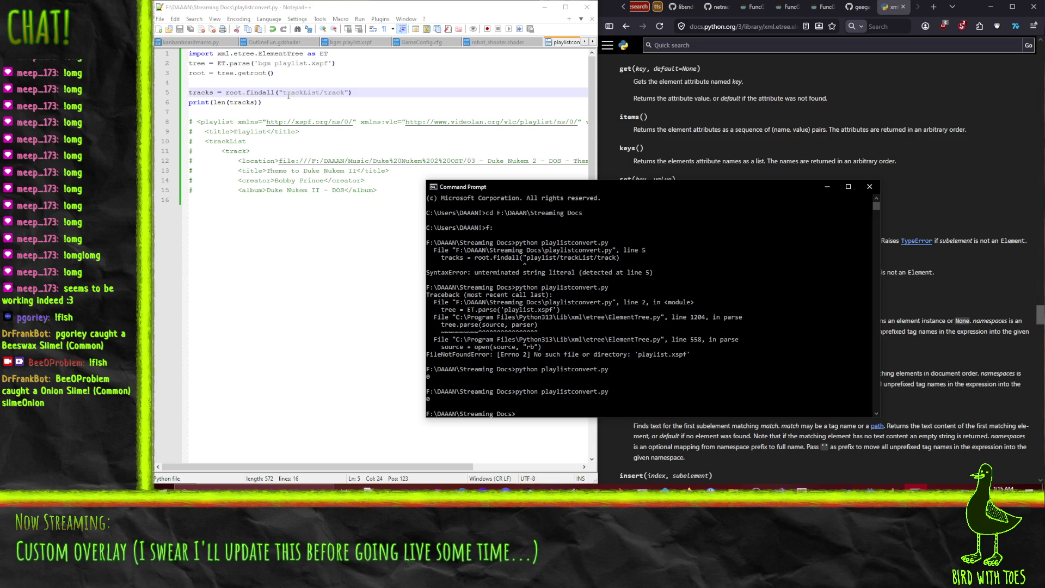
Step: Change the findall path to "playlist", save, and rerun
{"action": "left_click_drag", "start_coordinate": [283, 93], "coordinate": [348, 92]}
{"action": "type", "text": "playliu"}
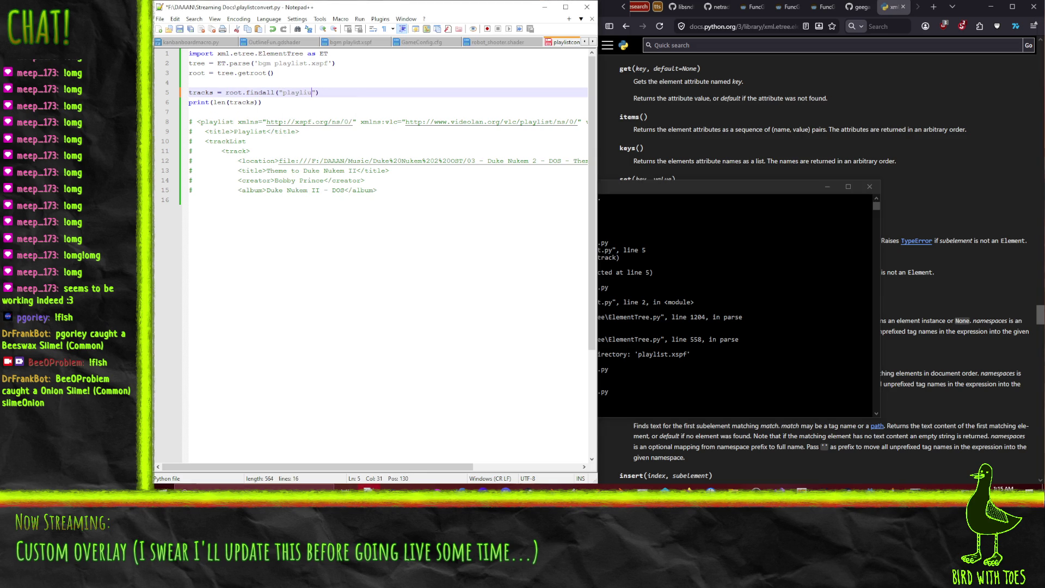
{"action": "key", "text": "BackSpace"}
{"action": "type", "text": "st"}
{"action": "key", "text": "ctrl+s"}
{"action": "left_click", "coordinate": [660, 187]}
{"action": "key", "text": "Up"}
{"action": "key", "text": "Return"}
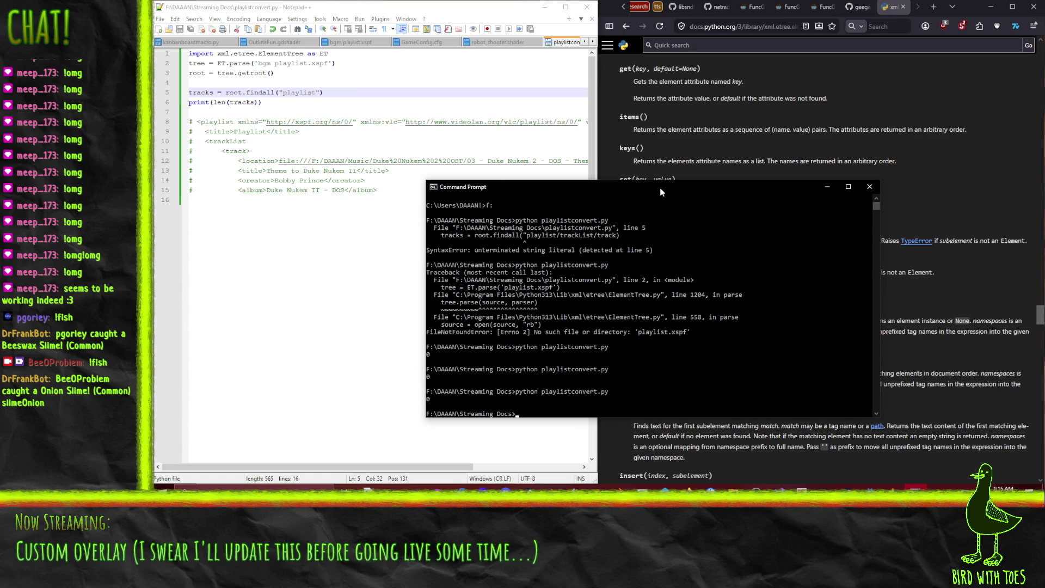
Step: Change the findall path to "trackList", save, and rerun, which prints 0 tracks
{"action": "left_click", "coordinate": [255, 93]}
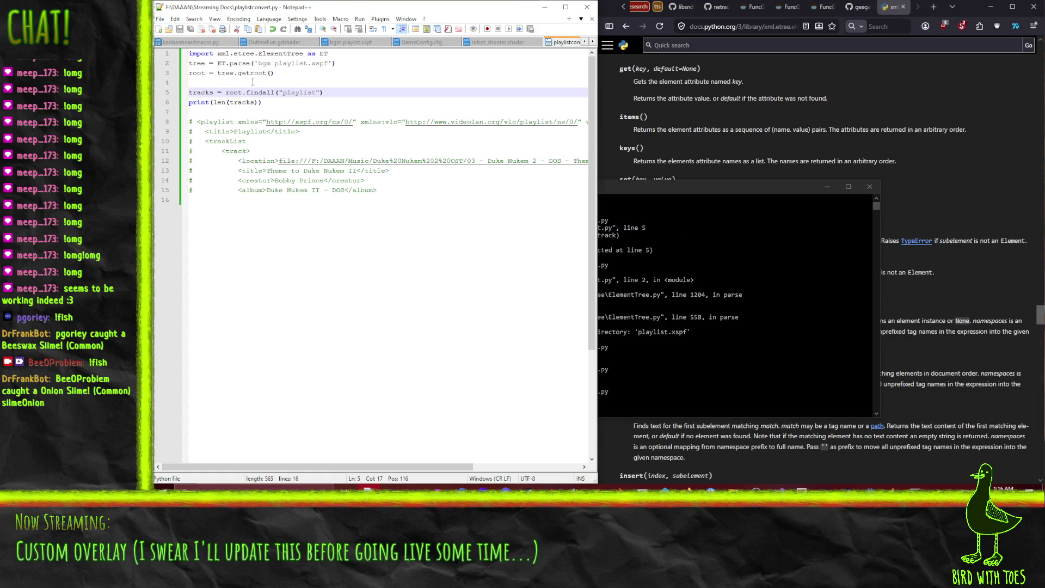
{"action": "double_click", "coordinate": [285, 96]}
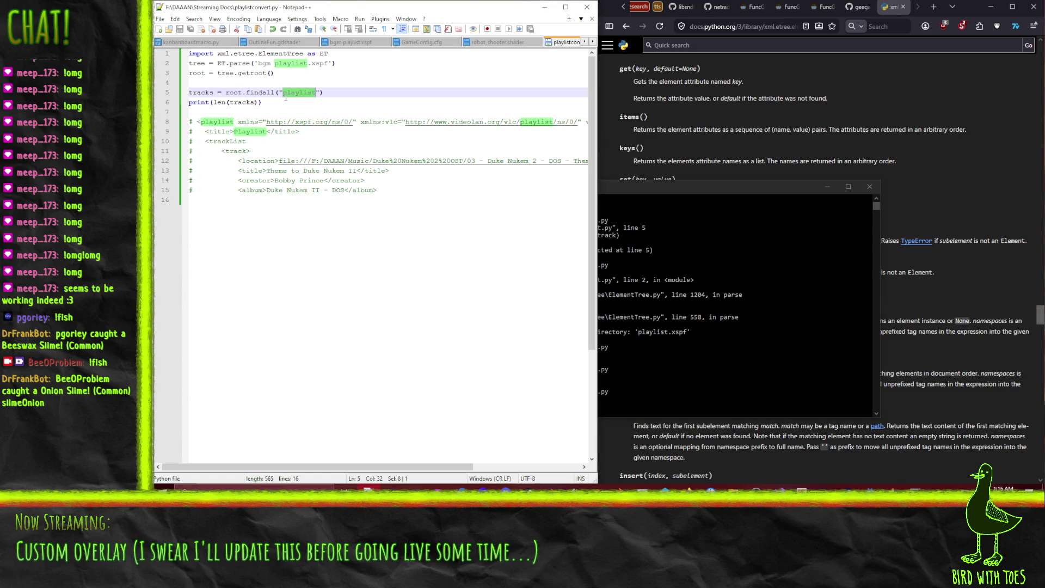
{"action": "type", "text": "tracklis"}
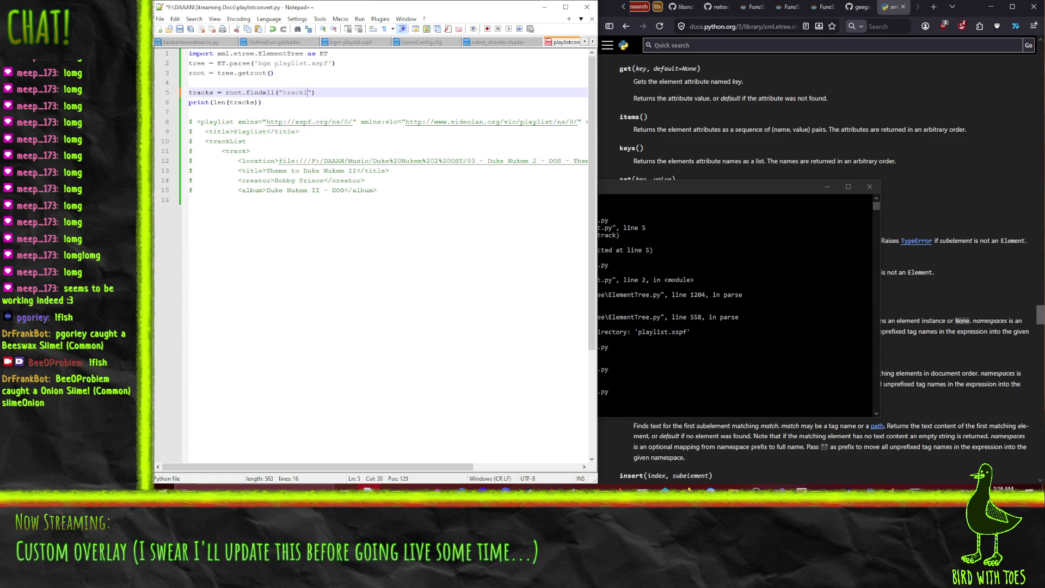
{"action": "key", "text": "BackSpace"}
{"action": "key", "text": "BackSpace"}
{"action": "key", "text": "BackSpace"}
{"action": "type", "text": "List"}
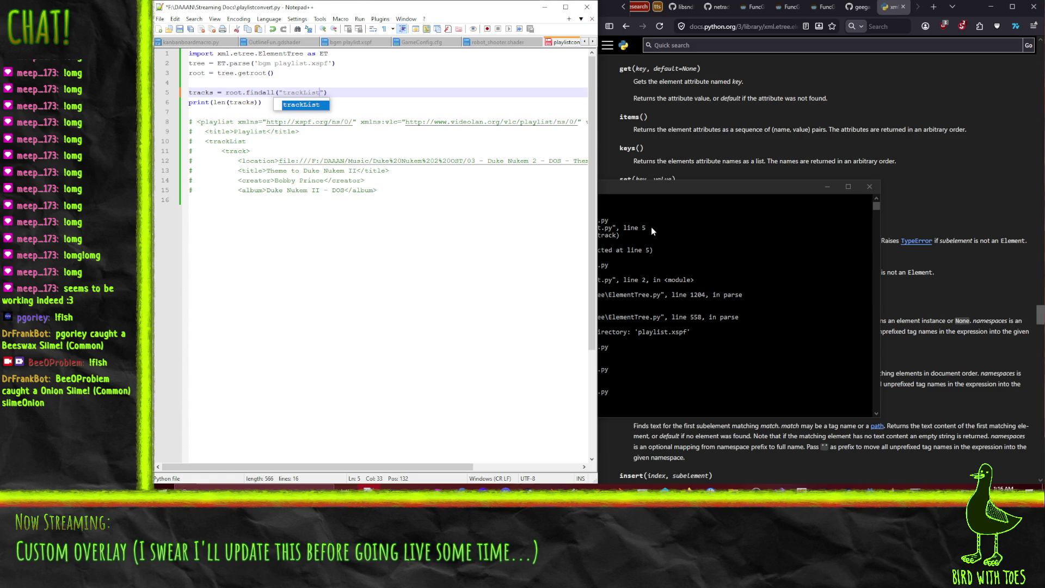
{"action": "key", "text": "ctrl+s"}
{"action": "left_click", "coordinate": [616, 187]}
{"action": "key", "text": "Up"}
{"action": "key", "text": "Return"}
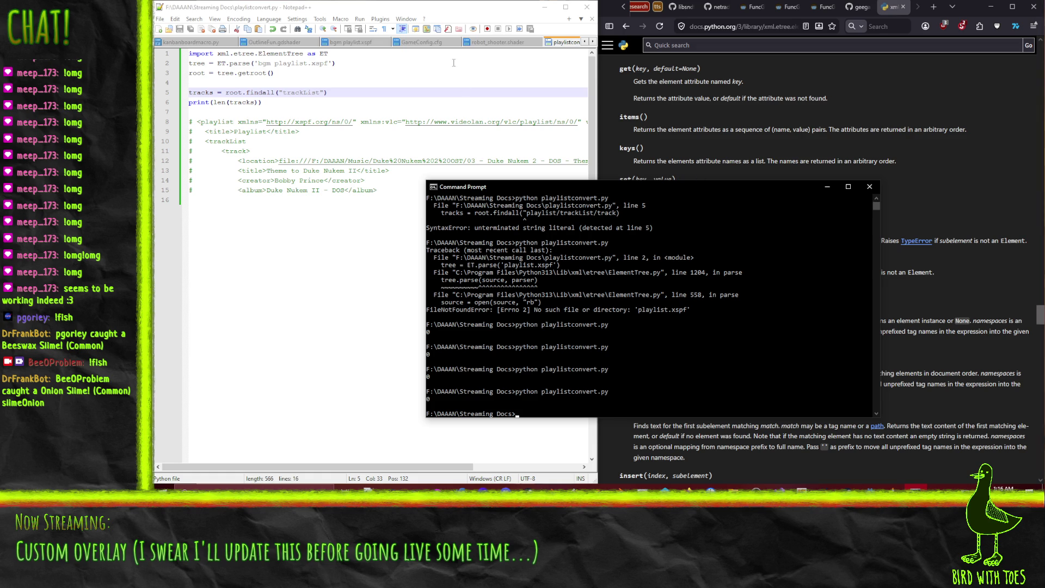
{"action": "left_click", "coordinate": [585, 42]}
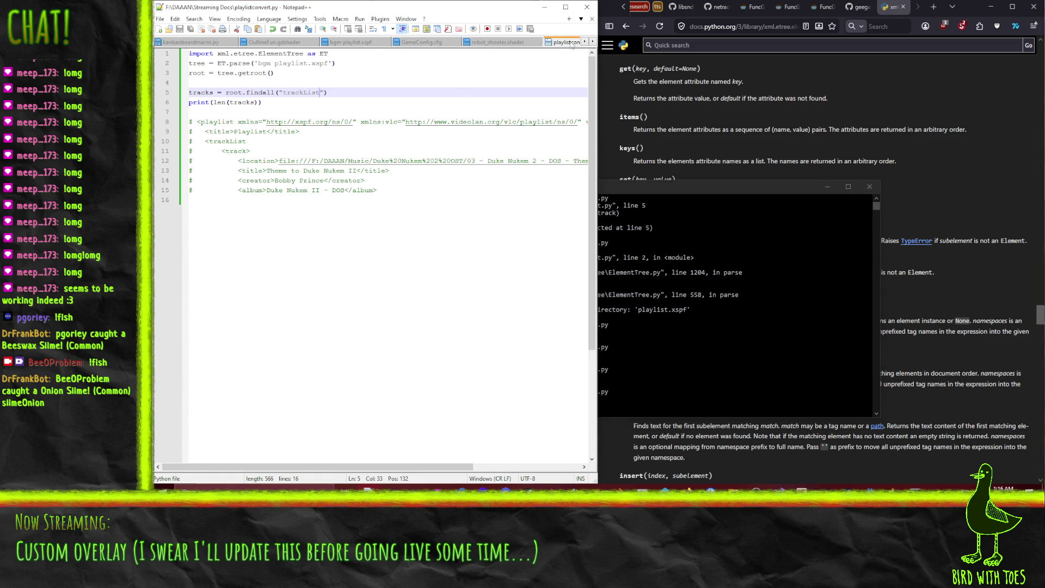
Step: Scroll the tab bar and view the bgm playlist.xspf file
{"action": "left_click", "coordinate": [593, 42]}
{"action": "left_click", "coordinate": [593, 41]}
{"action": "left_click", "coordinate": [263, 42]}
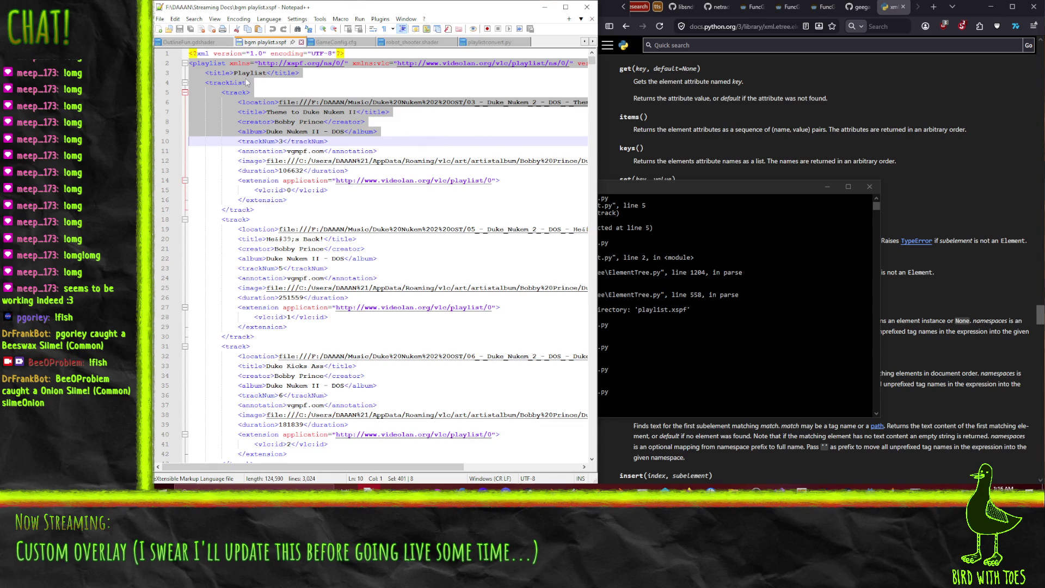
{"action": "left_click", "coordinate": [201, 64]}
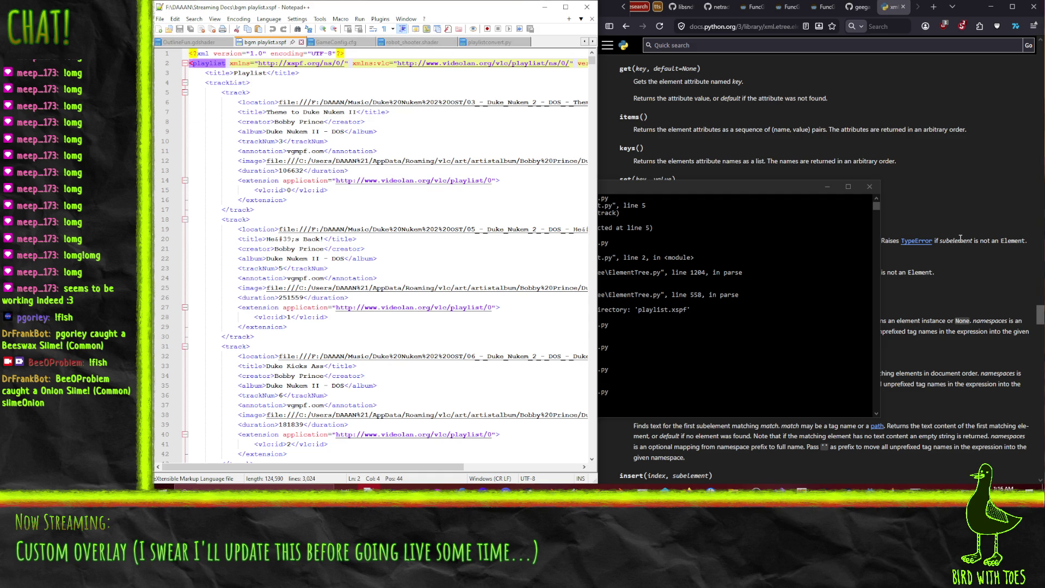
Step: Scroll the Python docs down to iter(), then return to playlistconvert.py
{"action": "left_click", "coordinate": [797, 131]}
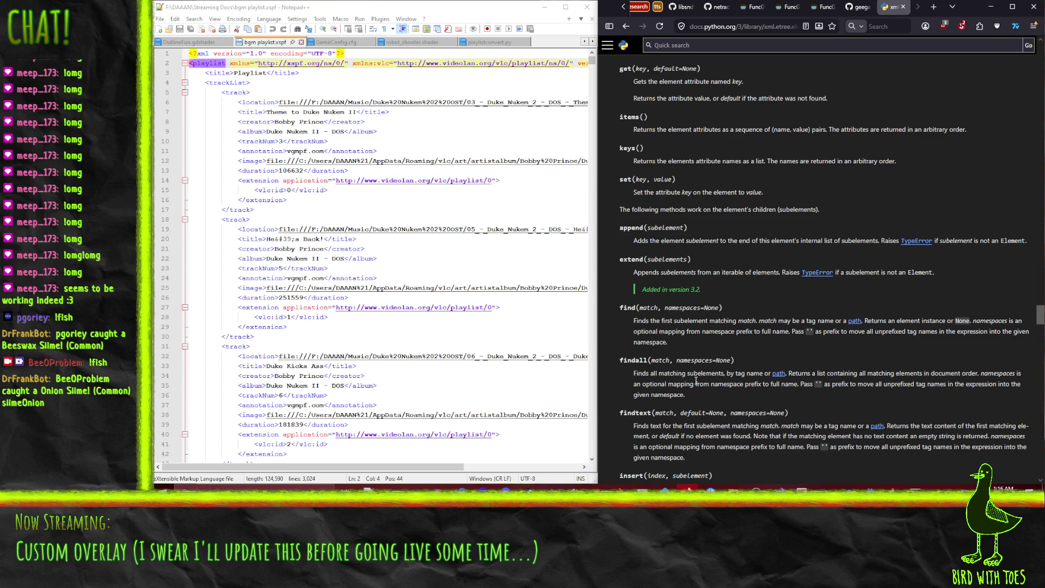
{"action": "scroll", "coordinate": [641, 352], "scroll_direction": "down", "scroll_amount": 3}
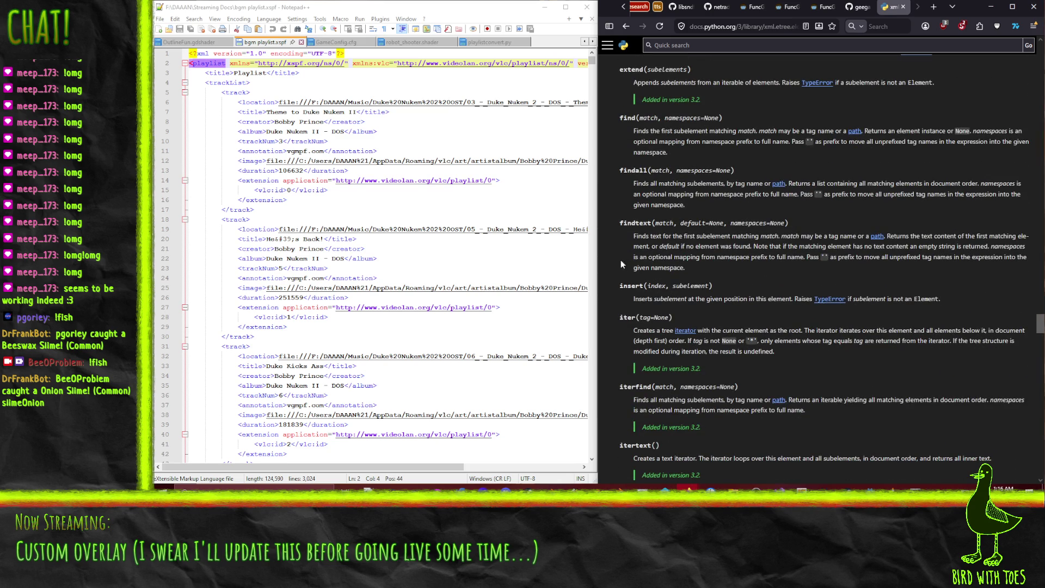
{"action": "scroll", "coordinate": [619, 274], "scroll_direction": "down", "scroll_amount": 3}
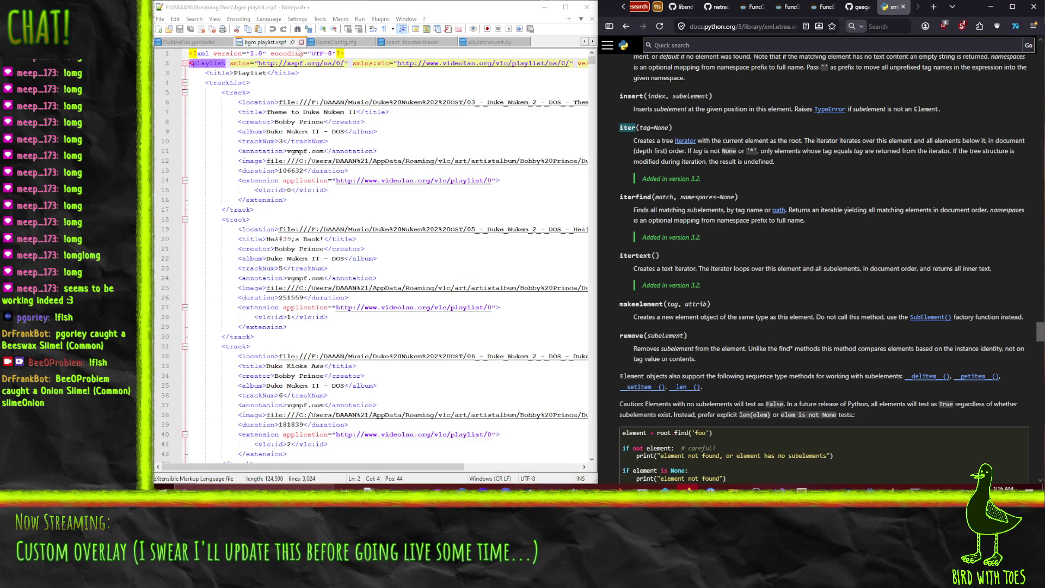
{"action": "left_click", "coordinate": [511, 42]}
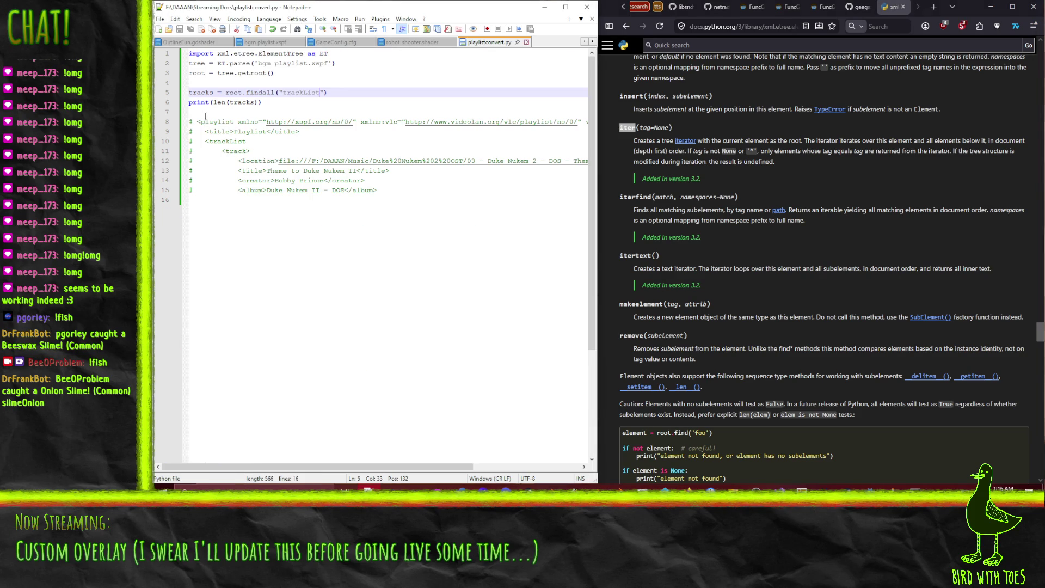
Step: Rewrite line 5 as 'for a in root.iter():' and indent line 6 into the loop
{"action": "left_click", "coordinate": [332, 103]}
{"action": "left_click", "coordinate": [226, 92]}
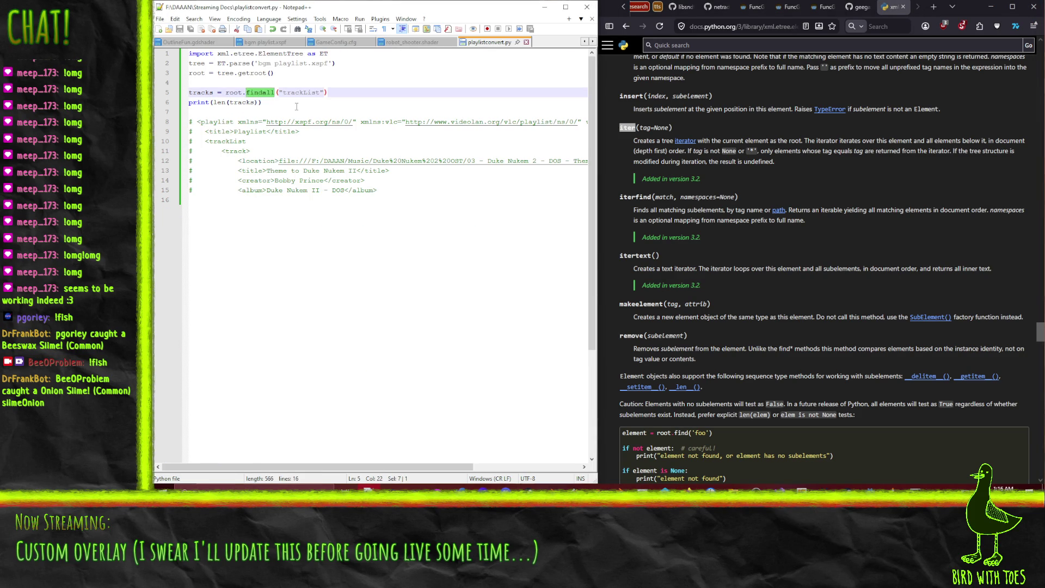
{"action": "key", "text": "shift+Home"}
{"action": "type", "text": "for a in"}
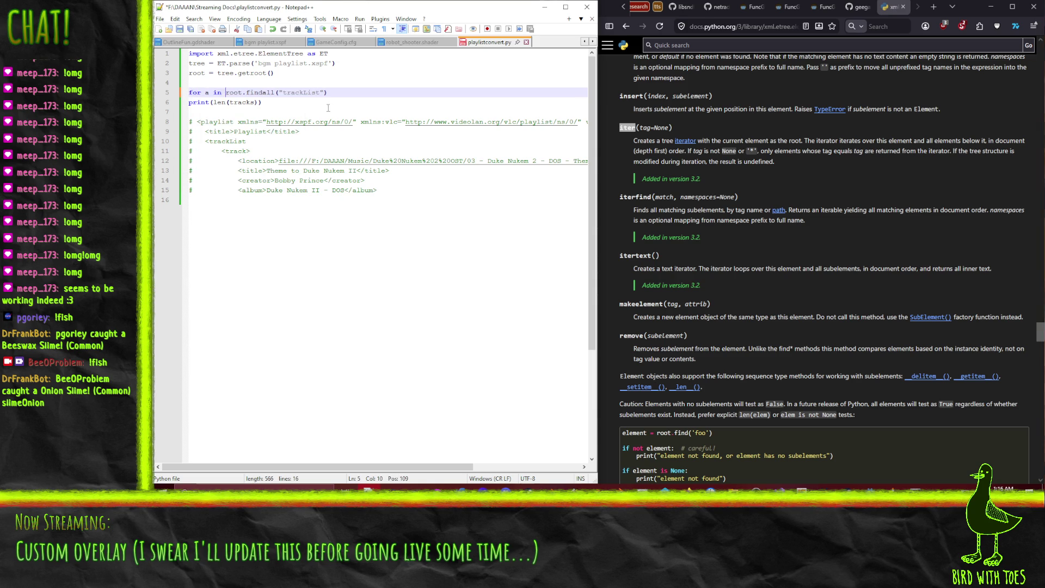
{"action": "double_click", "coordinate": [256, 92]}
{"action": "type", "text": "iter"}
{"action": "key", "text": "shift+End"}
{"action": "key", "text": "shift+Left"}
{"action": "key", "text": "Delete"}
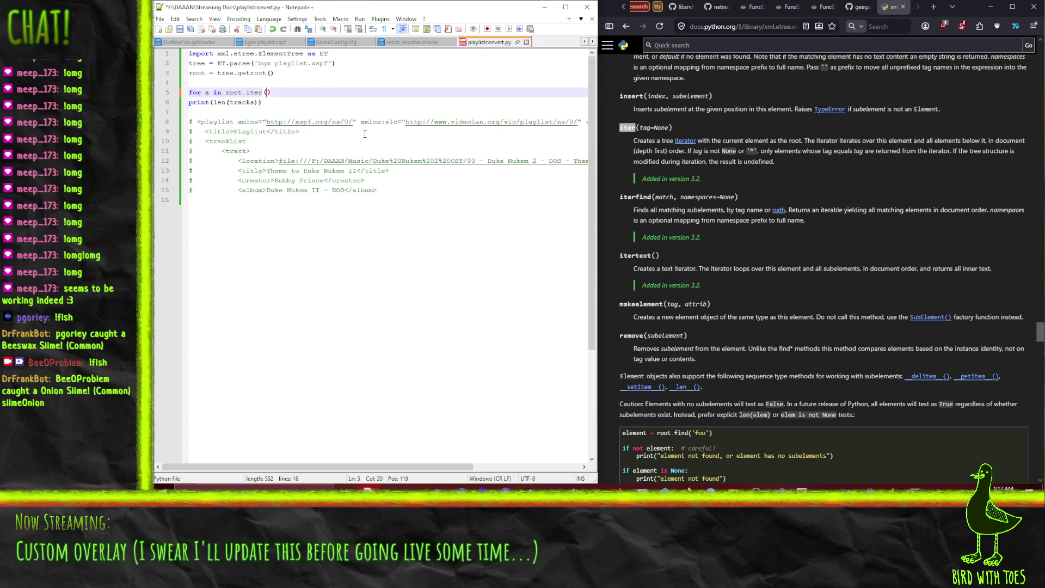
{"action": "key", "text": "Down"}
{"action": "key", "text": "Home"}
{"action": "key", "text": "Tab"}
{"action": "key", "text": "Up"}
{"action": "key", "text": "End"}
{"action": "type", "text": ":"}
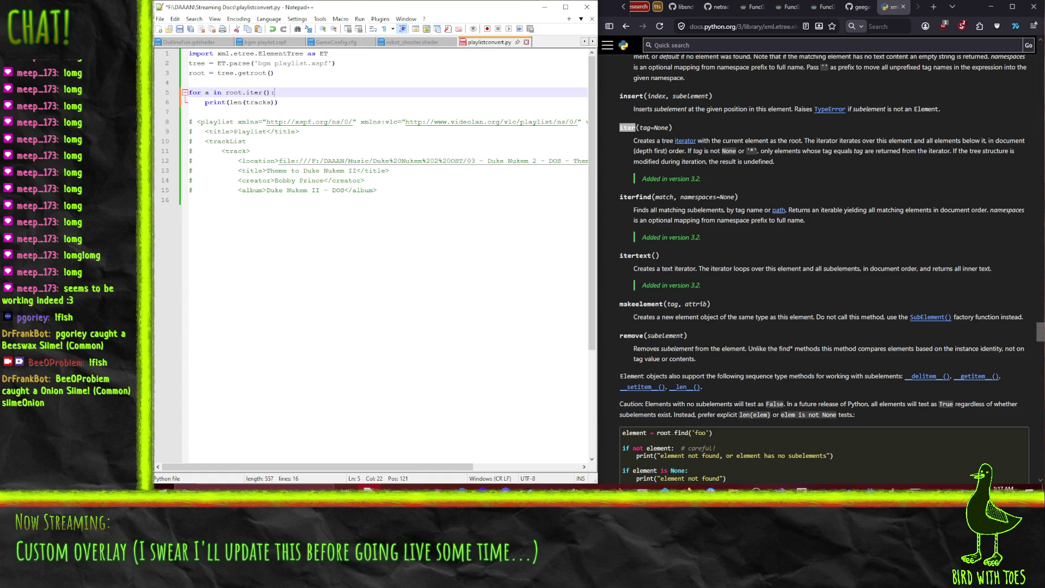
Step: Replace line 6 with print(a.keys())
{"action": "key", "text": "Down"}
{"action": "key", "text": "End"}
{"action": "key", "text": "shift+Home"}
{"action": "type", "text": "print a"}
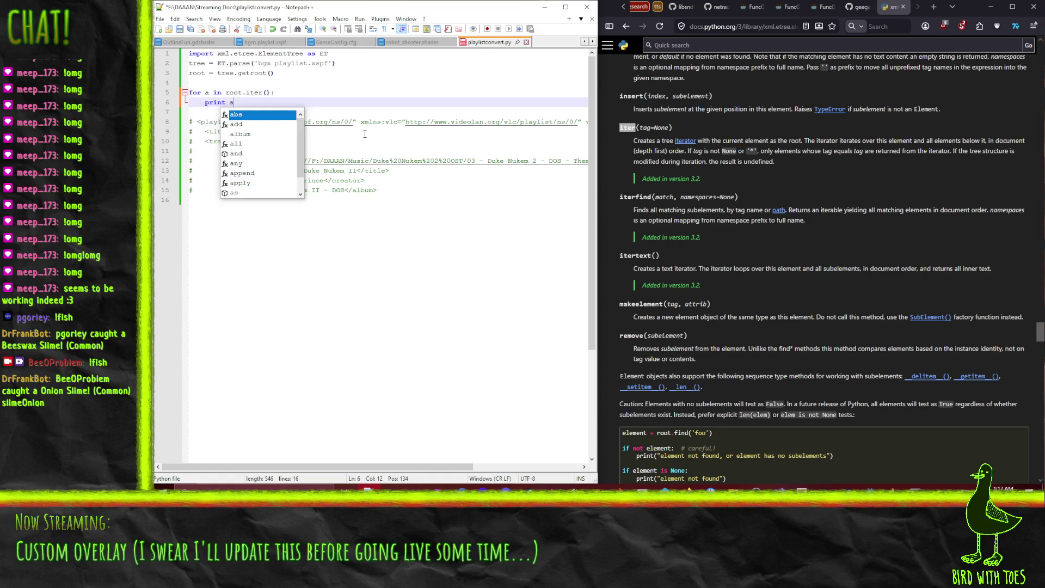
{"action": "key", "text": "BackSpace"}
{"action": "key", "text": "BackSpace"}
{"action": "type", "text": "(a."}
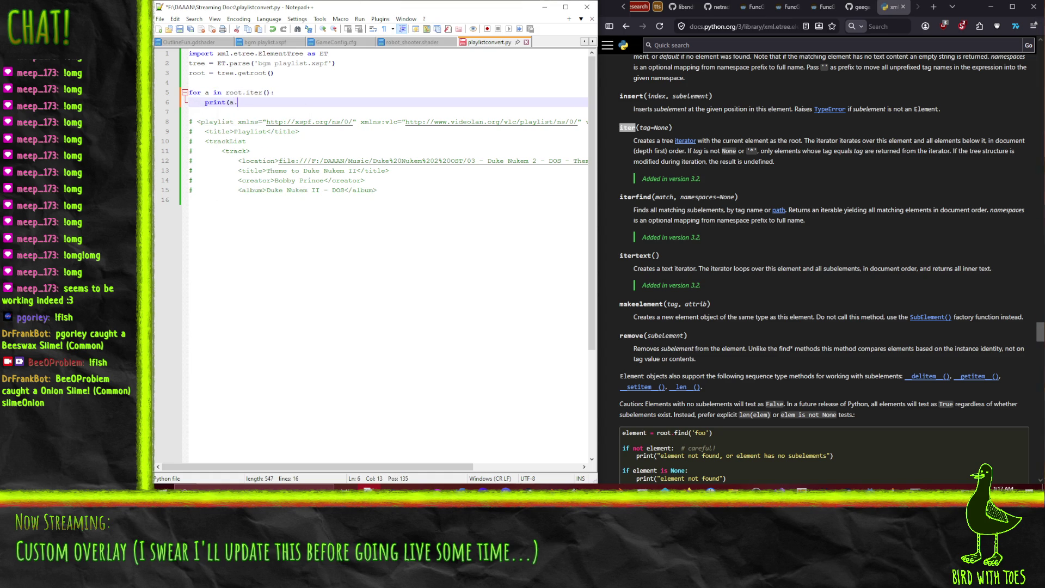
{"action": "scroll", "coordinate": [802, 287], "scroll_direction": "up", "scroll_amount": 10}
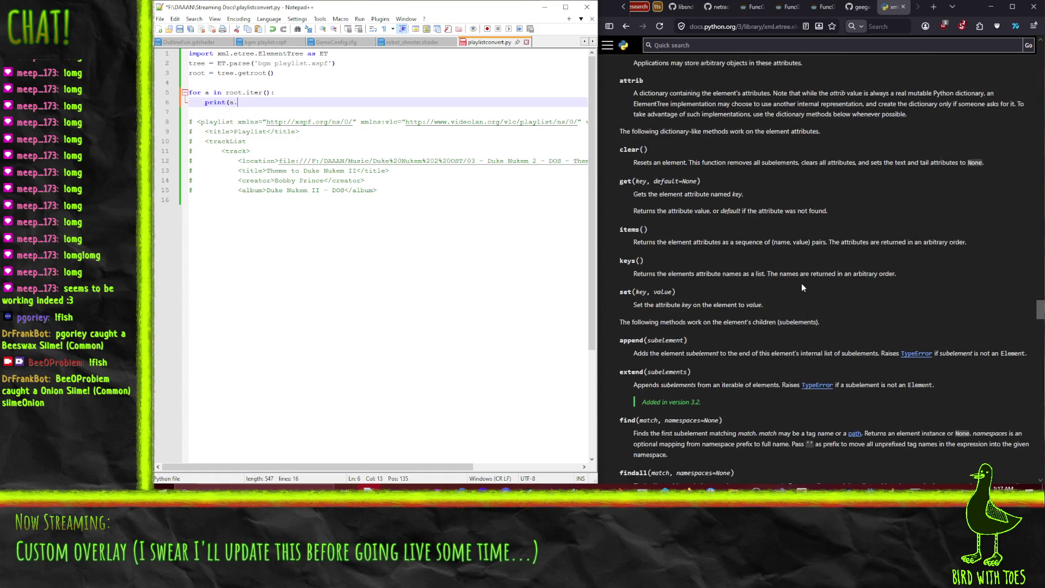
{"action": "scroll", "coordinate": [803, 287], "scroll_direction": "up", "scroll_amount": 3}
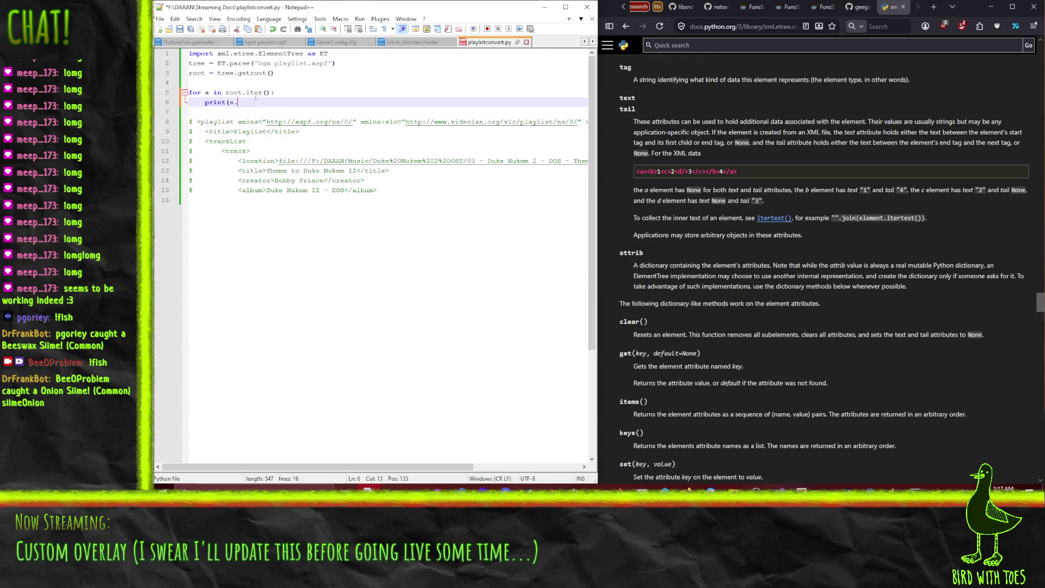
{"action": "type", "text": "keys())"}
Step: Save the script and rerun it in Command Prompt, printing each element's keys
{"action": "key", "text": "ctrl+s"}
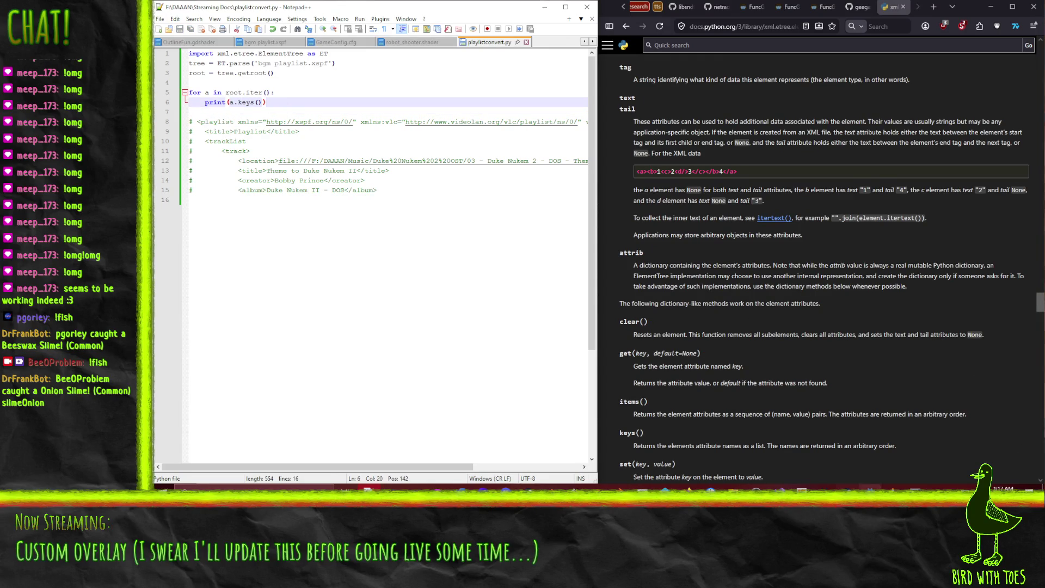
{"action": "key", "text": "alt+Tab"}
{"action": "key", "text": "Up"}
{"action": "key", "text": "Return"}
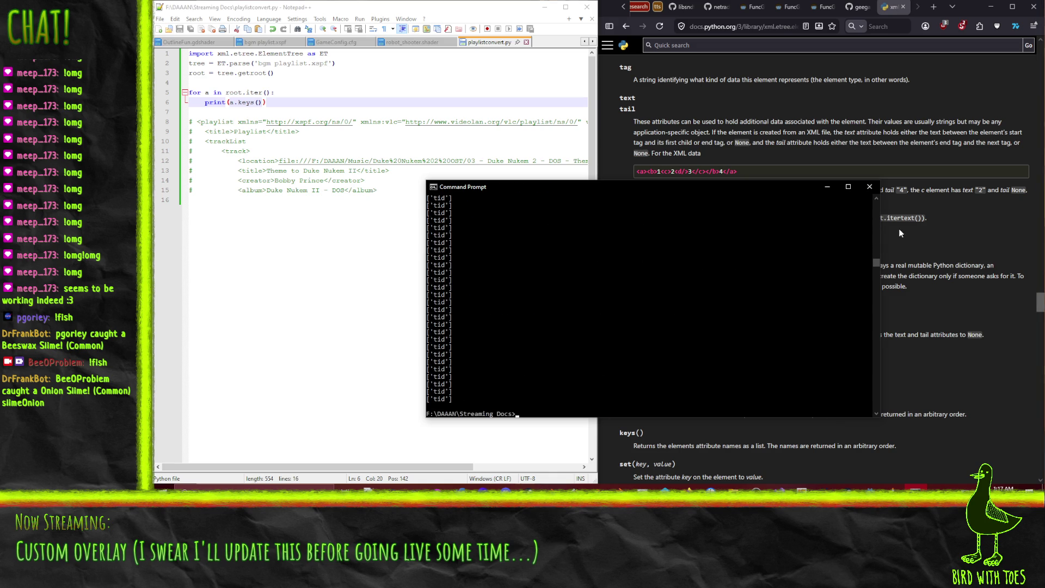
Step: Scroll through the console output of printed keys lists
{"action": "left_click_drag", "start_coordinate": [876, 257], "coordinate": [877, 199]}
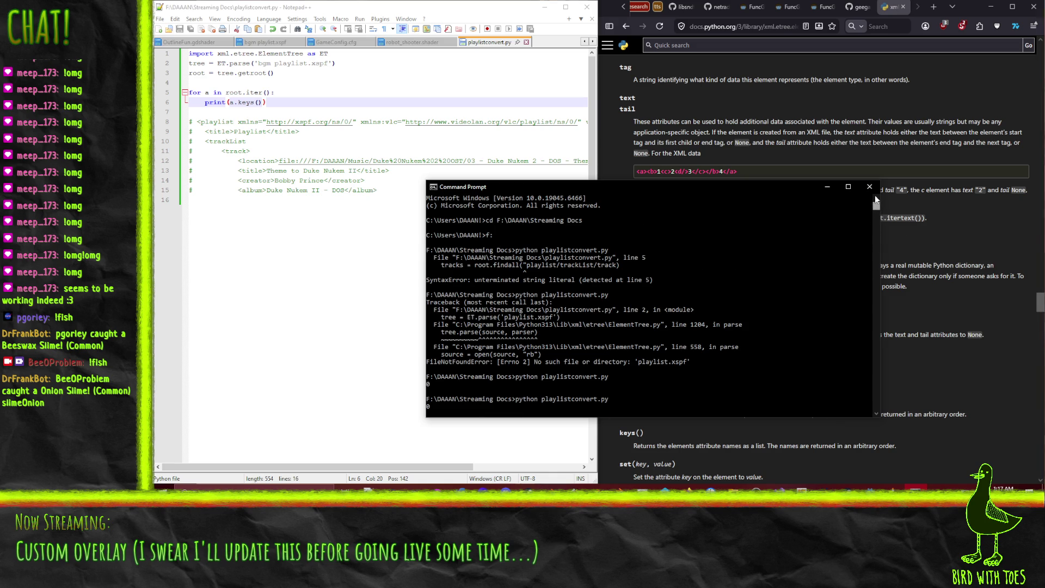
{"action": "scroll", "coordinate": [606, 262], "scroll_direction": "down", "scroll_amount": 5}
{"action": "scroll", "coordinate": [594, 282], "scroll_direction": "down", "scroll_amount": 4}
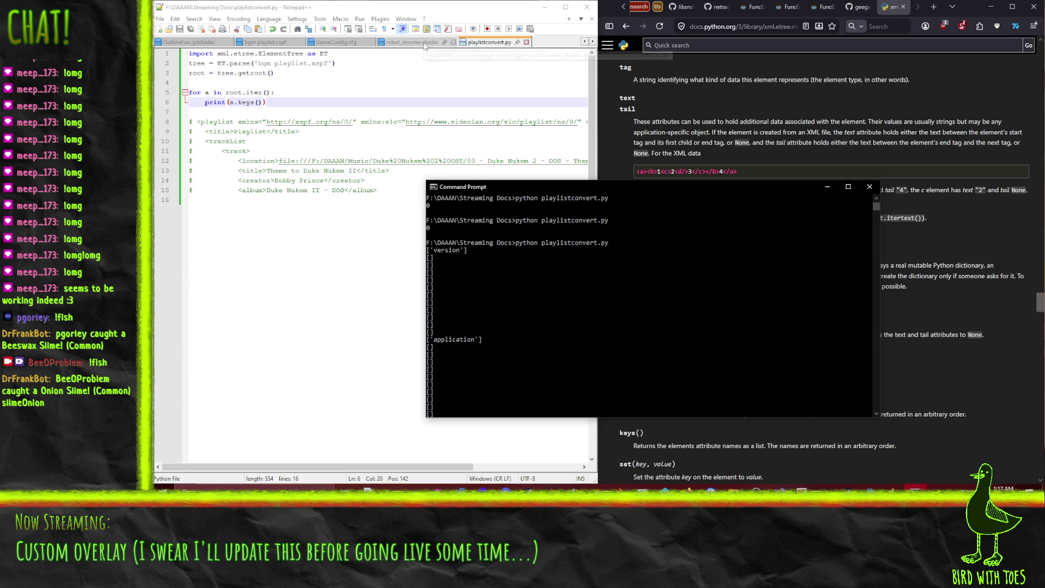
Step: Drag the bgm playlist.xspf tab next to playlistconvert.py, then return to the script
{"action": "left_click", "coordinate": [262, 42]}
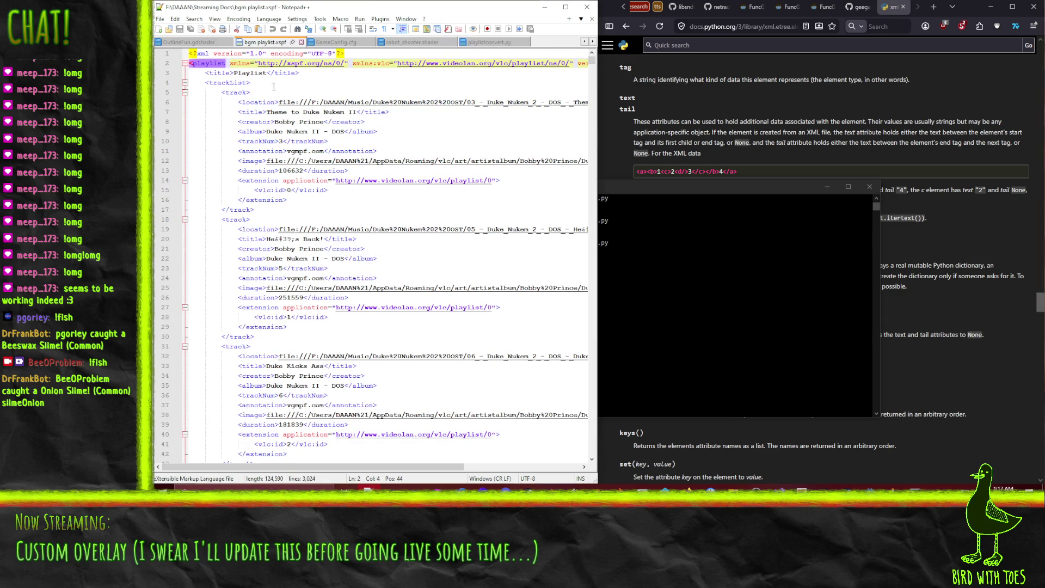
{"action": "left_click_drag", "start_coordinate": [279, 43], "coordinate": [420, 46]}
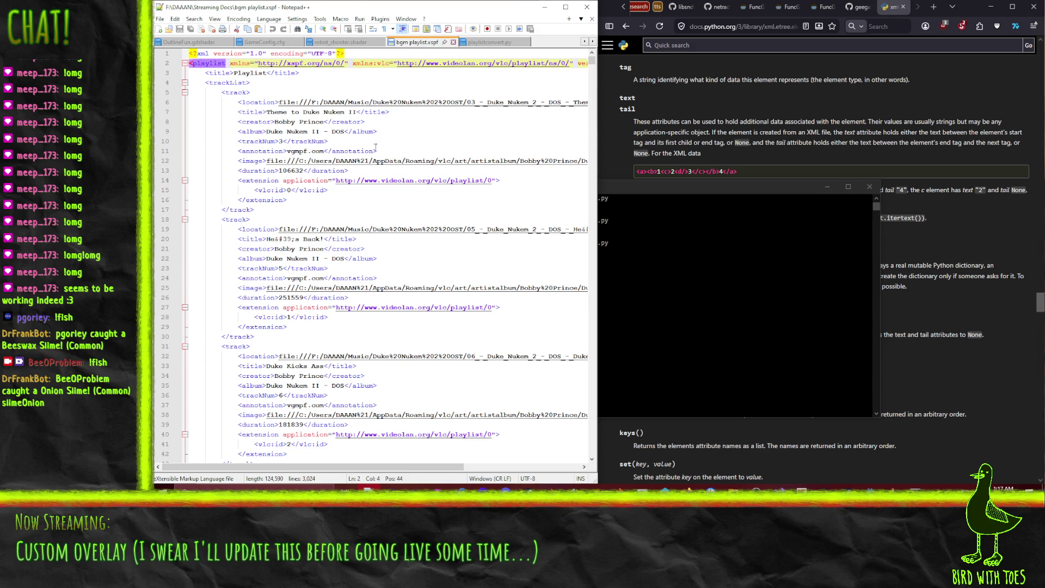
{"action": "key", "text": "End"}
{"action": "key", "text": "Home"}
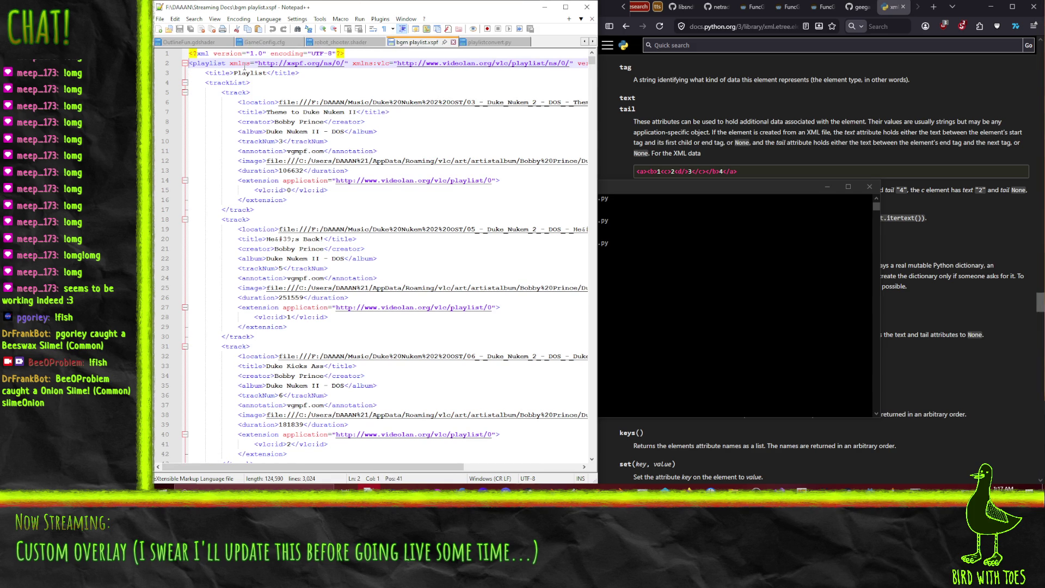
{"action": "left_click", "coordinate": [682, 199]}
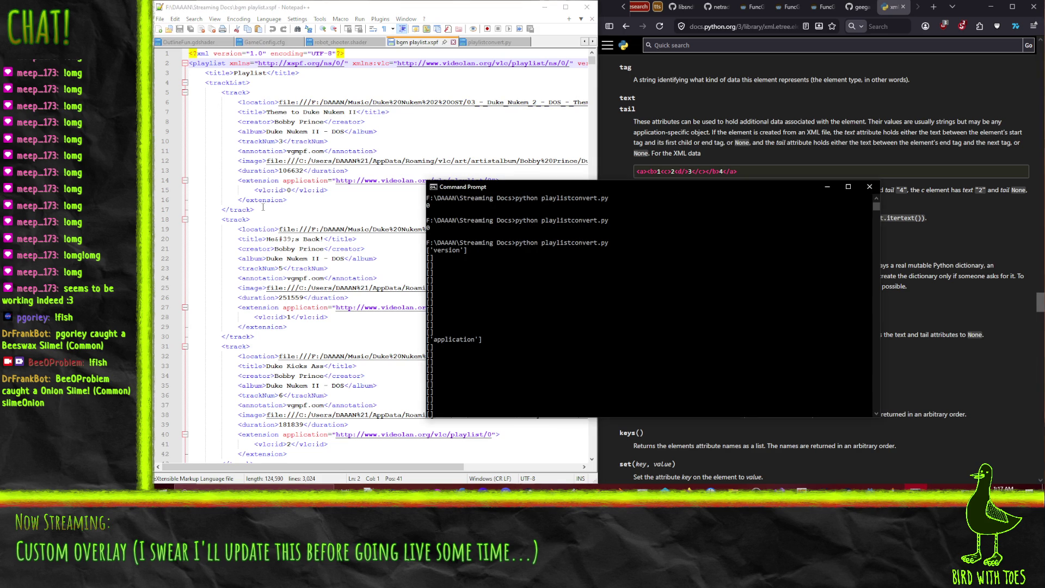
{"action": "left_click", "coordinate": [485, 43]}
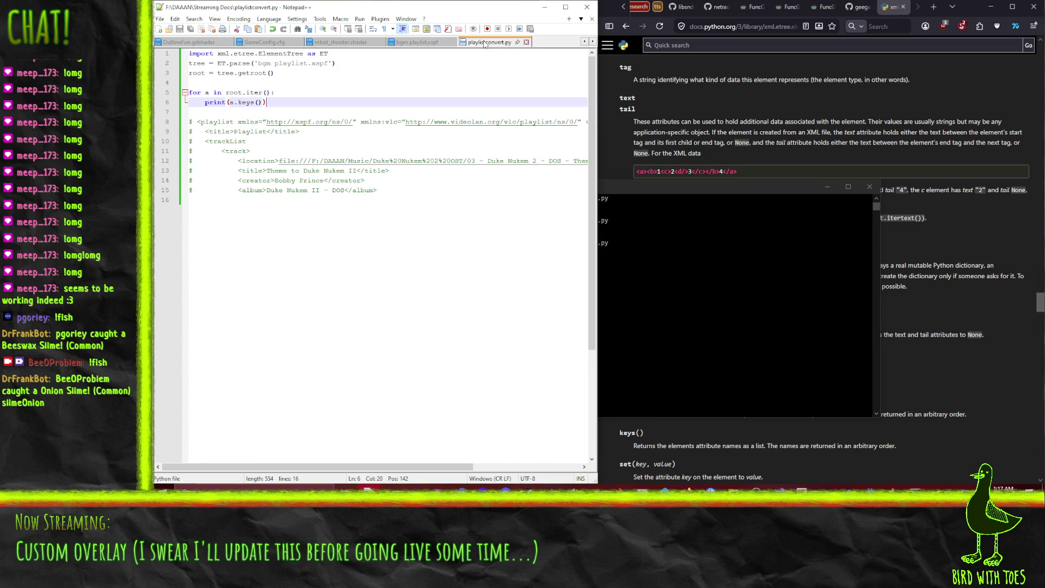
Step: Change print(a.keys()) to print(a.tag) and save
{"action": "left_click", "coordinate": [721, 109]}
{"action": "scroll", "coordinate": [815, 198], "scroll_direction": "up", "scroll_amount": 5}
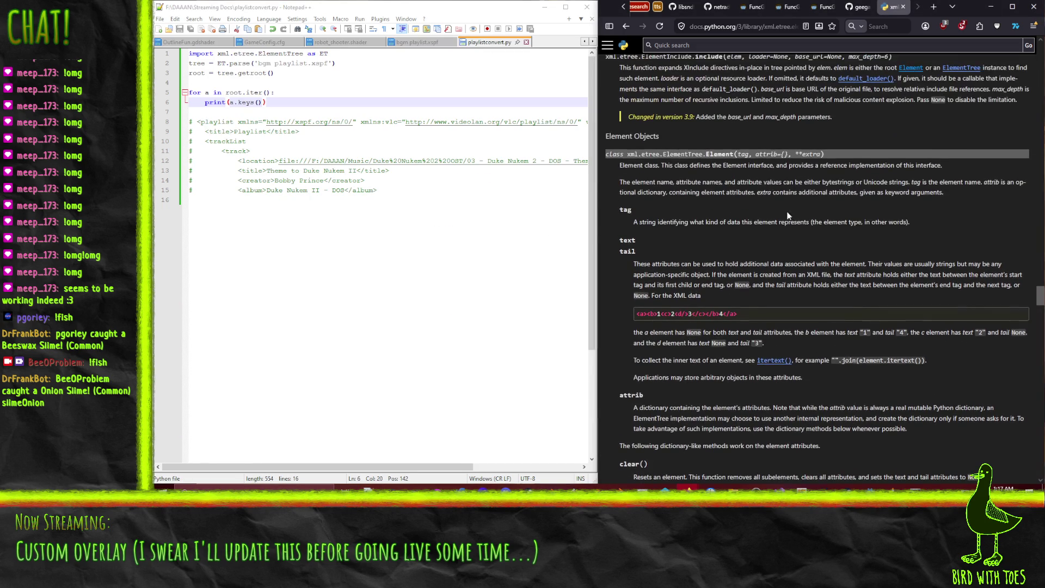
{"action": "double_click", "coordinate": [244, 102]}
{"action": "type", "text": "tag"}
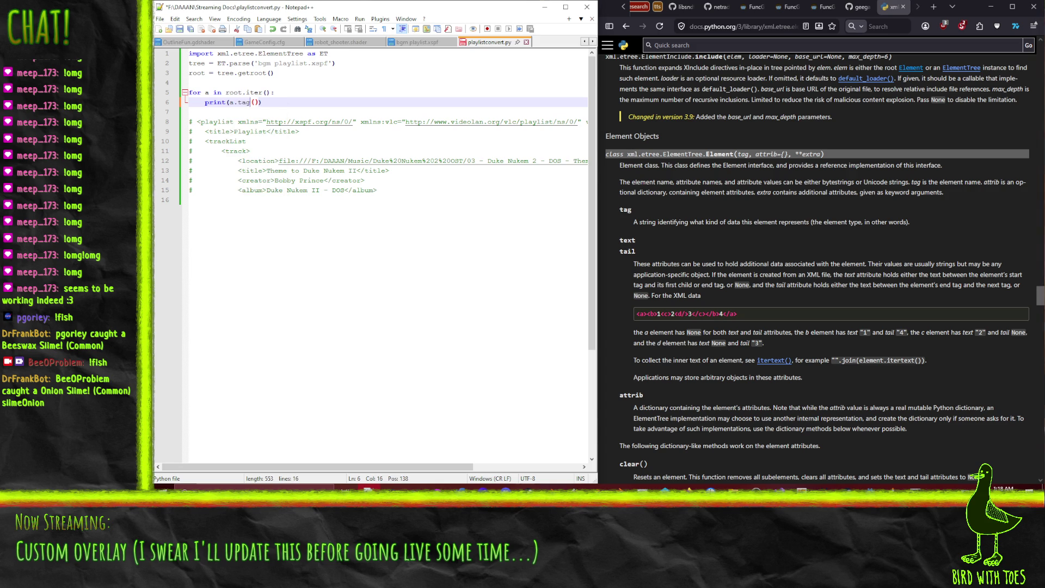
{"action": "key", "text": "Delete"}
{"action": "key", "text": "Delete"}
{"action": "key", "text": "ctrl+s"}
{"action": "key", "text": "alt+Tab"}
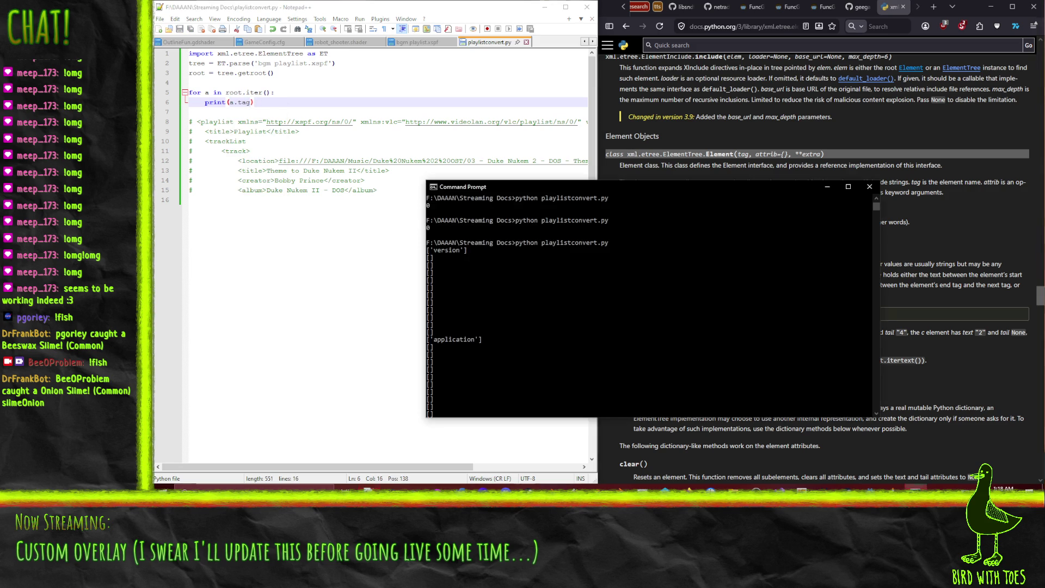
{"action": "key", "text": "Up"}
{"action": "key", "text": "Return"}
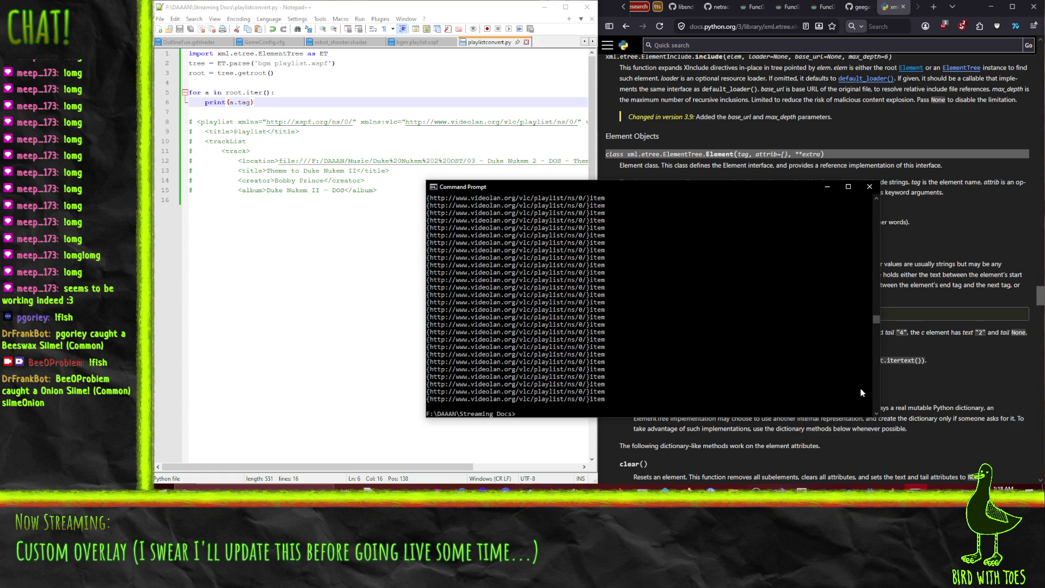
{"action": "mouse_move", "coordinate": [876, 319]}
{"action": "left_mouse_down"}
{"action": "mouse_move", "coordinate": [877, 227]}
{"action": "mouse_move", "coordinate": [883, 263]}
{"action": "left_mouse_up"}
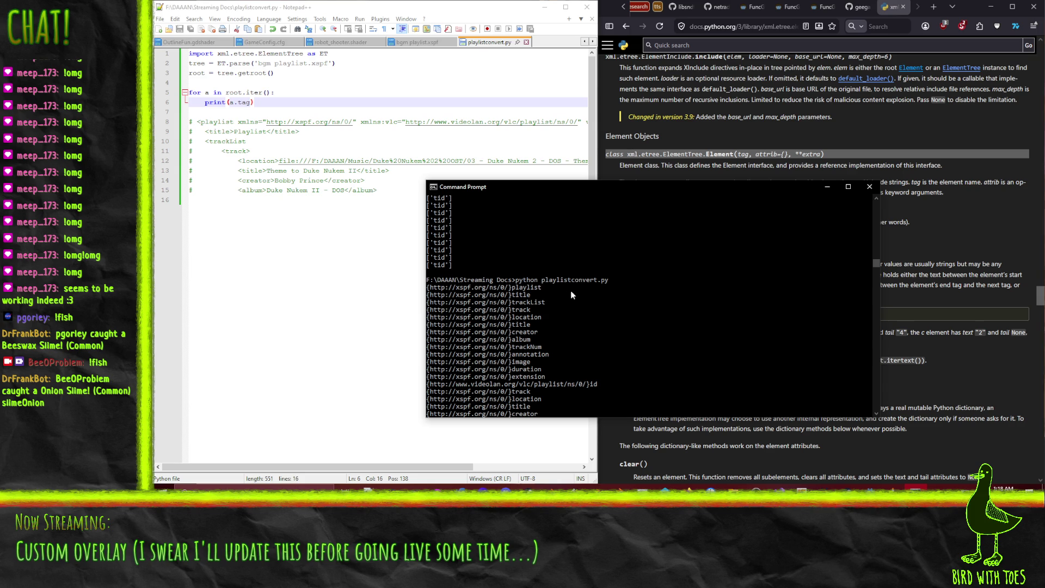
{"action": "left_click", "coordinate": [545, 293]}
{"action": "left_click", "coordinate": [756, 235]}
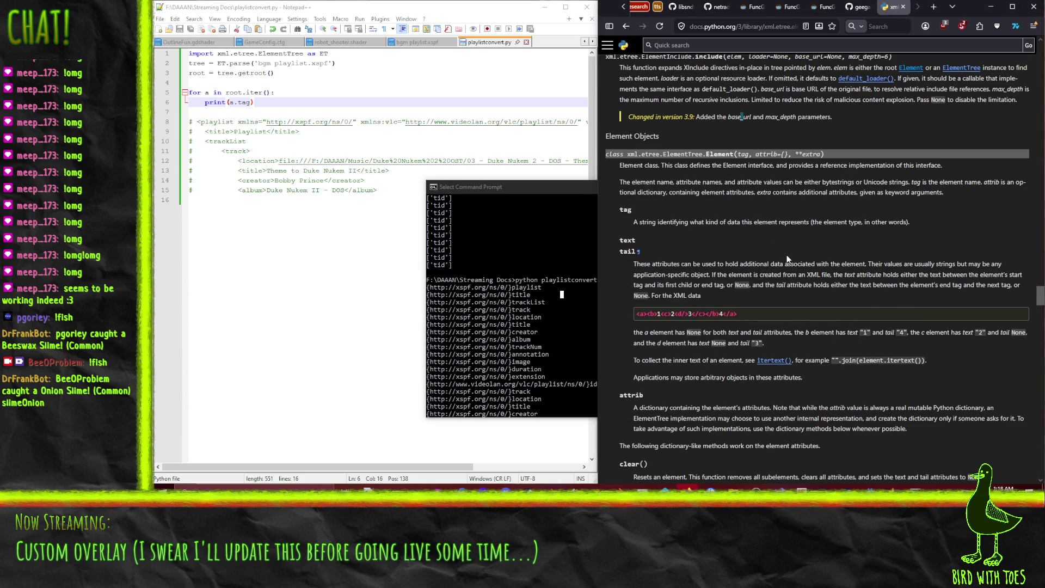
Step: Scroll the ElementTree docs to Element.iter(tag=None), then return to Notepad++
{"action": "scroll", "coordinate": [786, 259], "scroll_direction": "down", "scroll_amount": 7}
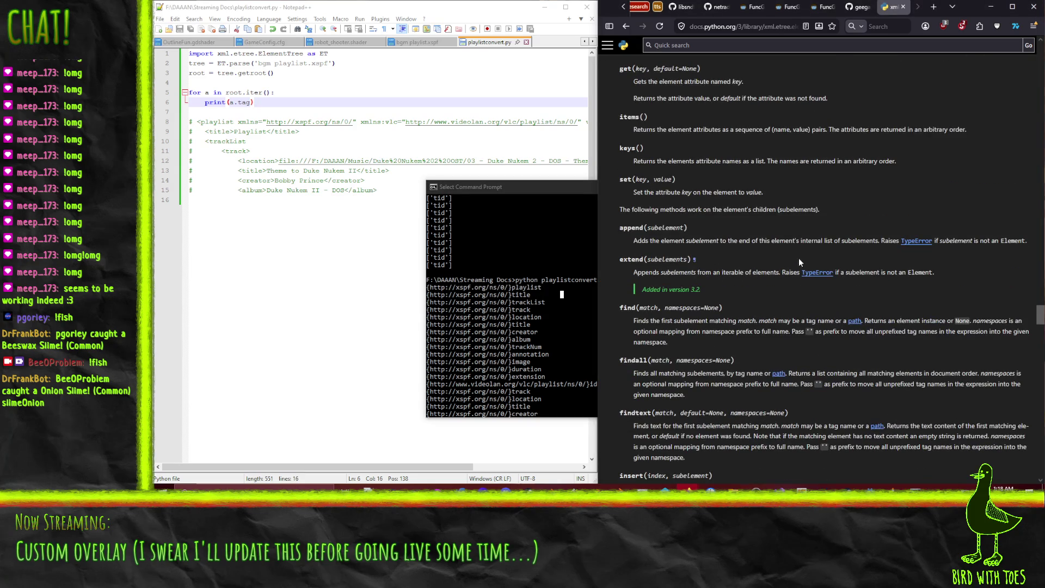
{"action": "scroll", "coordinate": [690, 161], "scroll_direction": "up", "scroll_amount": 2}
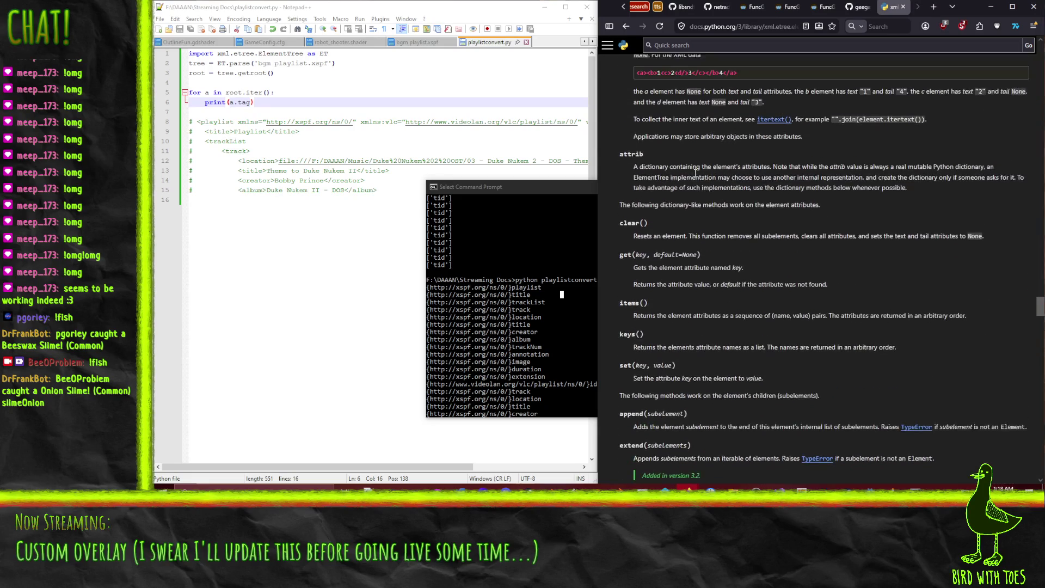
{"action": "scroll", "coordinate": [742, 232], "scroll_direction": "down", "scroll_amount": 5}
{"action": "scroll", "coordinate": [762, 293], "scroll_direction": "down", "scroll_amount": 2}
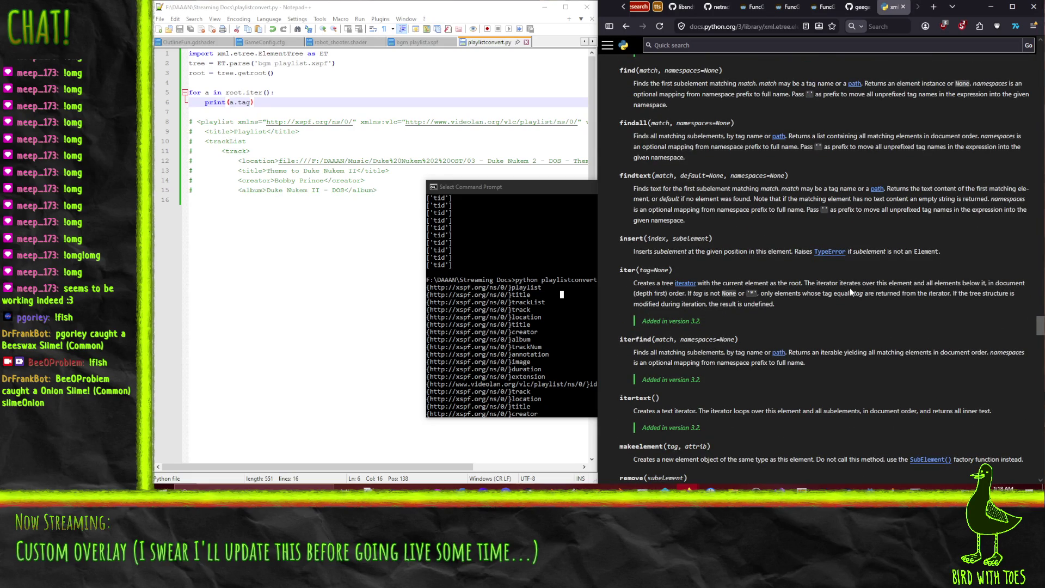
{"action": "scroll", "coordinate": [852, 291], "scroll_direction": "down", "scroll_amount": 1}
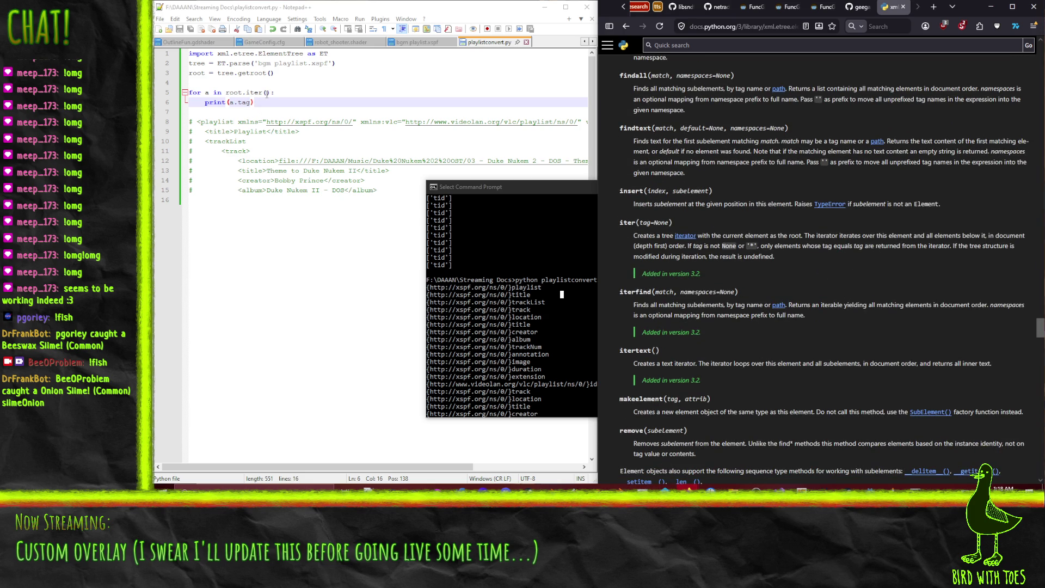
{"action": "key", "text": "alt+Tab"}
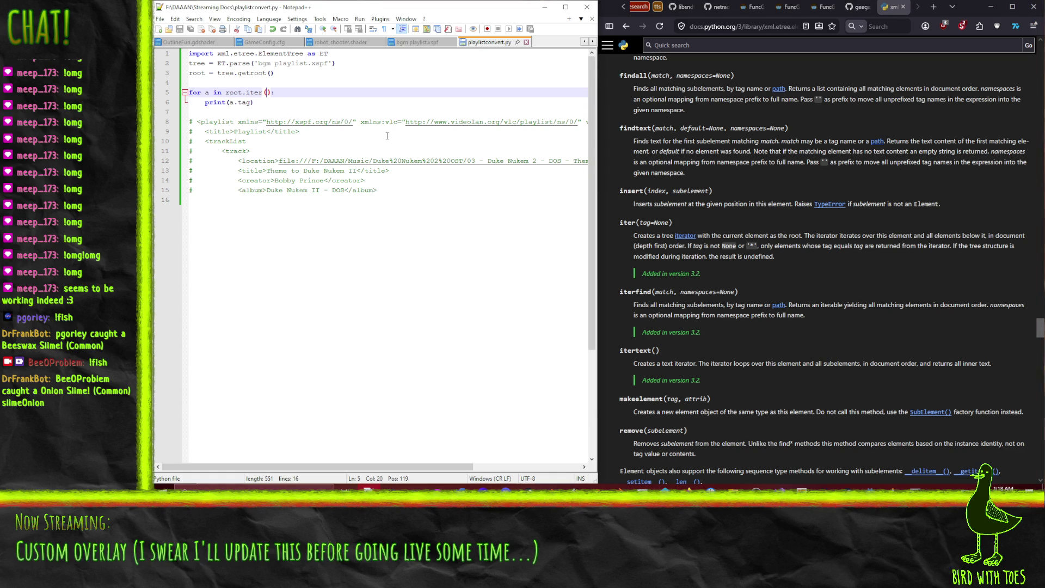
Step: Make line 5 loop over root.iter("track"), save, and rerun the script
{"action": "type", "text": "\"trac"}
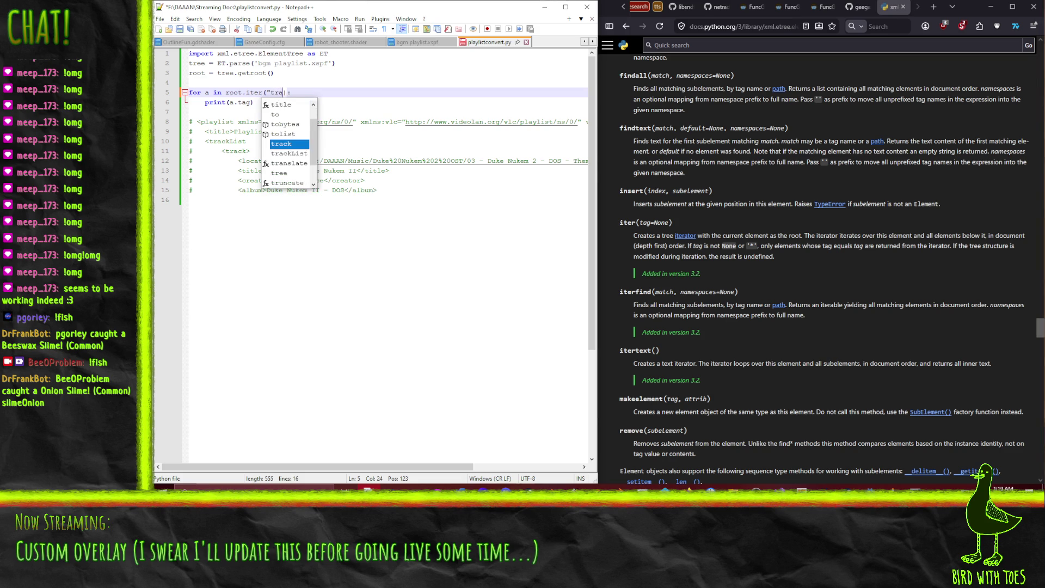
{"action": "type", "text": "k\""}
{"action": "key", "text": "ctrl+s"}
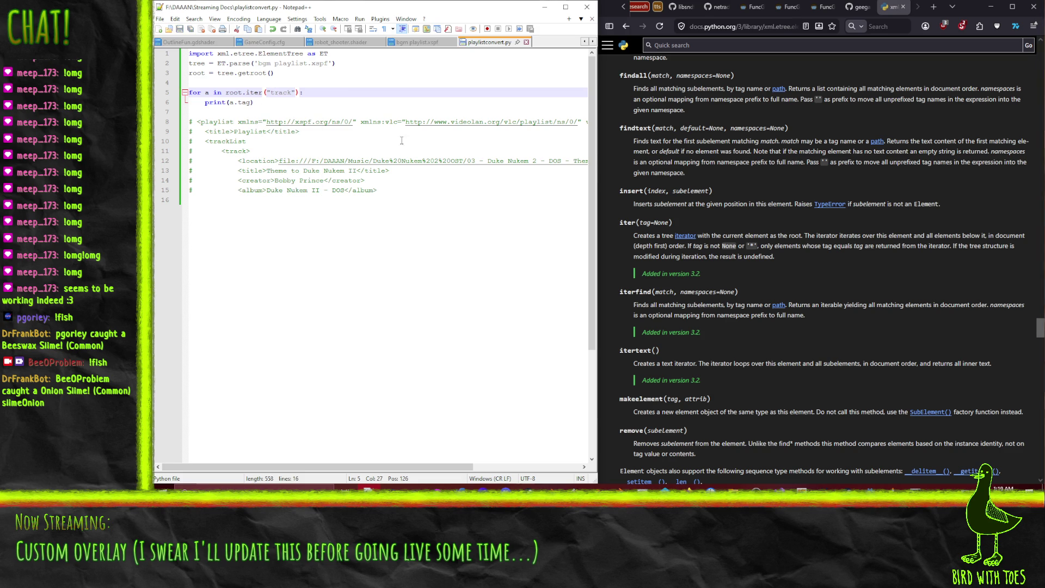
{"action": "left_click", "coordinate": [893, 487]}
{"action": "key", "text": "Up"}
{"action": "key", "text": "Return"}
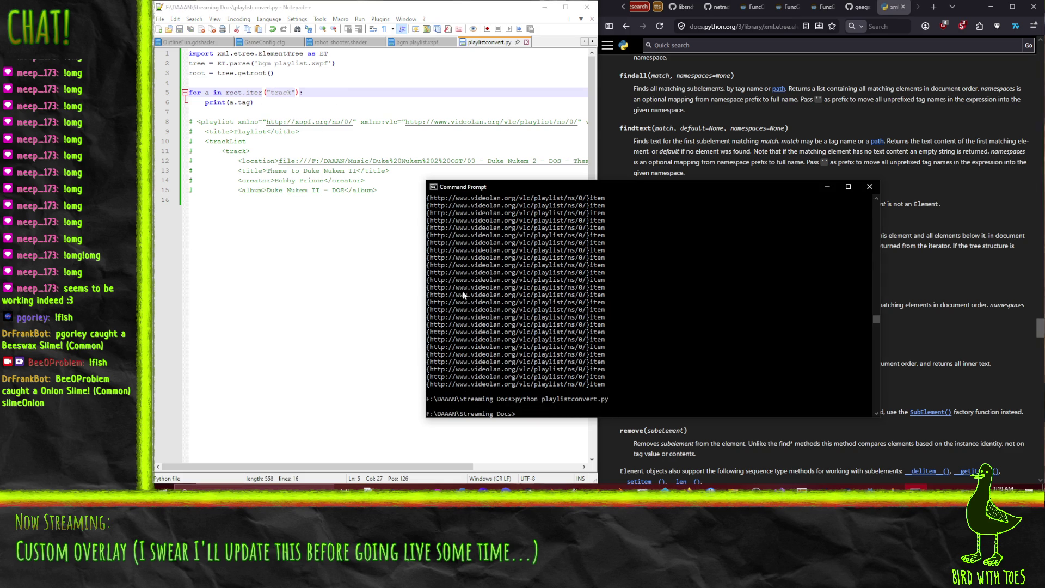
Step: Wrap the namespace prefix from the console output in braces before track on line 5, save, and rerun
{"action": "left_click_drag", "start_coordinate": [428, 384], "coordinate": [585, 386]}
{"action": "right_click", "coordinate": [585, 386]}
{"action": "left_click", "coordinate": [267, 93]}
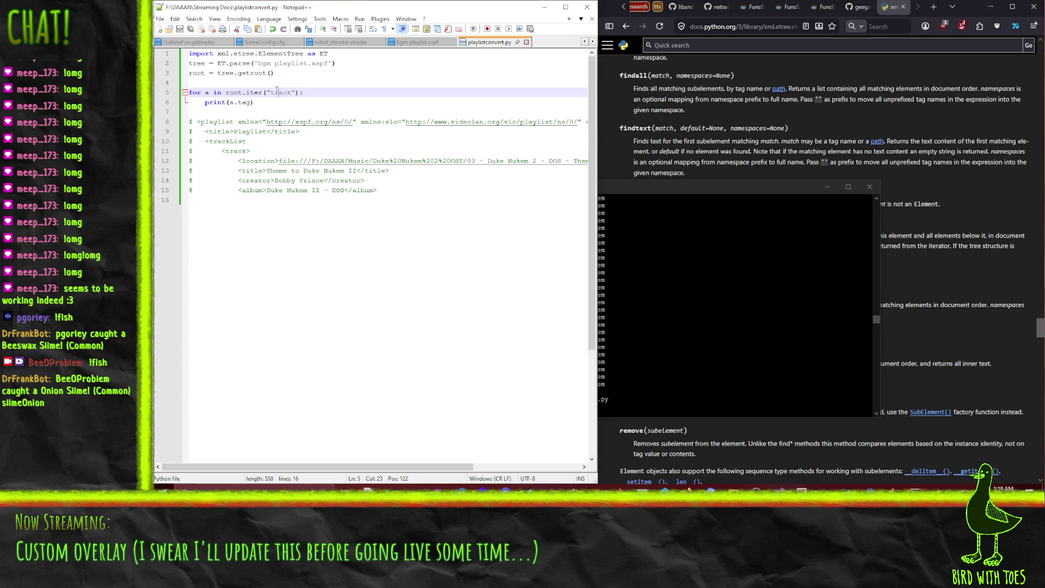
{"action": "key", "text": "Right"}
{"action": "type", "text": "{"}
{"action": "type", "text": "http://www.videolan.org/vlc/playlist/ns/0/"}
{"action": "type", "text": "}"}
{"action": "key", "text": "ctrl+s"}
{"action": "left_click", "coordinate": [685, 198]}
{"action": "key", "text": "Return"}
{"action": "key", "text": "Up"}
{"action": "key", "text": "Return"}
Step: Undo the namespace prefix on line 5 and browse the Python ElementTree docs
{"action": "left_click", "coordinate": [568, 163]}
{"action": "key", "text": "ctrl+z"}
{"action": "key", "text": "ctrl+z"}
{"action": "key", "text": "ctrl+z"}
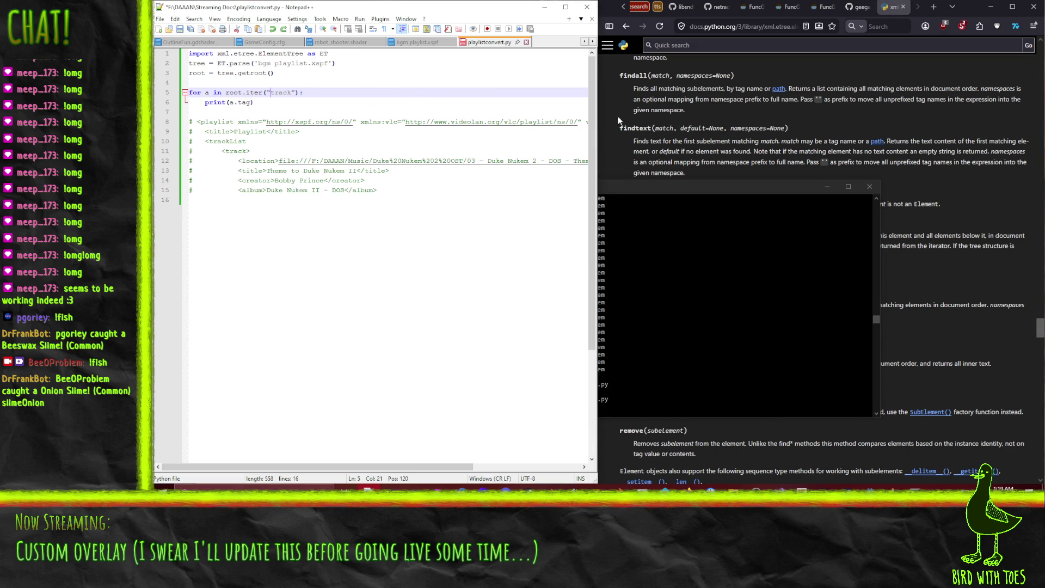
{"action": "left_click", "coordinate": [832, 169]}
{"action": "scroll", "coordinate": [821, 232], "scroll_direction": "up", "scroll_amount": 2}
{"action": "scroll", "coordinate": [820, 227], "scroll_direction": "up", "scroll_amount": 8}
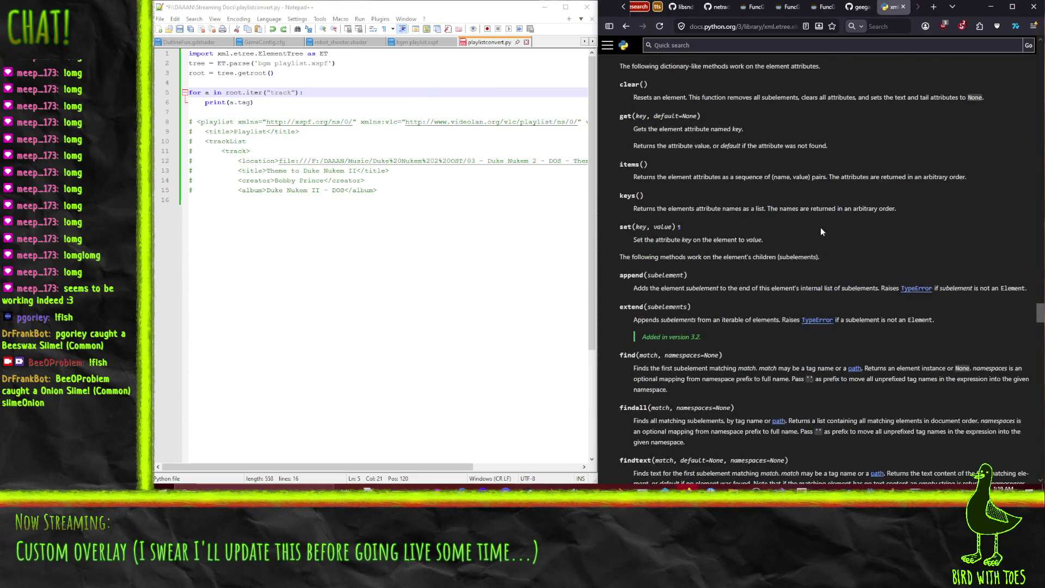
{"action": "scroll", "coordinate": [823, 234], "scroll_direction": "up", "scroll_amount": 4}
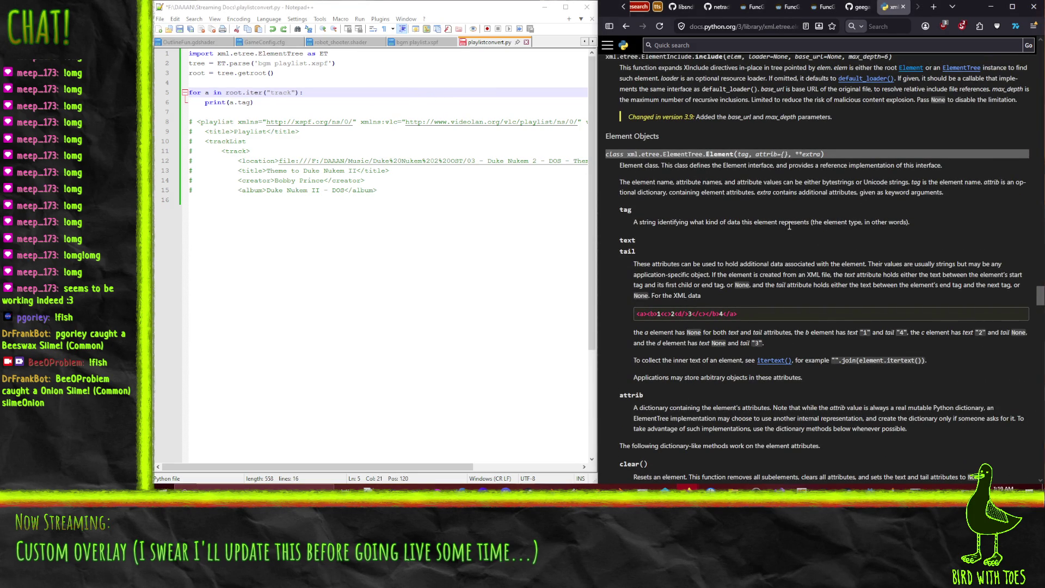
{"action": "scroll", "coordinate": [800, 231], "scroll_direction": "down", "scroll_amount": 7}
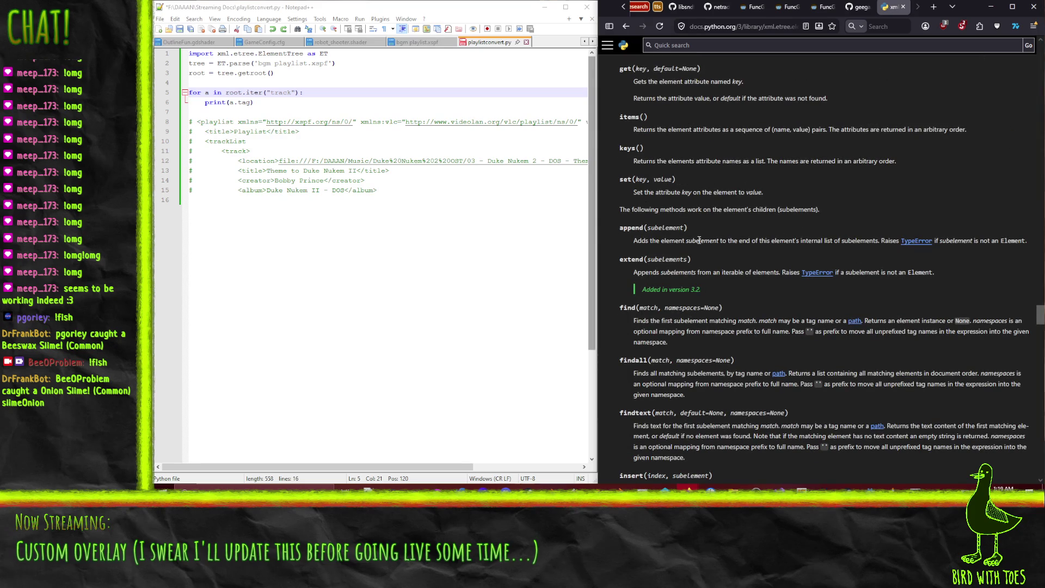
{"action": "scroll", "coordinate": [762, 234], "scroll_direction": "down", "scroll_amount": 3}
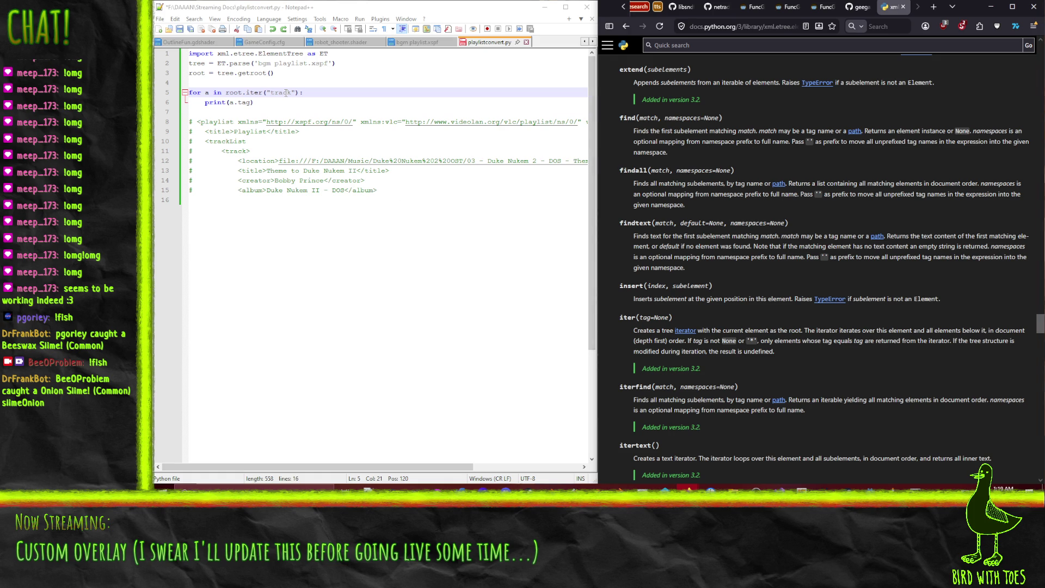
Step: Copy the track tag name from bgm playlist.xspf into the iter call and save
{"action": "left_click", "coordinate": [429, 43]}
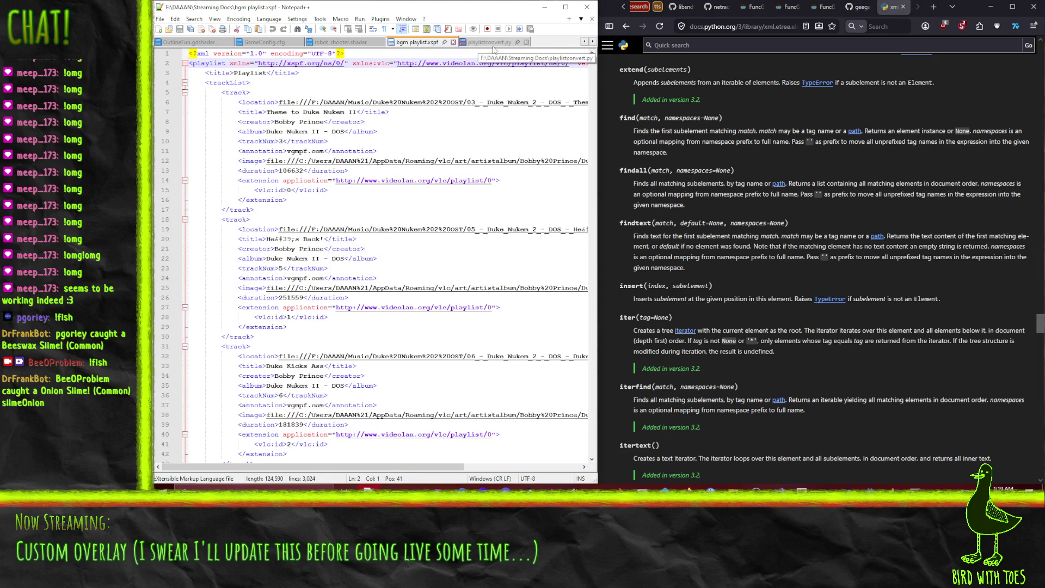
{"action": "double_click", "coordinate": [236, 93]}
{"action": "key", "text": "ctrl+c"}
{"action": "left_click", "coordinate": [488, 42]}
{"action": "key", "text": "ctrl+v"}
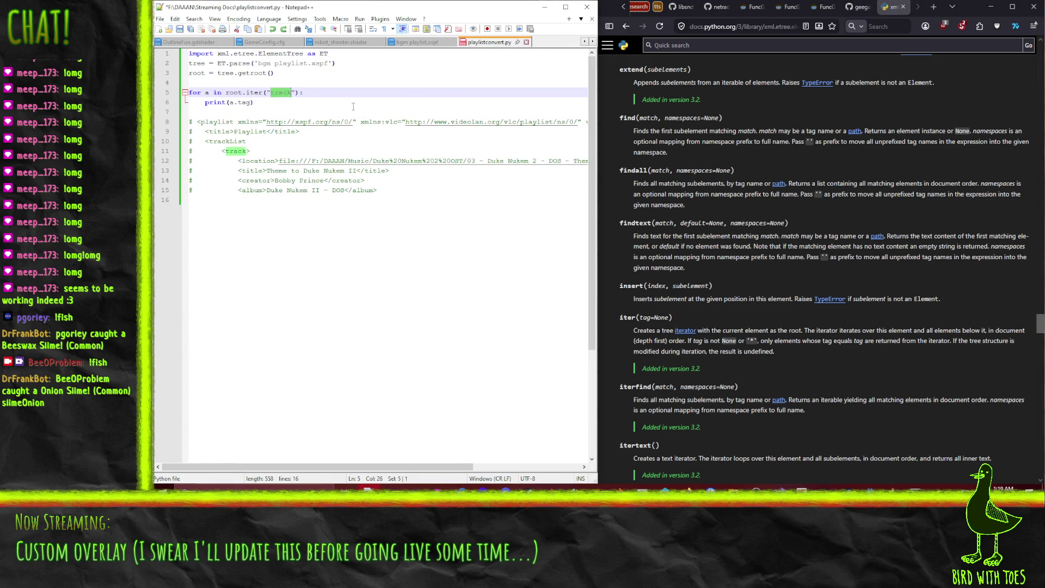
{"action": "key", "text": "ctrl+s"}
Step: Switch the quotes to root.iter('track'), save, rerun the script, and return to the docs
{"action": "key", "text": "BackSpace"}
{"action": "type", "text": "'"}
{"action": "key", "text": "Right"}
{"action": "key", "text": "Right"}
{"action": "key", "text": "Right"}
{"action": "key", "text": "Delete"}
{"action": "type", "text": "'"}
{"action": "key", "text": "Up"}
{"action": "key", "text": "ctrl+s"}
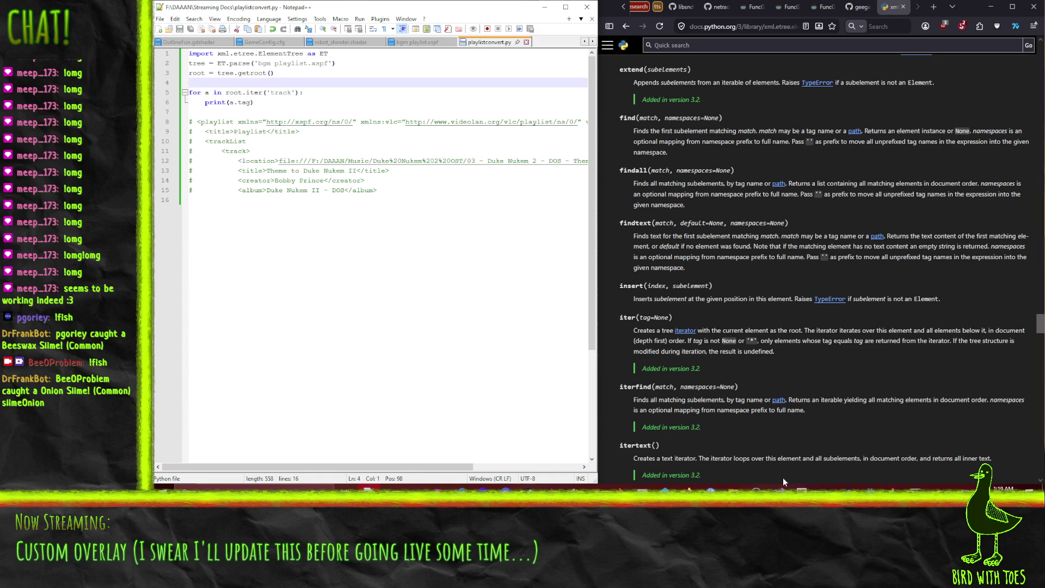
{"action": "left_click", "coordinate": [916, 488]}
{"action": "key", "text": "Up"}
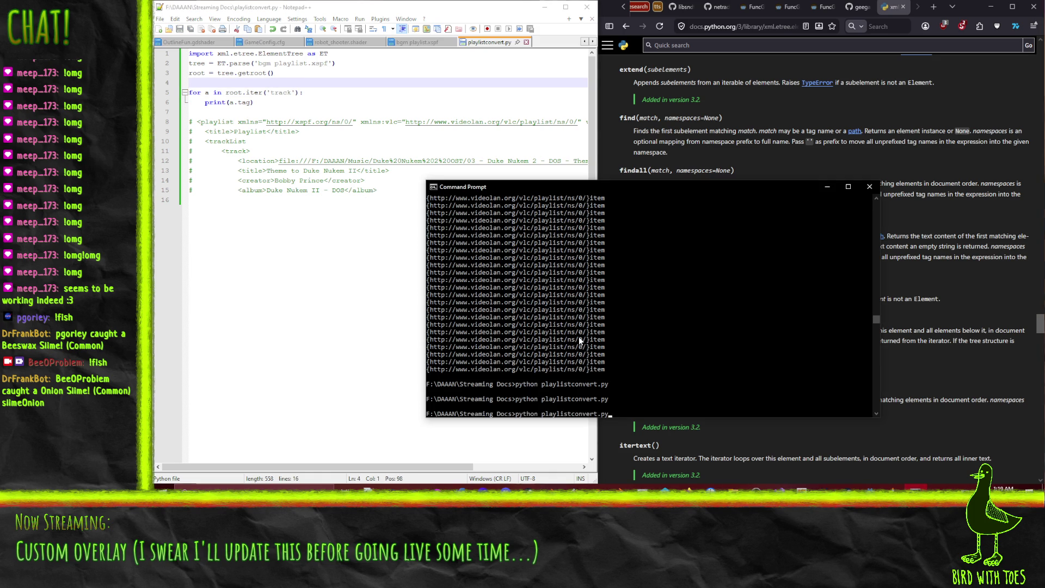
{"action": "key", "text": "Return"}
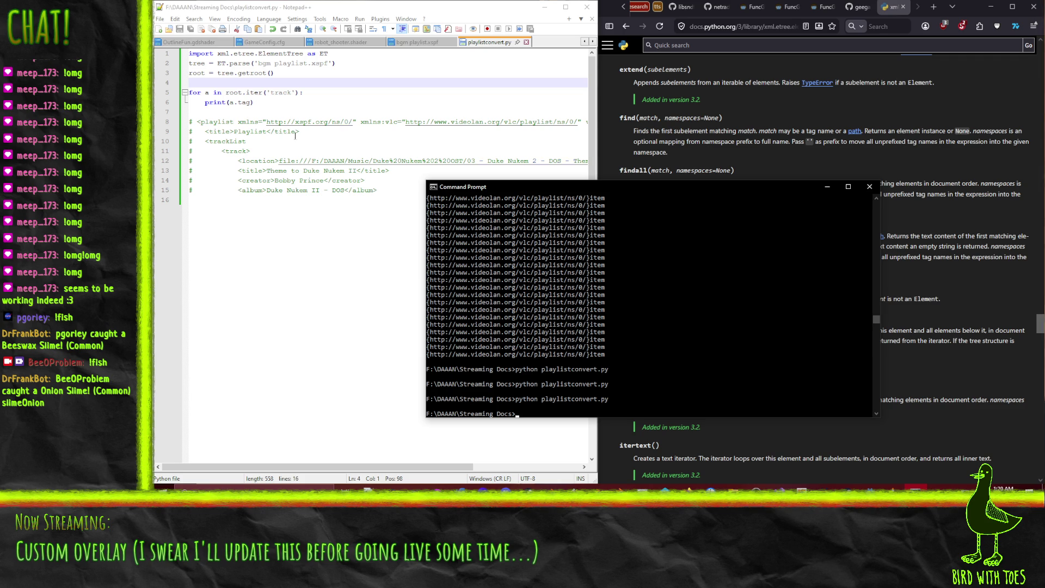
{"action": "left_click", "coordinate": [265, 93]}
{"action": "left_click", "coordinate": [744, 159]}
{"action": "scroll", "coordinate": [746, 190], "scroll_direction": "down", "scroll_amount": 6}
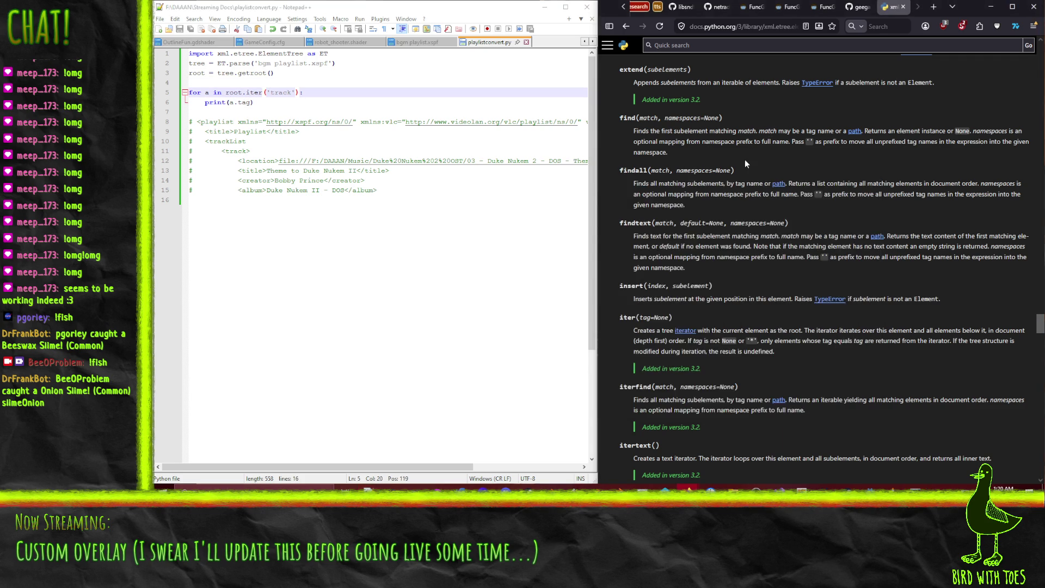
Step: Scroll the ElementTree docs past ElementTree, write and TreeBuilder, then back up to Element Objects
{"action": "scroll", "coordinate": [772, 219], "scroll_direction": "down", "scroll_amount": 6}
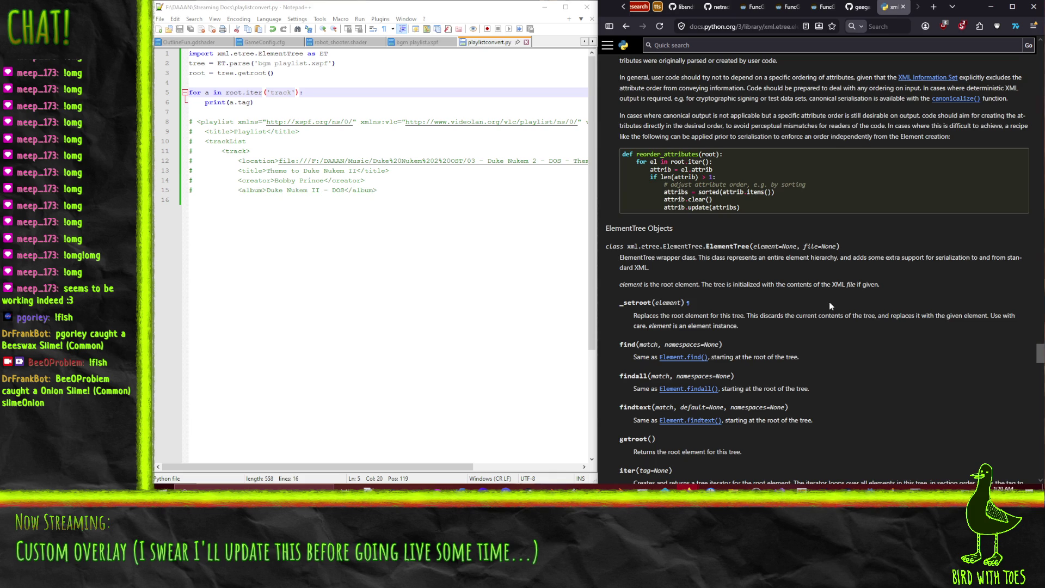
{"action": "scroll", "coordinate": [831, 303], "scroll_direction": "down", "scroll_amount": 4}
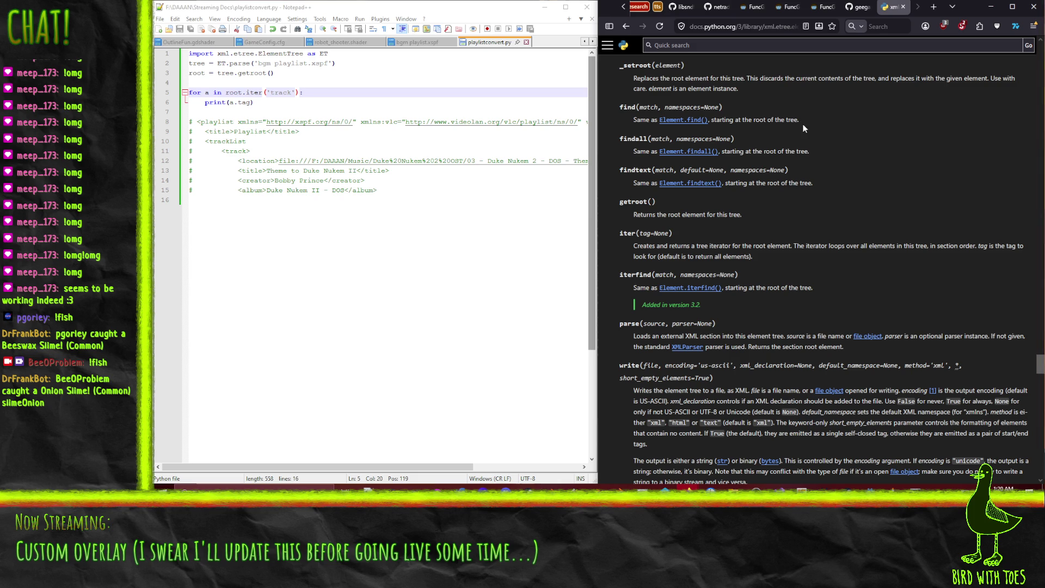
{"action": "scroll", "coordinate": [802, 127], "scroll_direction": "down", "scroll_amount": 5}
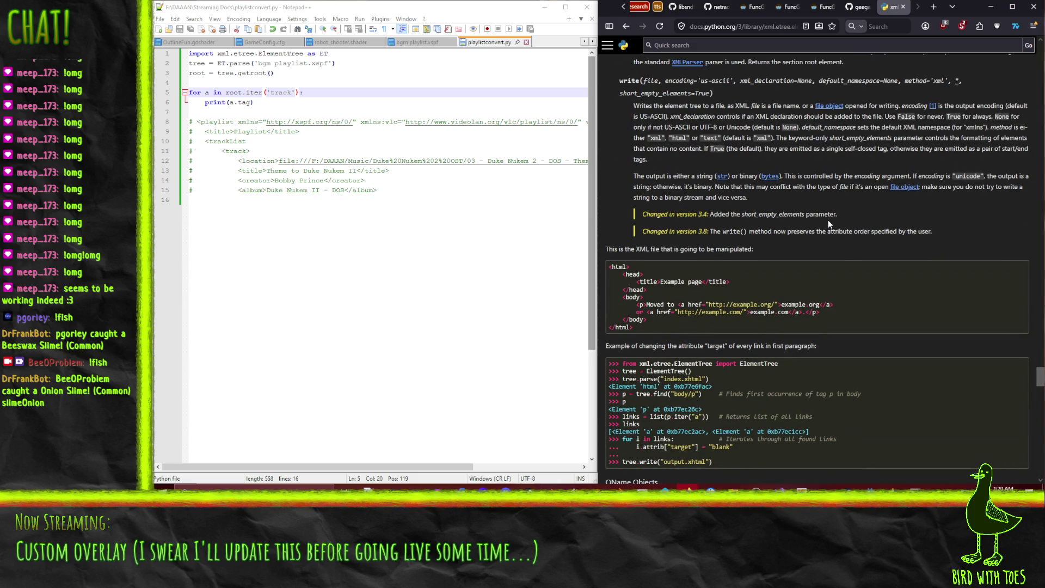
{"action": "scroll", "coordinate": [828, 221], "scroll_direction": "down", "scroll_amount": 1}
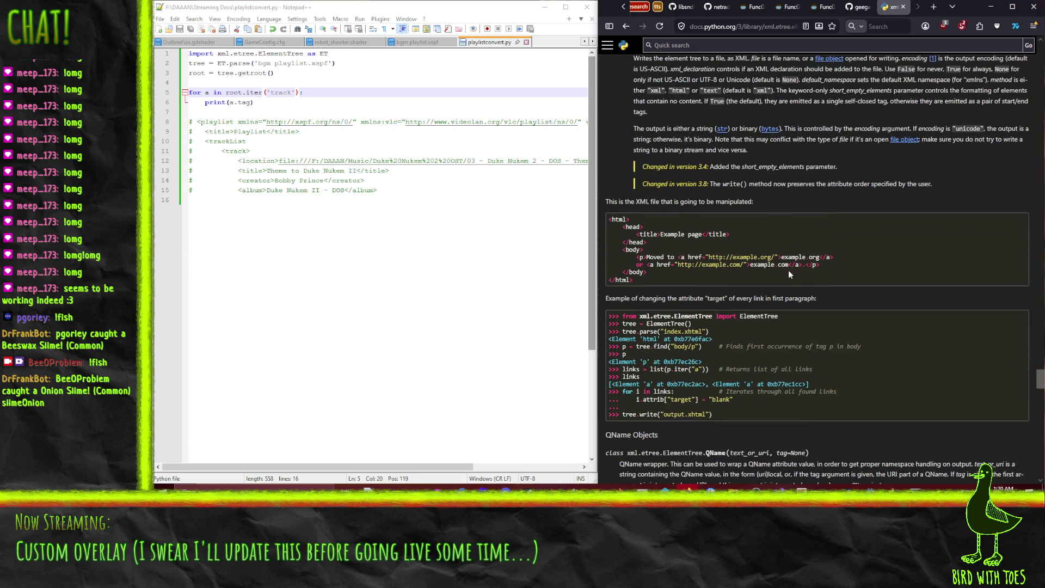
{"action": "scroll", "coordinate": [800, 262], "scroll_direction": "down", "scroll_amount": 5}
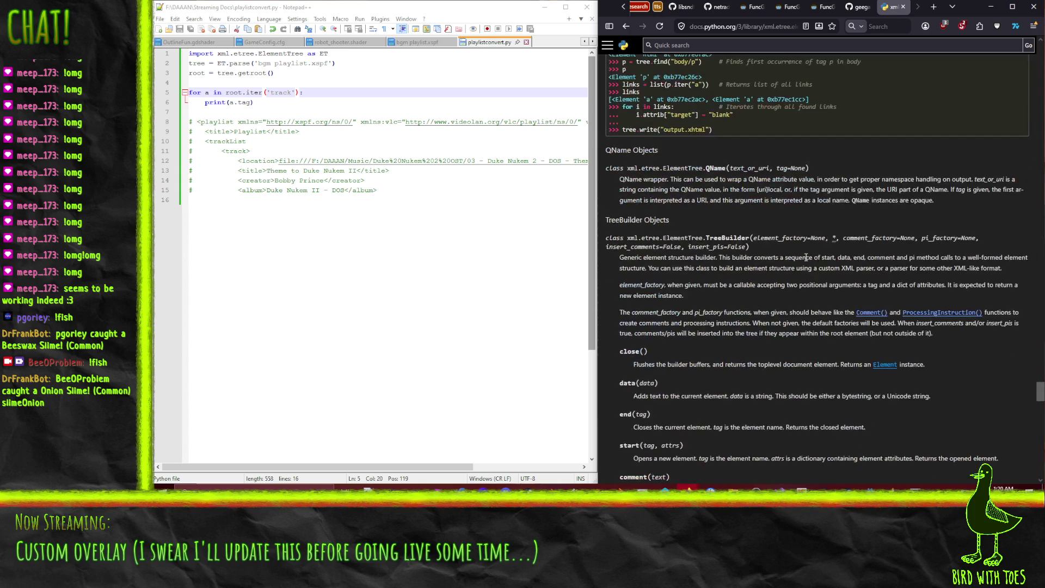
{"action": "scroll", "coordinate": [807, 260], "scroll_direction": "up", "scroll_amount": 20}
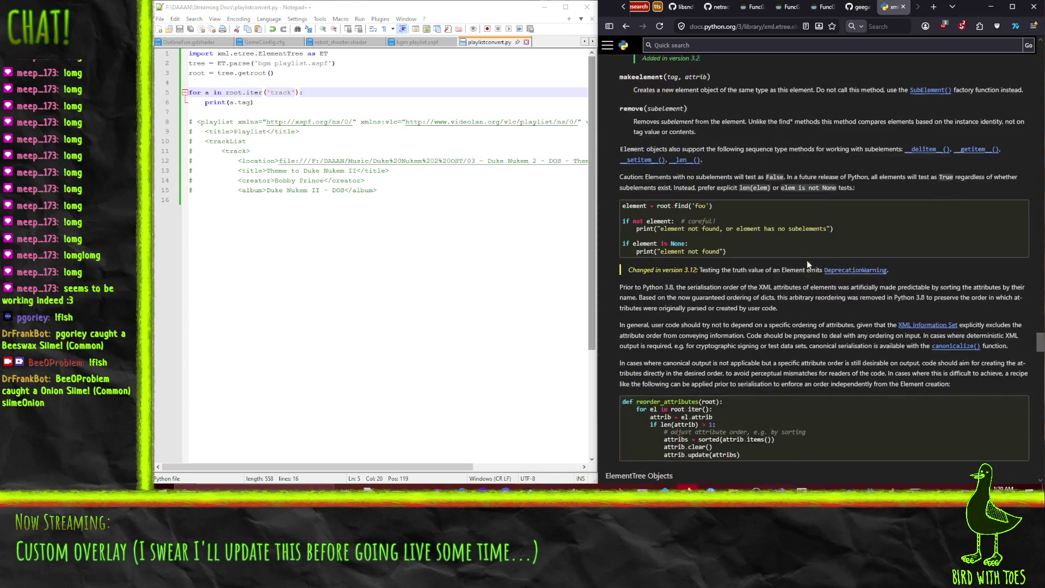
{"action": "scroll", "coordinate": [807, 260], "scroll_direction": "up", "scroll_amount": 12}
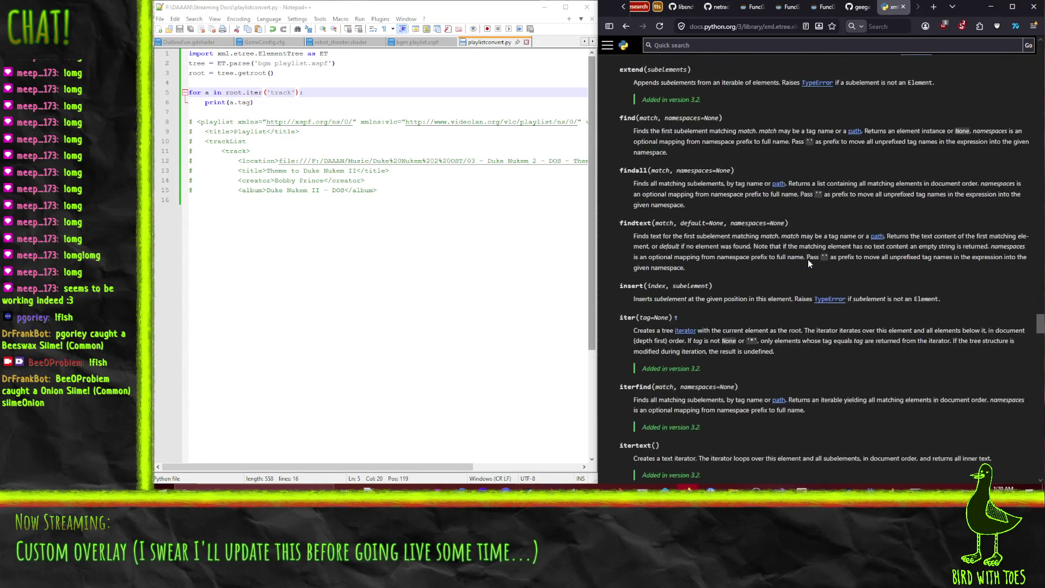
{"action": "scroll", "coordinate": [807, 263], "scroll_direction": "up", "scroll_amount": 6}
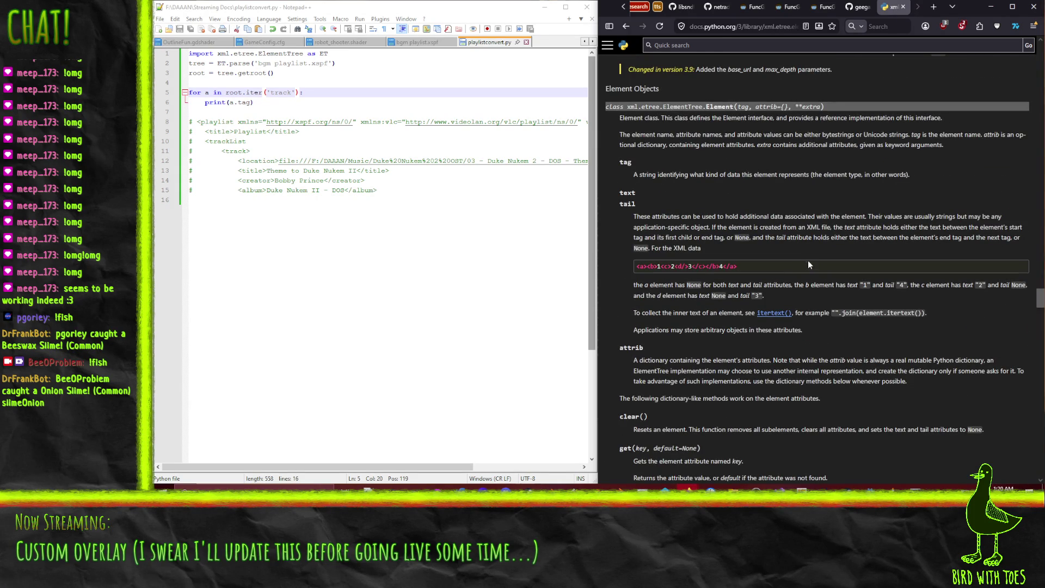
{"action": "scroll", "coordinate": [791, 271], "scroll_direction": "up", "scroll_amount": 2}
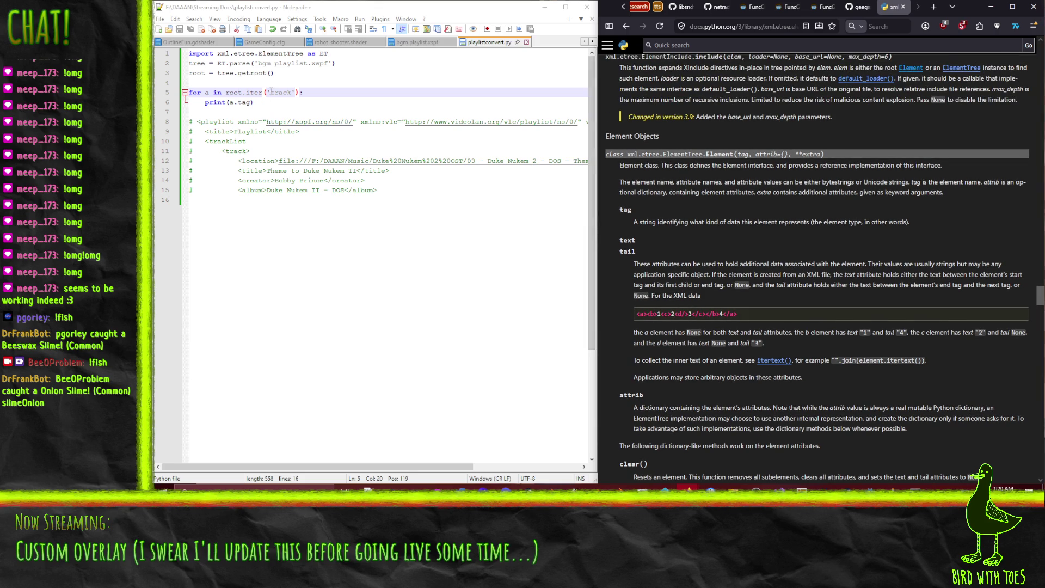
Step: Change the iter filter to 'title' and rerun the script
{"action": "double_click", "coordinate": [281, 93]}
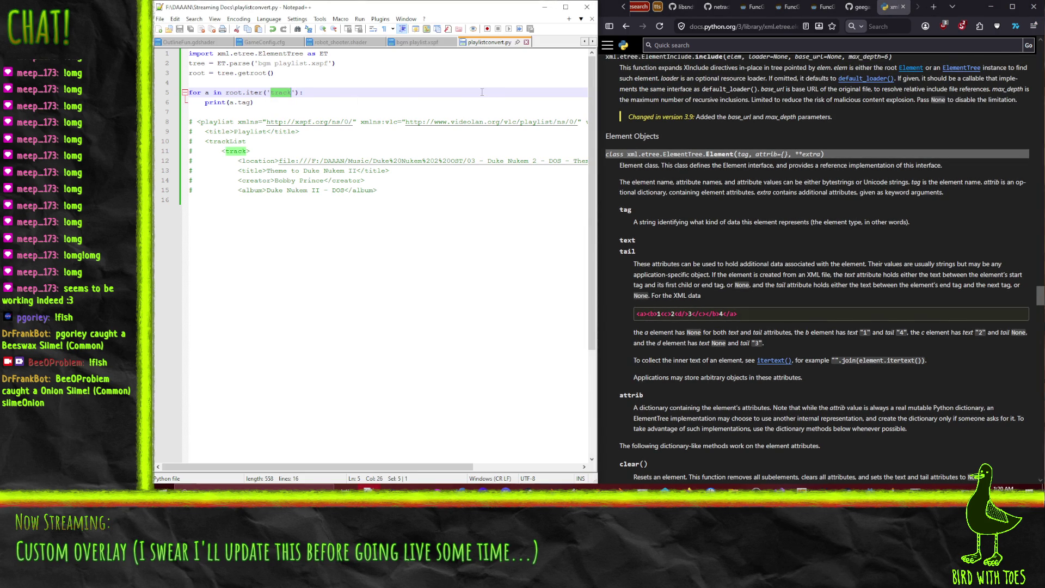
{"action": "type", "text": "title"}
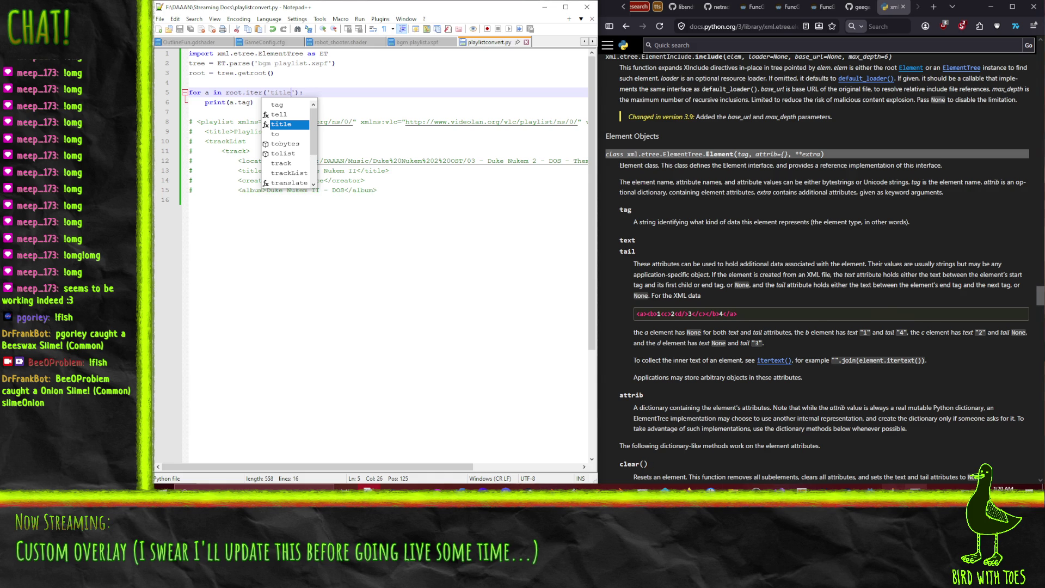
{"action": "left_click", "coordinate": [904, 488]}
{"action": "key", "text": "Up"}
{"action": "key", "text": "Return"}
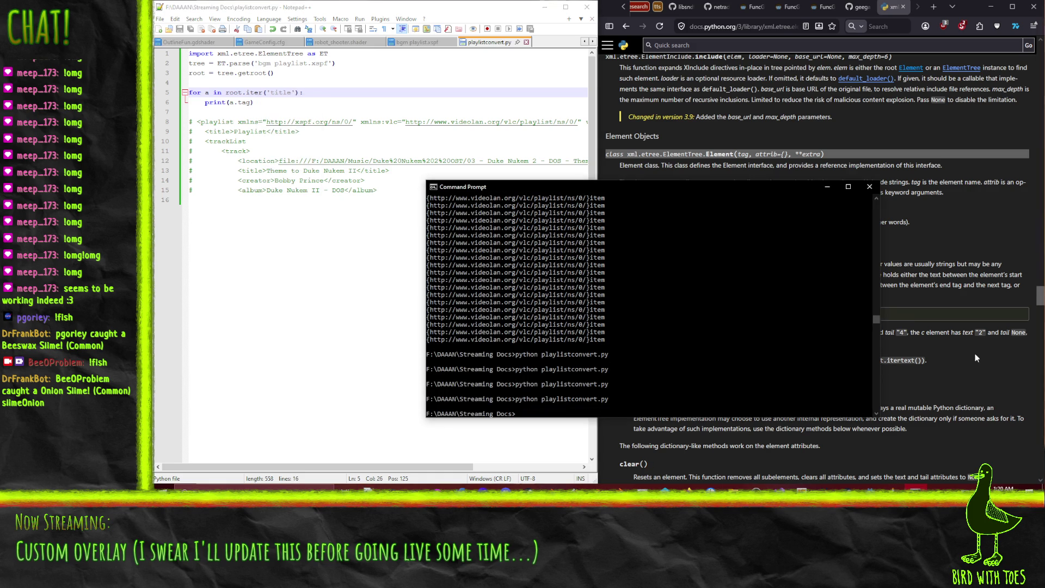
Step: Move the Command Prompt beside the editor, rerun the script, and scroll its output
{"action": "left_click", "coordinate": [757, 488]}
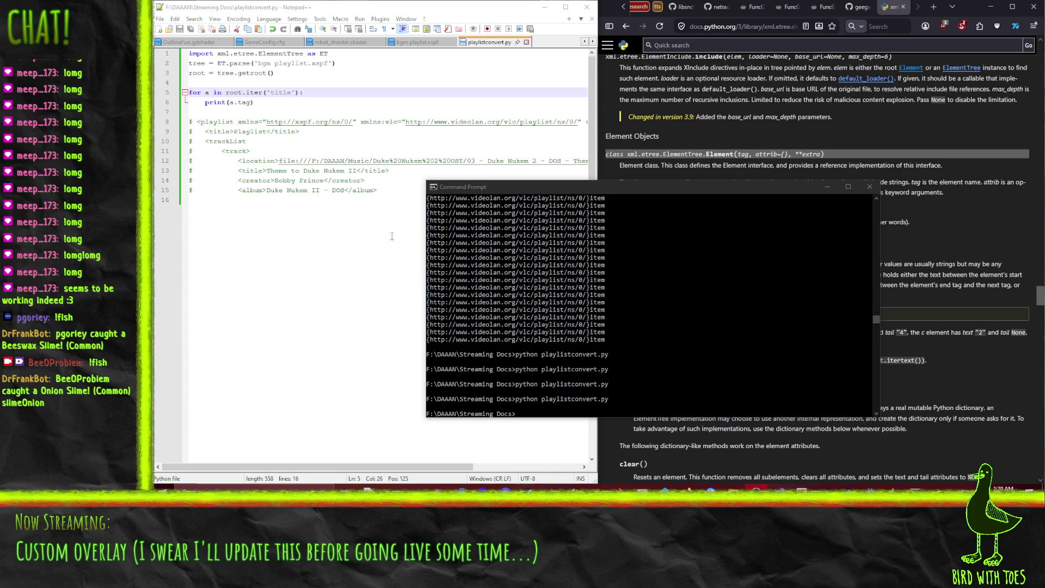
{"action": "left_click_drag", "start_coordinate": [606, 192], "coordinate": [347, 230]}
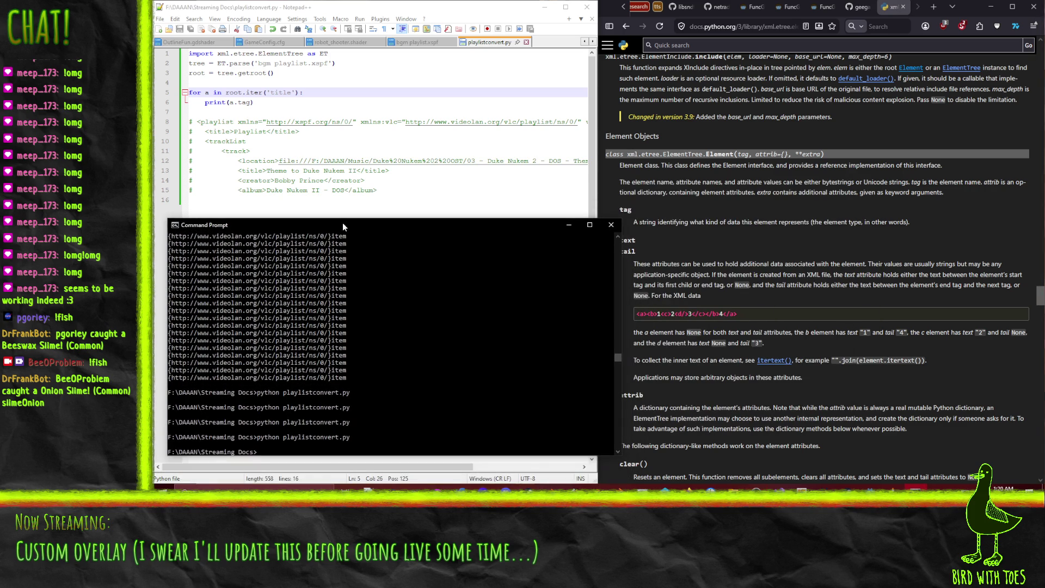
{"action": "key", "text": "Up"}
{"action": "key", "text": "Return"}
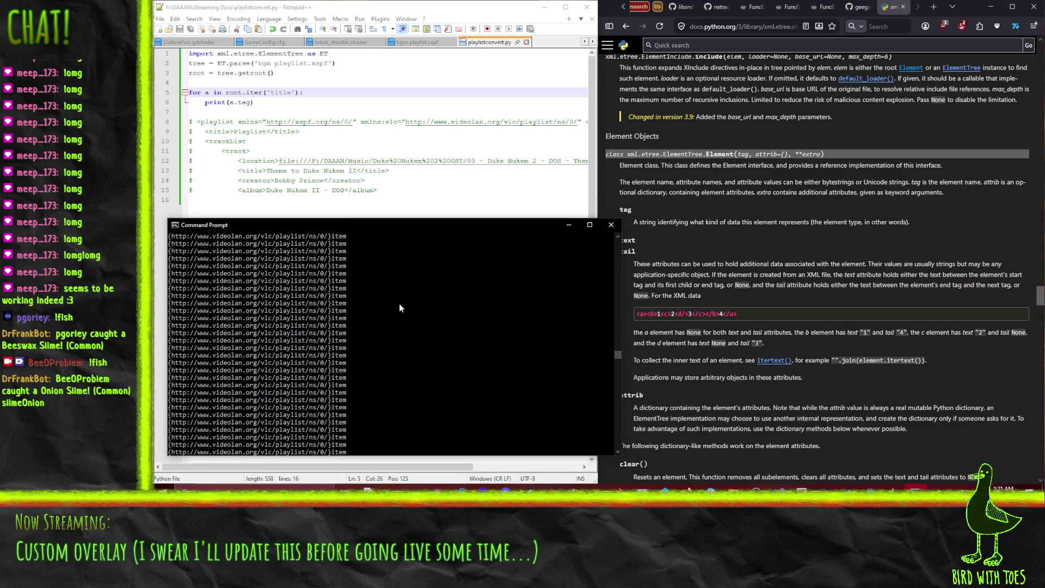
{"action": "left_click_drag", "start_coordinate": [615, 356], "coordinate": [616, 317]}
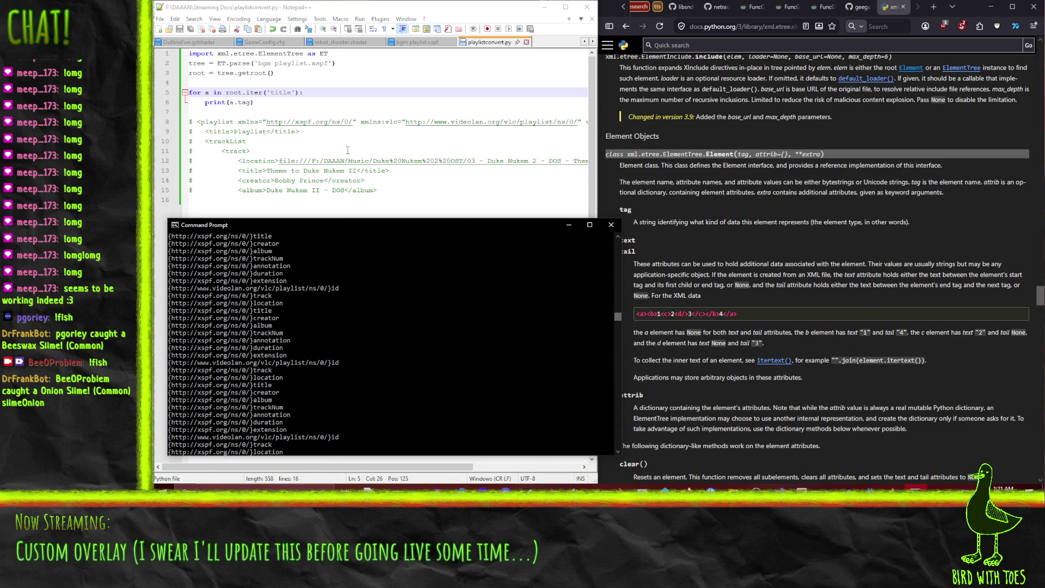
Step: Select the xmlns namespace attributes on line 2's playlist tag in bgm playlist.xspf
{"action": "left_click", "coordinate": [422, 43]}
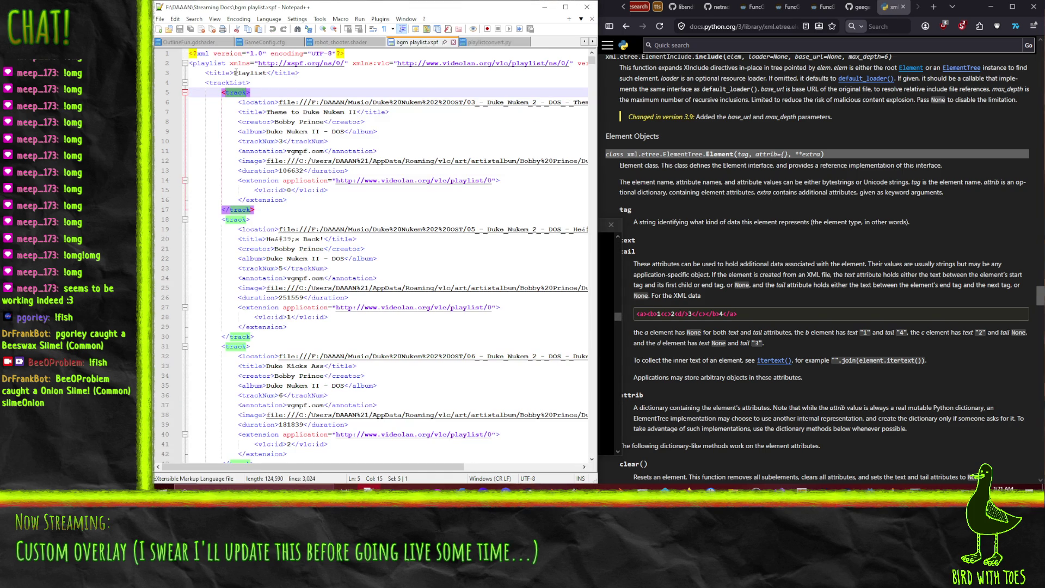
{"action": "left_click", "coordinate": [224, 64]}
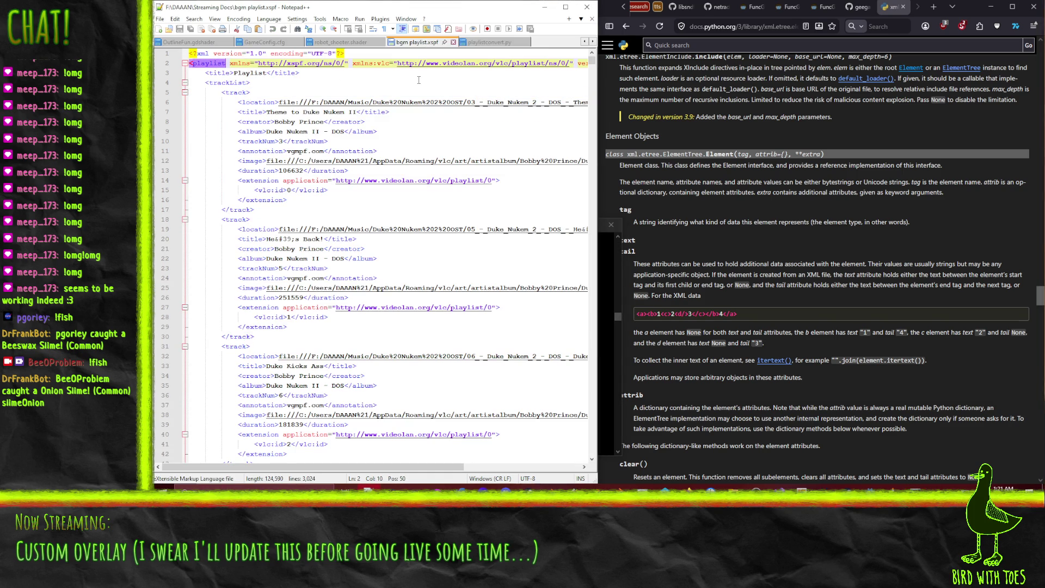
{"action": "key", "text": "shift+End"}
{"action": "key", "text": "shift+Left"}
{"action": "key", "text": "shift+Left"}
{"action": "key", "text": "shift+Left"}
{"action": "key", "text": "shift+Left"}
Step: Delete the xmlns attributes from the playlist tag, save, and rerun the script
{"action": "key", "text": "Delete"}
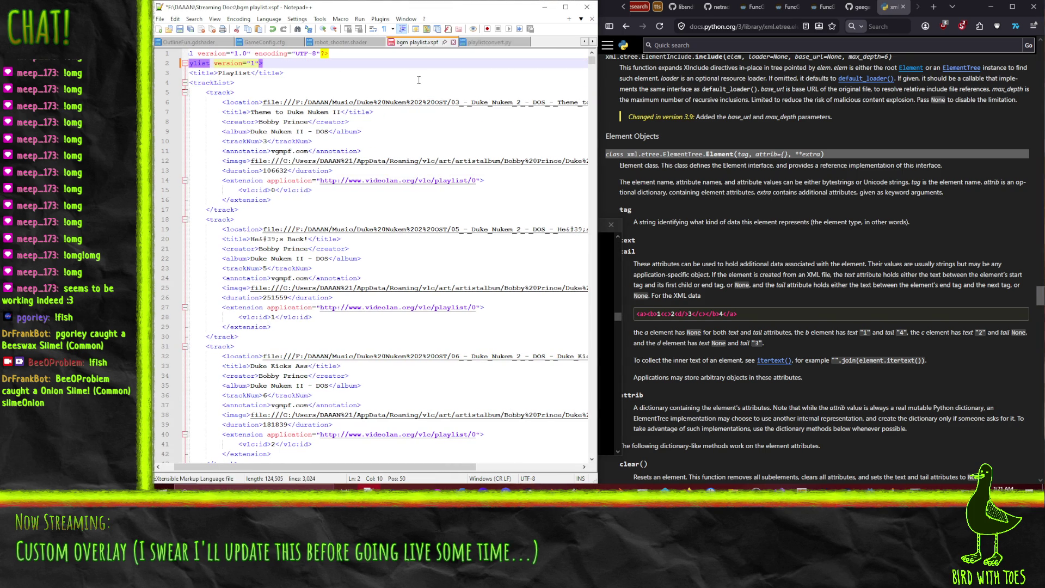
{"action": "key", "text": "Home"}
{"action": "key", "text": "ctrl+s"}
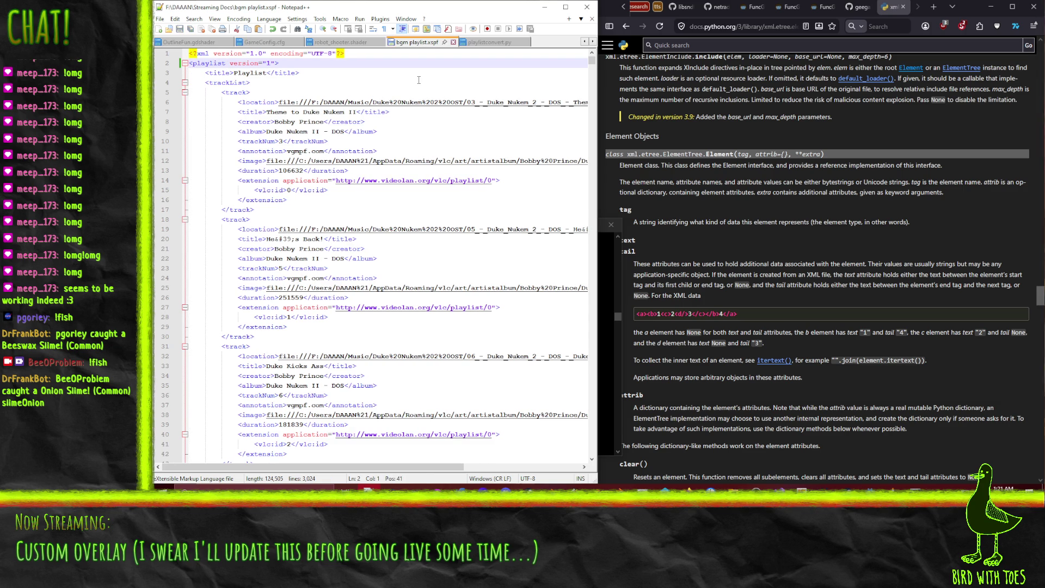
{"action": "left_click", "coordinate": [921, 487]}
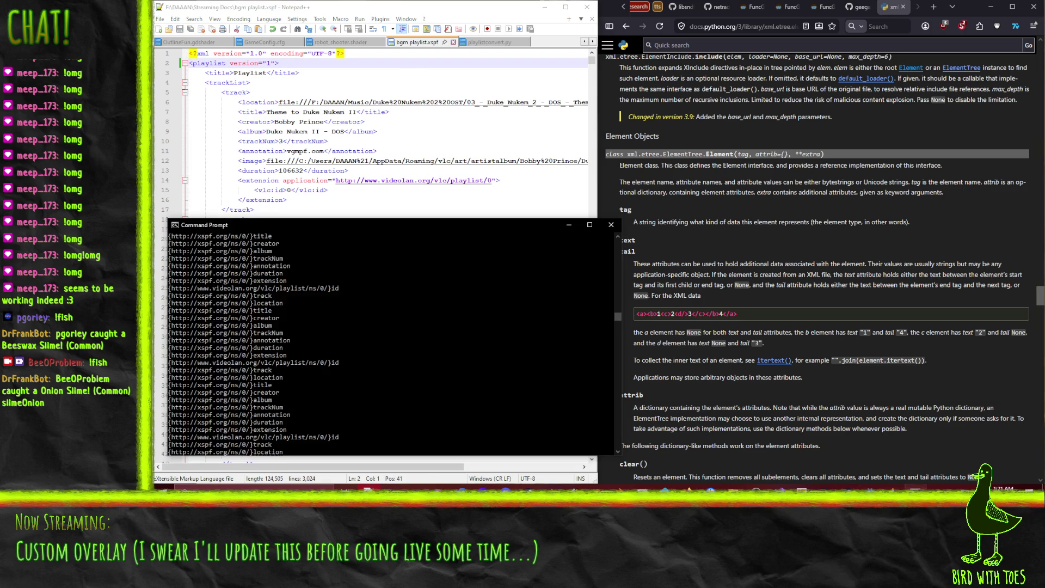
{"action": "key", "text": "Up"}
{"action": "key", "text": "Return"}
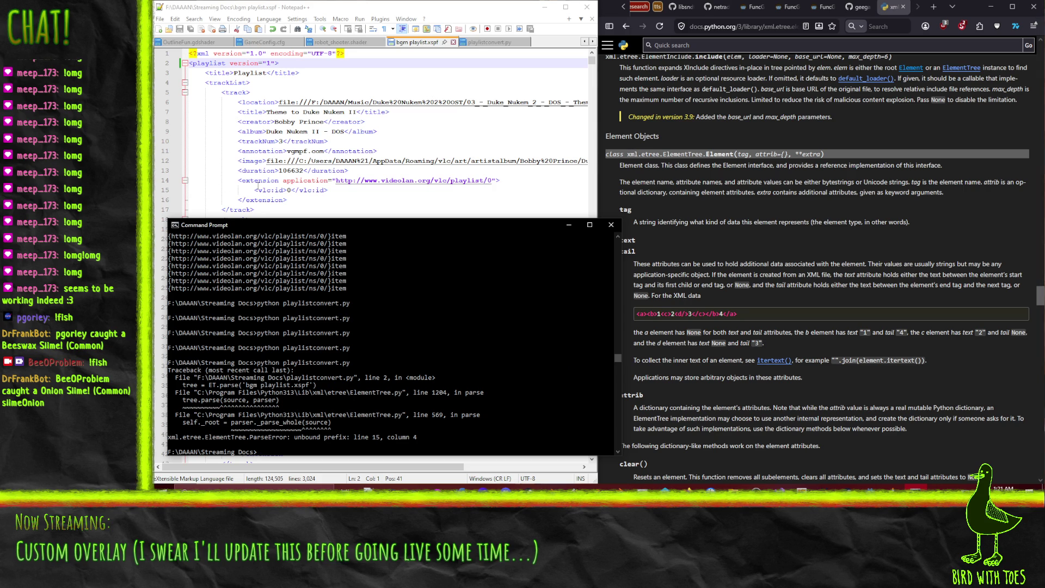
Step: Inspect the vlc:id extension block on lines 14–16 of the playlist
{"action": "left_click", "coordinate": [254, 189]}
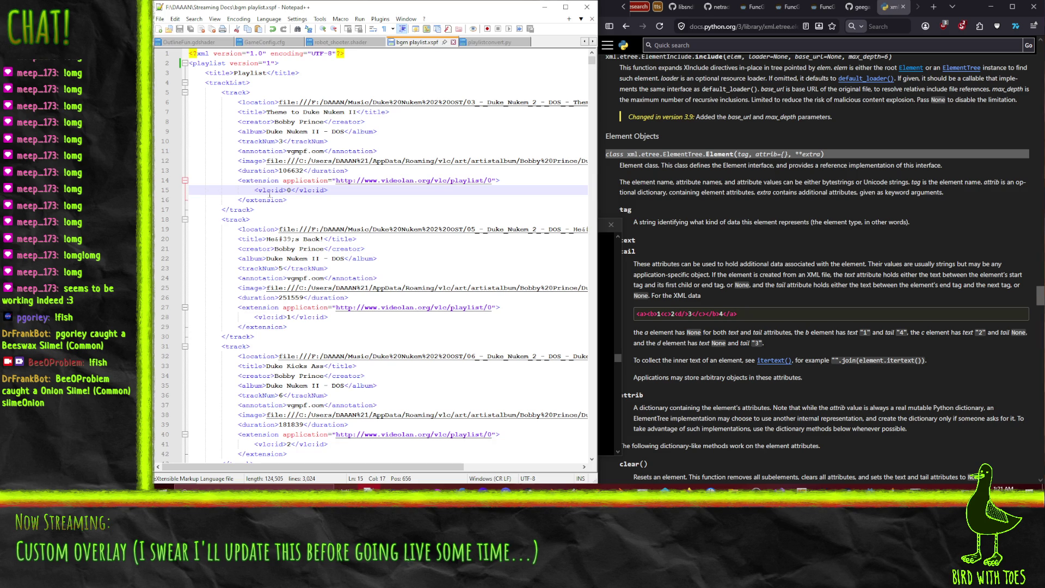
{"action": "left_click", "coordinate": [311, 202]}
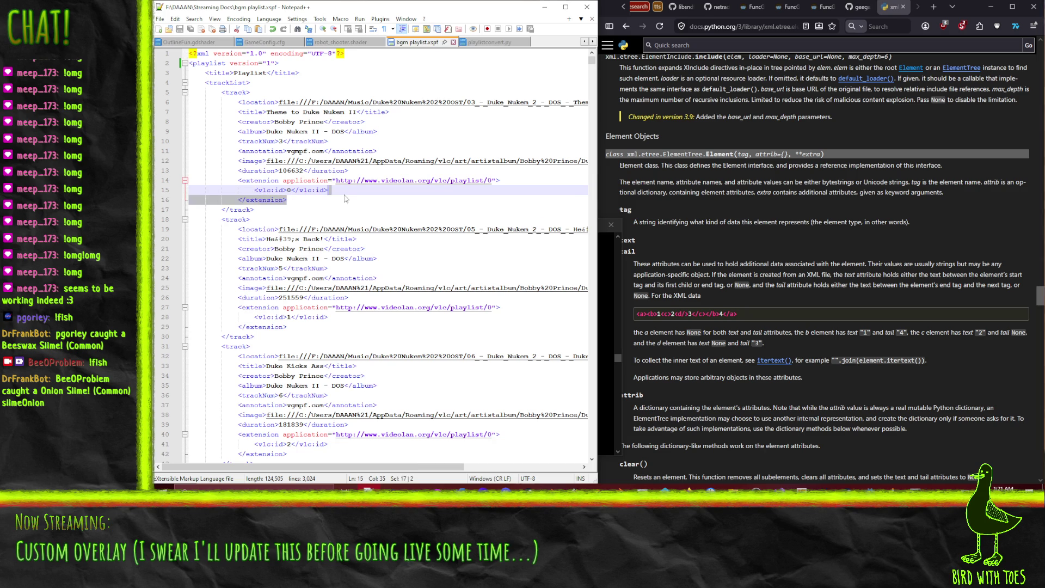
{"action": "left_click", "coordinate": [353, 191]}
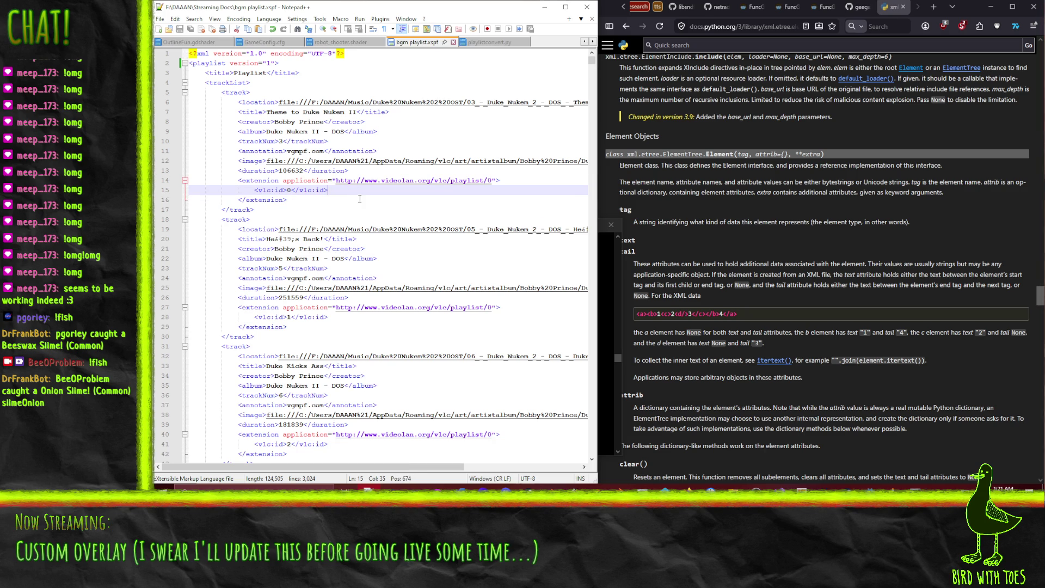
{"action": "key", "text": "Home"}
{"action": "key", "text": "Right"}
{"action": "key", "text": "Right"}
{"action": "key", "text": "Right"}
{"action": "key", "text": "Left"}
{"action": "key", "text": "Left"}
{"action": "key", "text": "Up"}
{"action": "key", "text": "Home"}
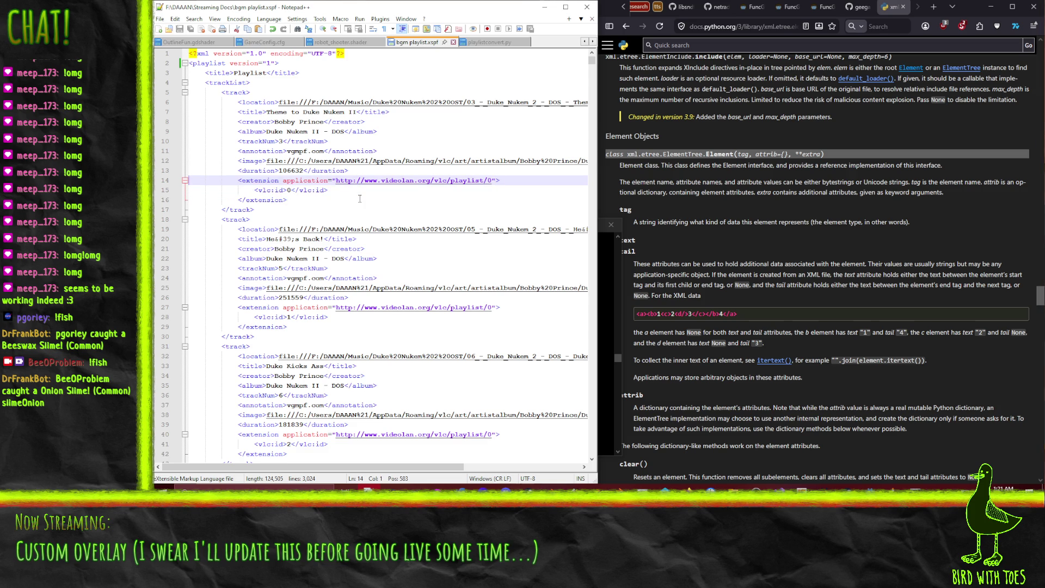
{"action": "key", "text": "shift+Down"}
{"action": "key", "text": "shift+Down"}
{"action": "key", "text": "shift+Down"}
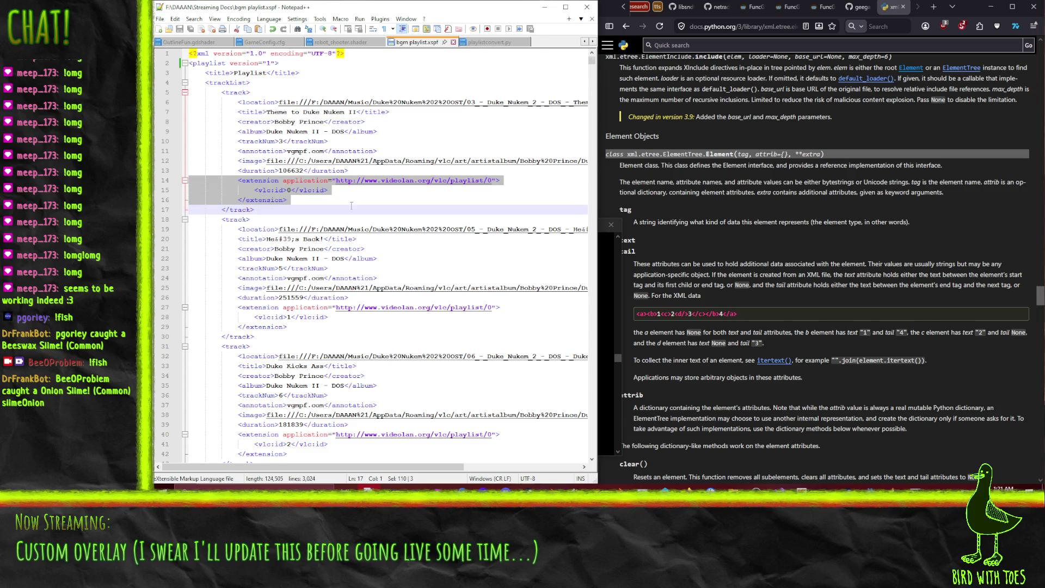
Step: Replace all 472 ':id' occurrences with nothing so vlc:id tags become vlc
{"action": "scroll", "coordinate": [359, 198], "scroll_direction": "down", "scroll_amount": 20}
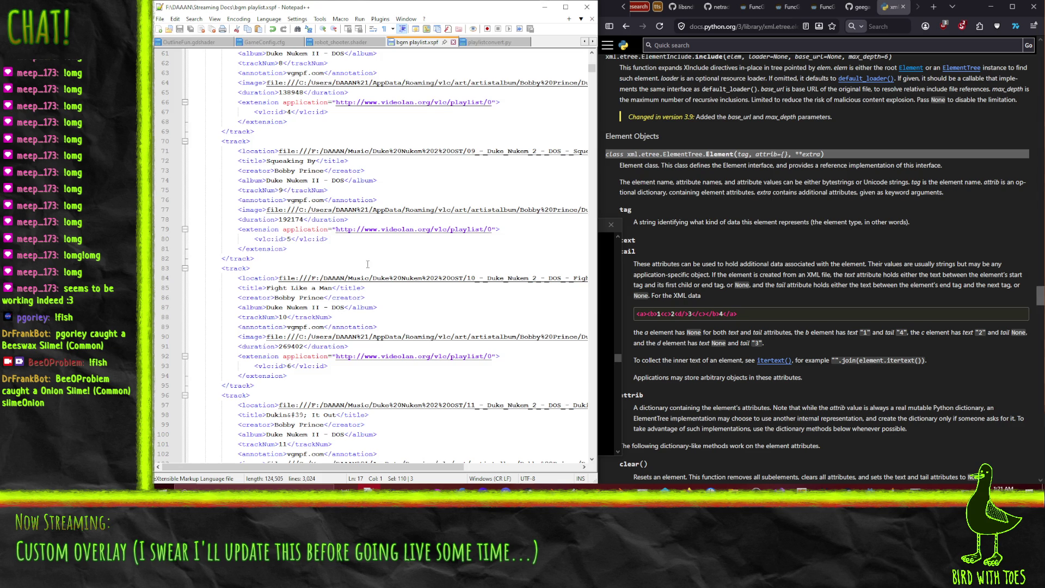
{"action": "scroll", "coordinate": [366, 267], "scroll_direction": "up", "scroll_amount": 20}
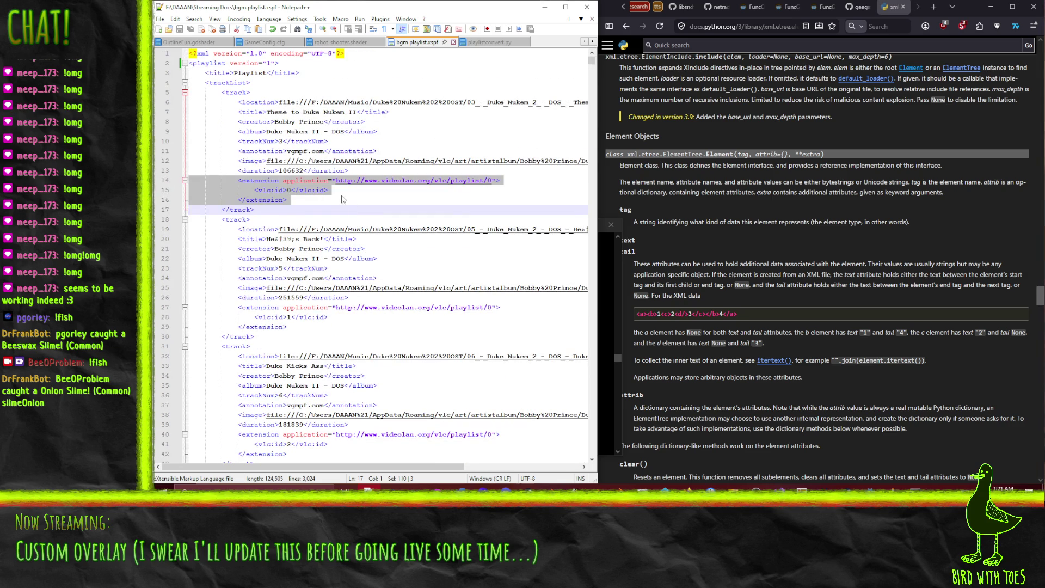
{"action": "left_click", "coordinate": [279, 198]}
{"action": "left_click_drag", "start_coordinate": [271, 189], "coordinate": [283, 190]}
{"action": "key", "text": "ctrl+h"}
{"action": "key", "text": "Tab"}
{"action": "key", "text": "BackSpace"}
{"action": "left_click", "coordinate": [482, 267]}
{"action": "left_click", "coordinate": [527, 211]}
{"action": "left_click", "coordinate": [479, 200]}
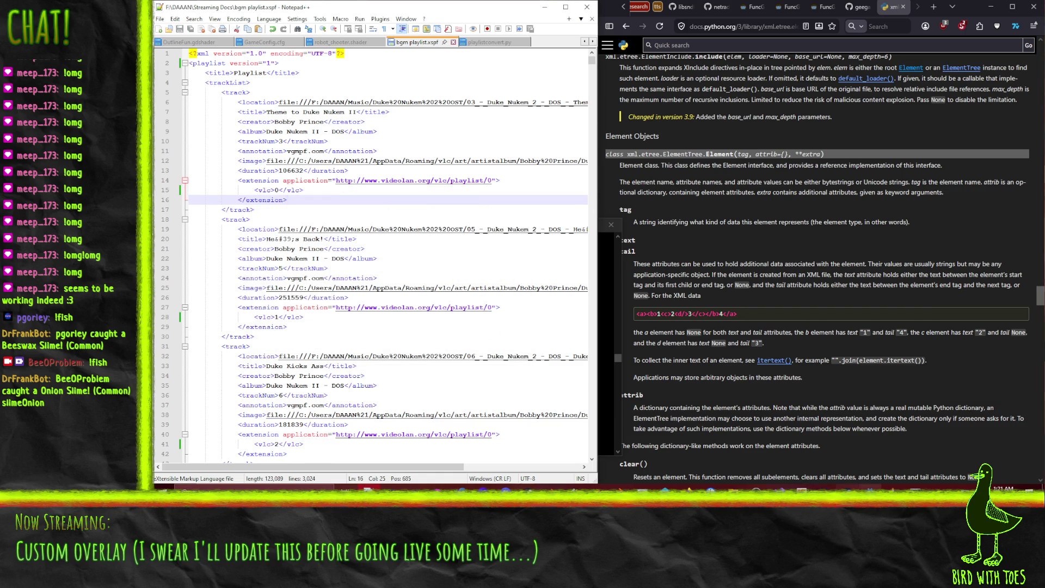
Step: Rerun the script after the replacement and return to the playlist file
{"action": "left_click", "coordinate": [916, 487]}
{"action": "key", "text": "Up"}
{"action": "key", "text": "Return"}
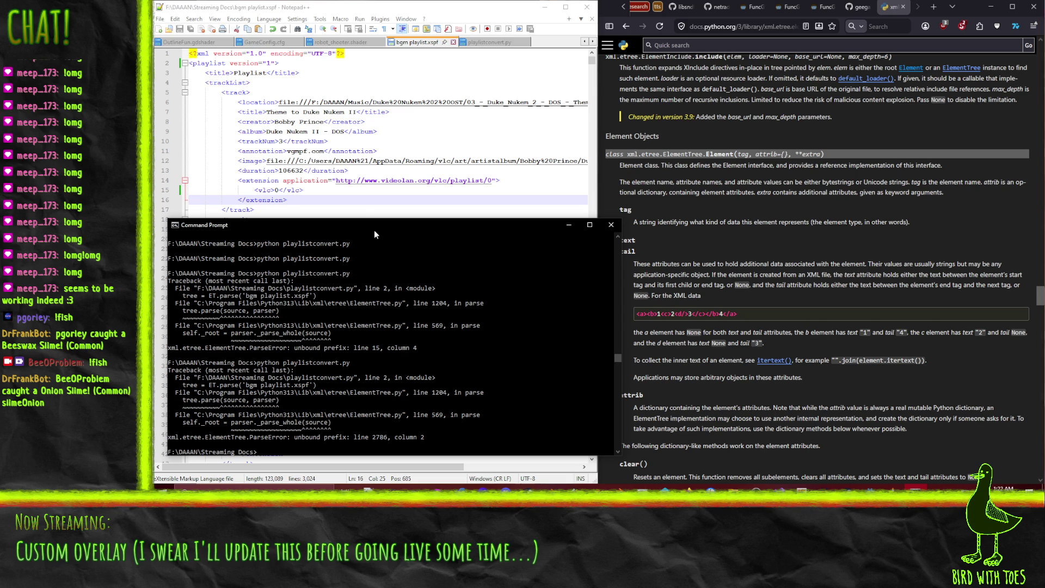
{"action": "left_click", "coordinate": [400, 172]}
Step: Jump to line 2786, where parsing failed, with Go To Line
{"action": "key", "text": "ctrl+g"}
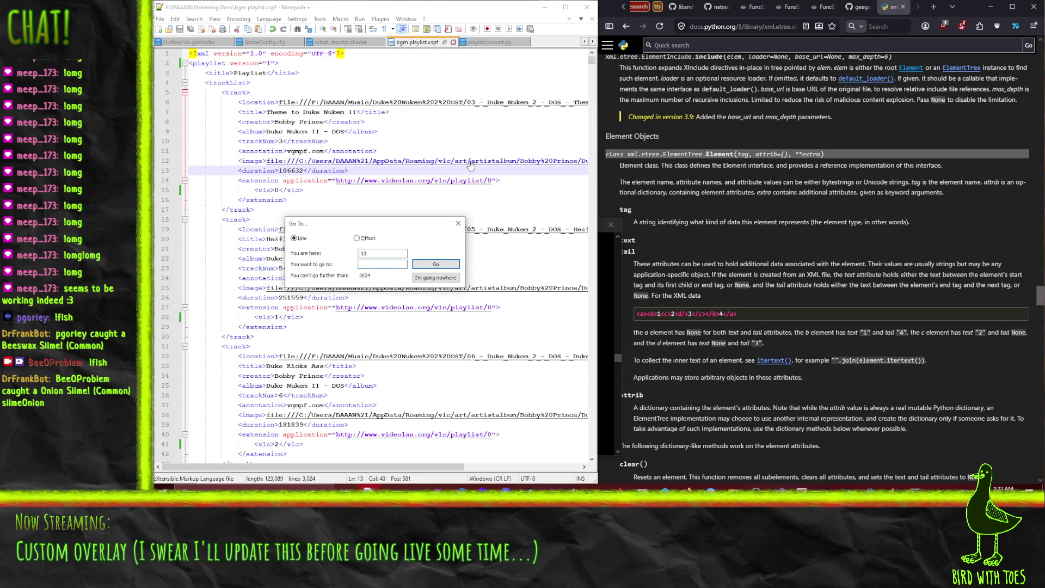
{"action": "type", "text": "2786"}
{"action": "key", "text": "Return"}
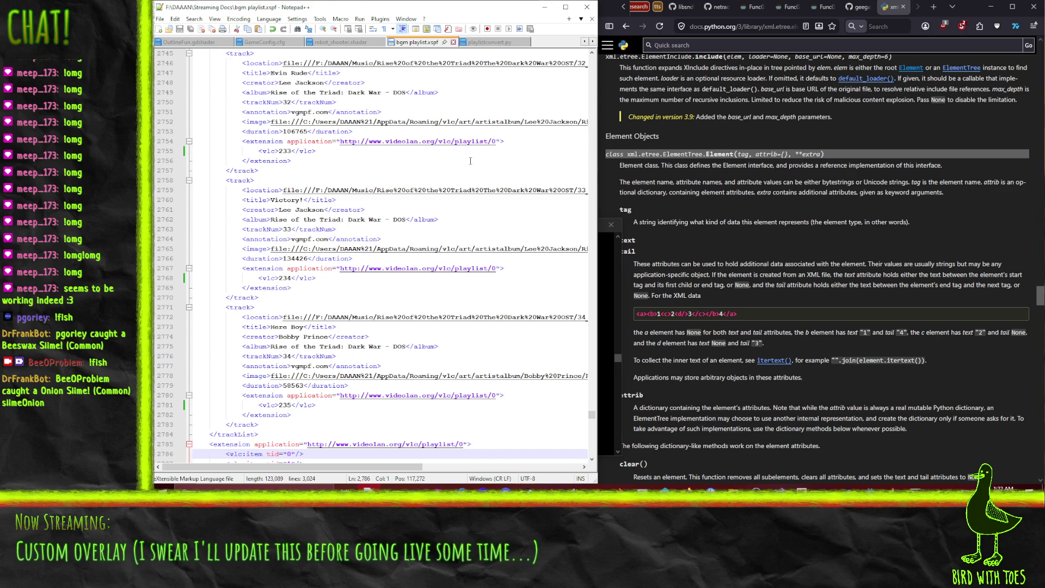
{"action": "scroll", "coordinate": [414, 165], "scroll_direction": "down", "scroll_amount": 9}
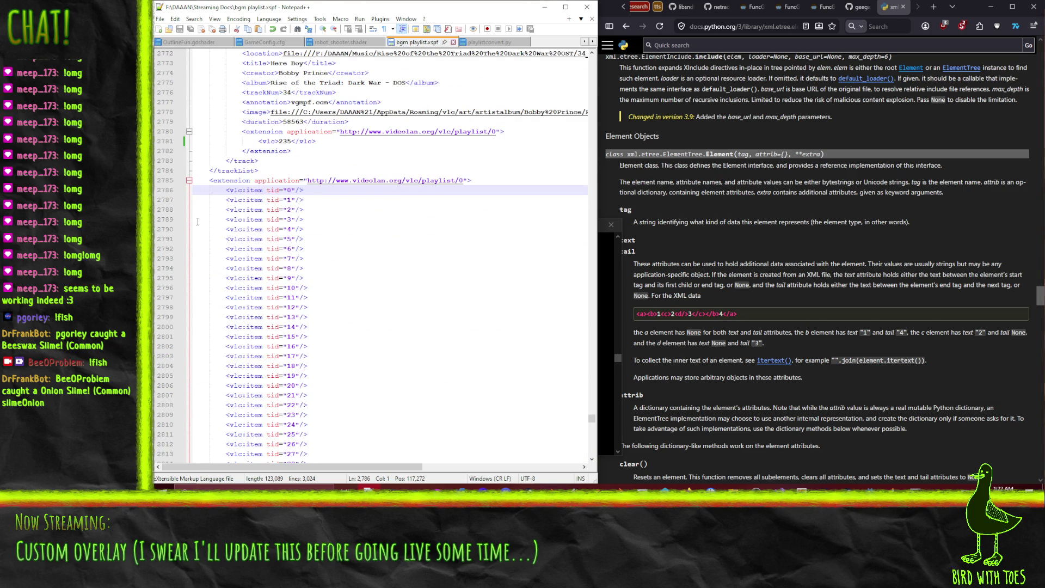
{"action": "scroll", "coordinate": [265, 185], "scroll_direction": "down", "scroll_amount": 1}
{"action": "scroll", "coordinate": [214, 190], "scroll_direction": "up", "scroll_amount": 1}
Step: Fold and delete the extension block at line 2785, then save the playlist
{"action": "left_click", "coordinate": [189, 180]}
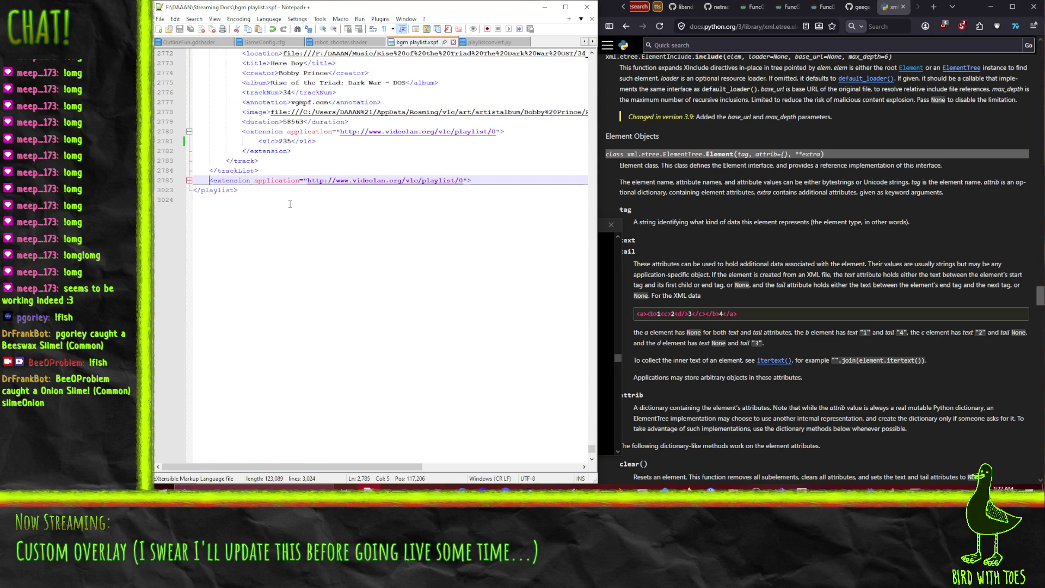
{"action": "key", "text": "shift+Down"}
{"action": "key", "text": "Delete"}
{"action": "key", "text": "ctrl+s"}
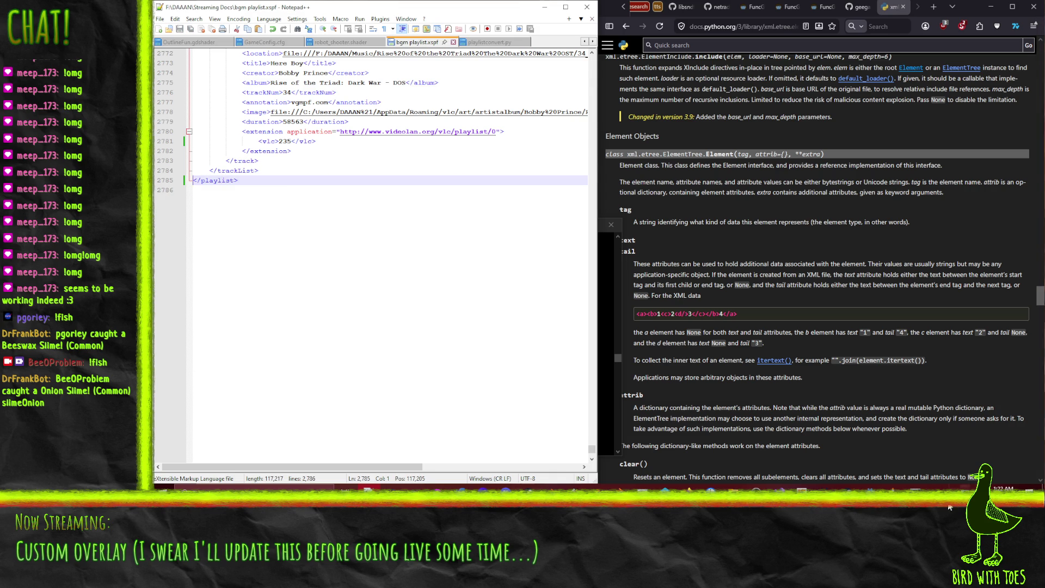
Step: Rerun python playlistconvert.py on the trimmed playlist and return to the file
{"action": "key", "text": "alt+Tab"}
{"action": "key", "text": "Up"}
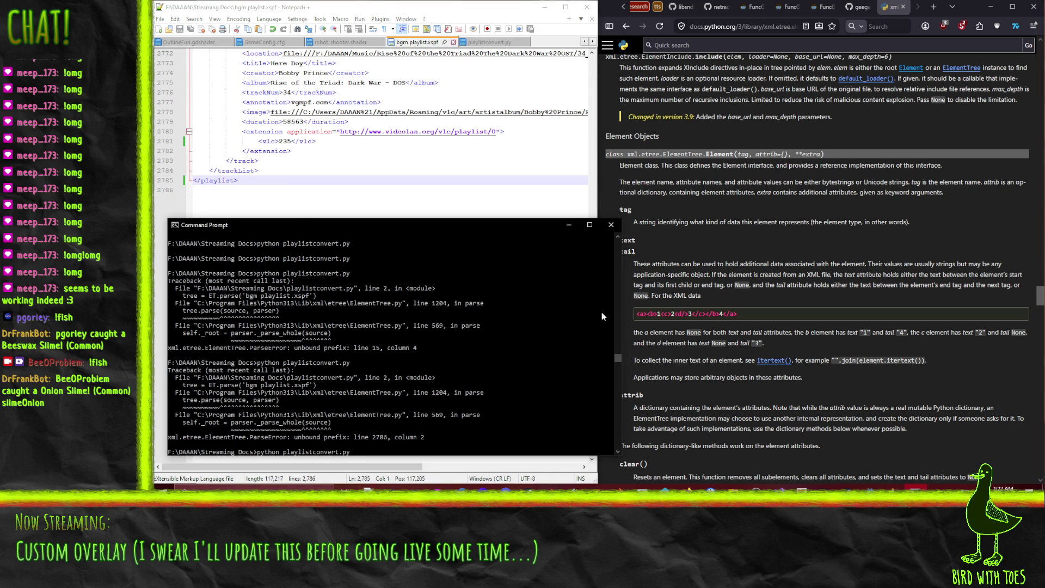
{"action": "key", "text": "Return"}
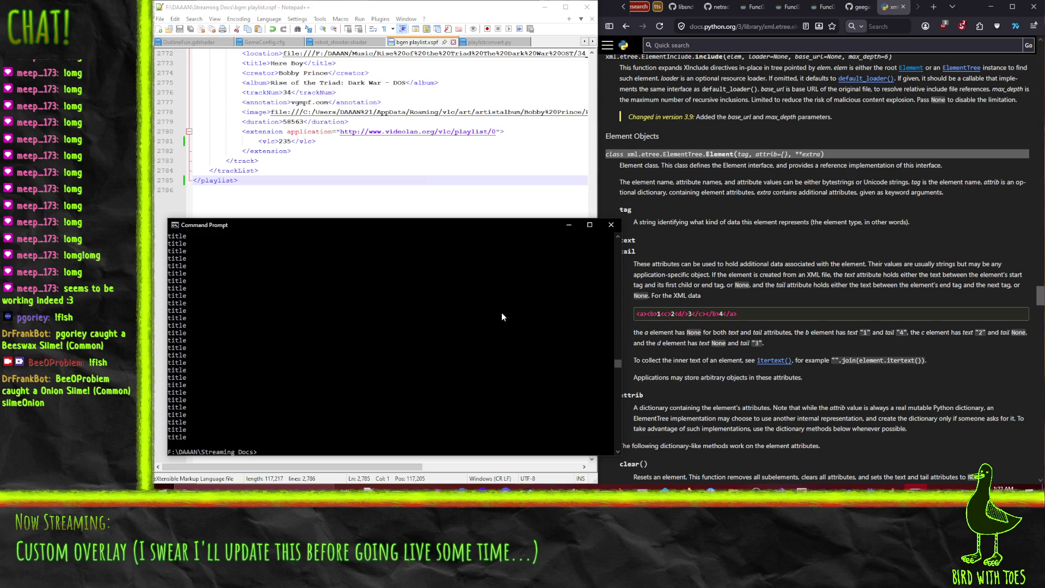
{"action": "left_click", "coordinate": [424, 179]}
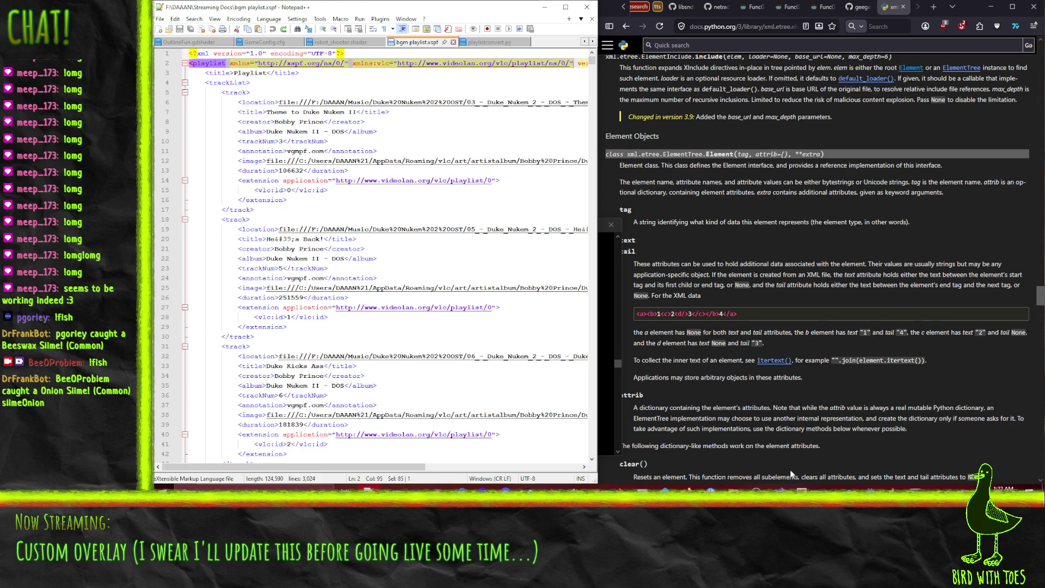
Step: Prefix 'title' in root.iter with the XSPF namespace copied from console output, save, and run
{"action": "left_click", "coordinate": [605, 370]}
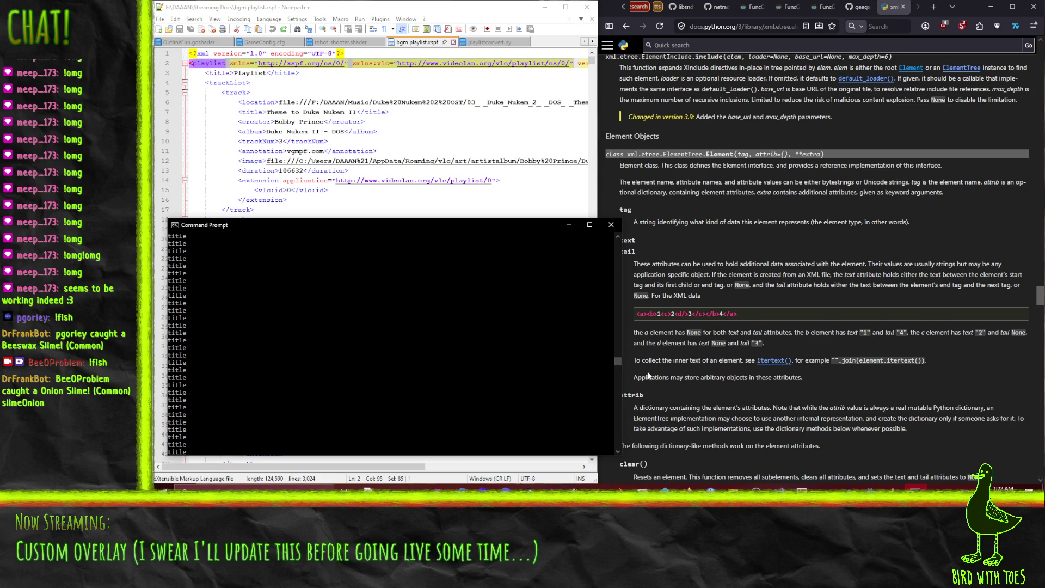
{"action": "left_click_drag", "start_coordinate": [618, 362], "coordinate": [616, 332]}
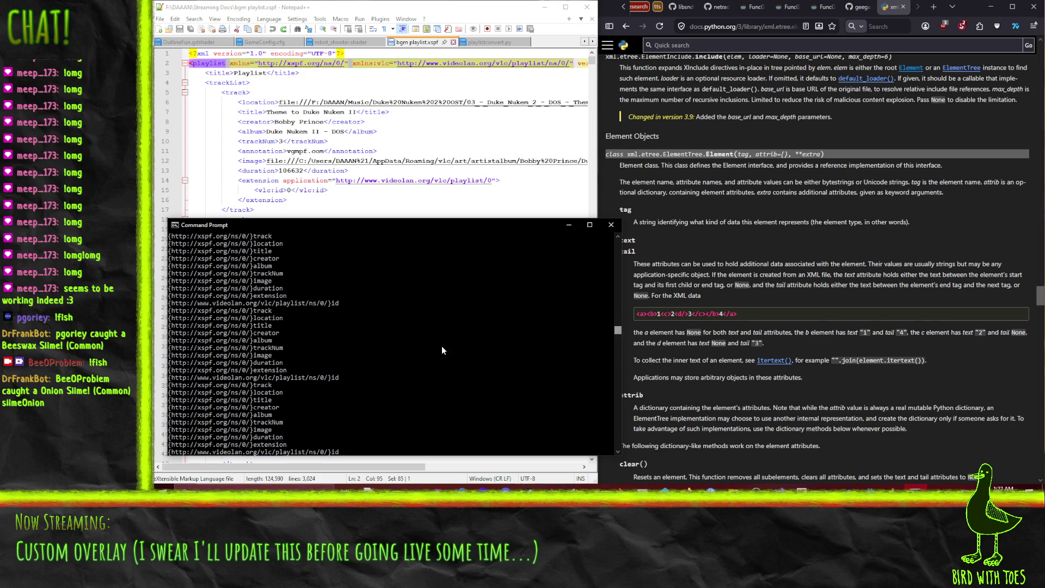
{"action": "left_click", "coordinate": [170, 342]}
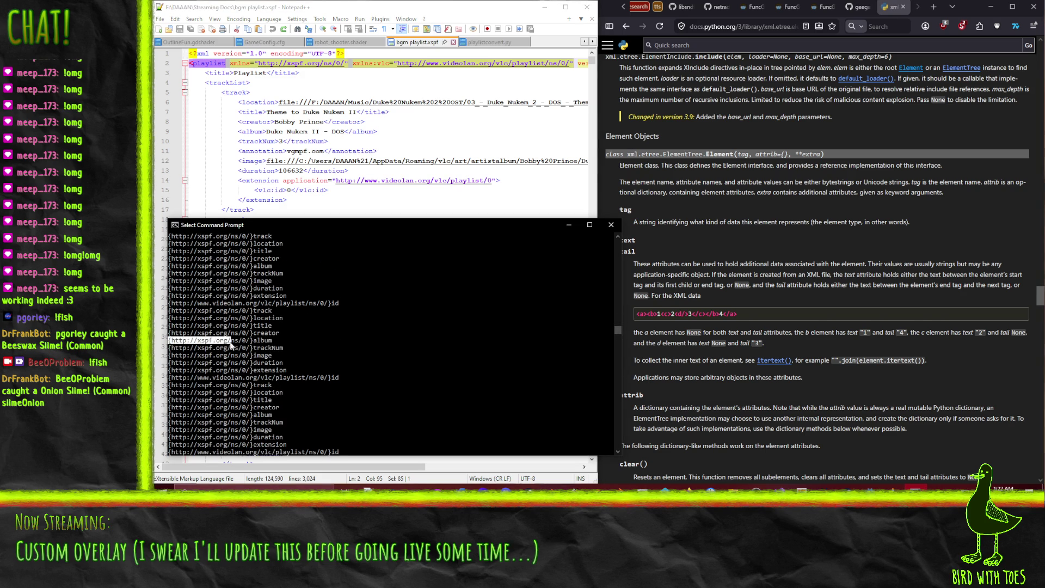
{"action": "right_click", "coordinate": [251, 346]}
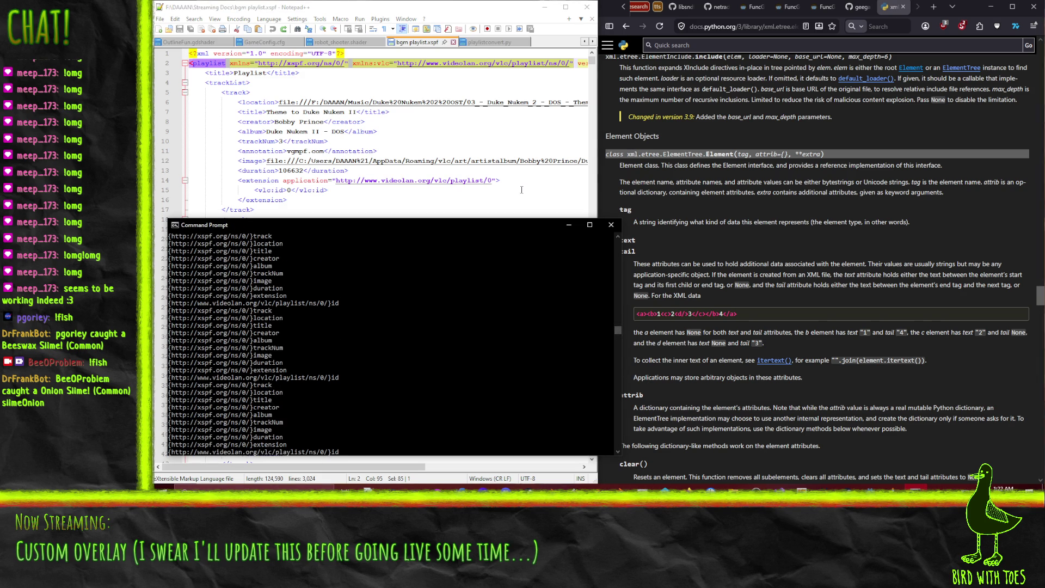
{"action": "left_click", "coordinate": [525, 164]}
{"action": "left_click", "coordinate": [489, 42]}
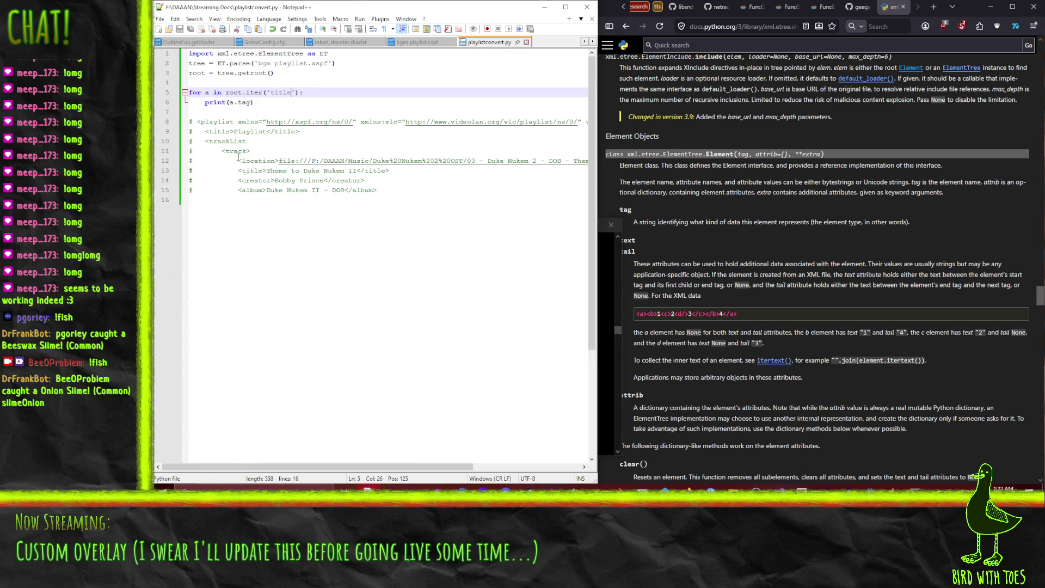
{"action": "type", "text": "{http://xspf.org/ns/0/}"}
{"action": "key", "text": "ctrl+s"}
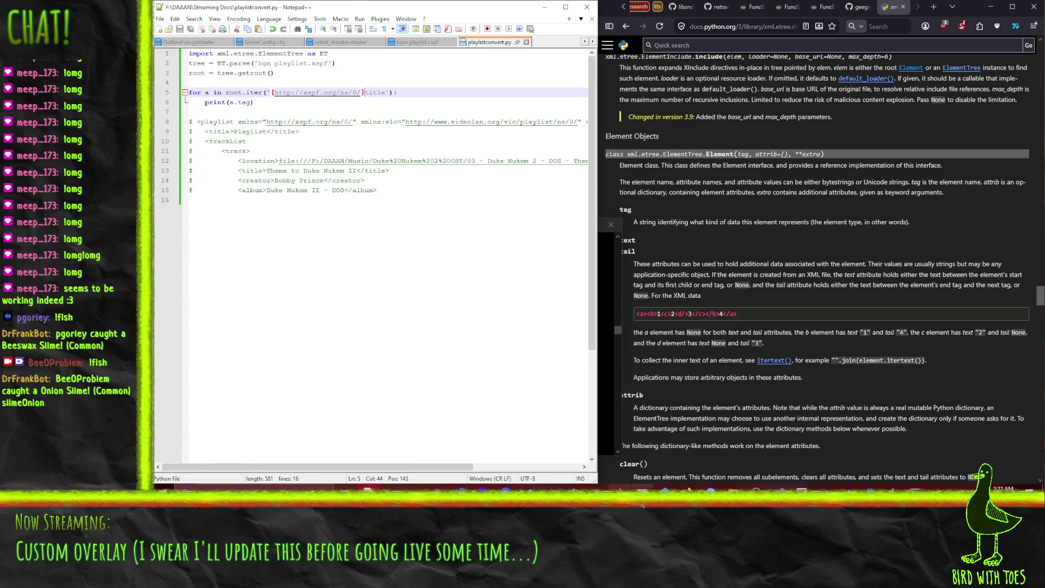
{"action": "key", "text": "alt+Tab"}
{"action": "key", "text": "Up"}
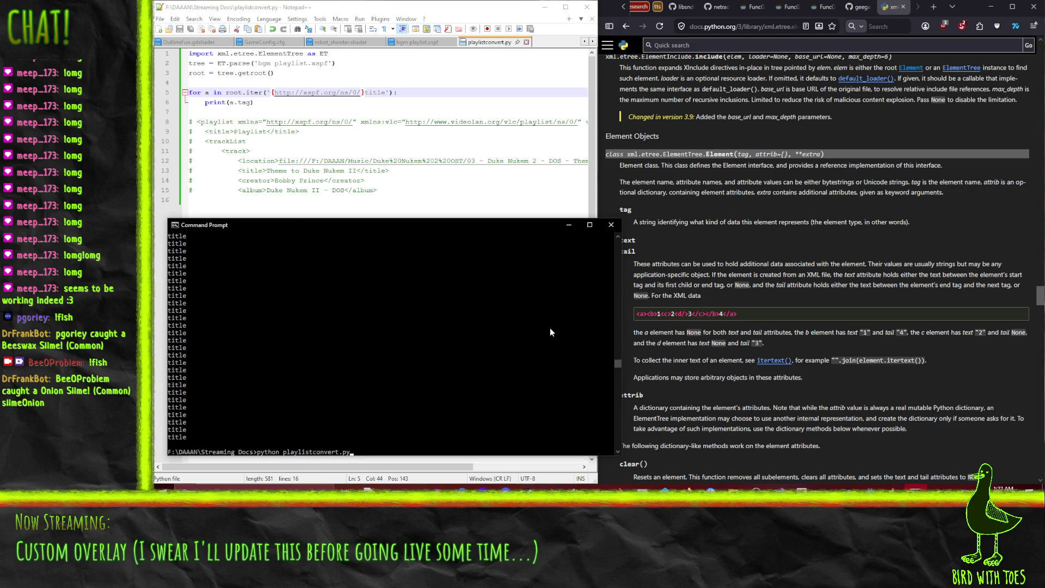
{"action": "key", "text": "Return"}
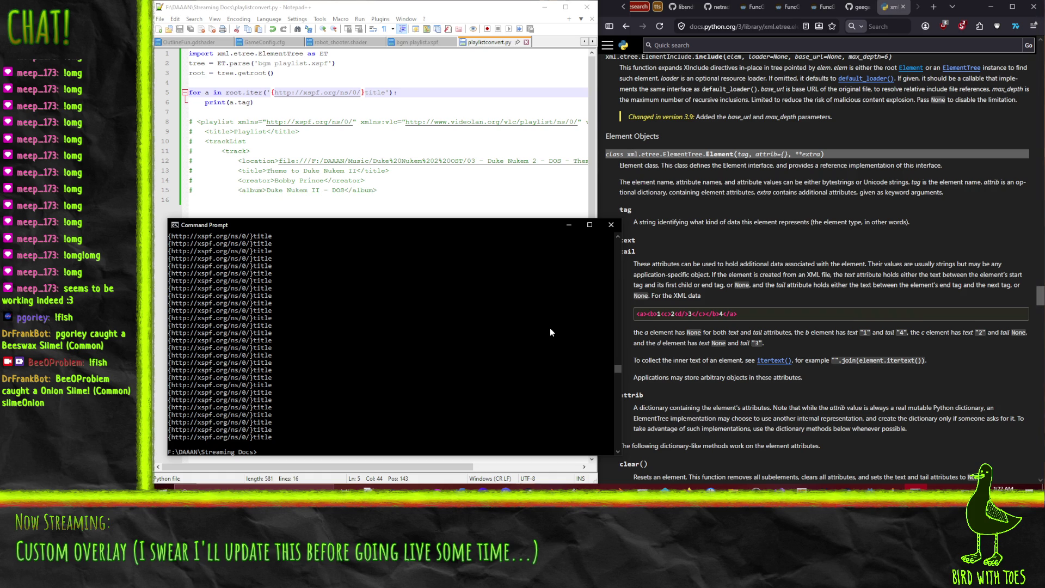
{"action": "left_click", "coordinate": [418, 110]}
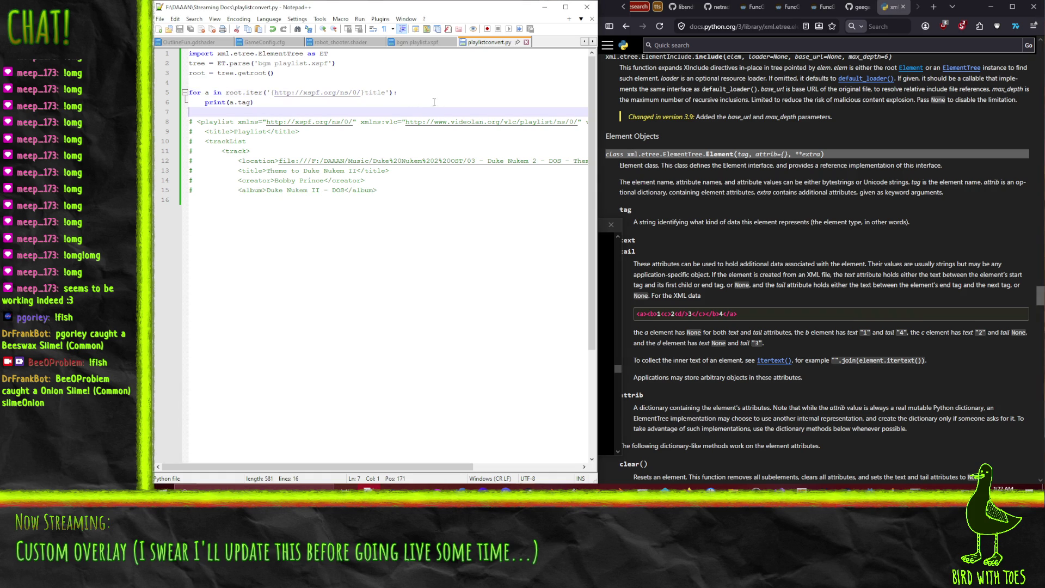
{"action": "left_click", "coordinate": [461, 106]}
{"action": "double_click", "coordinate": [374, 93]}
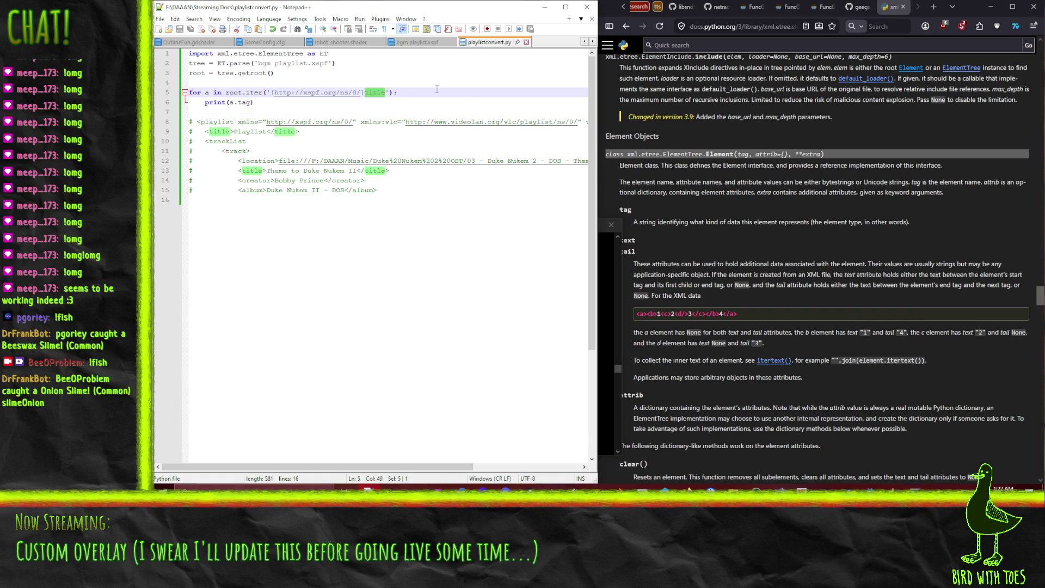
{"action": "type", "text": "track"}
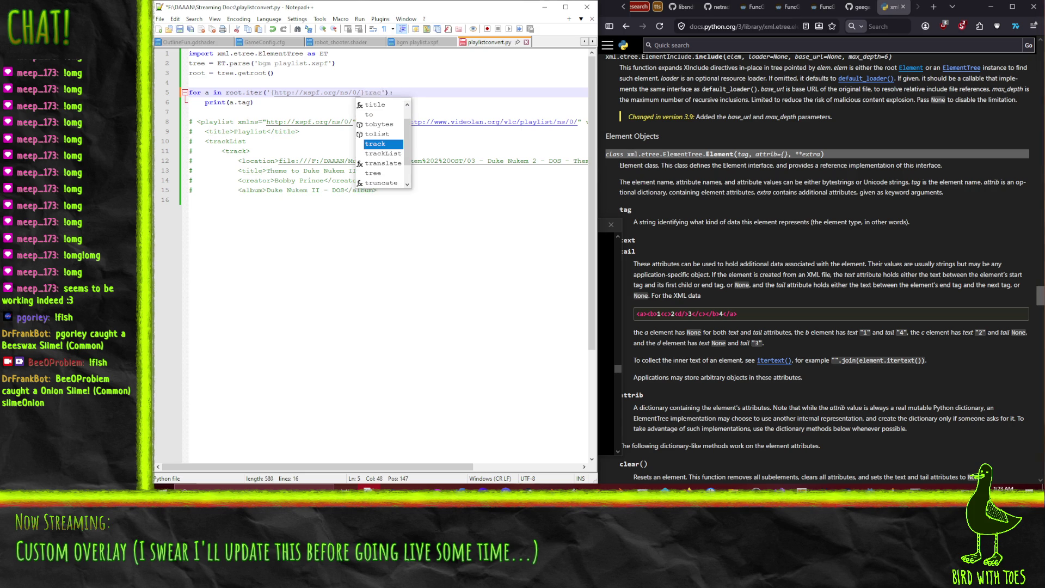
{"action": "key", "text": "End"}
{"action": "key", "text": "ctrl+s"}
{"action": "key", "text": "ctrl+F5"}
{"action": "key", "text": "Up"}
{"action": "key", "text": "Return"}
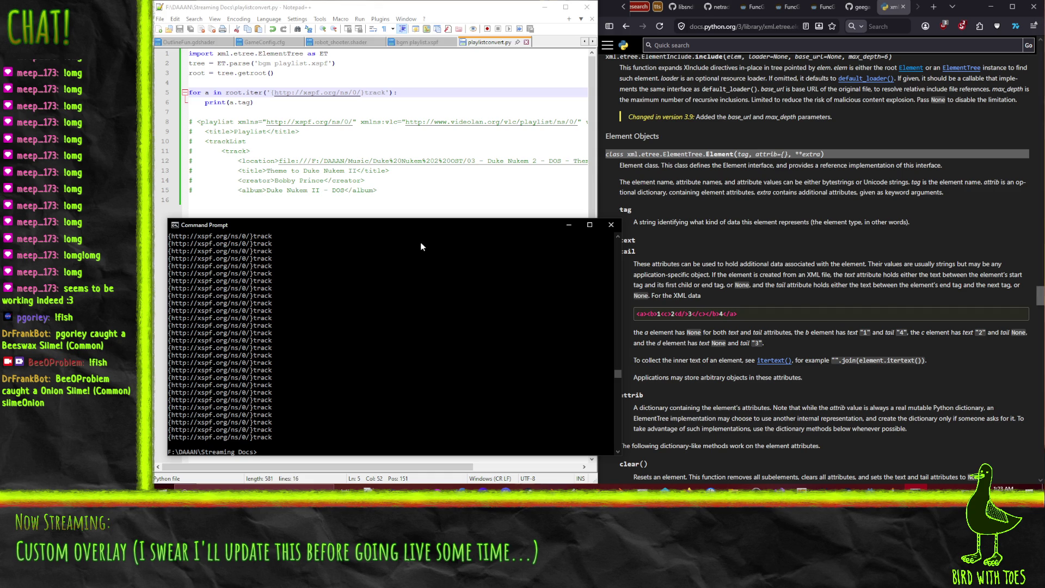
{"action": "left_click", "coordinate": [259, 103]}
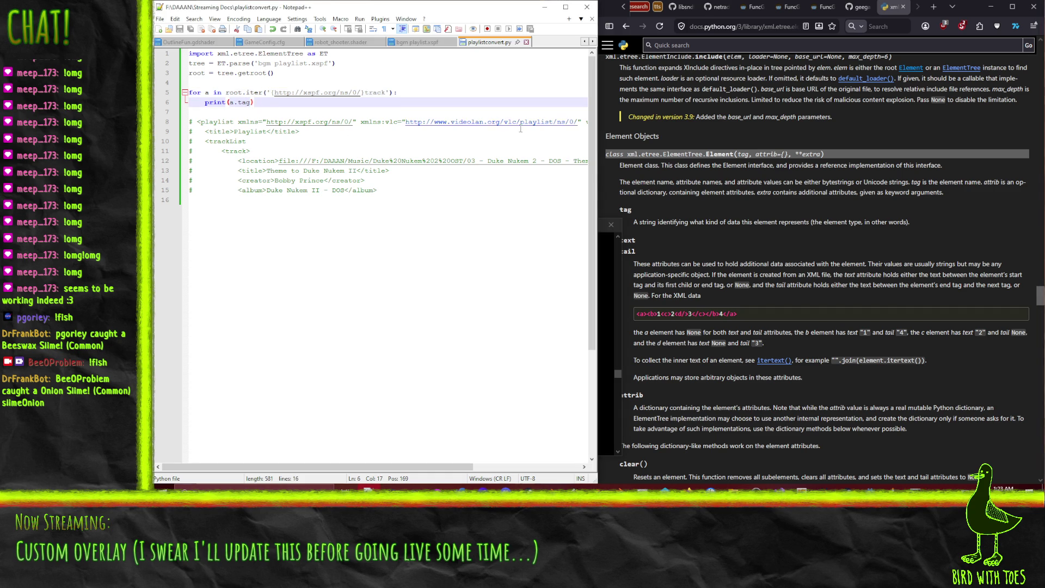
{"action": "left_click", "coordinate": [417, 42]}
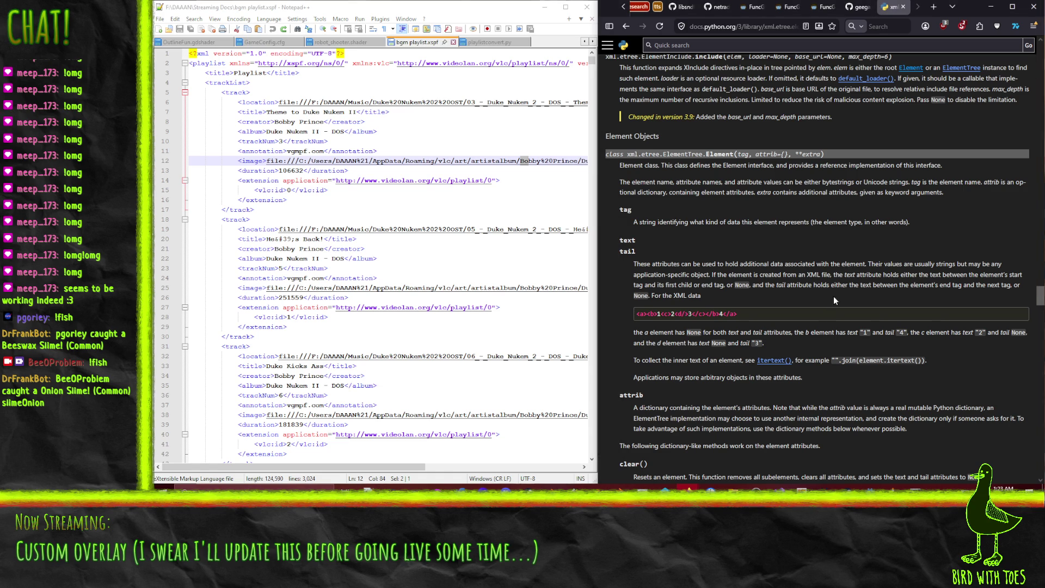
{"action": "scroll", "coordinate": [843, 285], "scroll_direction": "up", "scroll_amount": 15}
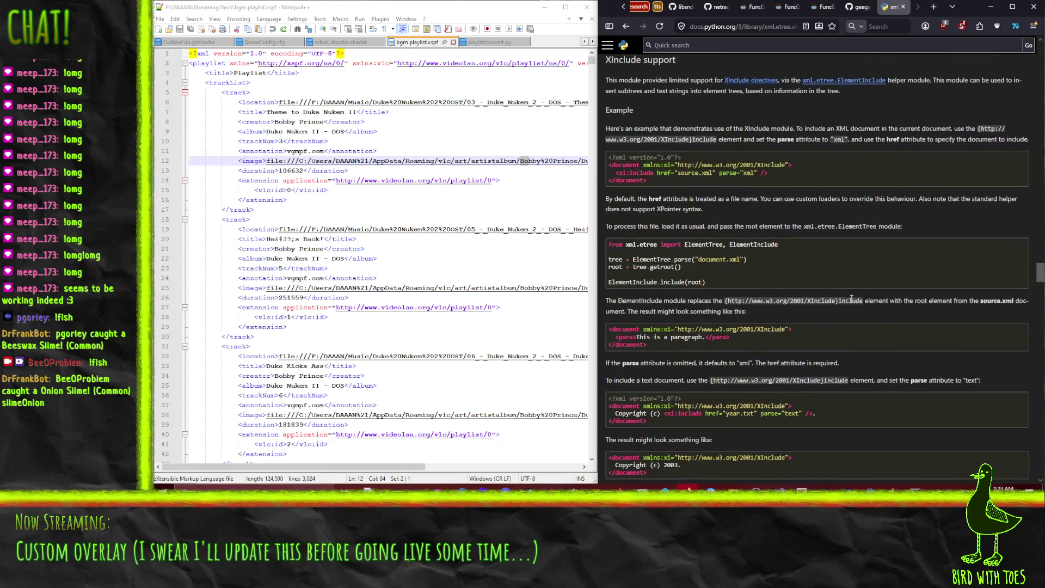
{"action": "scroll", "coordinate": [851, 302], "scroll_direction": "down", "scroll_amount": 10}
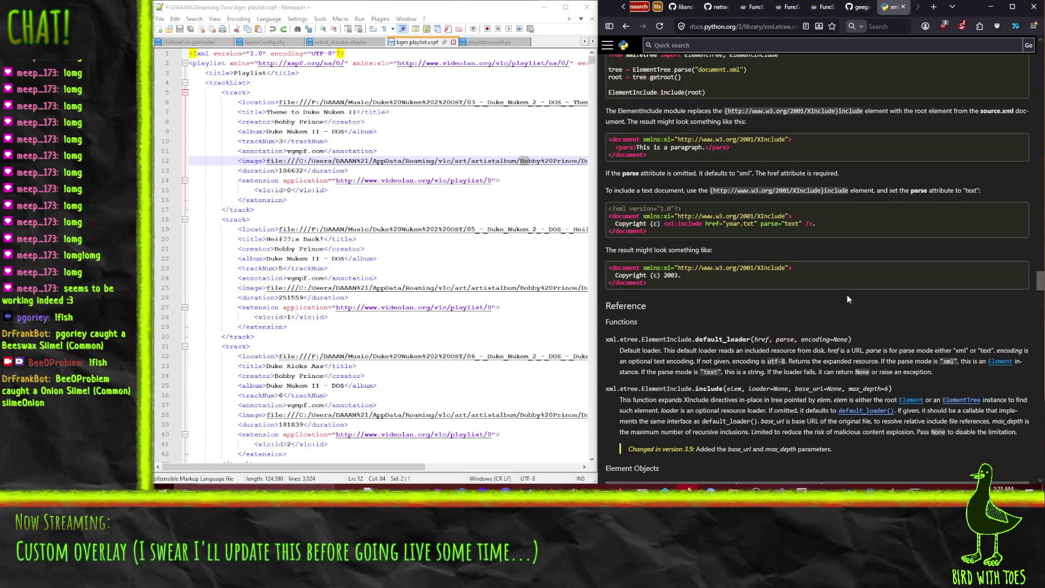
{"action": "scroll", "coordinate": [764, 303], "scroll_direction": "down", "scroll_amount": 6}
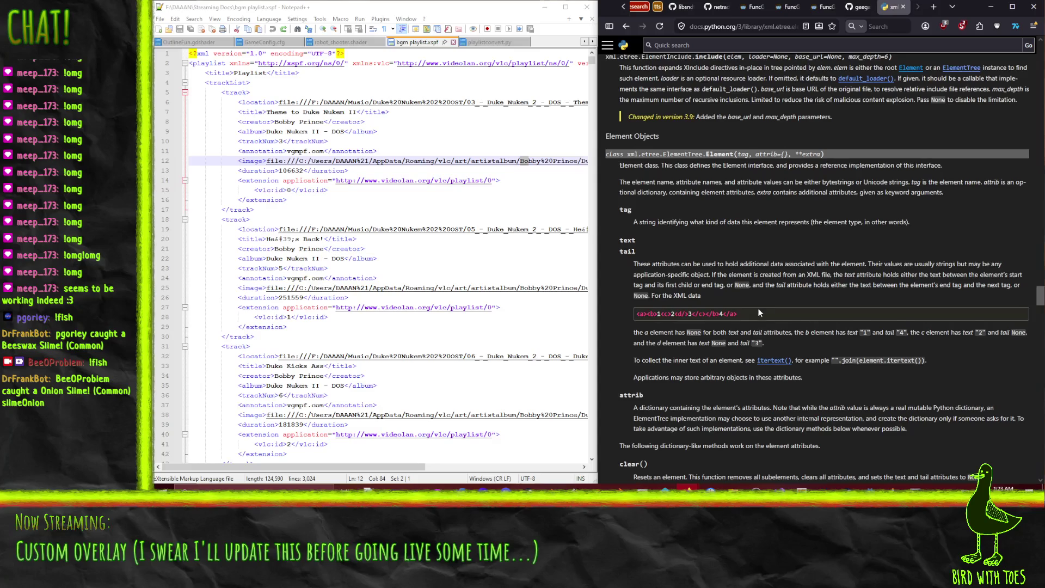
{"action": "scroll", "coordinate": [637, 305], "scroll_direction": "down", "scroll_amount": 2}
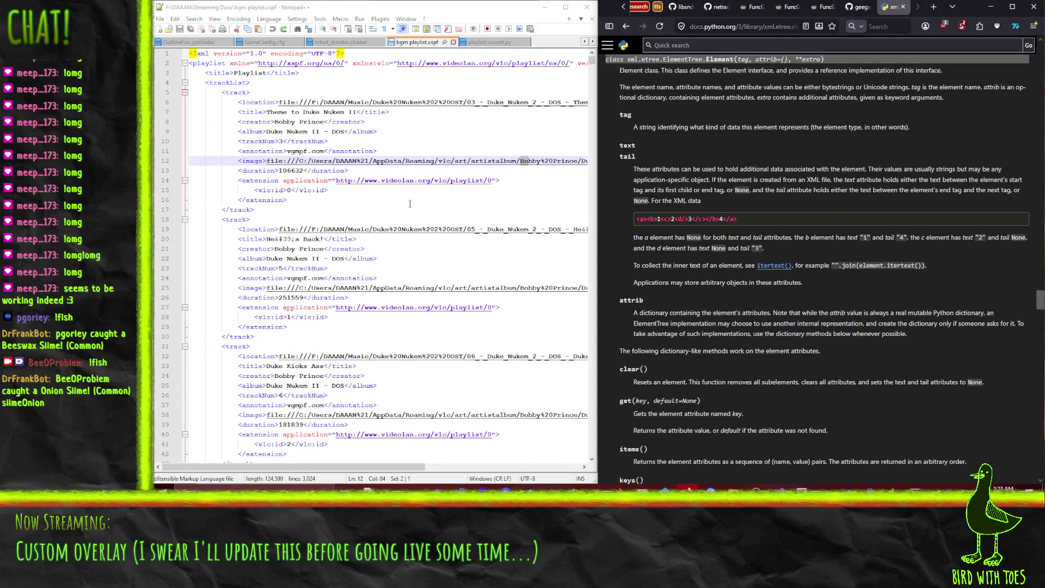
{"action": "left_click", "coordinate": [524, 203]}
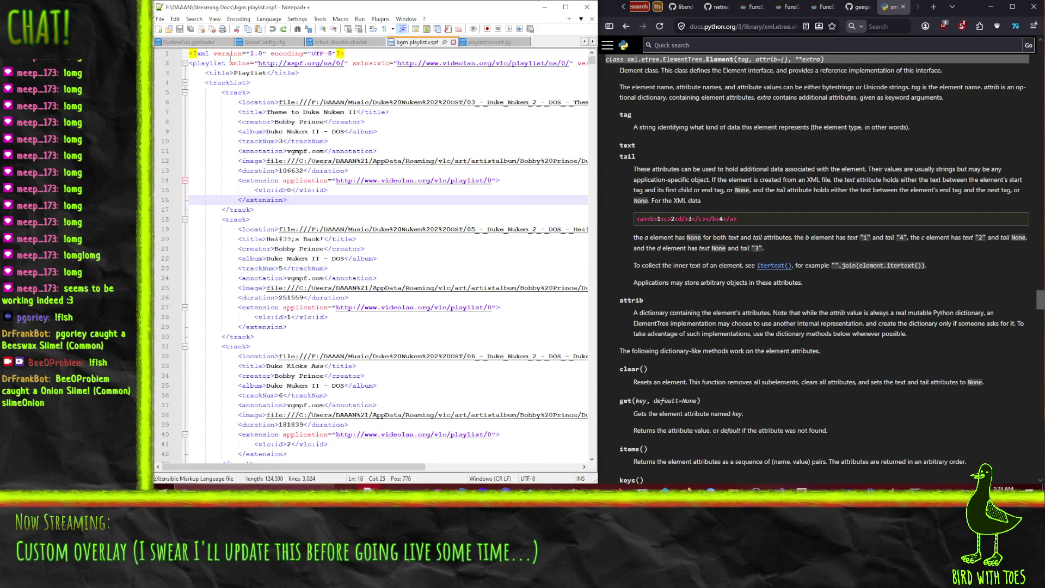
{"action": "left_click", "coordinate": [472, 143]}
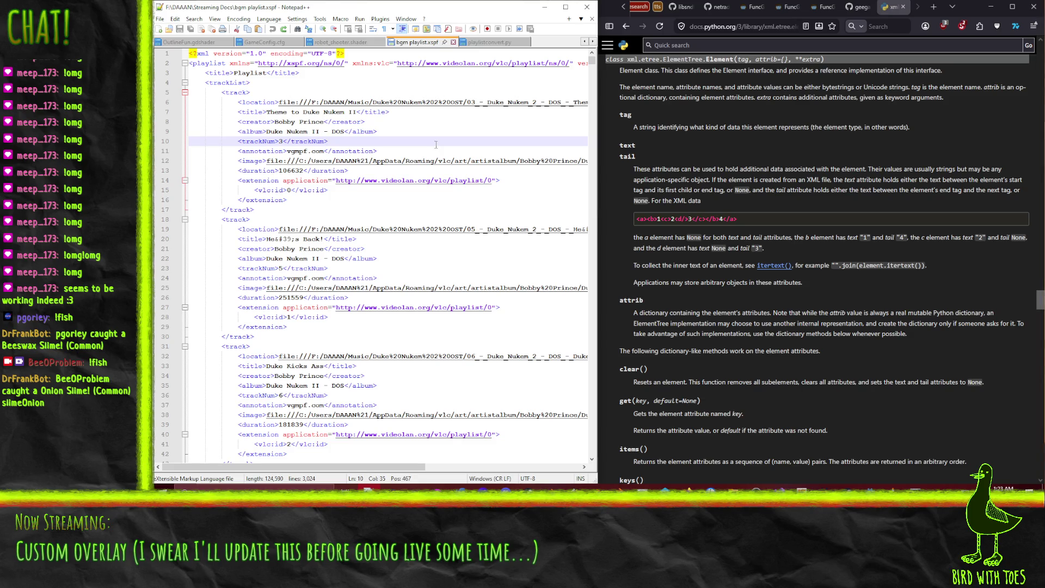
{"action": "left_click", "coordinate": [489, 42]}
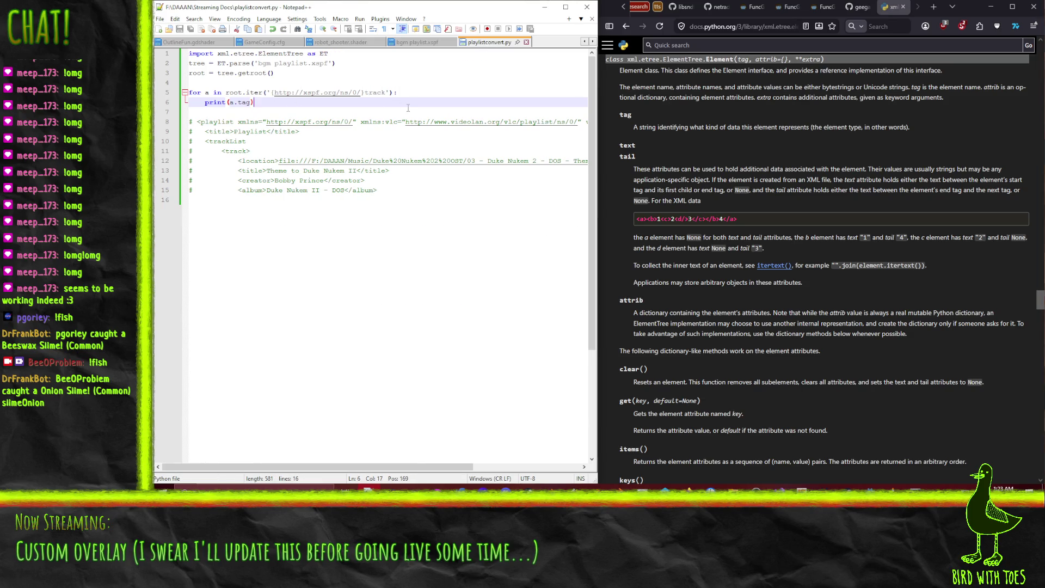
Step: Inspect the first track's title, creator and album tags in bgm playlist.xspf
{"action": "left_click", "coordinate": [422, 42]}
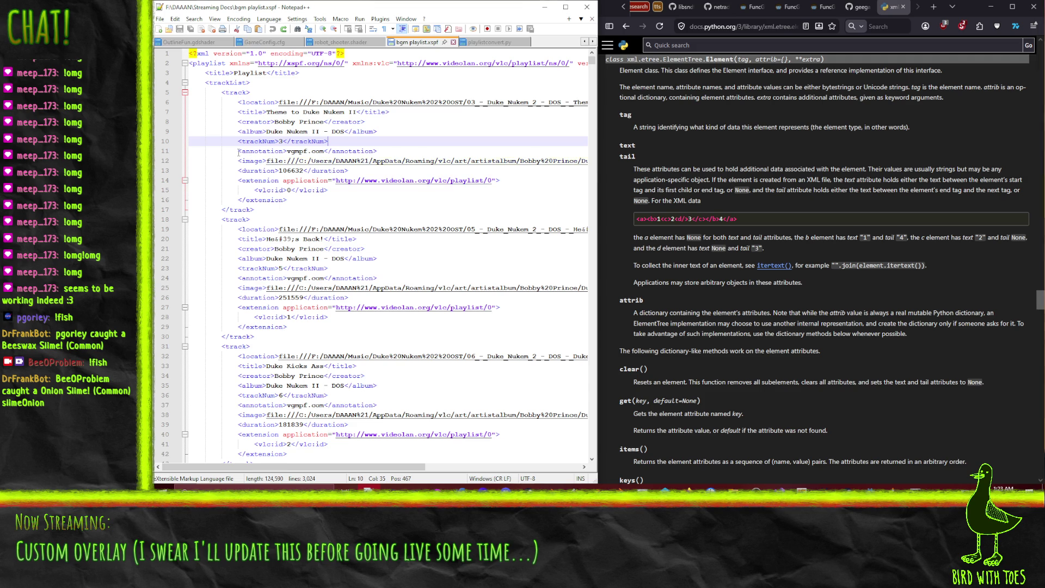
{"action": "left_click", "coordinate": [254, 102]}
{"action": "left_click", "coordinate": [253, 113]}
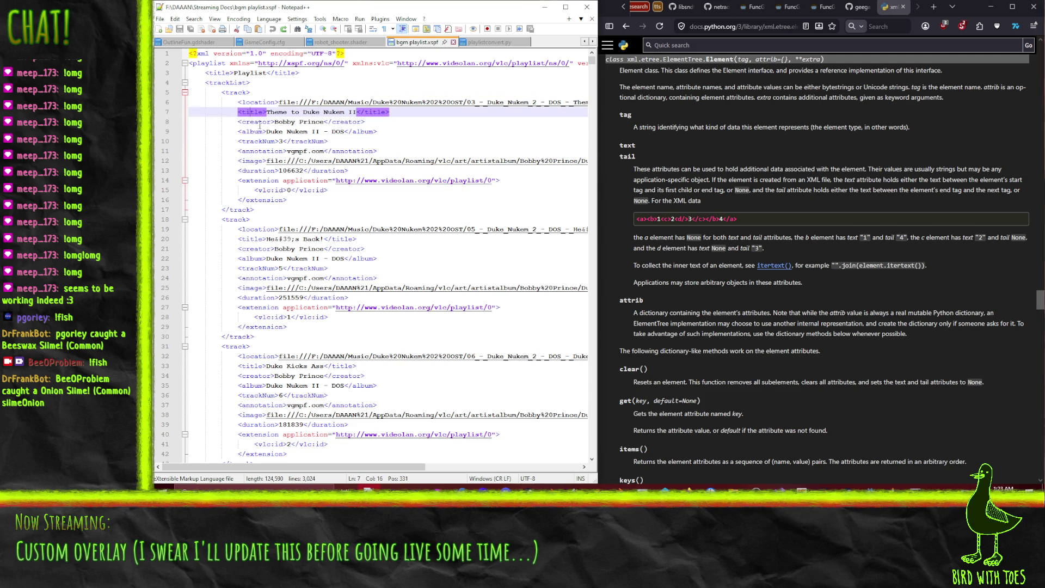
{"action": "left_click", "coordinate": [255, 122]}
{"action": "left_click", "coordinate": [252, 134]}
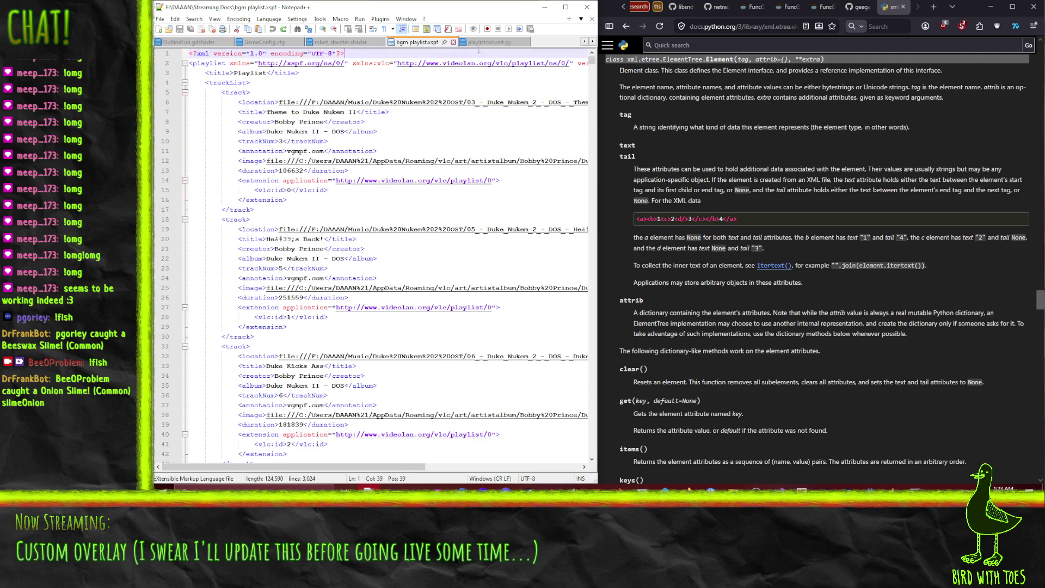
Step: In playlistconvert.py, clear the print(a.tag) line and rename the loop variable from a to track
{"action": "key", "text": "ctrl+Tab"}
{"action": "key", "text": "shift+Home"}
{"action": "key", "text": "BackSpace"}
{"action": "type", "text": "a."}
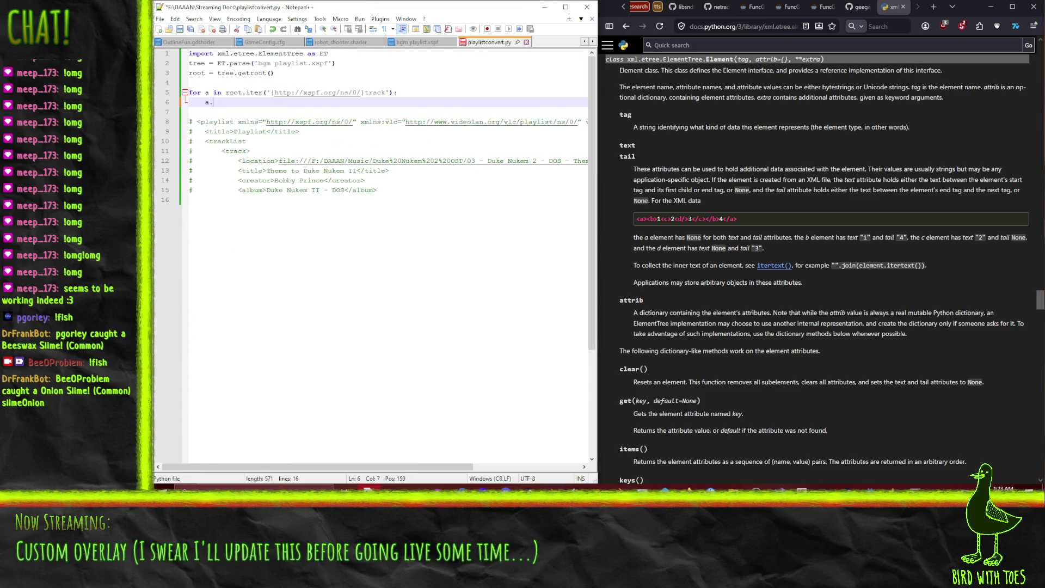
{"action": "key", "text": "BackSpace"}
{"action": "key", "text": "BackSpace"}
{"action": "key", "text": "Up"}
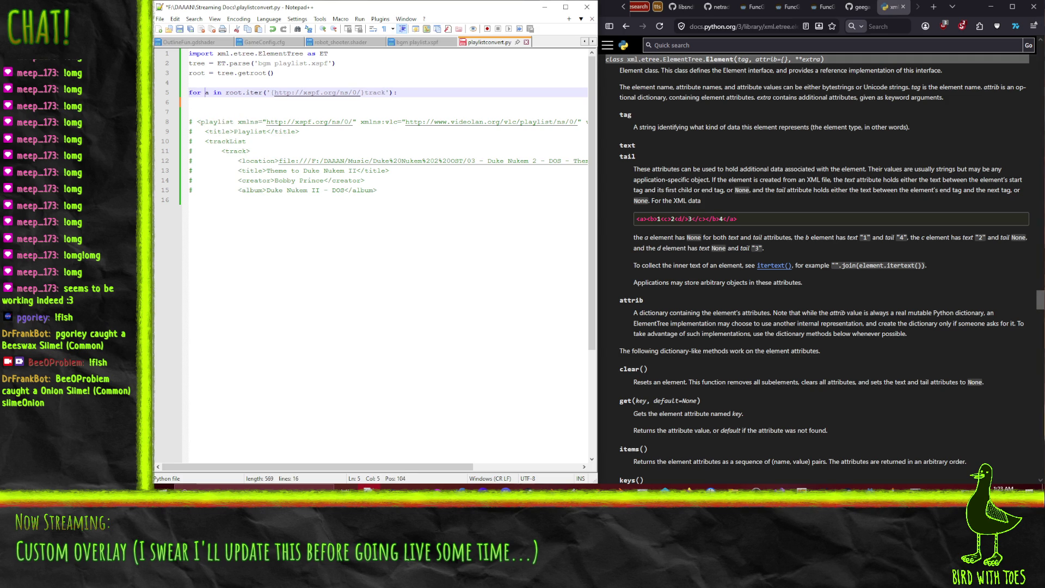
{"action": "key", "text": "Delete"}
{"action": "type", "text": "track"}
{"action": "key", "text": "Tab"}
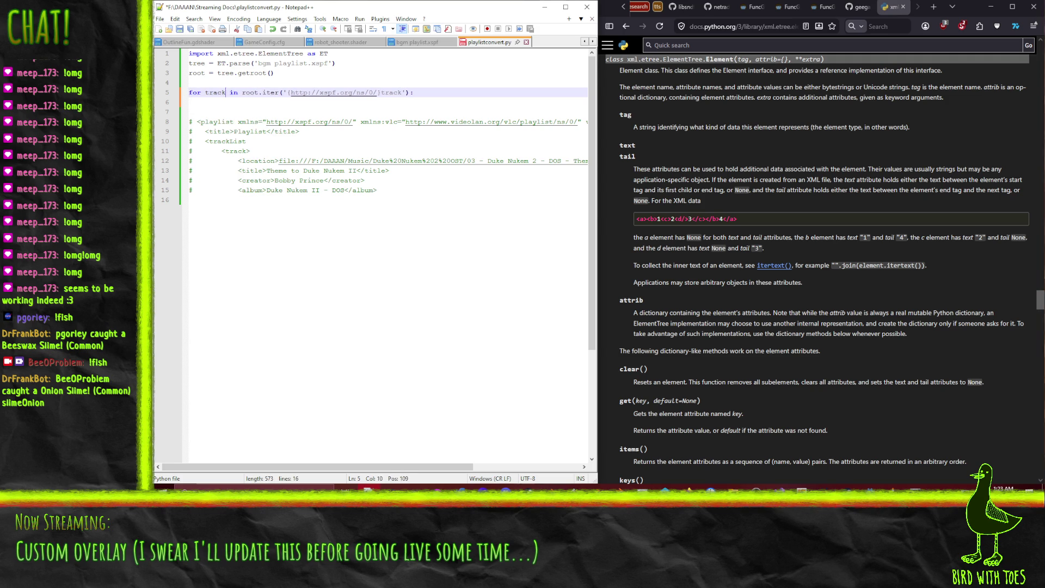
{"action": "key", "text": "Down"}
{"action": "type", "text": "track."}
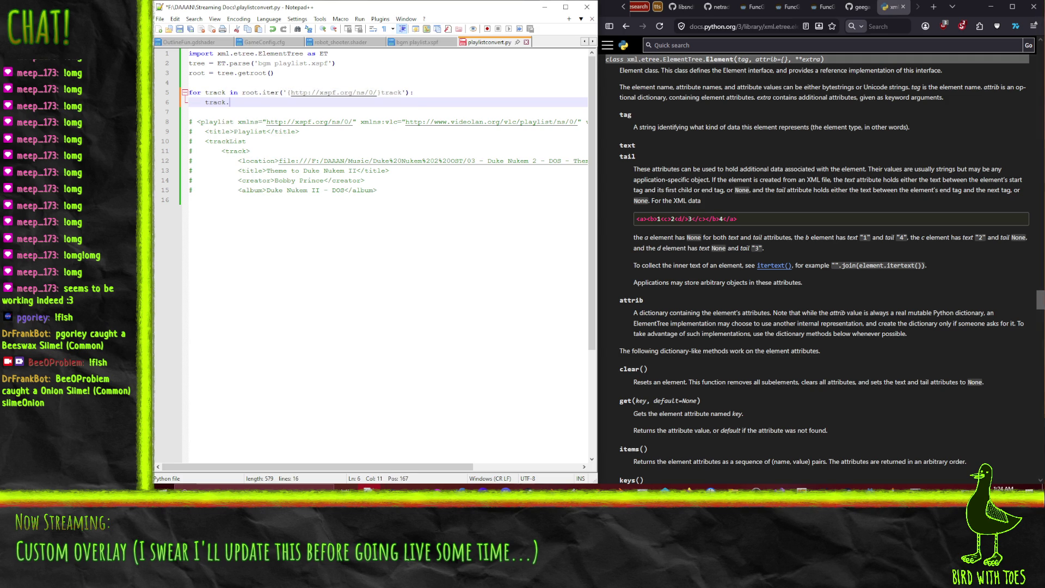
{"action": "type", "text": "find("}
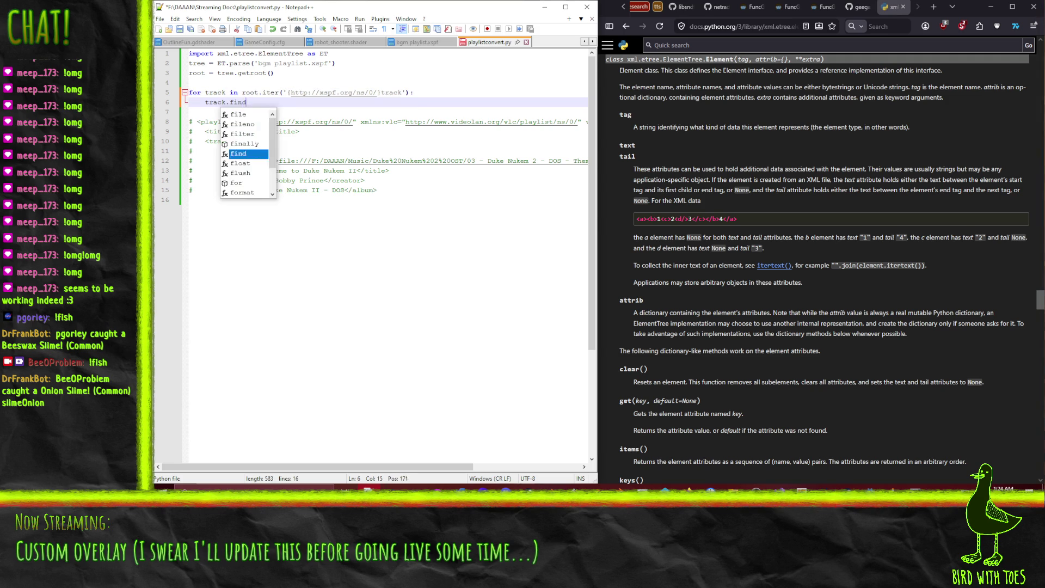
{"action": "type", "text": "'"}
{"action": "type", "text": "{http://xspf.org/ns/0/}"}
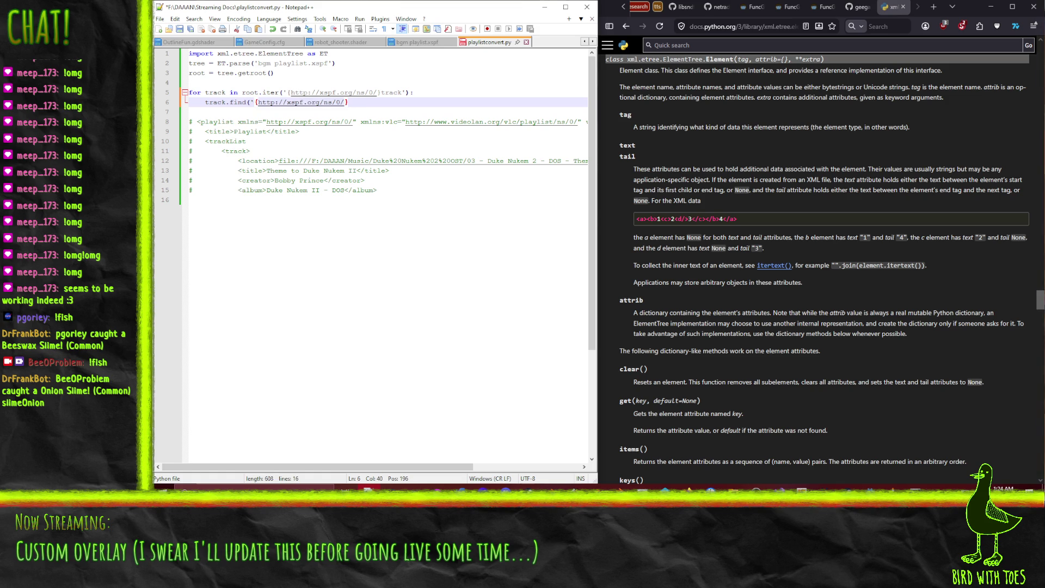
{"action": "type", "text": "title'"}
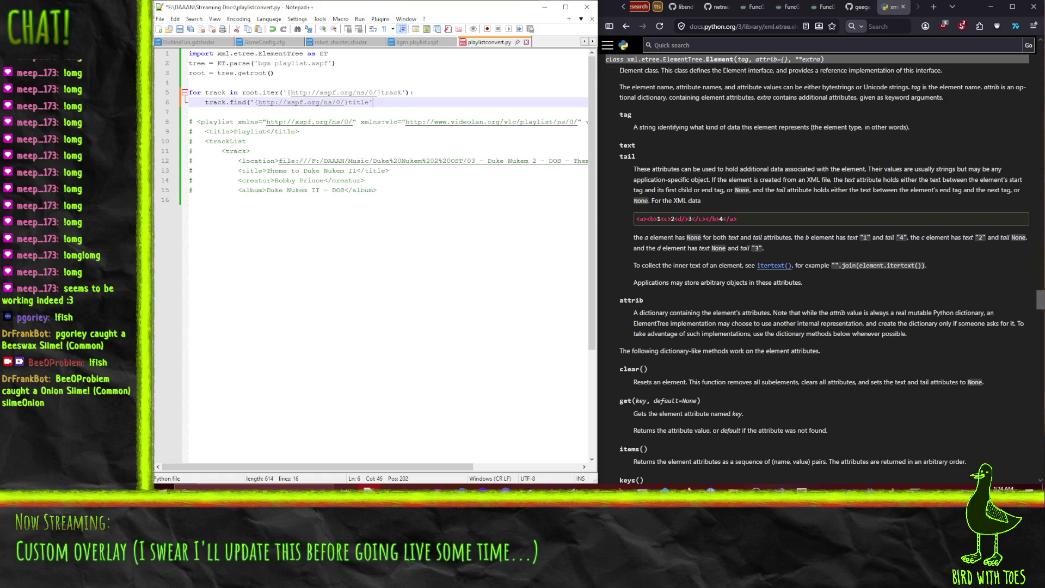
{"action": "key", "text": "BackSpace"}
{"action": "type", "text": ").tex"}
{"action": "type", "text": "t"}
{"action": "key", "text": "Home"}
{"action": "type", "text": "print("}
{"action": "key", "text": "End"}
{"action": "type", "text": ")"}
Step: Save and rerun the script, which lists titles and then hits a NoneType AttributeError
{"action": "key", "text": "ctrl+s"}
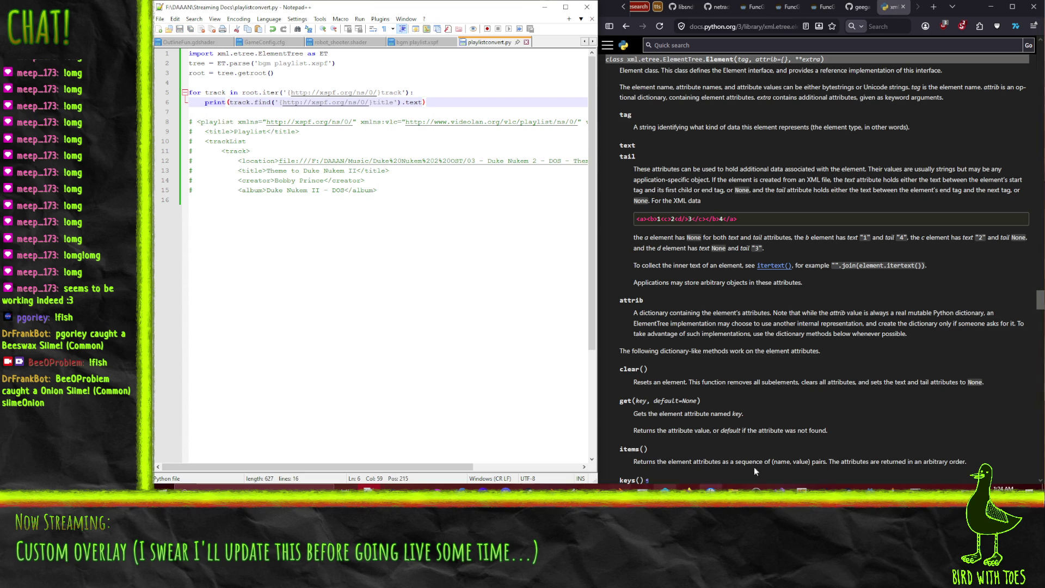
{"action": "key", "text": "alt+Tab"}
{"action": "key", "text": "Up"}
{"action": "key", "text": "Return"}
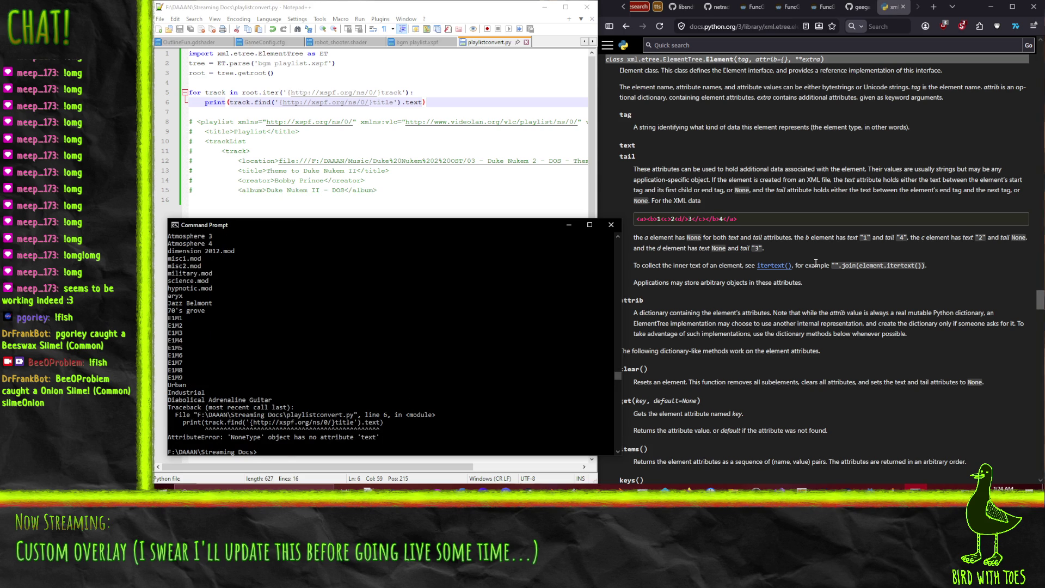
Step: Search the Python docs page for 'find' to reach the Element.findall section, then return to Notepad++
{"action": "left_click", "coordinate": [901, 238]}
{"action": "scroll", "coordinate": [881, 249], "scroll_direction": "up", "scroll_amount": 8}
{"action": "key", "text": "ctrl+f"}
{"action": "type", "text": "fion"}
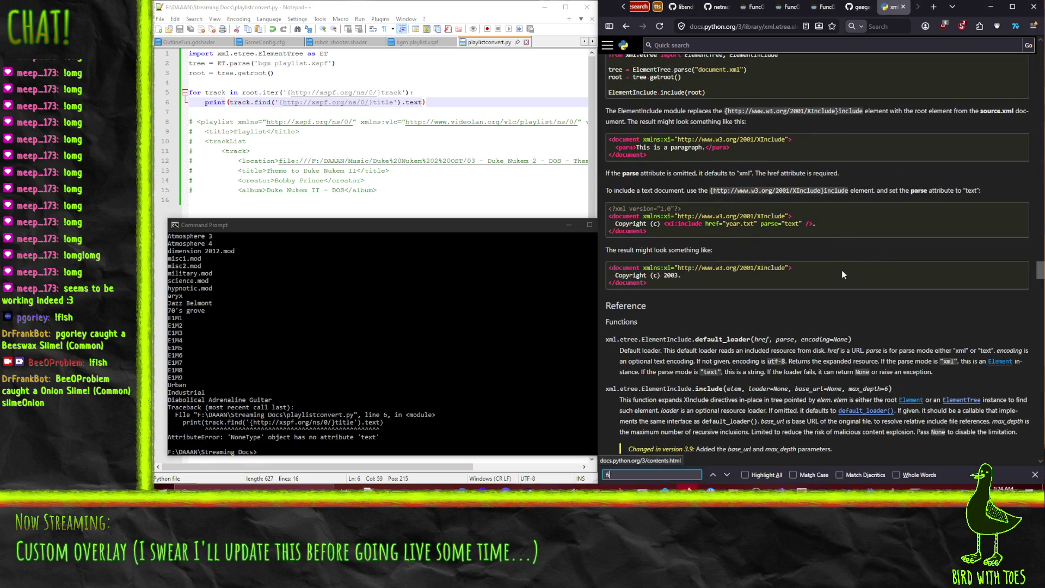
{"action": "key", "text": "BackSpace"}
{"action": "key", "text": "BackSpace"}
{"action": "type", "text": "nd"}
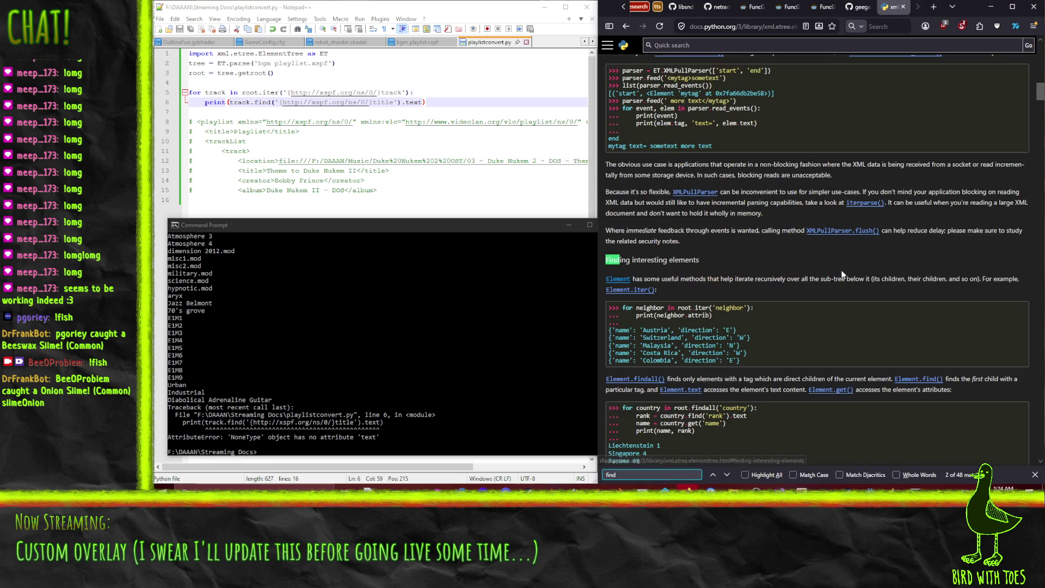
{"action": "key", "text": "Return"}
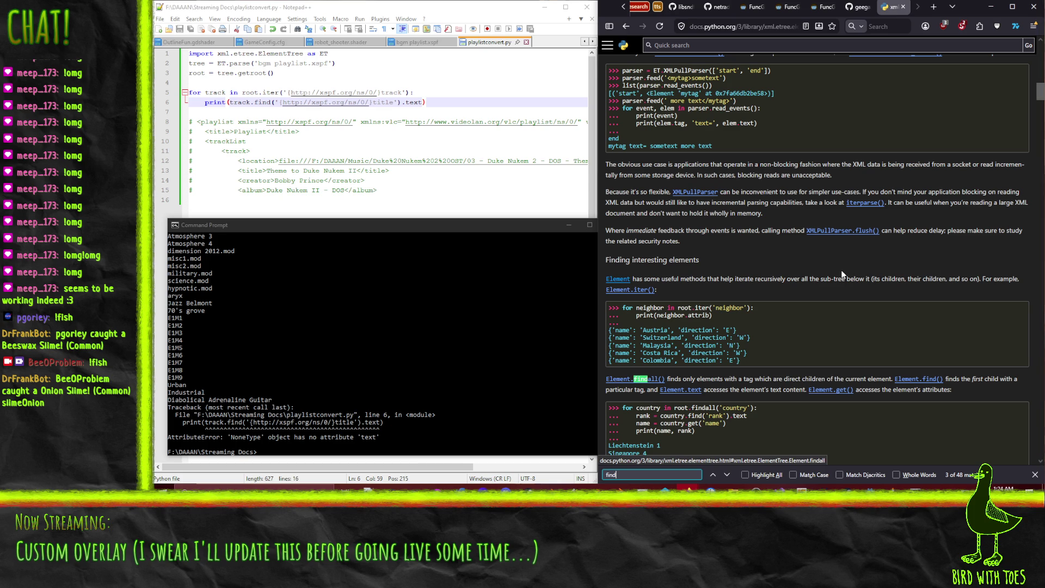
{"action": "left_click", "coordinate": [447, 93]}
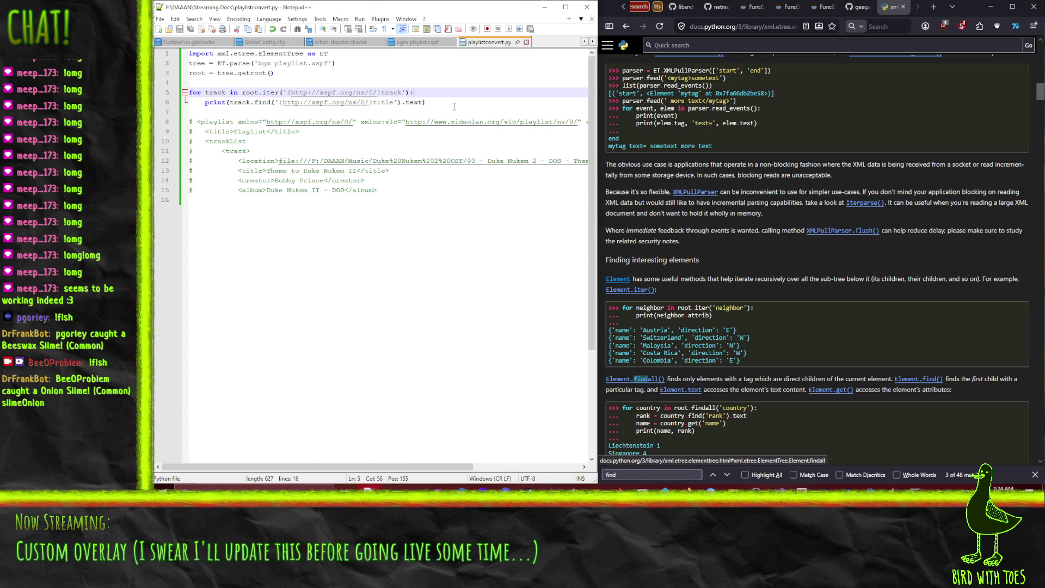
Step: Add a new indented line under the loop header containing track.iter()
{"action": "double_click", "coordinate": [262, 102]}
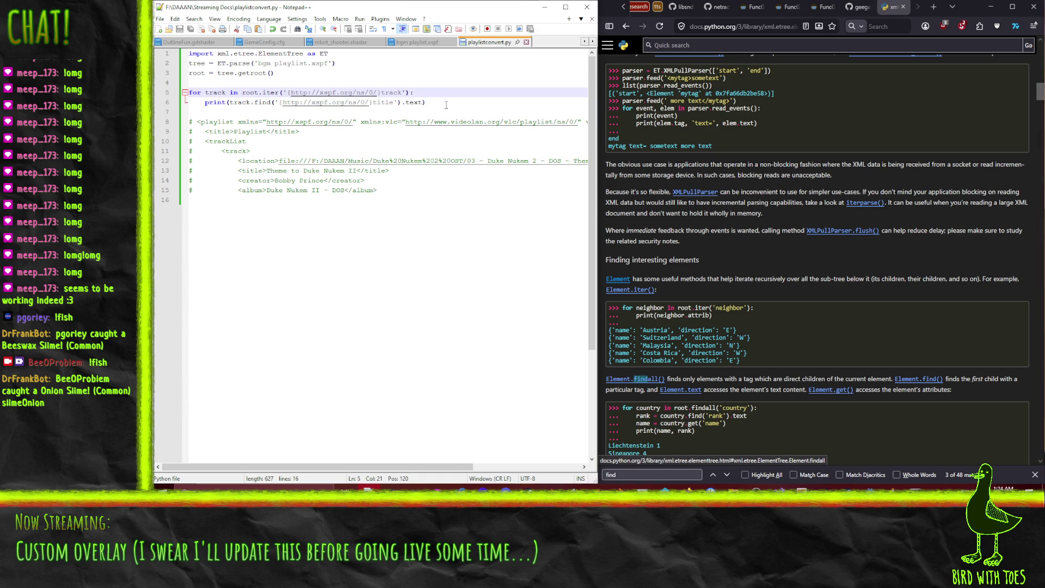
{"action": "key", "text": "Up"}
{"action": "key", "text": "End"}
{"action": "key", "text": "Return"}
{"action": "type", "text": "tra"}
{"action": "key", "text": "Tab"}
{"action": "type", "text": ".iten"}
{"action": "key", "text": "BackSpace"}
{"action": "type", "text": "r()"}
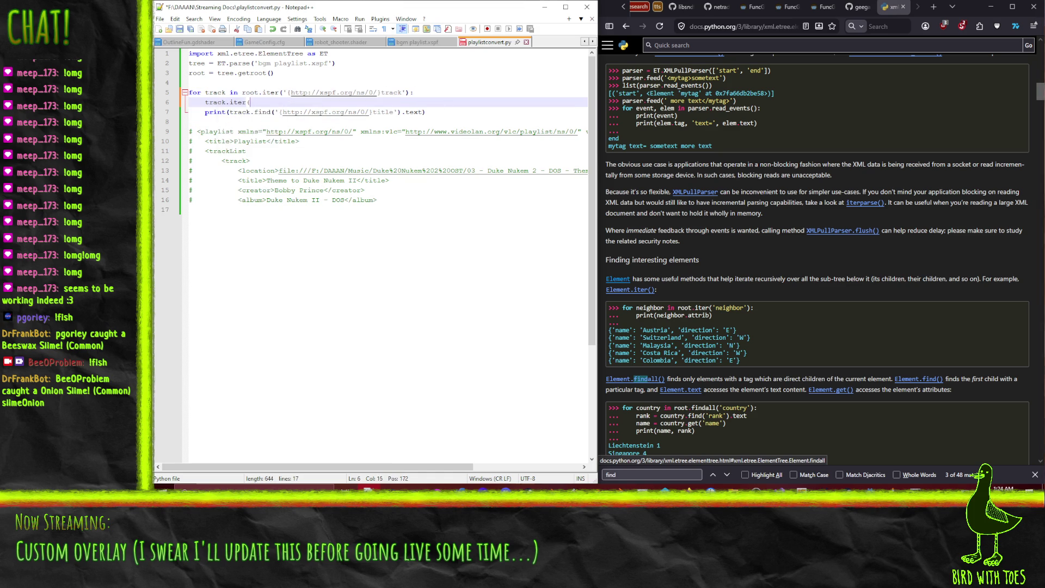
Step: Complete line 6 as 'for a in track.iter(): print(a.tag)'
{"action": "key", "text": "Home"}
{"action": "type", "text": "for a"}
{"action": "key", "text": "End"}
{"action": "key", "text": "Home"}
{"action": "key", "text": "Right"}
{"action": "key", "text": "Right"}
{"action": "type", "text": "in"}
{"action": "key", "text": "End"}
{"action": "type", "text": ": print(a)"}
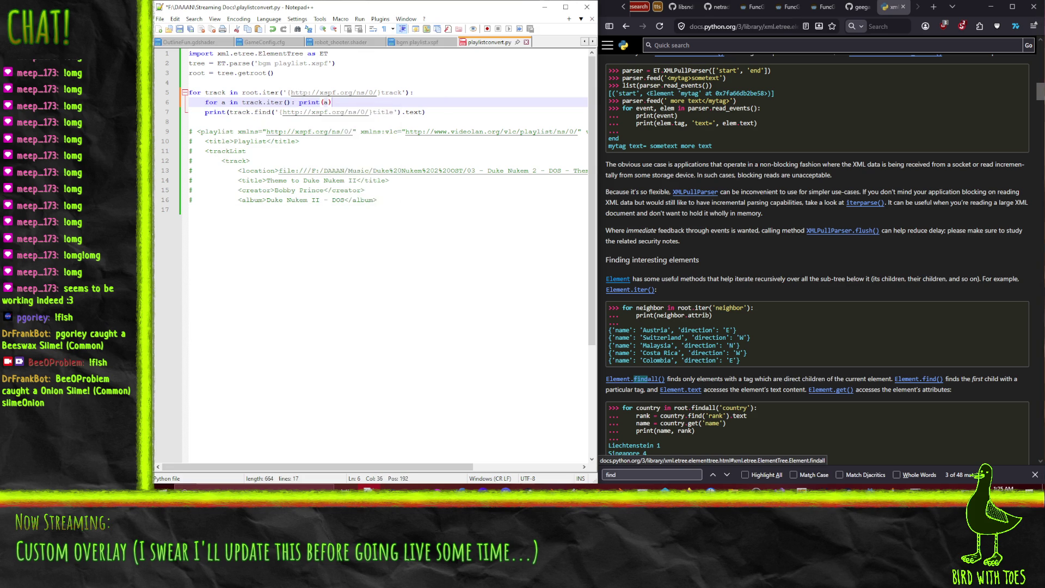
{"action": "key", "text": "Left"}
{"action": "type", "text": ".ta"}
{"action": "type", "text": "g"}
Step: Save and rerun the script, listing location, title, creator and extension tags per track
{"action": "key", "text": "ctrl+s"}
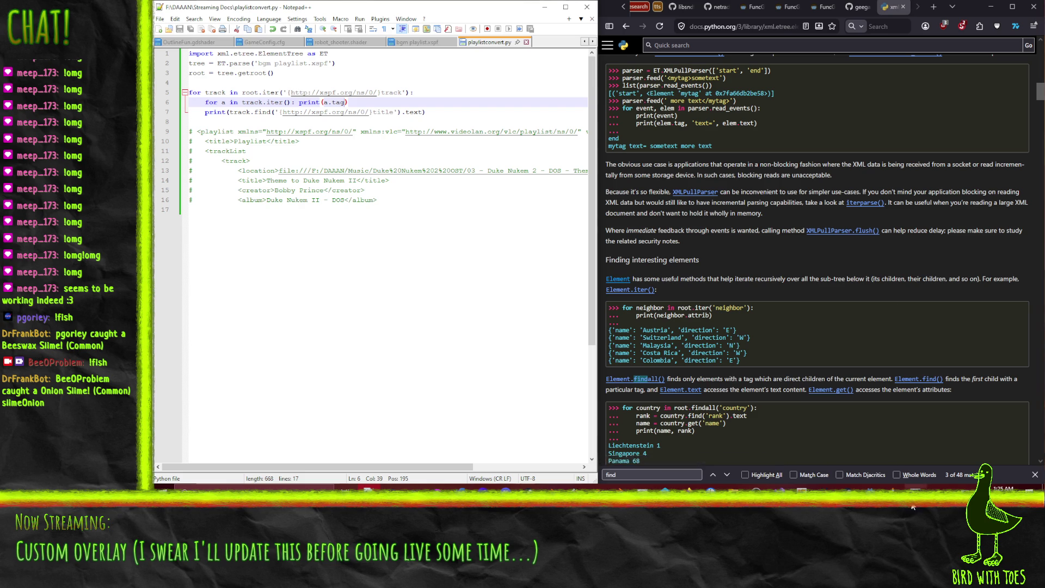
{"action": "key", "text": "alt+Tab"}
{"action": "key", "text": "Up"}
{"action": "key", "text": "Return"}
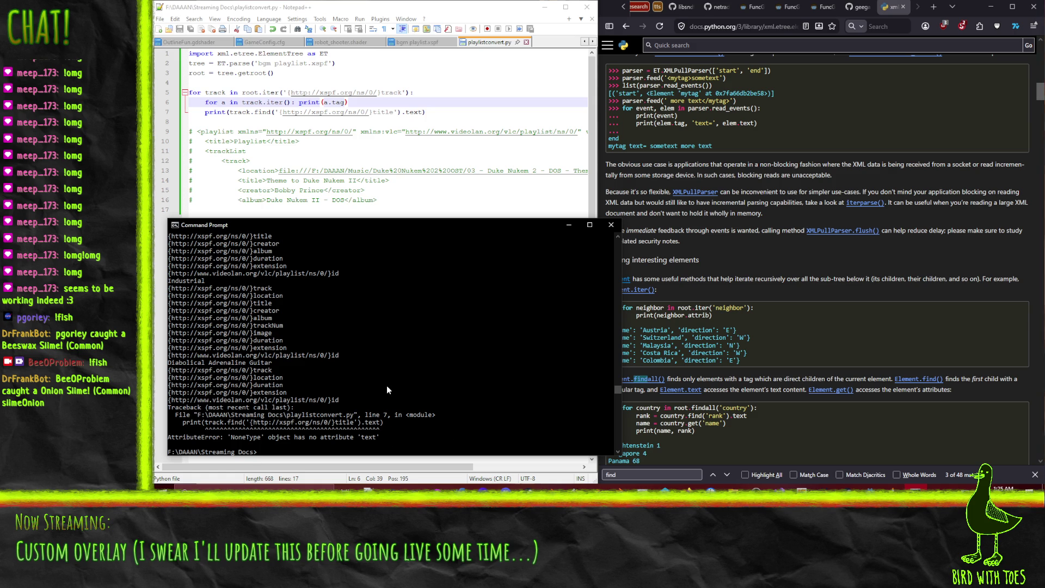
{"action": "left_click", "coordinate": [233, 114]}
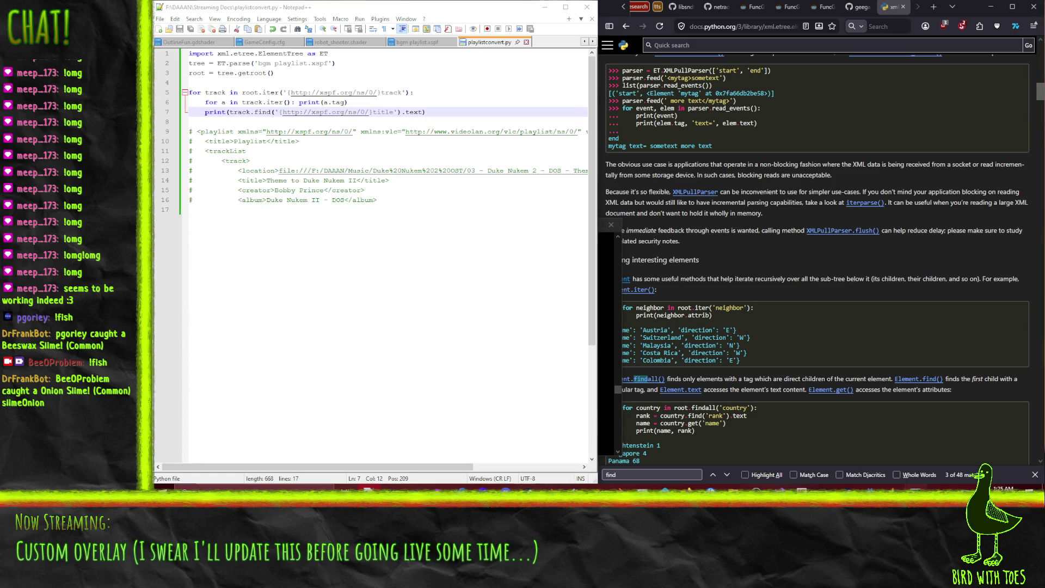
{"action": "key", "text": "alt+Tab"}
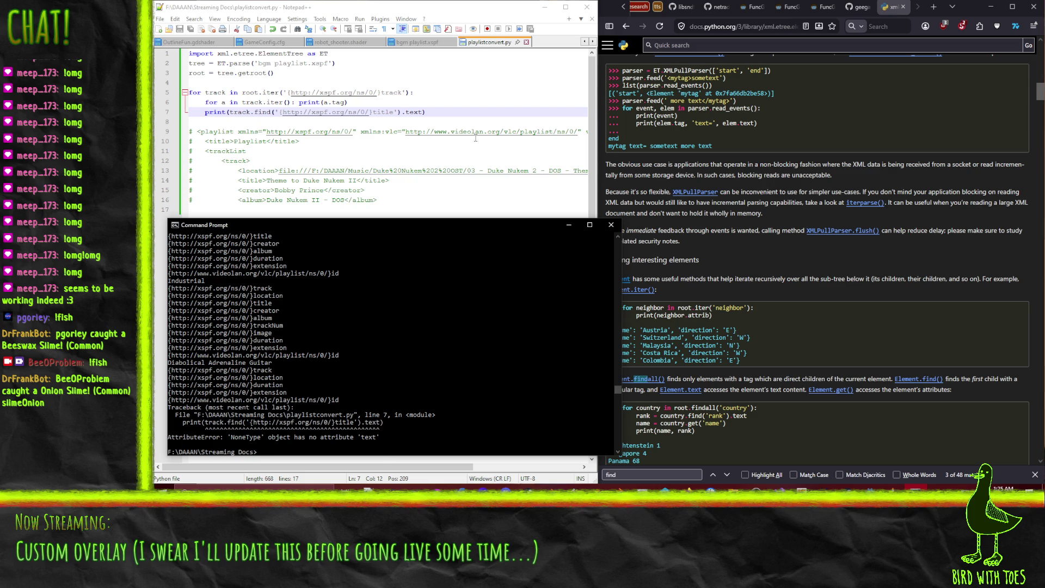
Step: Find 'Diabolical' in bgm playlist.xspf and check the following track's location, which has no title
{"action": "left_click", "coordinate": [348, 43]}
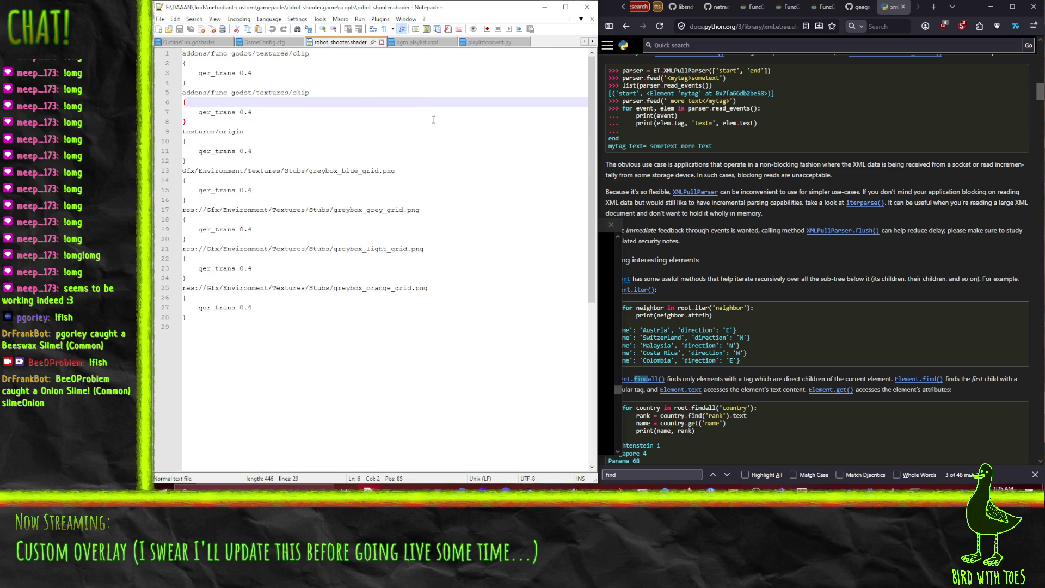
{"action": "left_click", "coordinate": [419, 44]}
{"action": "type", "text": "Dia"}
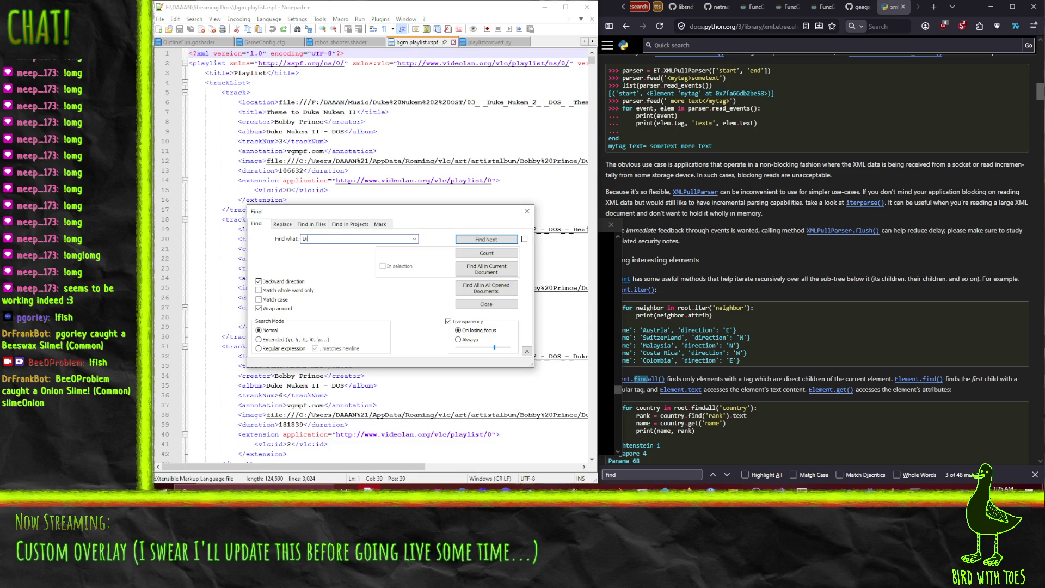
{"action": "type", "text": "bolical"}
{"action": "key", "text": "Return"}
{"action": "key", "text": "Escape"}
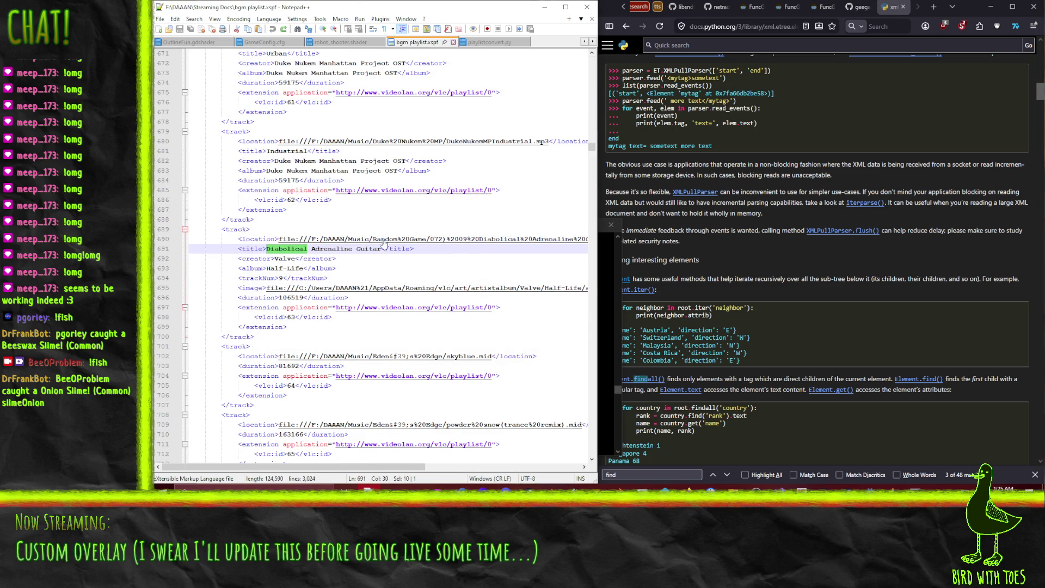
{"action": "left_click", "coordinate": [258, 356]}
{"action": "left_click", "coordinate": [313, 357]}
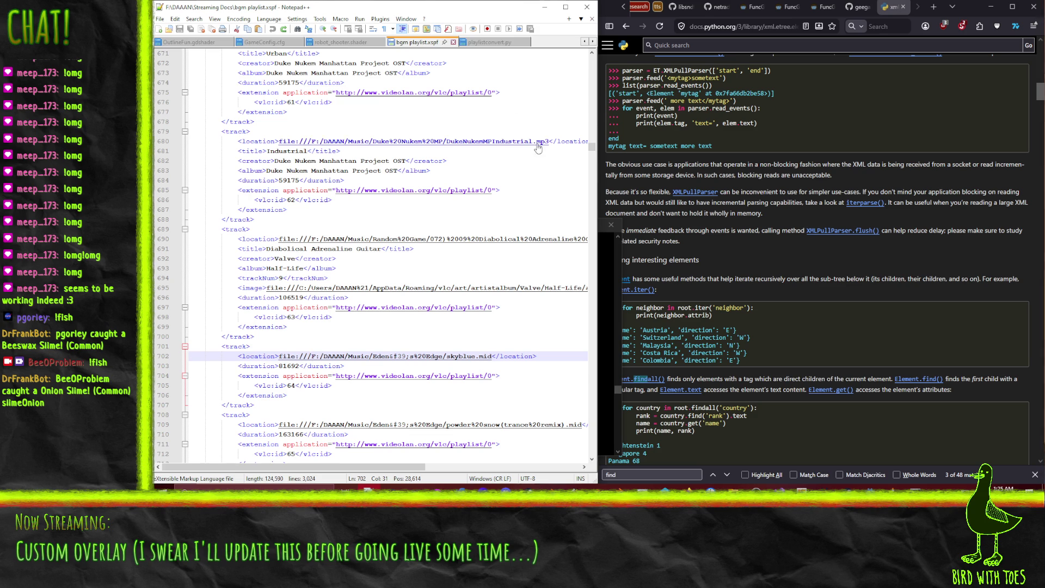
{"action": "left_click", "coordinate": [484, 42]}
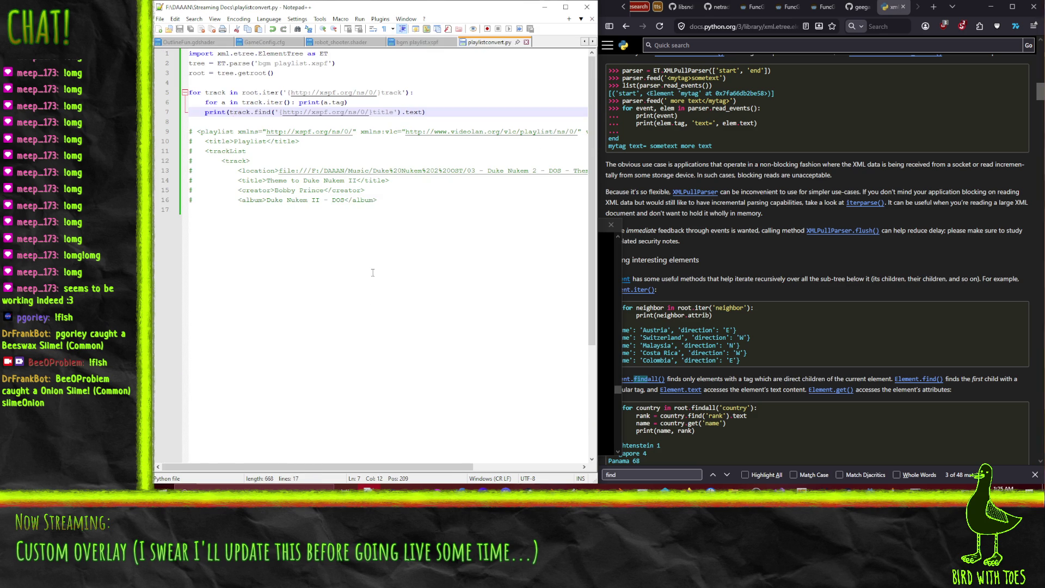
Step: Turn line 7 into 'title = track.find(...title)' without the .text
{"action": "key", "text": "Left"}
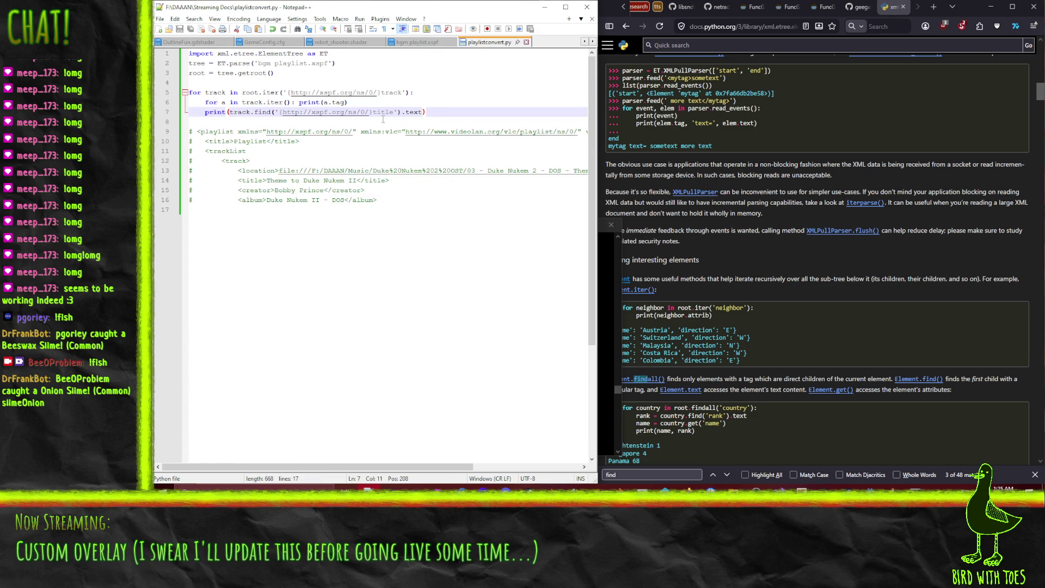
{"action": "key", "text": "BackSpace"}
{"action": "key", "text": "BackSpace"}
{"action": "key", "text": "BackSpace"}
{"action": "type", "text": "if"}
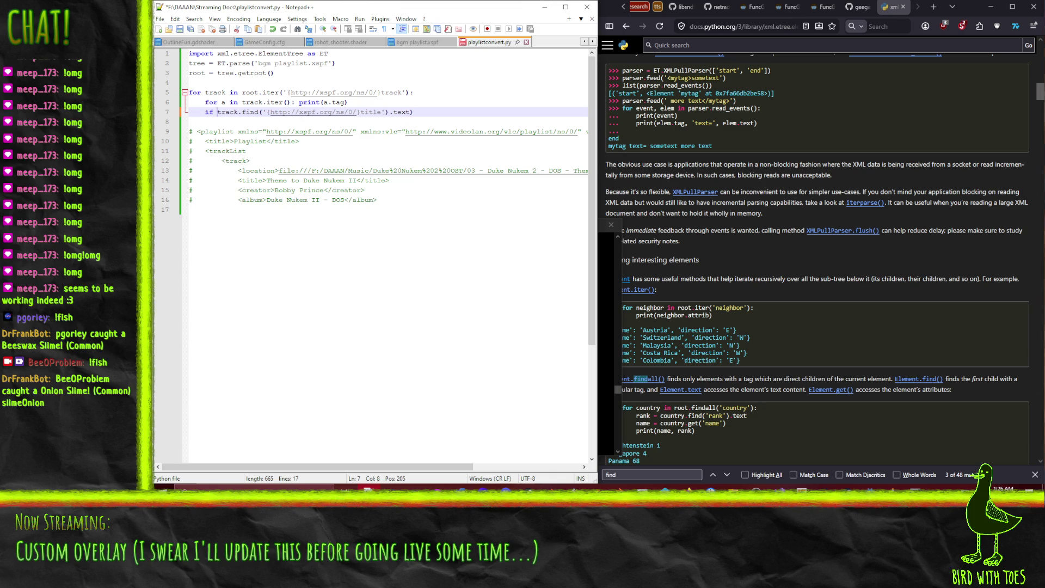
{"action": "left_click", "coordinate": [357, 111]}
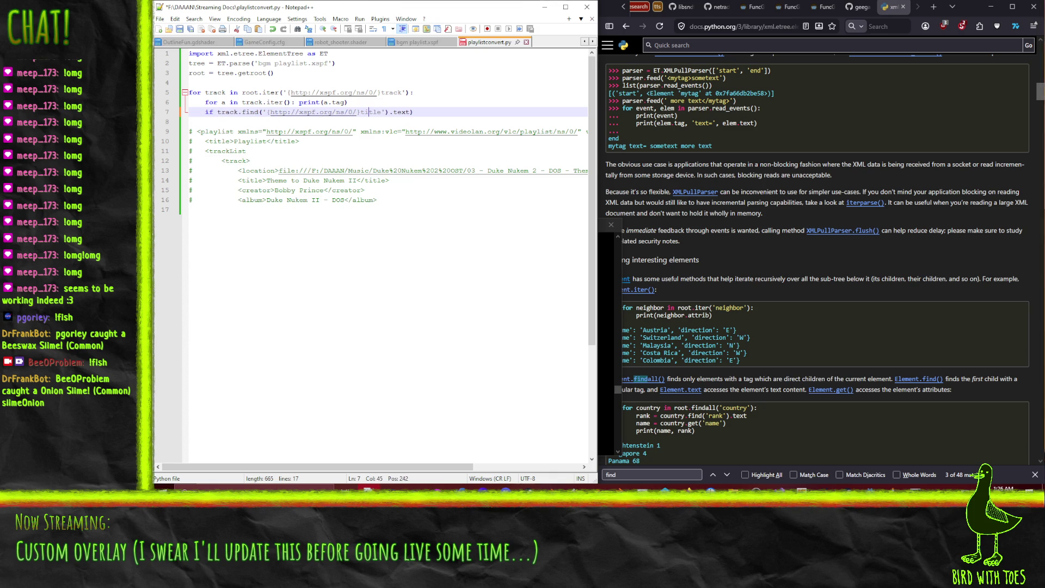
{"action": "key", "text": "Home"}
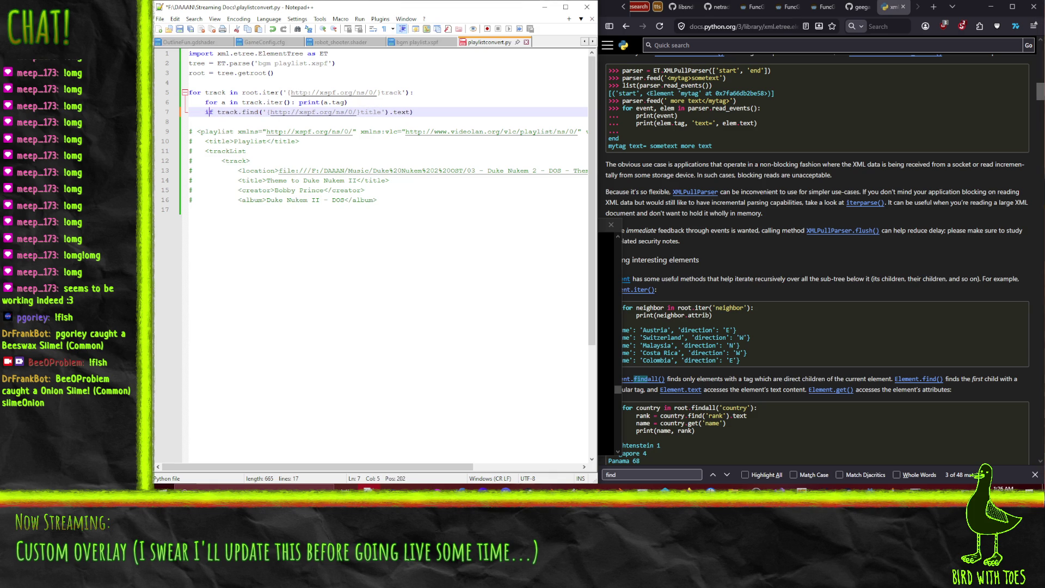
{"action": "key", "text": "shift+Right"}
{"action": "key", "text": "shift+Right"}
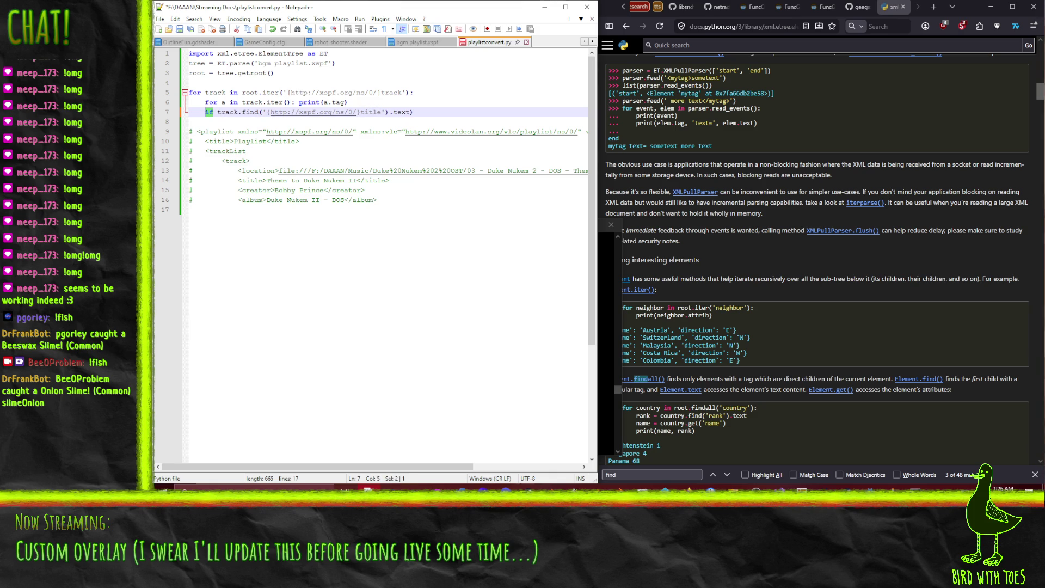
{"action": "type", "text": "i"}
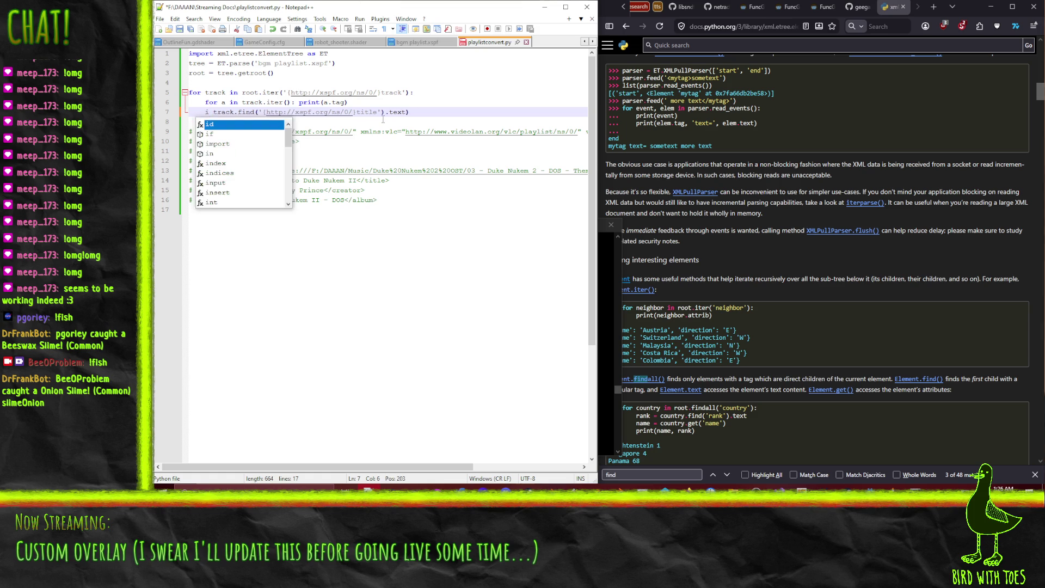
{"action": "key", "text": "BackSpace"}
{"action": "type", "text": "title ="}
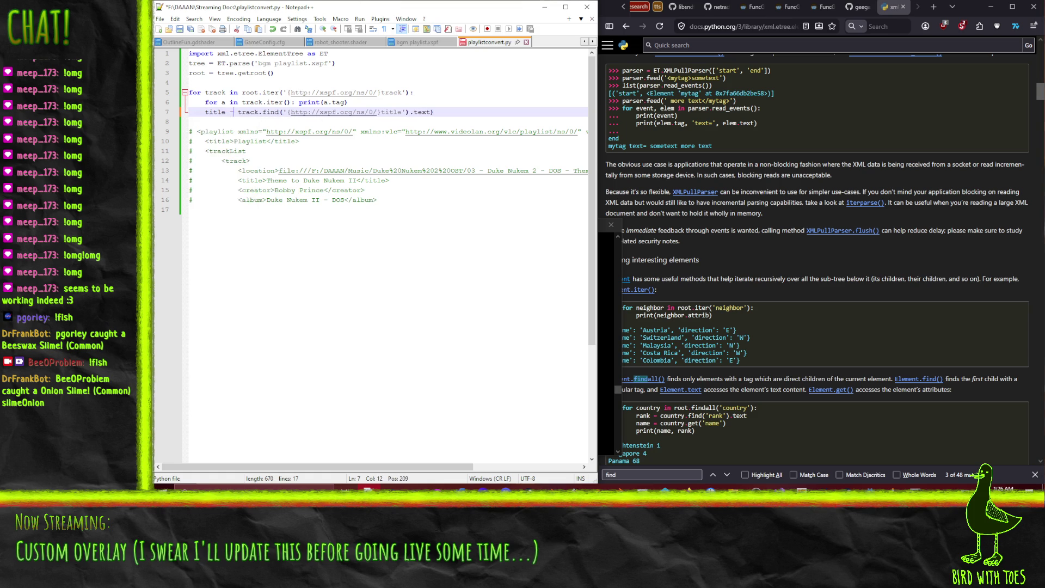
{"action": "key", "text": "BackSpace"}
{"action": "key", "text": "BackSpace"}
{"action": "key", "text": "BackSpace"}
Step: Add 'if title_el is not None:' below, renaming the variable to title_el
{"action": "key", "text": "Return"}
{"action": "type", "text": "if title is not "}
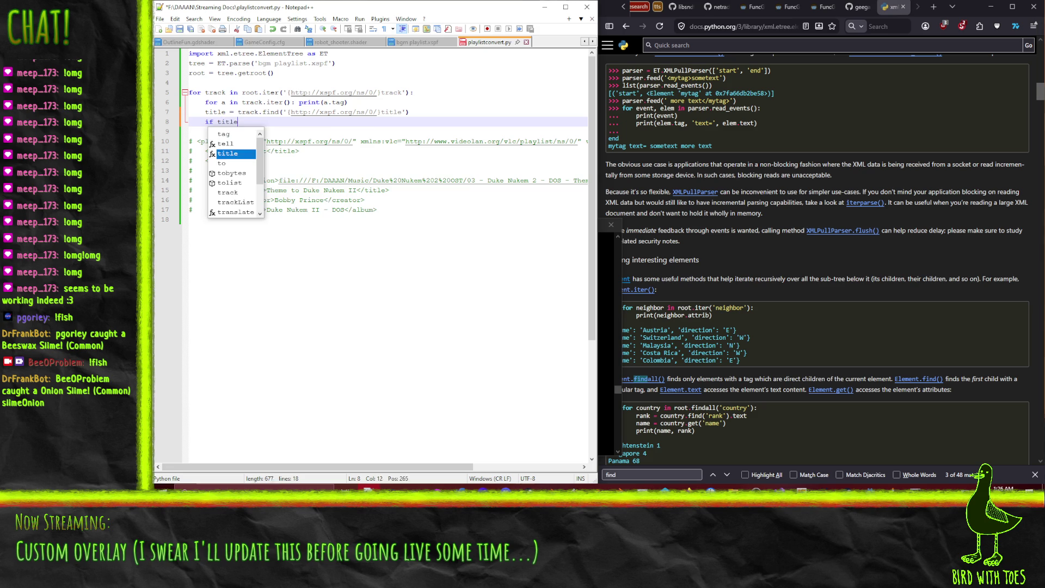
{"action": "type", "text": "None:"}
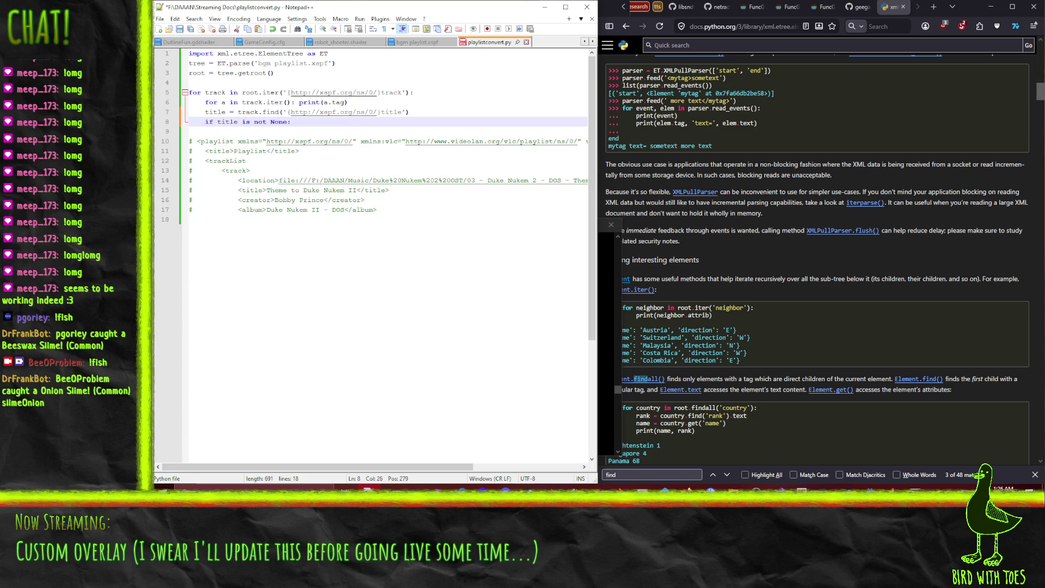
{"action": "key", "text": "Return"}
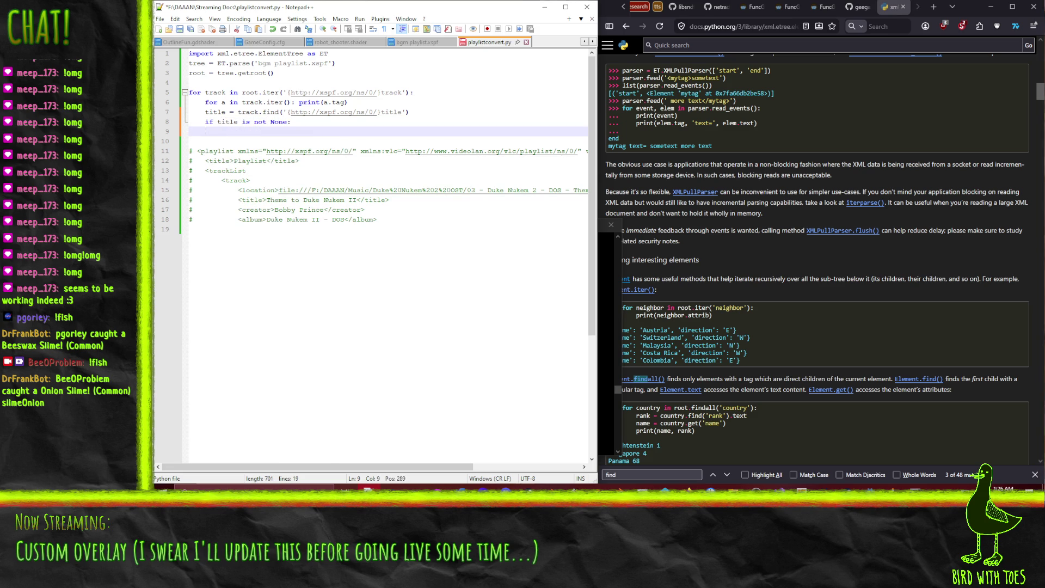
{"action": "key", "text": "Up"}
{"action": "key", "text": "Up"}
{"action": "type", "text": "_el"}
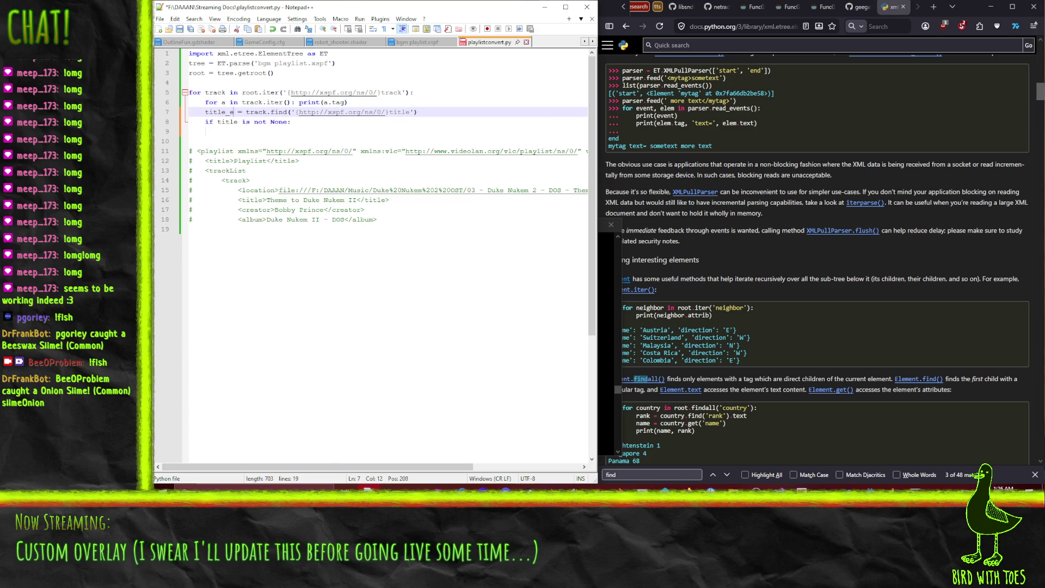
{"action": "key", "text": "Down"}
{"action": "type", "text": "_el"}
Step: Start a default empty title assignment on a new line under the loop header
{"action": "left_click", "coordinate": [364, 104]}
{"action": "key", "text": "Up"}
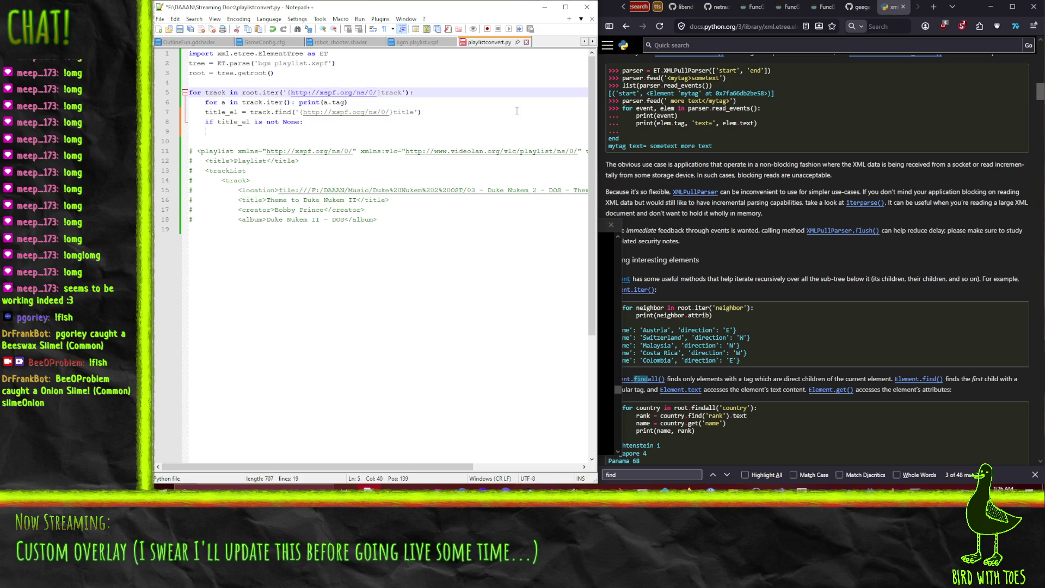
{"action": "key", "text": "End"}
{"action": "key", "text": "Return"}
{"action": "type", "text": "tot"}
{"action": "key", "text": "BackSpace"}
{"action": "key", "text": "BackSpace"}
{"action": "type", "text": "itle"}
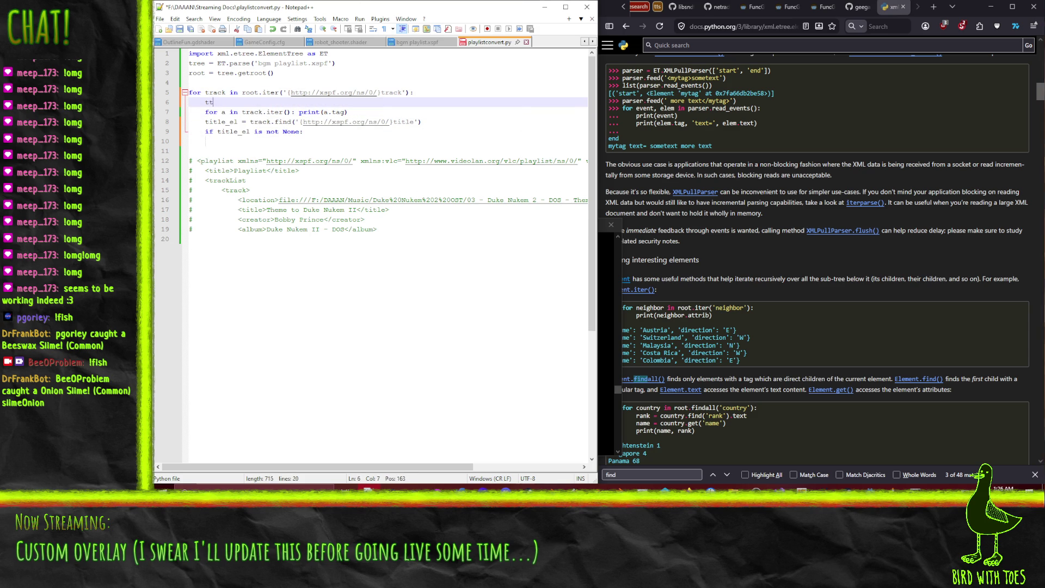
{"action": "type", "text": " = \""}
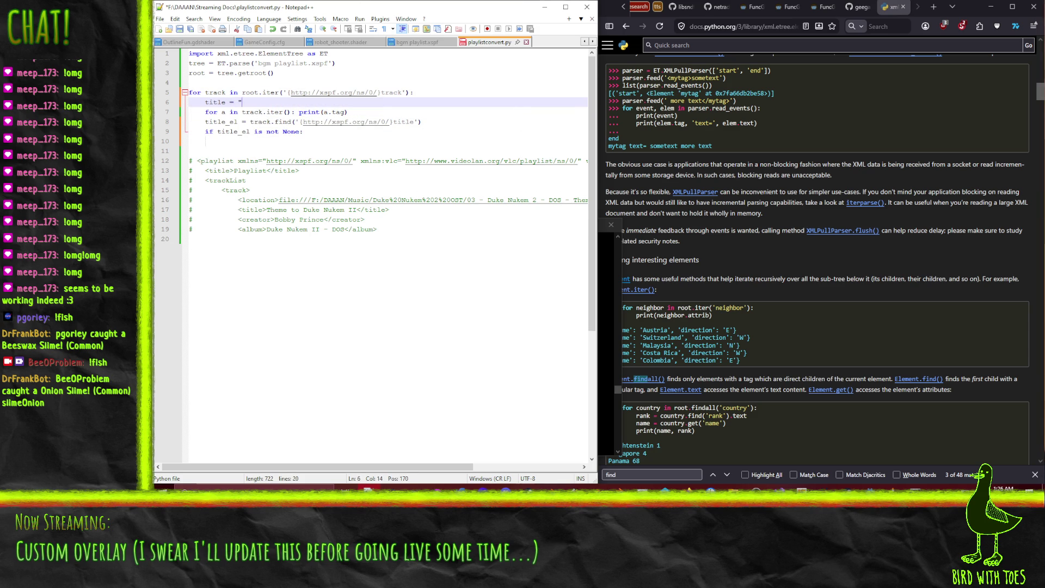
{"action": "type", "text": "''"}
Step: Begin a 'title =' assignment inside the if block
{"action": "key", "text": "Return"}
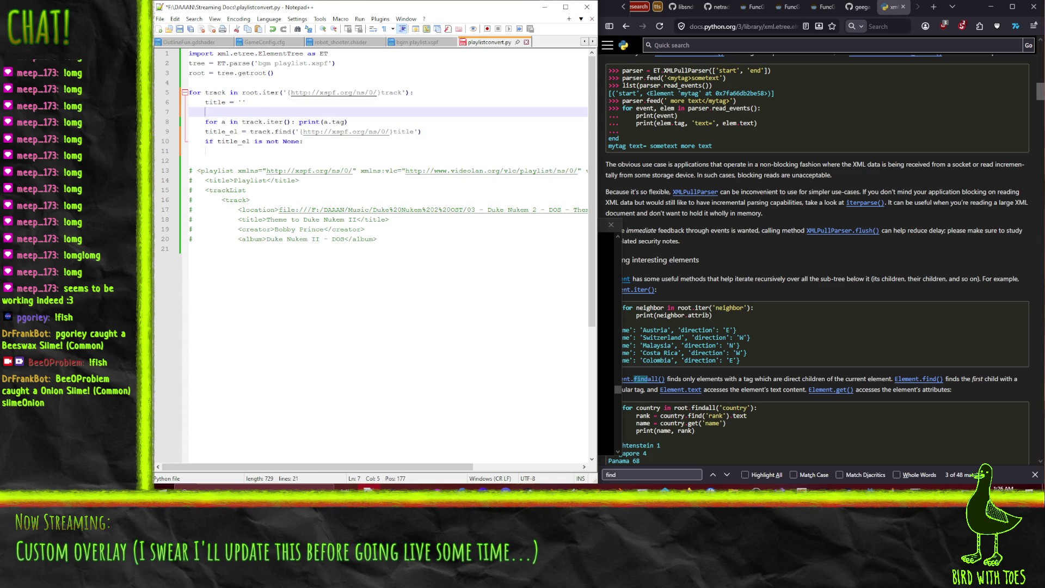
{"action": "key", "text": "Down"}
{"action": "key", "text": "Down"}
{"action": "key", "text": "Down"}
{"action": "key", "text": "End"}
{"action": "key", "text": "Return"}
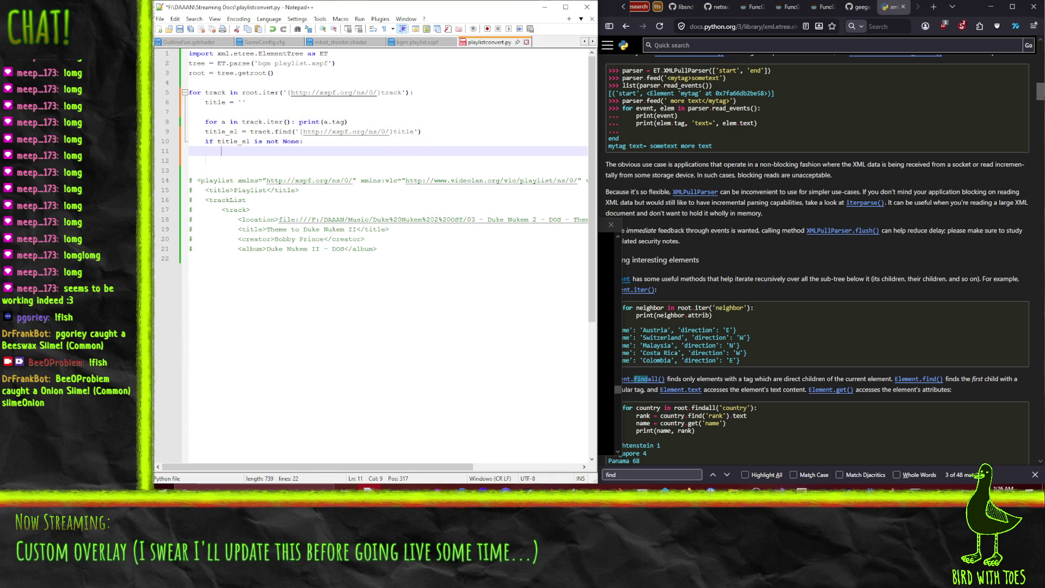
{"action": "type", "text": "title ="}
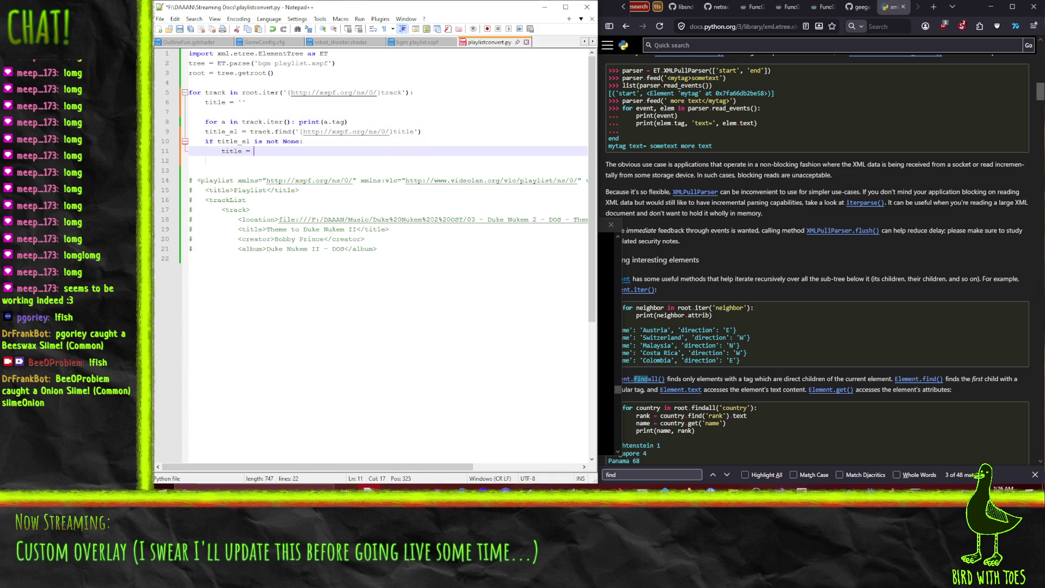
{"action": "key", "text": "Up"}
{"action": "key", "text": "Up"}
{"action": "key", "text": "Up"}
{"action": "key", "text": "End"}
{"action": "key", "text": "Return"}
{"action": "key", "text": "BackSpace"}
{"action": "type", "text": "location_el = t"}
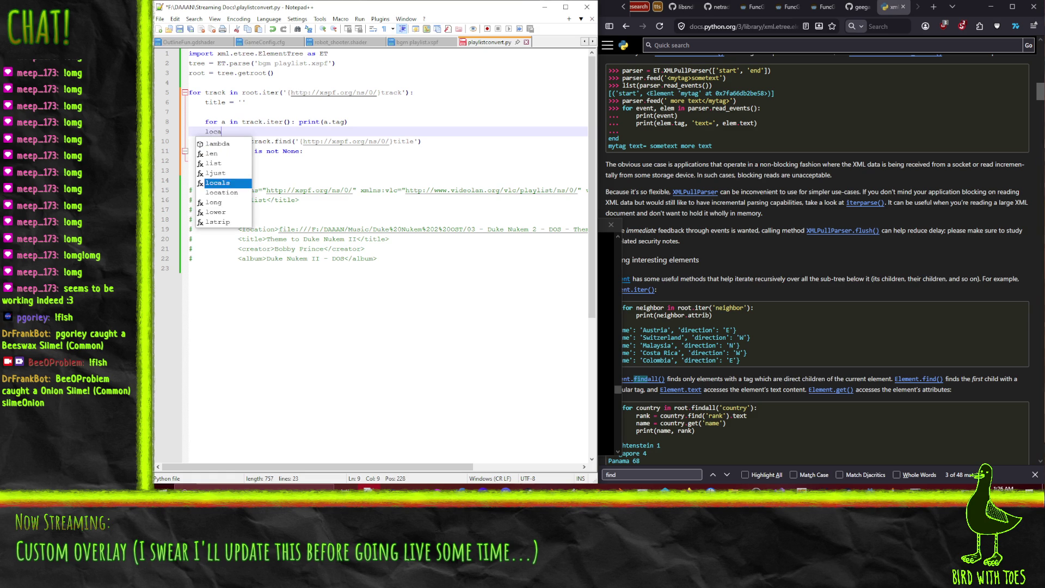
{"action": "type", "text": "rack.find("}
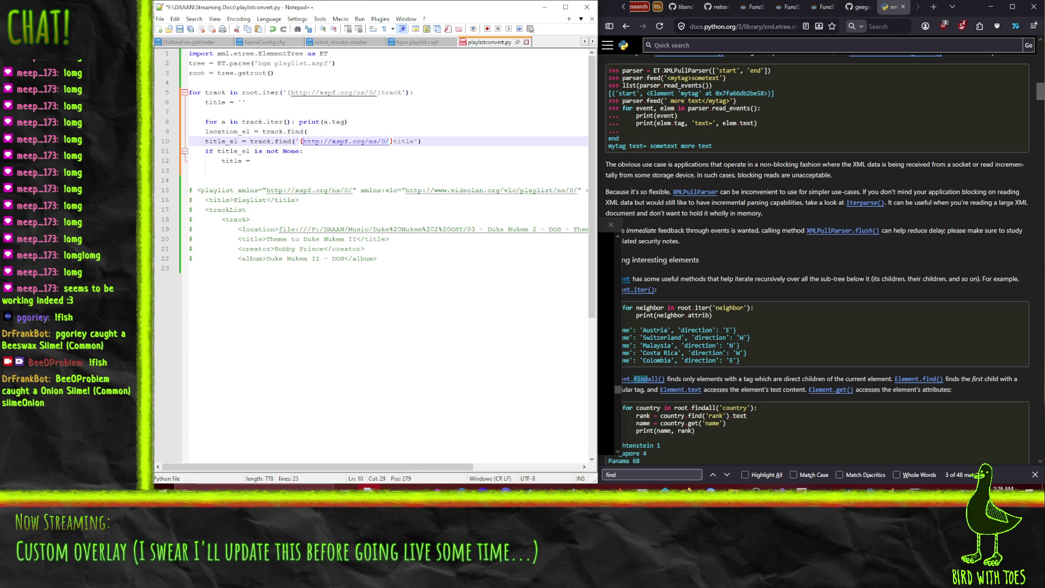
{"action": "type", "text": "'{http://xspf.org/ns/0/}title')"}
{"action": "key", "text": "Left"}
{"action": "key", "text": "Left"}
{"action": "key", "text": "BackSpace"}
{"action": "key", "text": "BackSpace"}
{"action": "key", "text": "BackSpace"}
{"action": "key", "text": "BackSpace"}
{"action": "key", "text": "BackSpace"}
{"action": "type", "text": "location"}
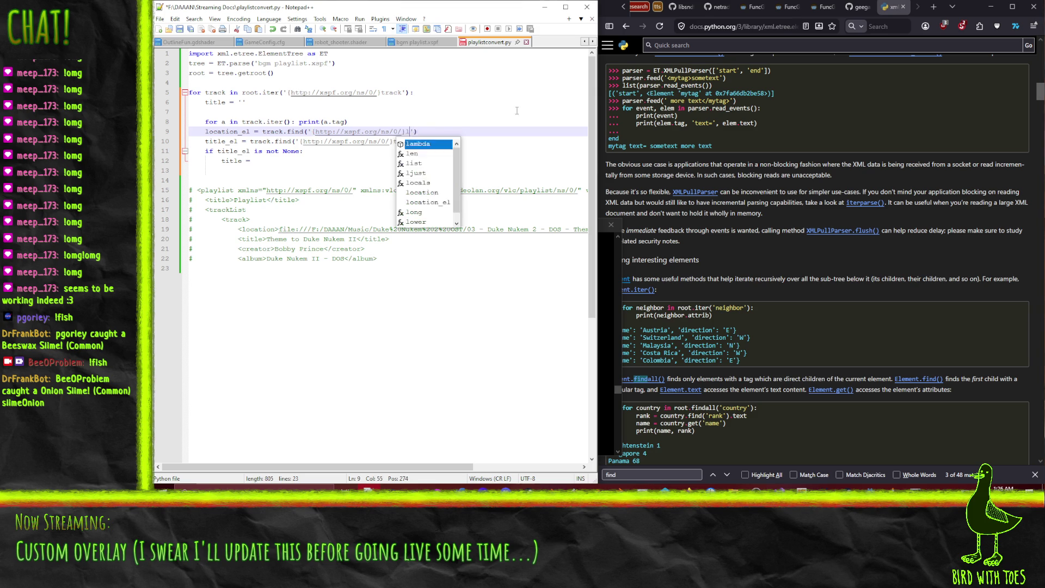
{"action": "key", "text": "Home"}
Step: Rename it to location, append .text, and remove the extra blank line
{"action": "key", "text": "Right"}
{"action": "key", "text": "Right"}
{"action": "key", "text": "Right"}
{"action": "key", "text": "Delete"}
{"action": "key", "text": "Delete"}
{"action": "key", "text": "Left"}
{"action": "key", "text": "Left"}
{"action": "key", "text": "Left"}
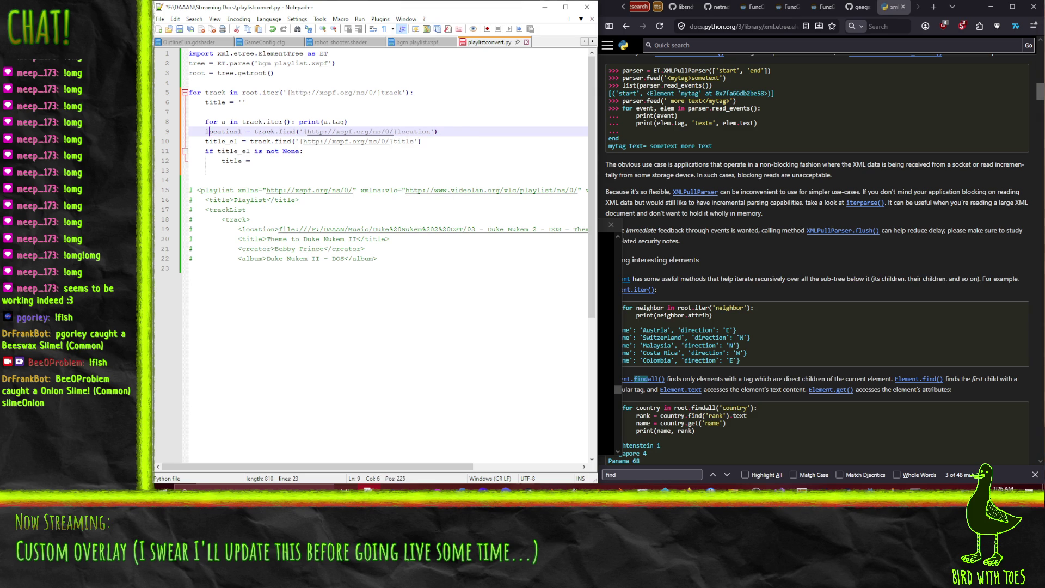
{"action": "key", "text": "Right"}
{"action": "key", "text": "Right"}
{"action": "key", "text": "Right"}
{"action": "key", "text": "Delete"}
{"action": "key", "text": "End"}
{"action": "type", "text": ".te"}
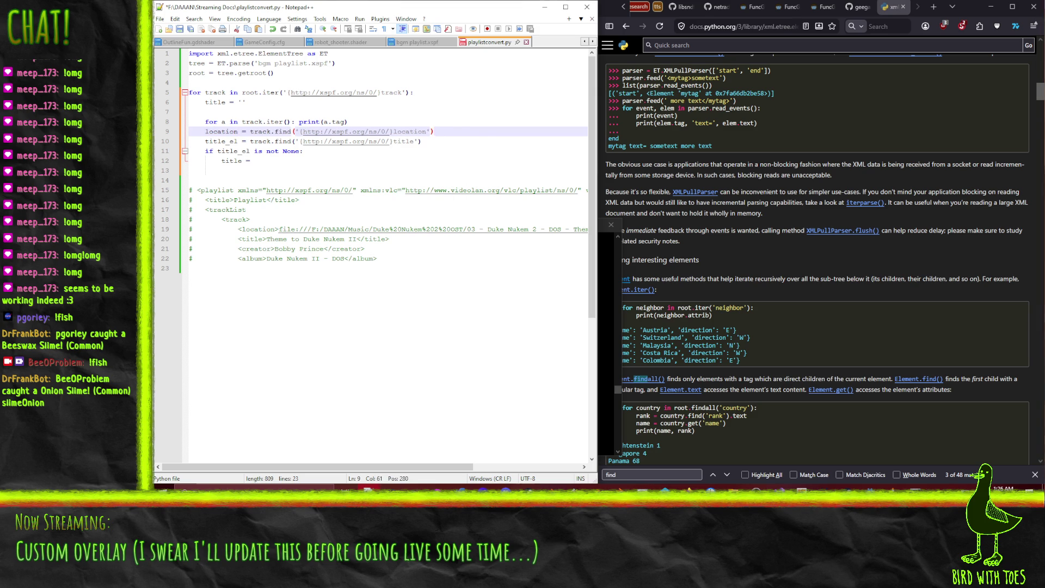
{"action": "type", "text": "xt"}
{"action": "key", "text": "Return"}
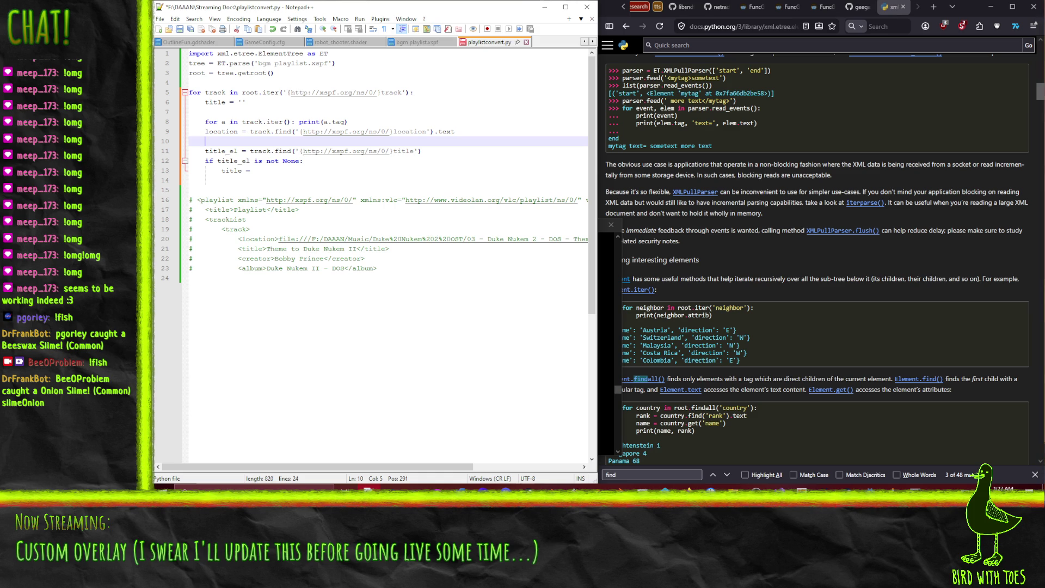
{"action": "key", "text": "ctrl+shift+l"}
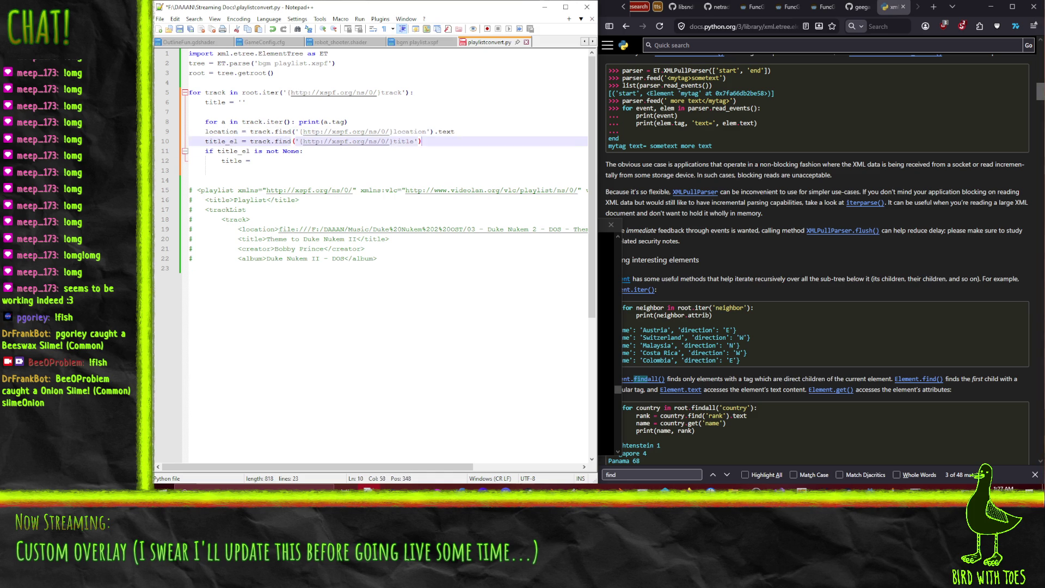
Step: Set title = title_el.text in the if branch and add an else branch using location.rsplit('/')
{"action": "left_click", "coordinate": [251, 161]}
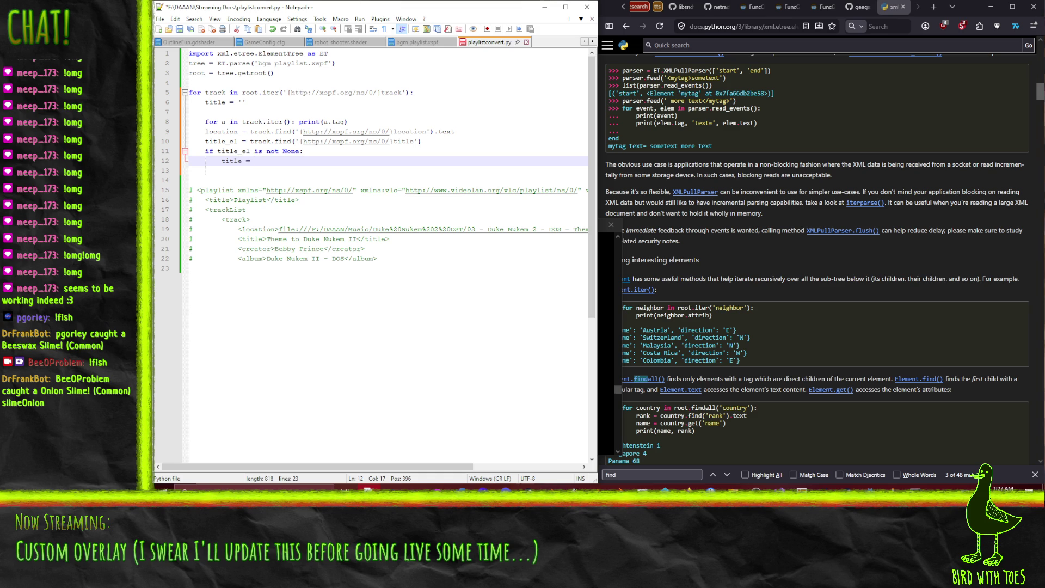
{"action": "type", "text": "title_el.te"}
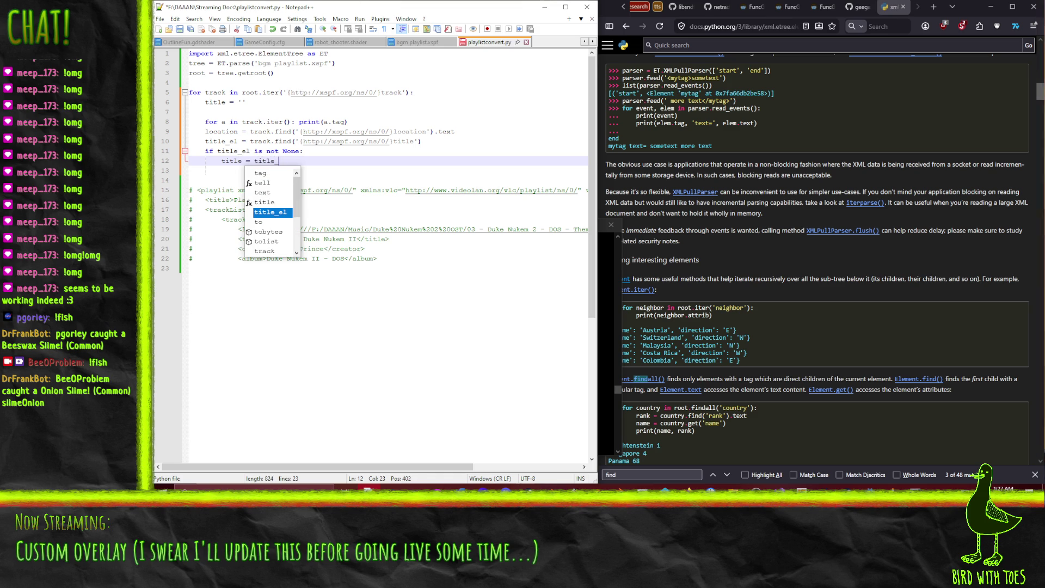
{"action": "type", "text": "xt"}
{"action": "key", "text": "Return"}
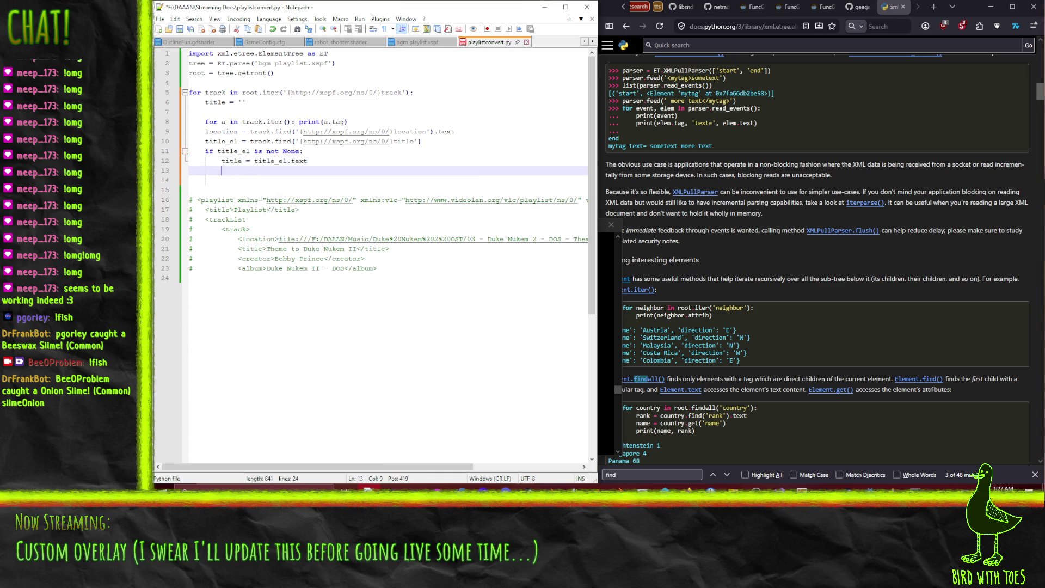
{"action": "key", "text": "BackSpace"}
{"action": "type", "text": "else:"}
{"action": "key", "text": "Return"}
{"action": "type", "text": "titl"}
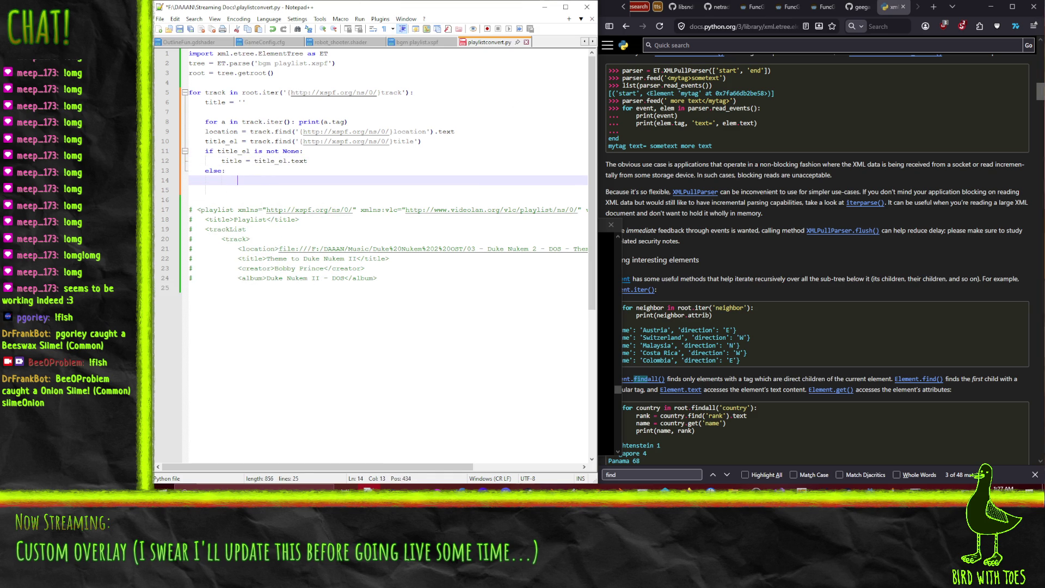
{"action": "type", "text": "e = "}
{"action": "type", "text": "location.rsplit"}
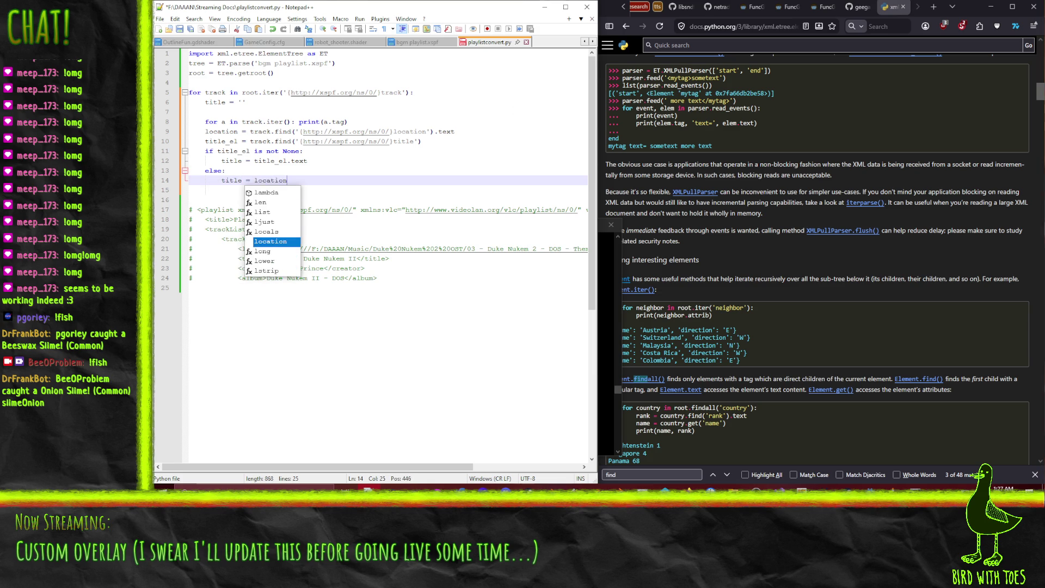
{"action": "type", "text": "('"}
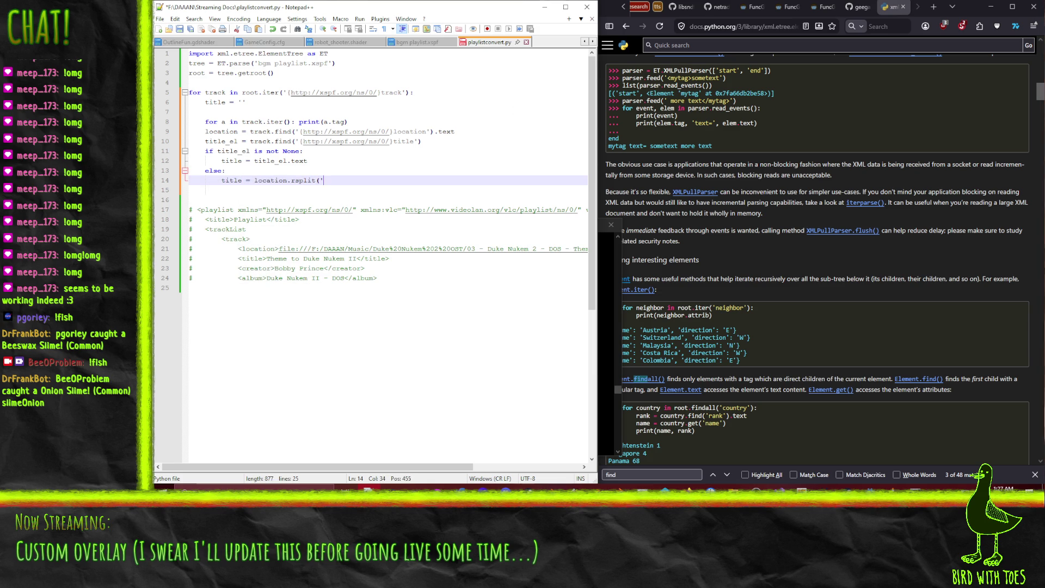
{"action": "type", "text": "/')["}
Step: Change the else branch to title = location.split('/')[-1] and save
{"action": "key", "text": "BackSpace"}
{"action": "left_click", "coordinate": [295, 180]}
{"action": "key", "text": "BackSpace"}
{"action": "key", "text": "End"}
{"action": "type", "text": "[-1]"}
{"action": "key", "text": "ctrl+s"}
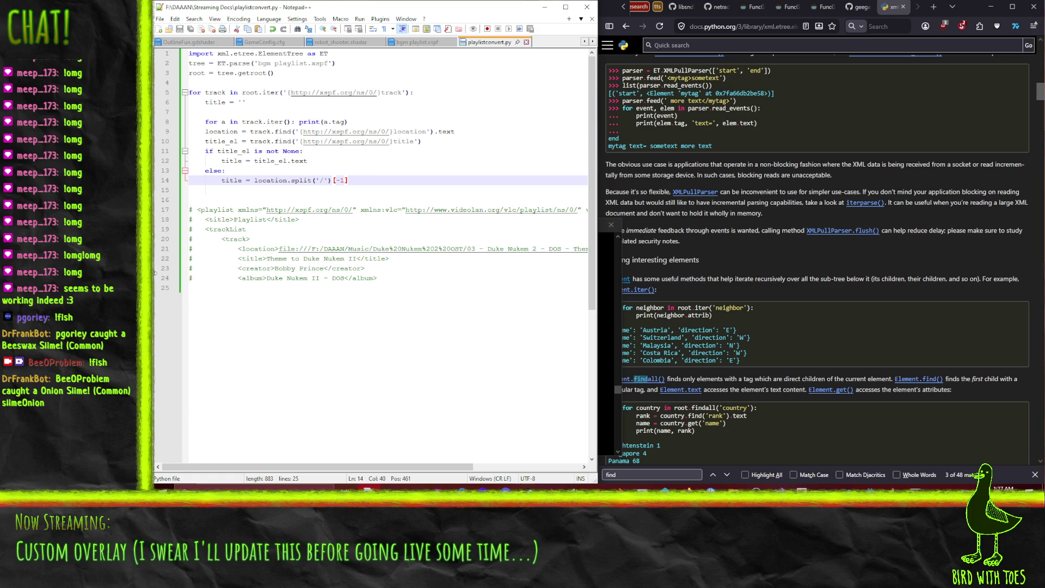
Step: Add print(title) at loop level after the if/else and save
{"action": "key", "text": "Return"}
{"action": "key", "text": "shift+Tab"}
{"action": "type", "text": "print ti"}
{"action": "key", "text": "BackSpace"}
{"action": "key", "text": "BackSpace"}
{"action": "key", "text": "BackSpace"}
{"action": "type", "text": "(ti"}
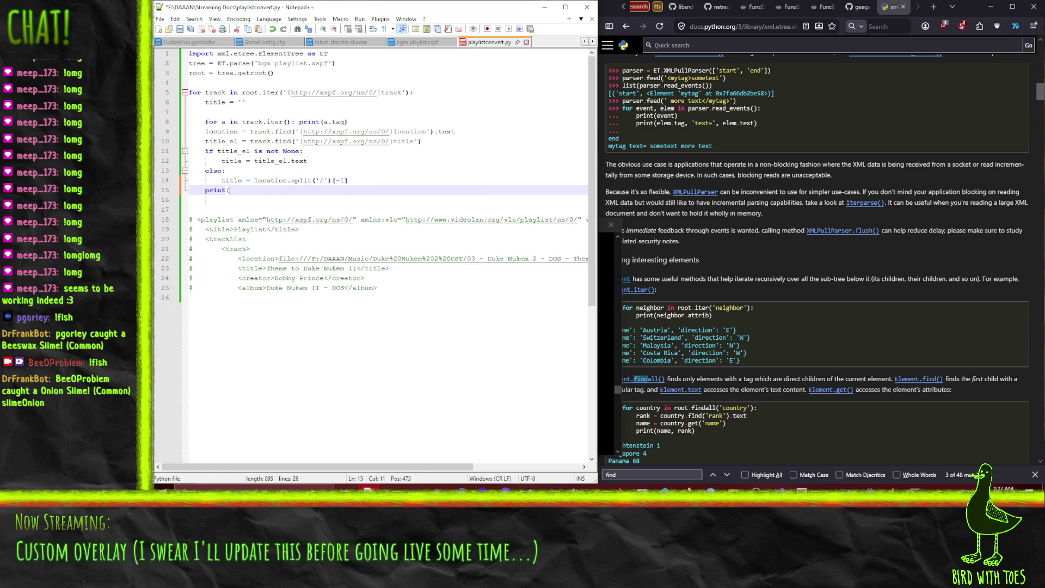
{"action": "key", "text": "Tab"}
{"action": "type", "text": ")"}
{"action": "key", "text": "ctrl+s"}
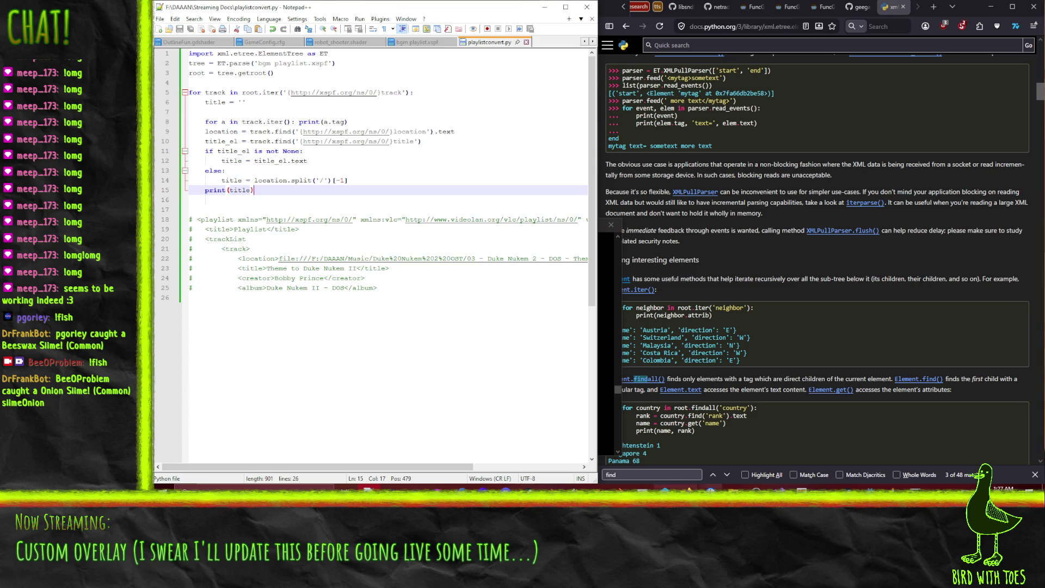
Step: Rerun the script in Command Prompt, which now finishes without errors
{"action": "key", "text": "ctrl+F5"}
{"action": "key", "text": "Up"}
{"action": "key", "text": "Return"}
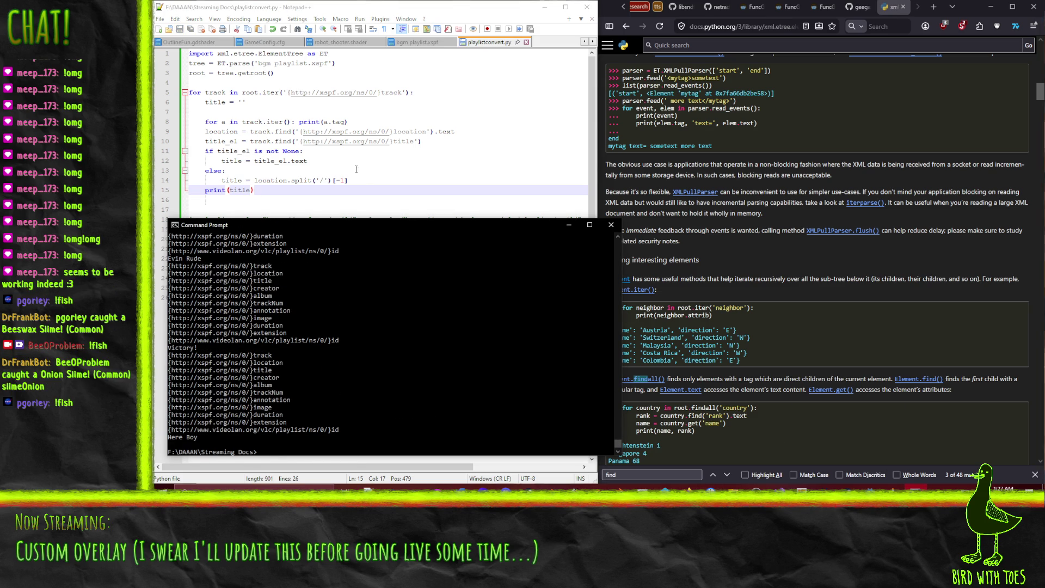
Step: Remove the line printing every child tag and the leftover empty line, then save the script
{"action": "left_click", "coordinate": [370, 179]}
{"action": "key", "text": "ctrl+z"}
{"action": "key", "text": "ctrl+s"}
{"action": "key", "text": "Left"}
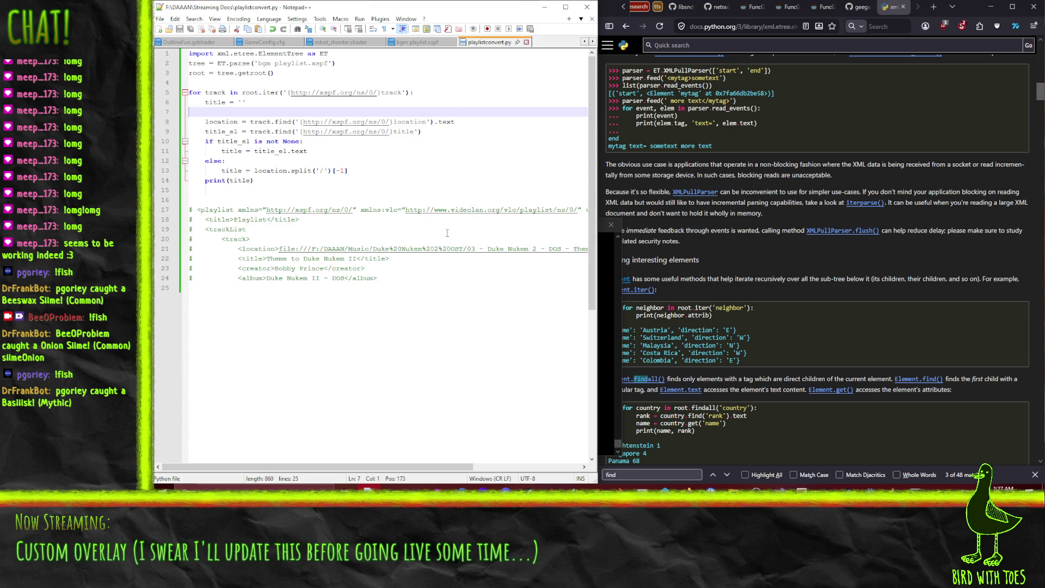
{"action": "key", "text": "ctrl+shift+l"}
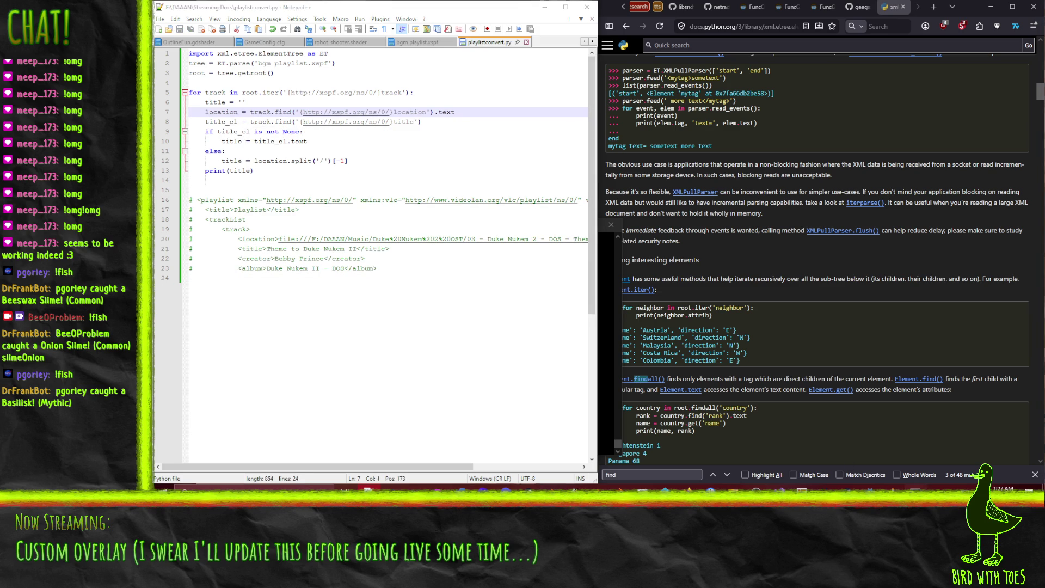
Step: Rerun the playlist script in Command Prompt and scroll up through the track titles
{"action": "key", "text": "alt+Tab"}
{"action": "key", "text": "Up"}
{"action": "key", "text": "Return"}
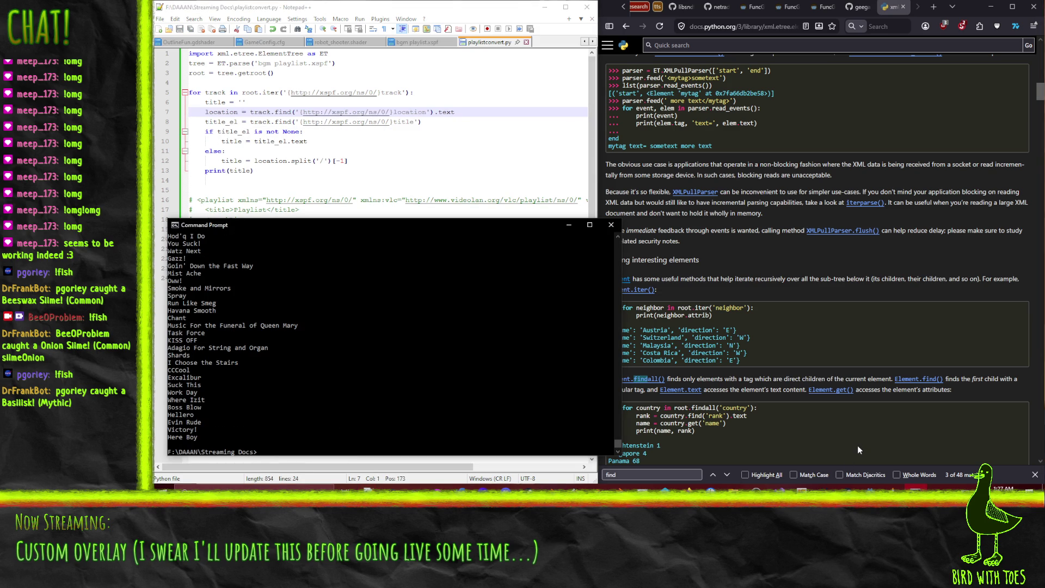
{"action": "scroll", "coordinate": [234, 411], "scroll_direction": "up", "scroll_amount": 10}
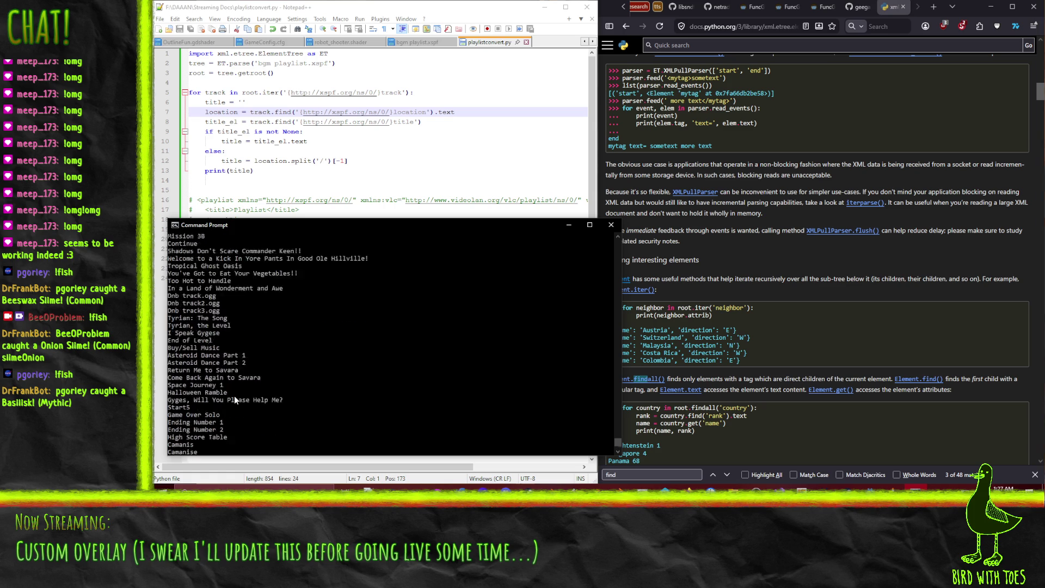
{"action": "scroll", "coordinate": [236, 400], "scroll_direction": "up", "scroll_amount": 3}
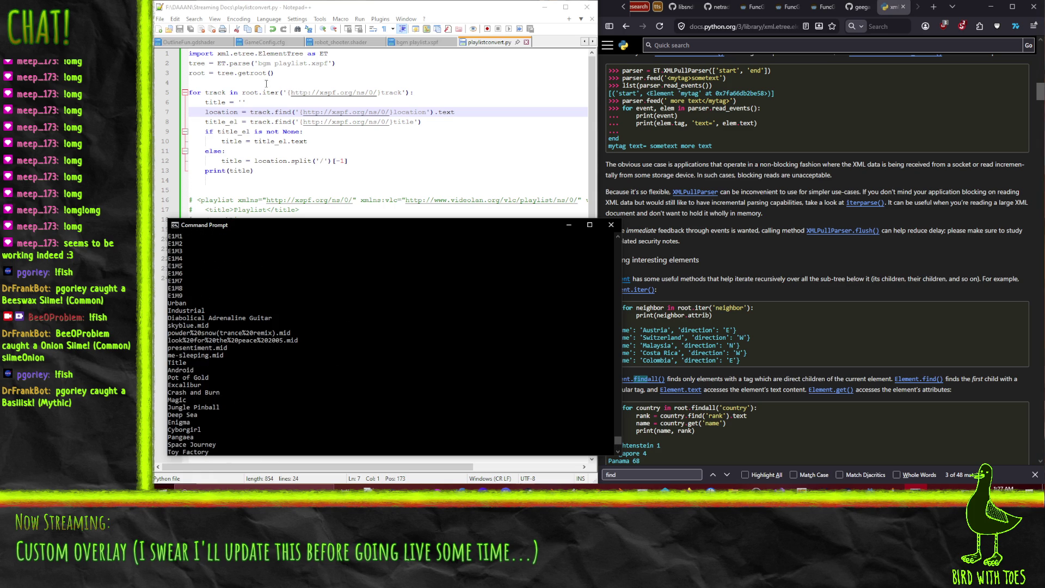
Step: Back in playlistconvert.py, open a new line below the title_el lookup
{"action": "left_click", "coordinate": [316, 131]}
{"action": "left_click", "coordinate": [470, 111]}
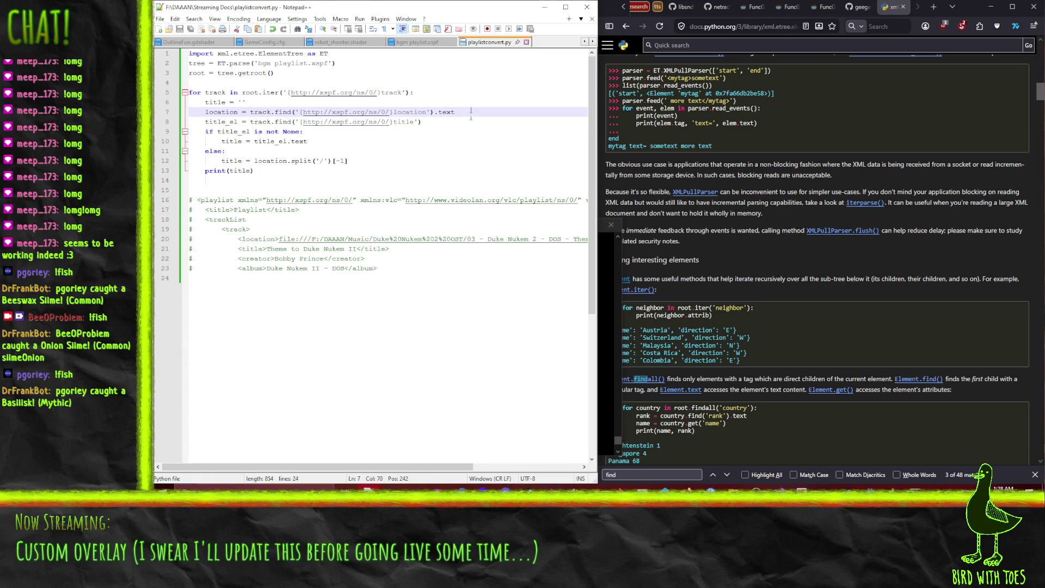
{"action": "left_click", "coordinate": [434, 129]}
{"action": "left_click", "coordinate": [489, 122]}
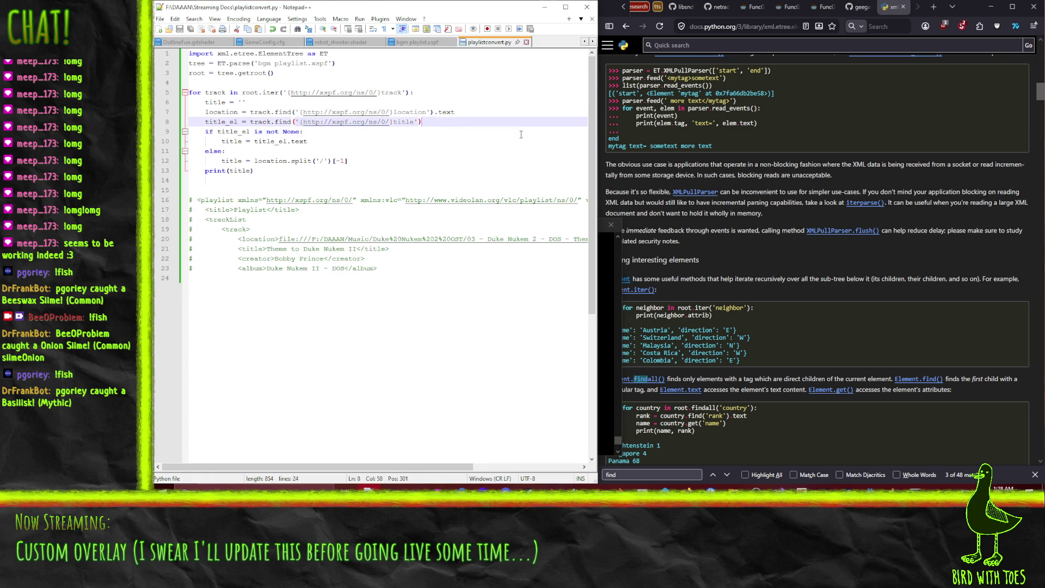
{"action": "key", "text": "Return"}
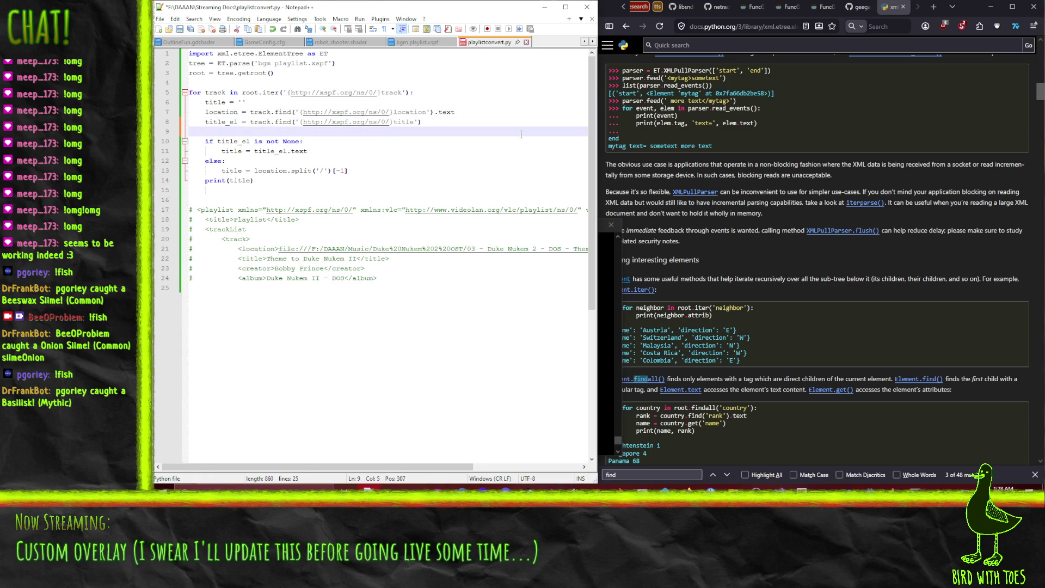
Step: Add an album_el = track.find() line using the namespaced album tag copied from title_el
{"action": "type", "text": "album_el = tr"}
{"action": "type", "text": "ack.find("}
{"action": "key", "text": "Up"}
{"action": "key", "text": "shift+End"}
{"action": "key", "text": "ctrl+c"}
{"action": "key", "text": "Down"}
{"action": "key", "text": "ctrl+v"}
{"action": "key", "text": "Left"}
{"action": "key", "text": "Left"}
{"action": "key", "text": "BackSpace"}
{"action": "key", "text": "BackSpace"}
{"action": "key", "text": "BackSpace"}
{"action": "key", "text": "BackSpace"}
{"action": "type", "text": "album"}
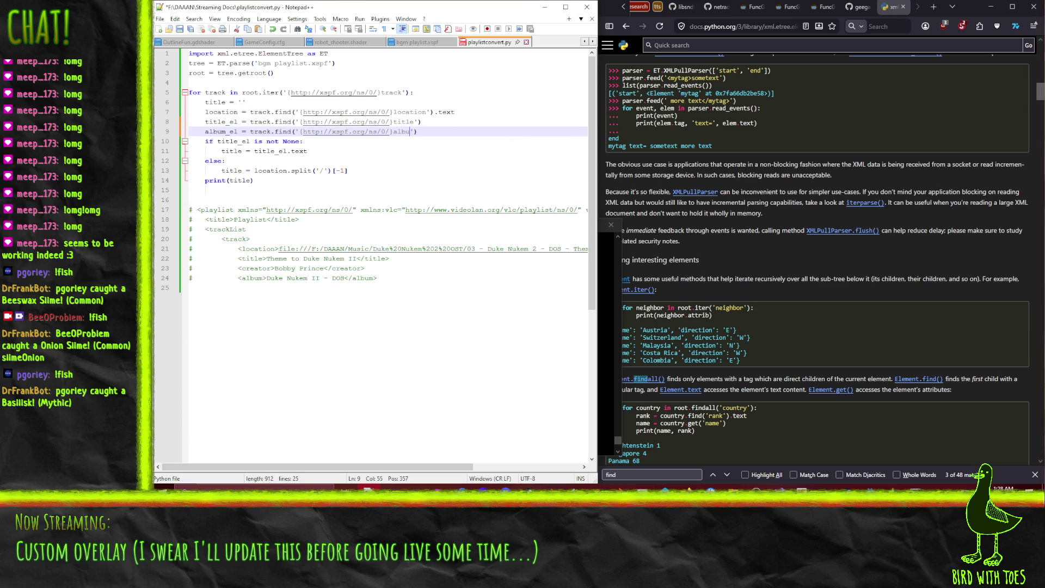
{"action": "key", "text": "Home"}
Step: Duplicate the album_el line, rename the copy on line 10 to artist_el, and save
{"action": "key", "text": "Down"}
{"action": "key", "text": "Up"}
{"action": "key", "text": "Up"}
{"action": "key", "text": "Home"}
{"action": "key", "text": "Down"}
{"action": "key", "text": "ctrl+d"}
{"action": "key", "text": "Down"}
{"action": "key", "text": "Down"}
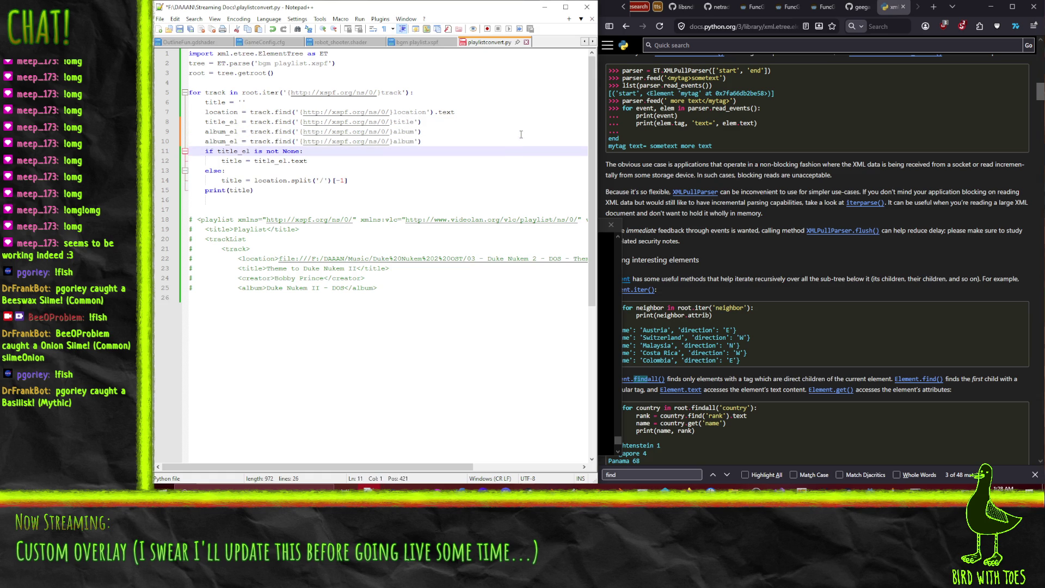
{"action": "left_click", "coordinate": [402, 142]}
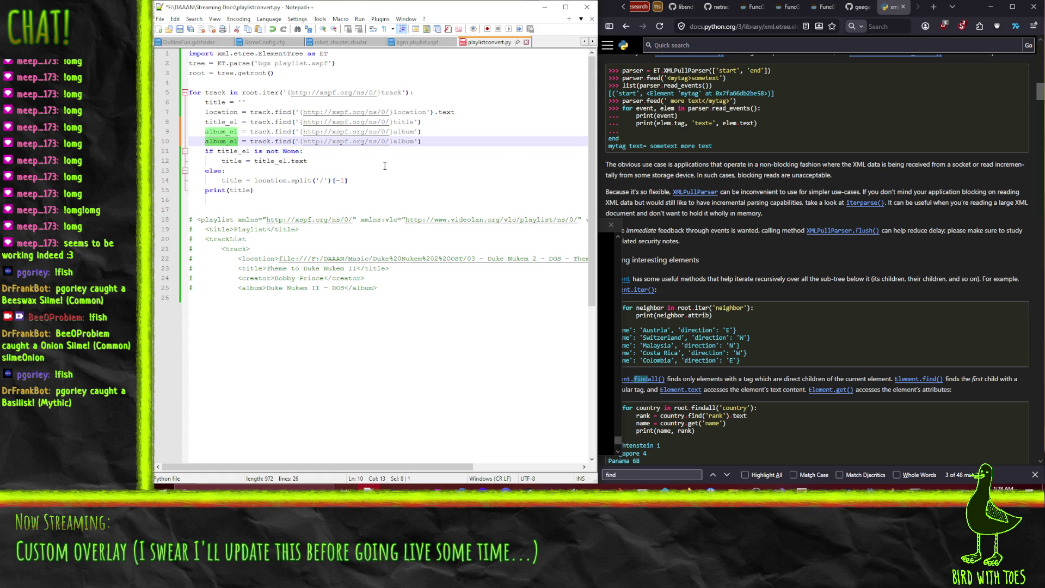
{"action": "double_click", "coordinate": [401, 141]}
{"action": "type", "text": "artist"}
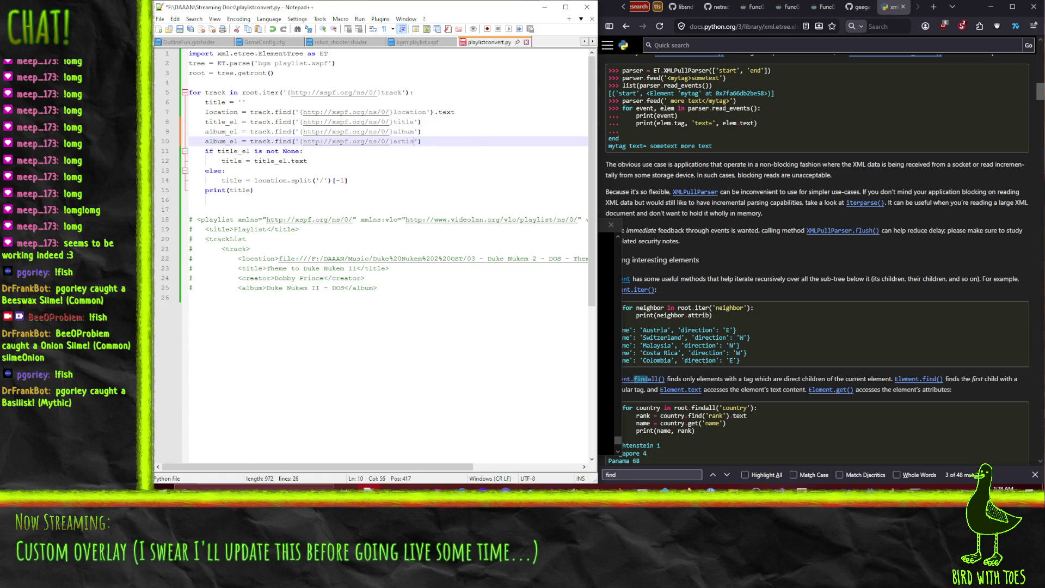
{"action": "key", "text": "Home"}
{"action": "key", "text": "shift+Right"}
{"action": "key", "text": "shift+Right"}
{"action": "key", "text": "shift+Right"}
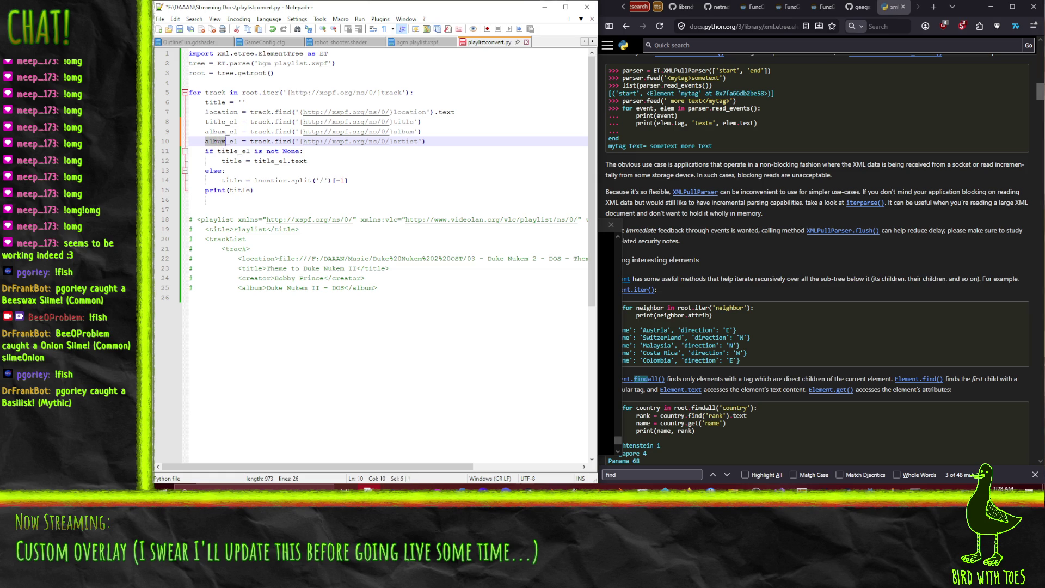
{"action": "type", "text": "artist"}
{"action": "key", "text": "ctrl+s"}
Step: Check the creator tag in bgm playlist.xspf and make artist_el look up creator
{"action": "key", "text": "ctrl+Tab"}
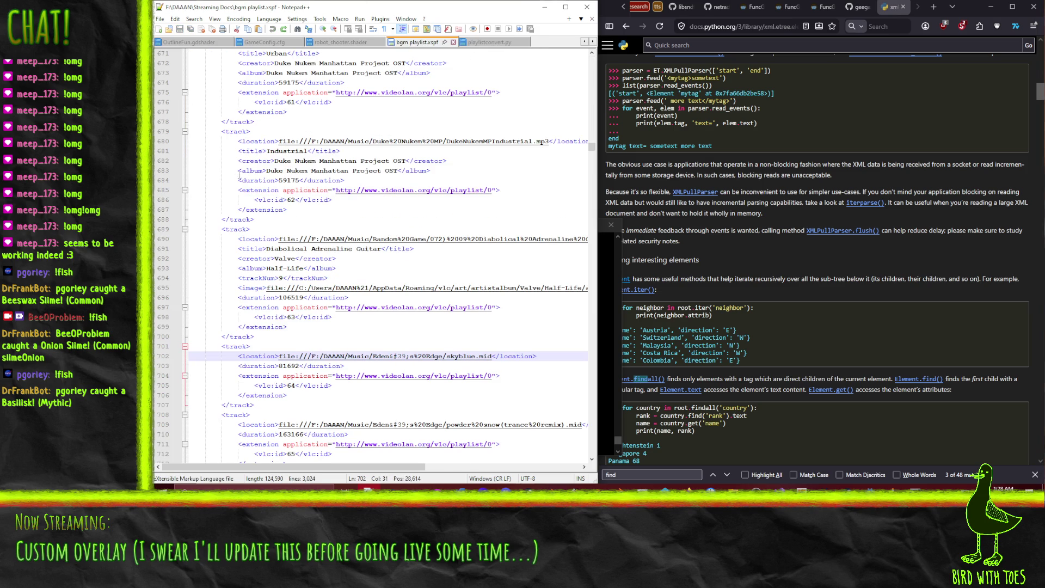
{"action": "double_click", "coordinate": [254, 160]}
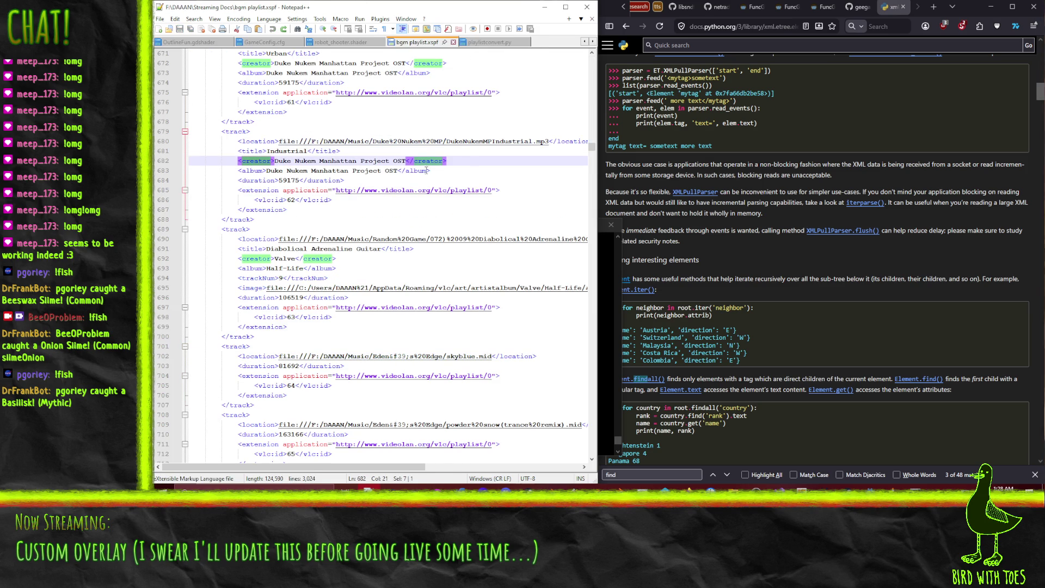
{"action": "left_click", "coordinate": [403, 199]}
{"action": "double_click", "coordinate": [253, 160]}
{"action": "left_click", "coordinate": [487, 42]}
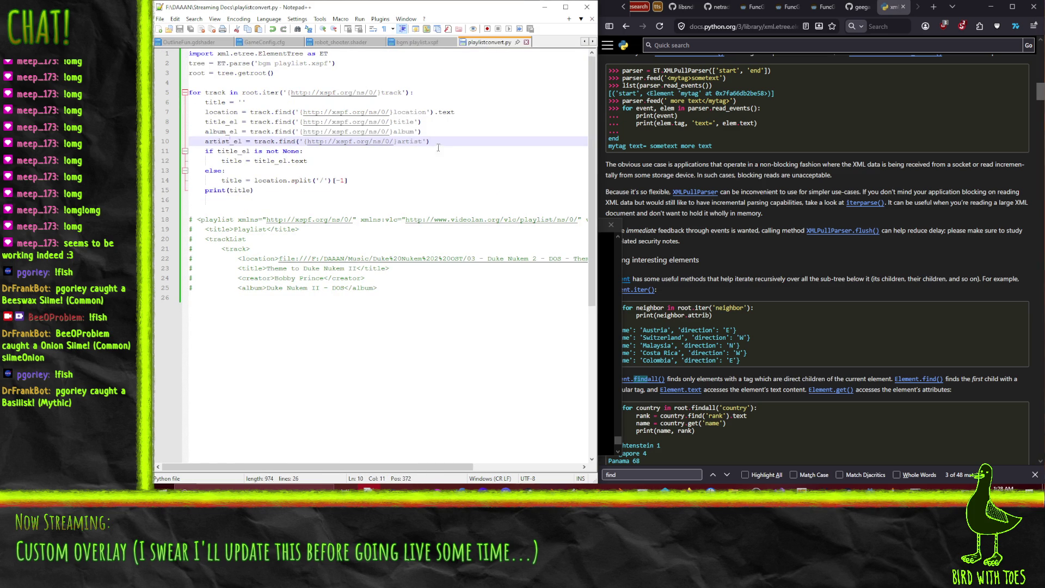
{"action": "double_click", "coordinate": [403, 132]}
{"action": "left_click", "coordinate": [412, 140]}
{"action": "left_click", "coordinate": [417, 42]}
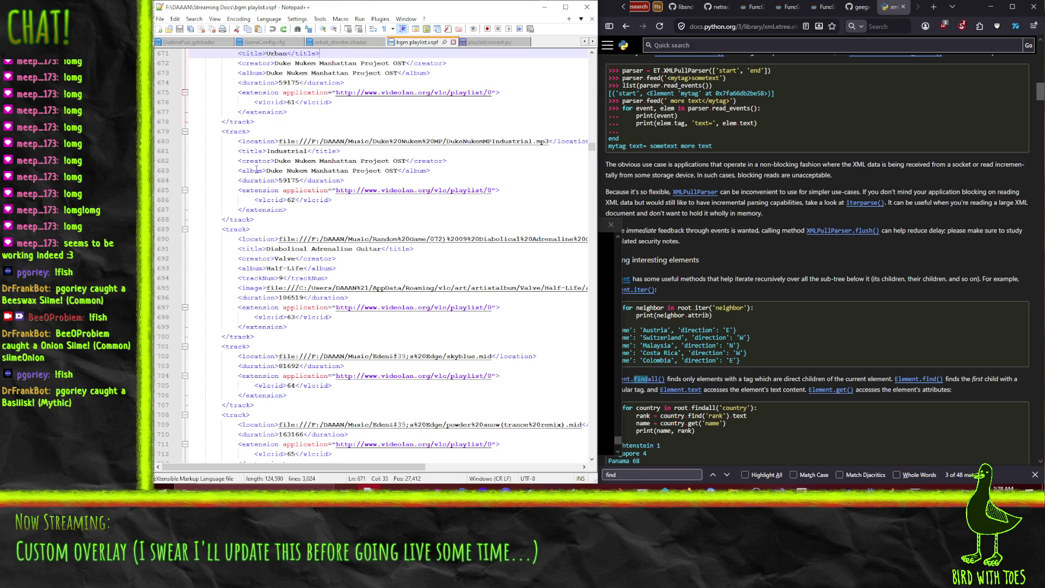
{"action": "double_click", "coordinate": [258, 170]}
{"action": "key", "text": "ctrl+Tab"}
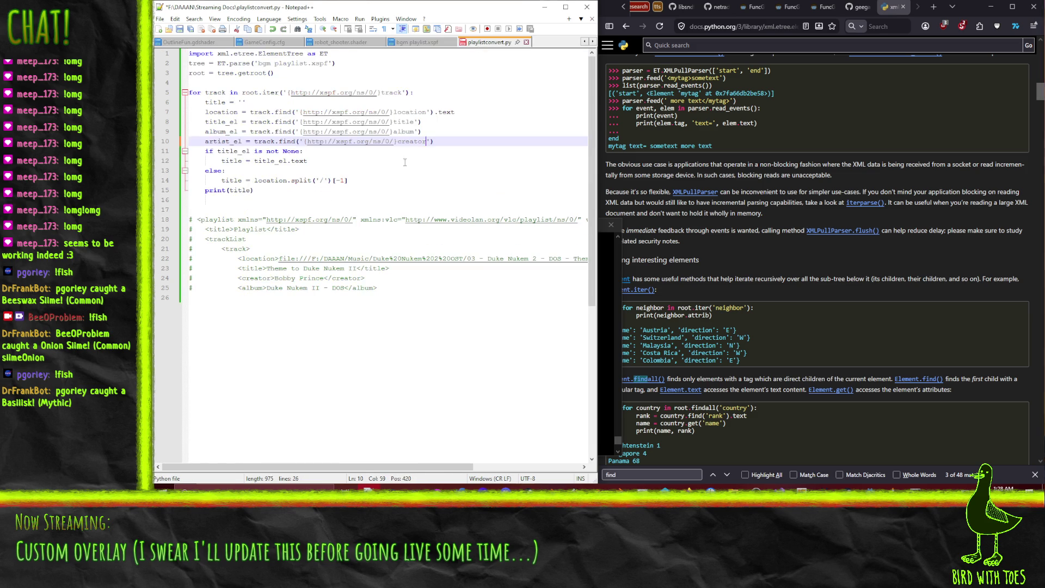
Step: Add a blank line after the artist_el lookup
{"action": "key", "text": "Up"}
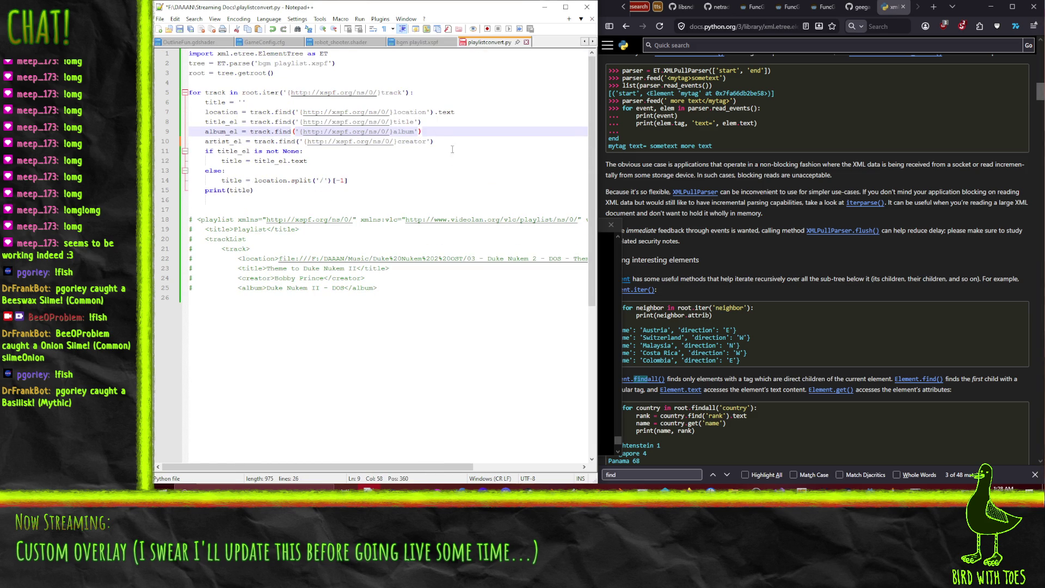
{"action": "key", "text": "Down"}
{"action": "key", "text": "End"}
{"action": "key", "text": "Return"}
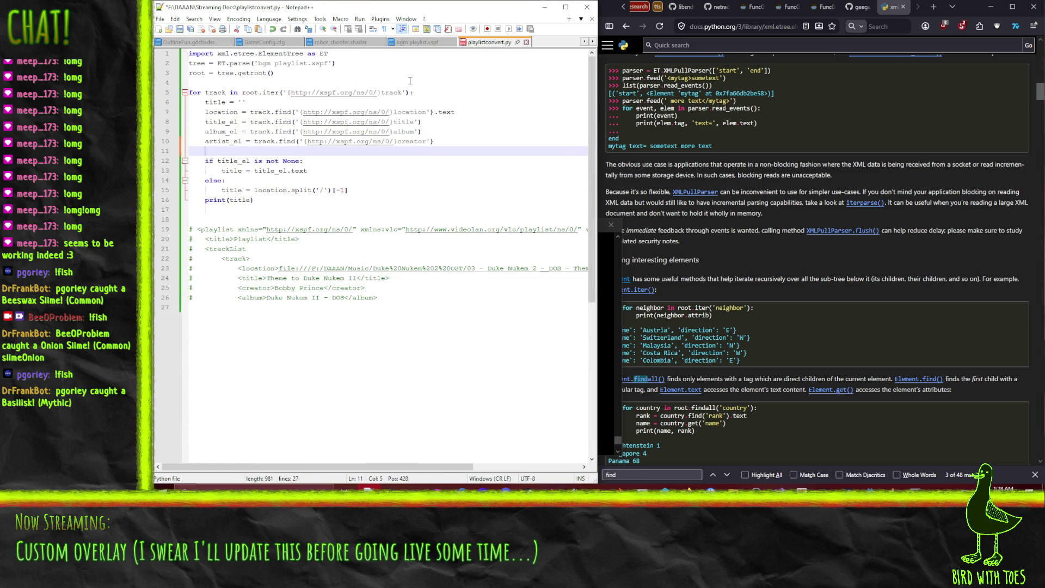
{"action": "left_click", "coordinate": [412, 42]}
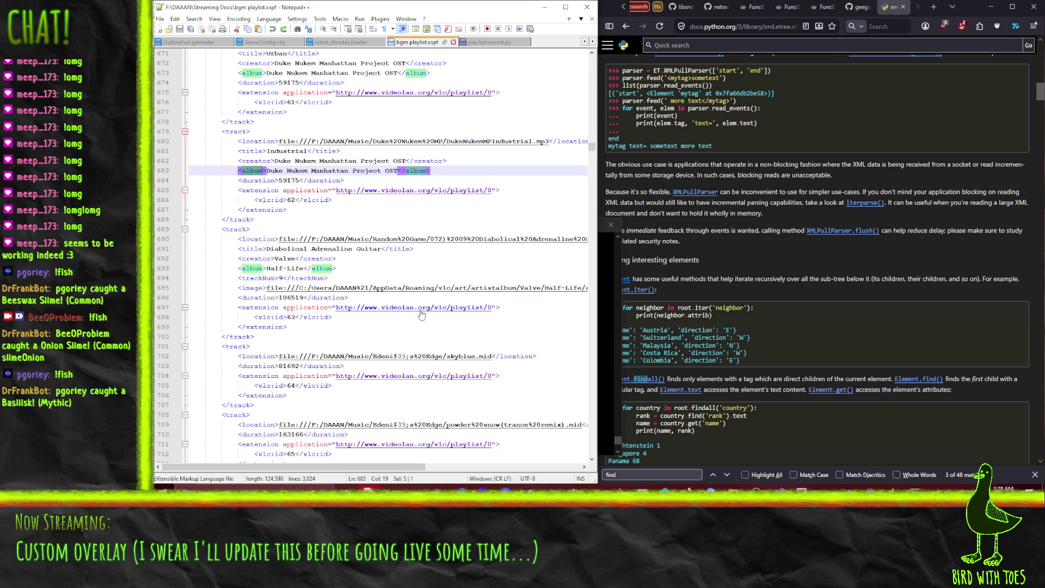
{"action": "scroll", "coordinate": [378, 269], "scroll_direction": "down", "scroll_amount": 3}
{"action": "left_click", "coordinate": [324, 303]}
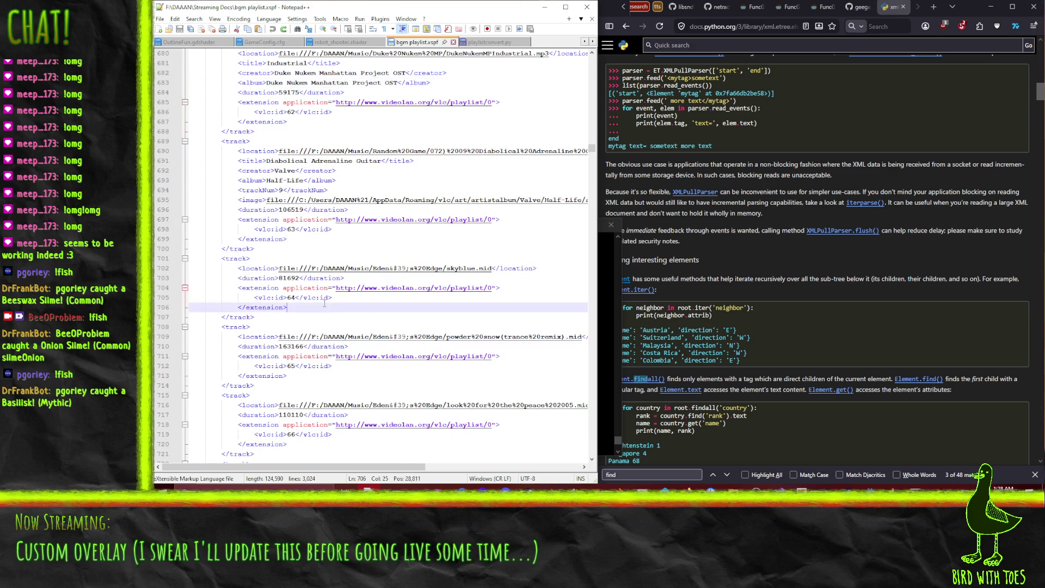
{"action": "left_click", "coordinate": [353, 278]}
{"action": "scroll", "coordinate": [433, 296], "scroll_direction": "down", "scroll_amount": 9}
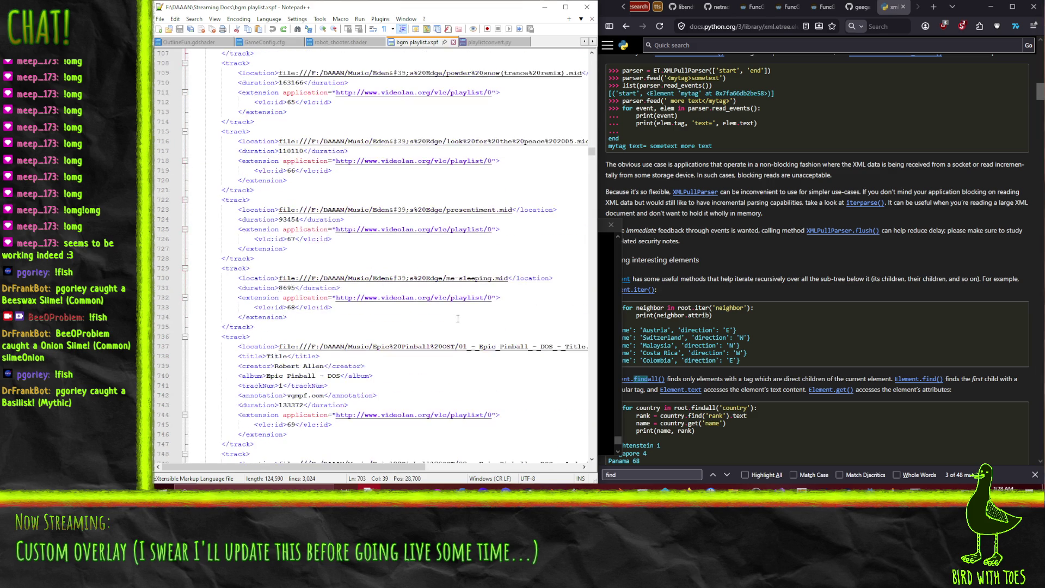
{"action": "scroll", "coordinate": [453, 322], "scroll_direction": "down", "scroll_amount": 2}
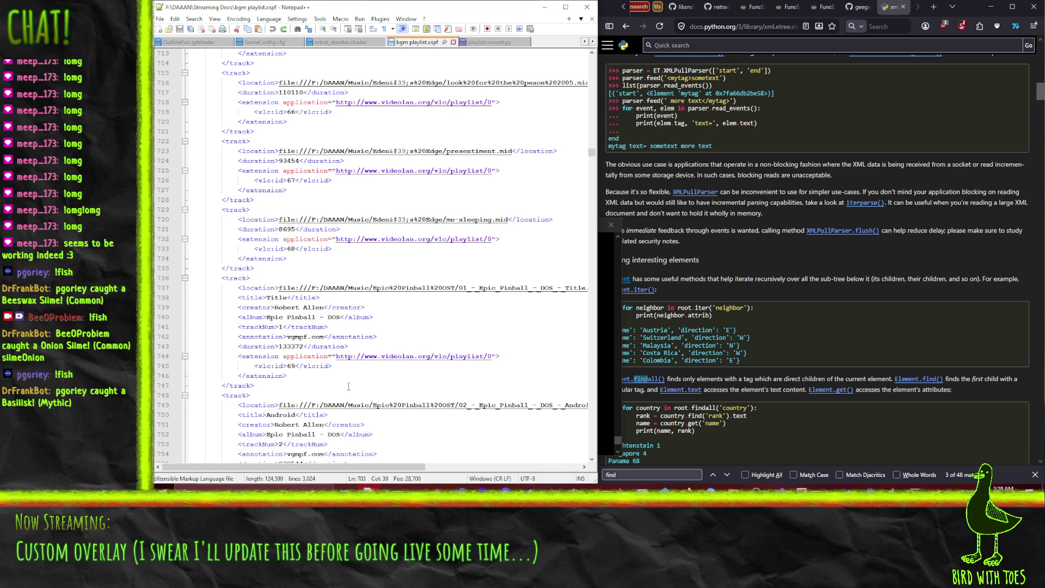
{"action": "scroll", "coordinate": [350, 386], "scroll_direction": "down", "scroll_amount": 1}
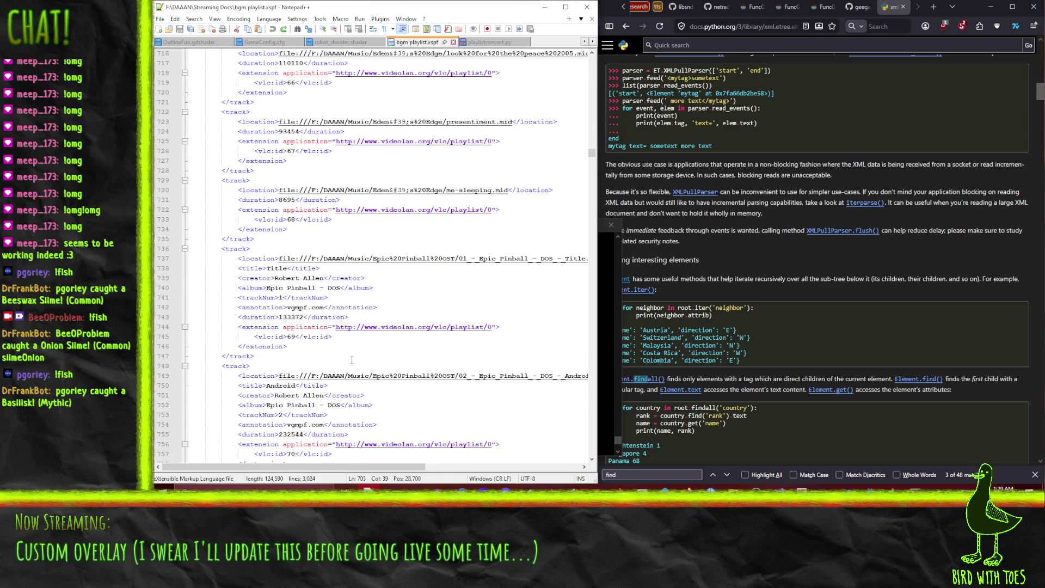
{"action": "scroll", "coordinate": [352, 360], "scroll_direction": "up", "scroll_amount": 1}
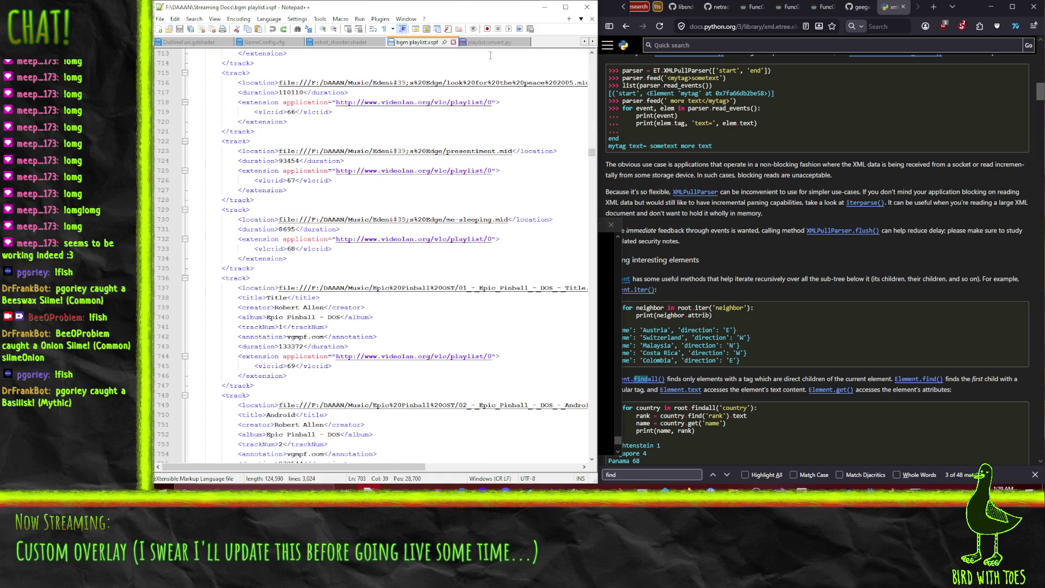
{"action": "left_click", "coordinate": [482, 42]}
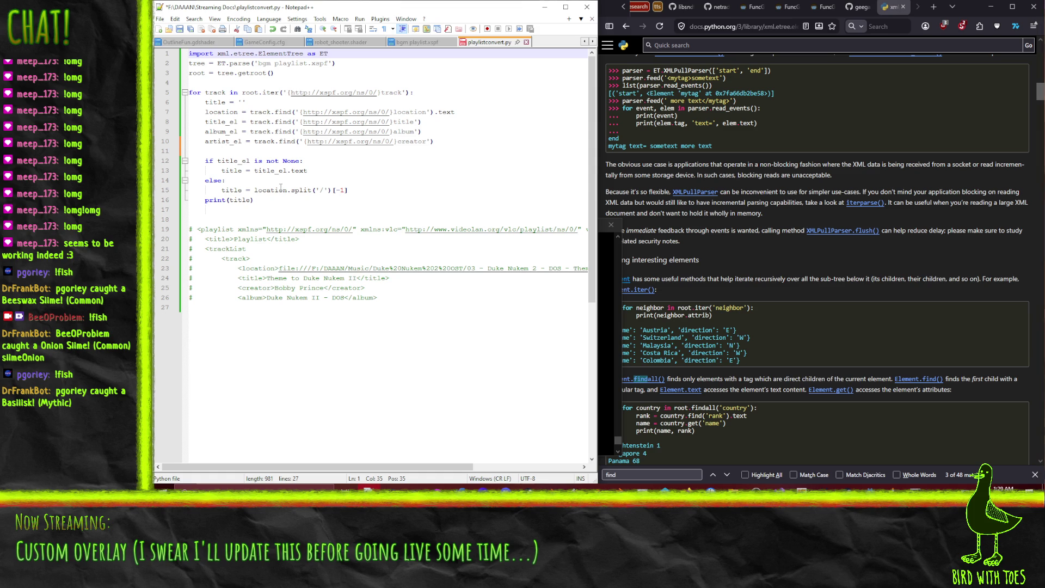
{"action": "left_click", "coordinate": [213, 151]}
Step: Collapse the title if/else fallback so each branch fits on a single line
{"action": "key", "text": "Down"}
{"action": "key", "text": "Down"}
{"action": "key", "text": "Down"}
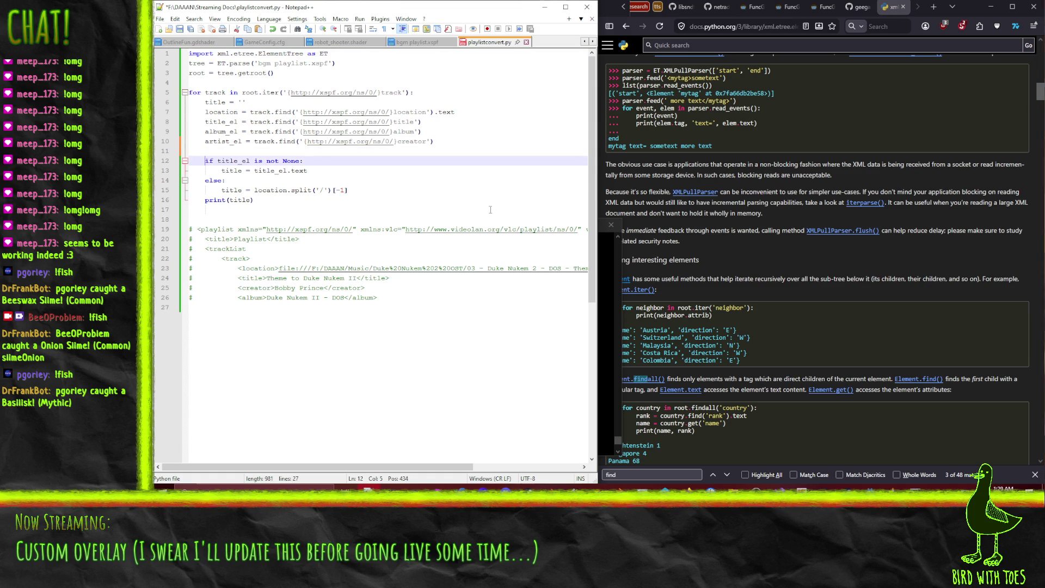
{"action": "key", "text": "Up"}
{"action": "key", "text": "Up"}
{"action": "key", "text": "BackSpace"}
{"action": "key", "text": "BackSpace"}
{"action": "key", "text": "BackSpace"}
{"action": "key", "text": "Down"}
{"action": "key", "text": "Down"}
{"action": "key", "text": "Home"}
{"action": "key", "text": "shift+Home"}
{"action": "key", "text": "BackSpace"}
{"action": "key", "text": "BackSpace"}
{"action": "key", "text": "End"}
{"action": "key", "text": "Return"}
{"action": "key", "text": "Up"}
{"action": "key", "text": "End"}
{"action": "key", "text": "Up"}
{"action": "key", "text": "Home"}
{"action": "key", "text": "Home"}
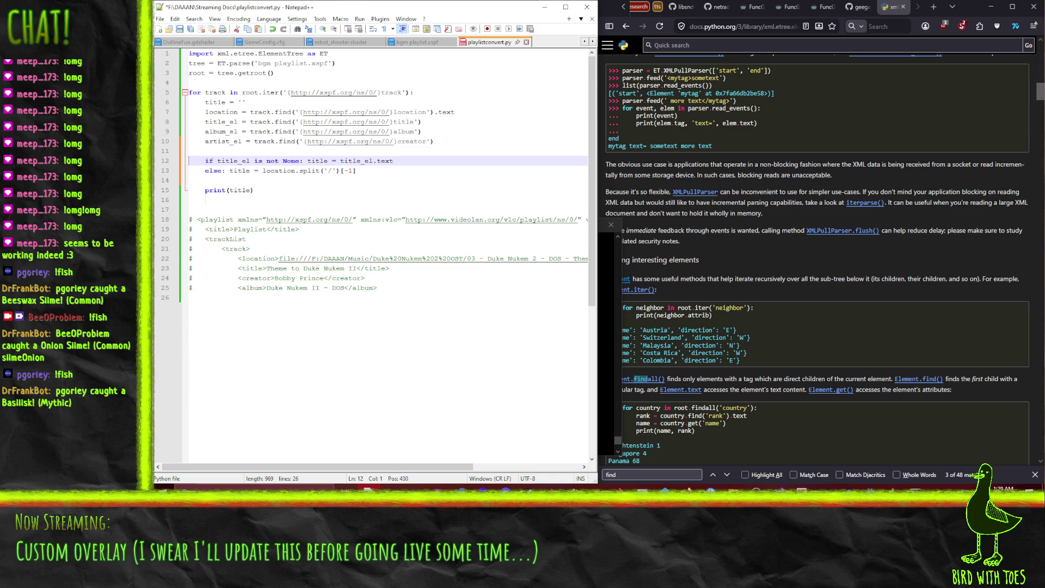
Step: Duplicate the title if/else pair and change the copied path index from -1 to -2
{"action": "key", "text": "shift+Down"}
{"action": "key", "text": "shift+Down"}
{"action": "key", "text": "ctrl+c"}
{"action": "key", "text": "Right"}
{"action": "key", "text": "Return"}
{"action": "key", "text": "ctrl+v"}
{"action": "key", "text": "Up"}
{"action": "key", "text": "Up"}
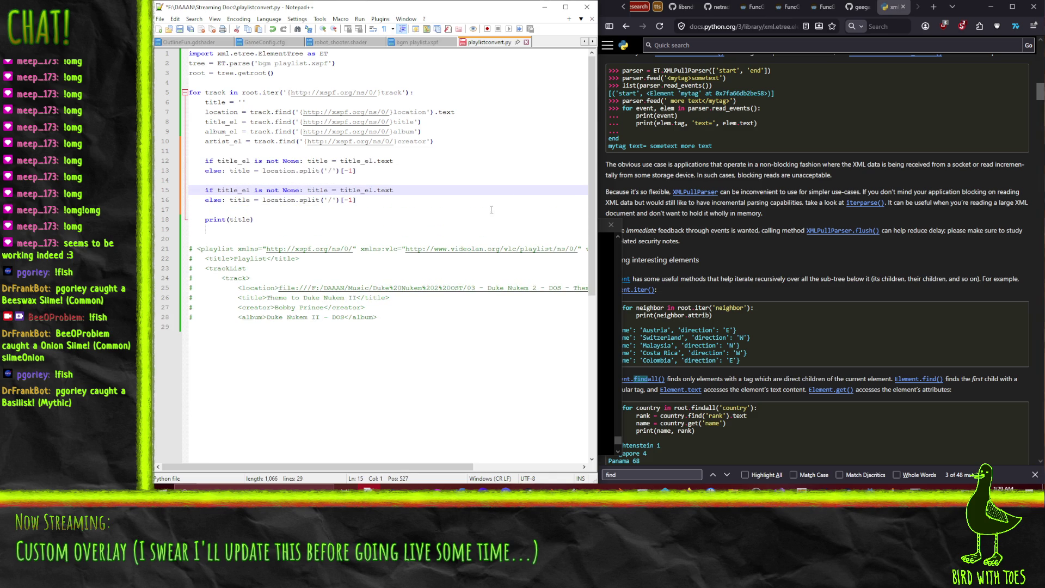
{"action": "key", "text": "Down"}
{"action": "key", "text": "End"}
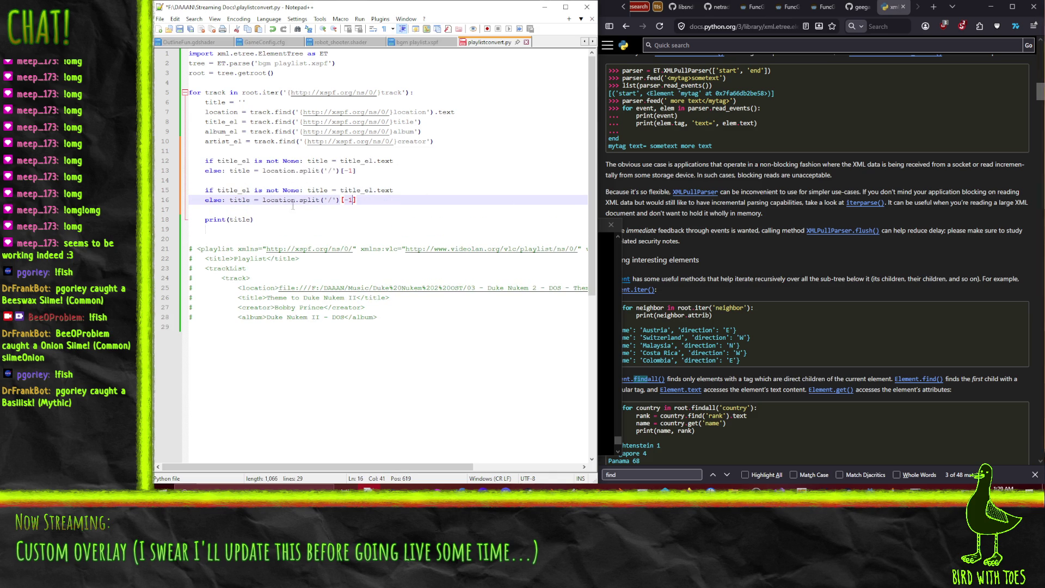
{"action": "key", "text": "BackSpace"}
{"action": "type", "text": "2"}
Step: Switch the copied fallback to use album_el and assign album instead of title
{"action": "double_click", "coordinate": [221, 131]}
{"action": "key", "text": "ctrl+c"}
{"action": "double_click", "coordinate": [234, 190]}
{"action": "key", "text": "ctrl+v"}
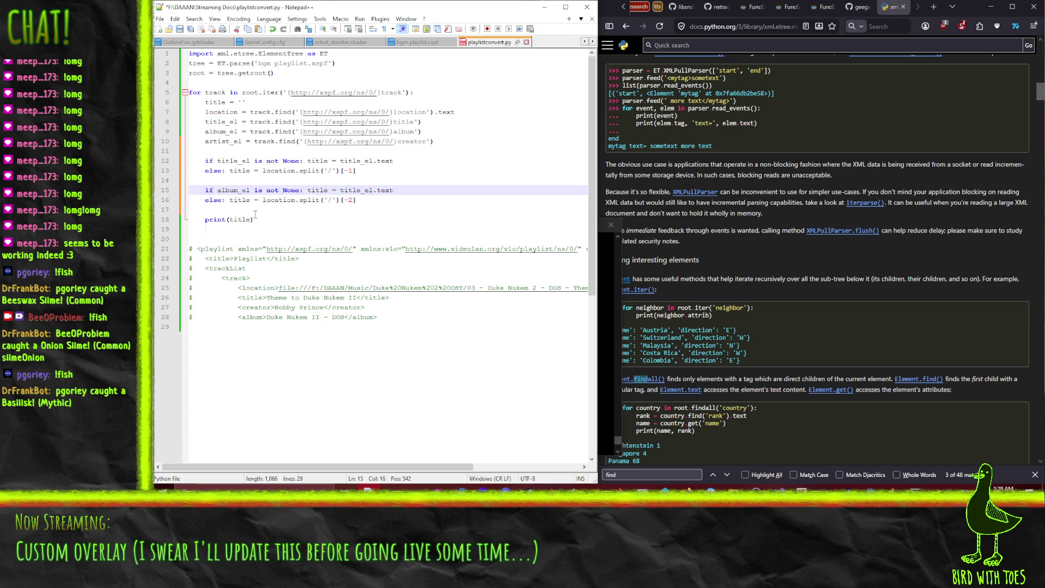
{"action": "left_click", "coordinate": [217, 141]}
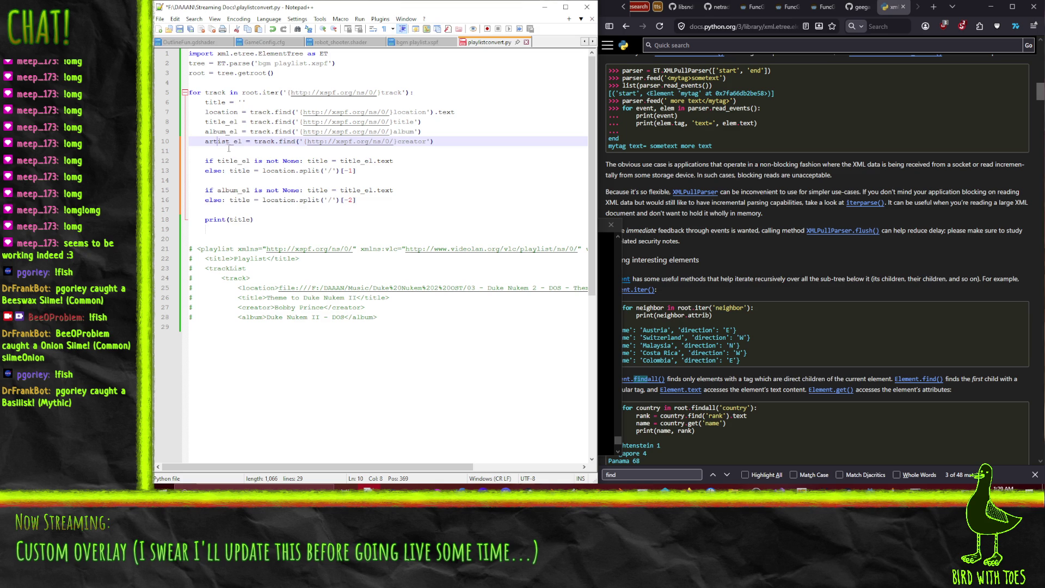
{"action": "double_click", "coordinate": [238, 199]}
{"action": "type", "text": "al"}
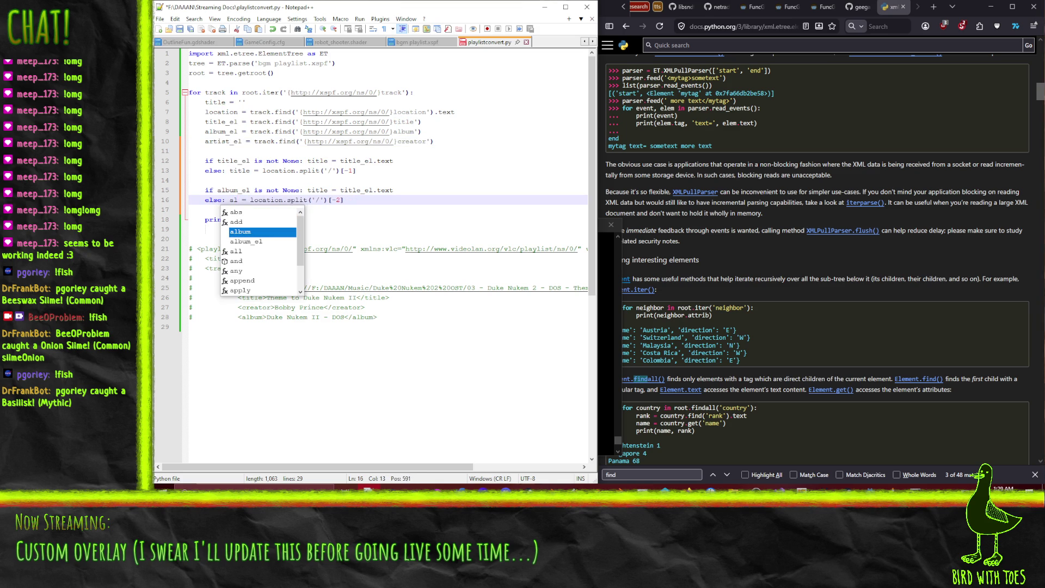
{"action": "type", "text": "bum"}
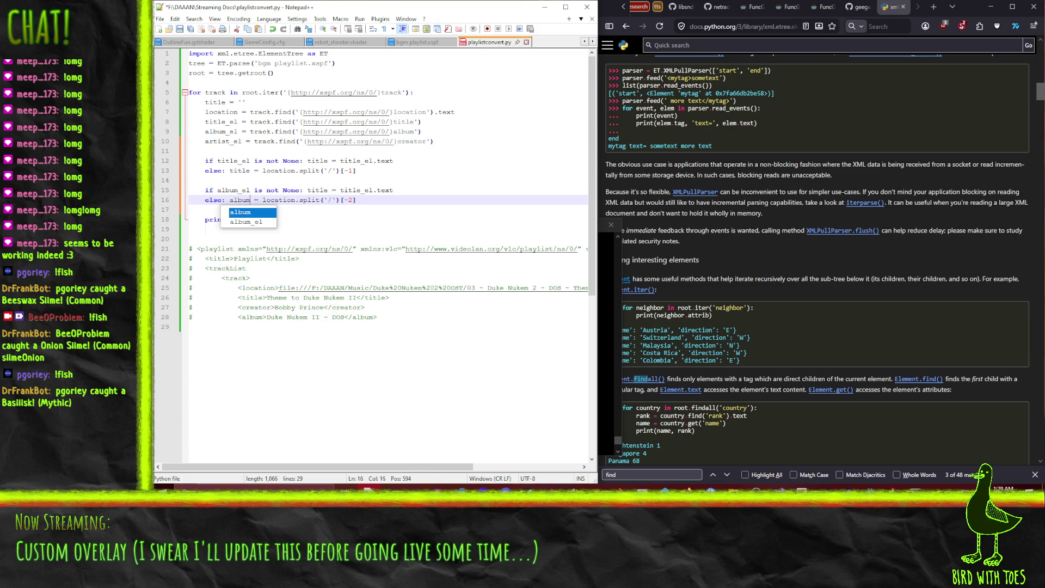
{"action": "left_click", "coordinate": [202, 187]}
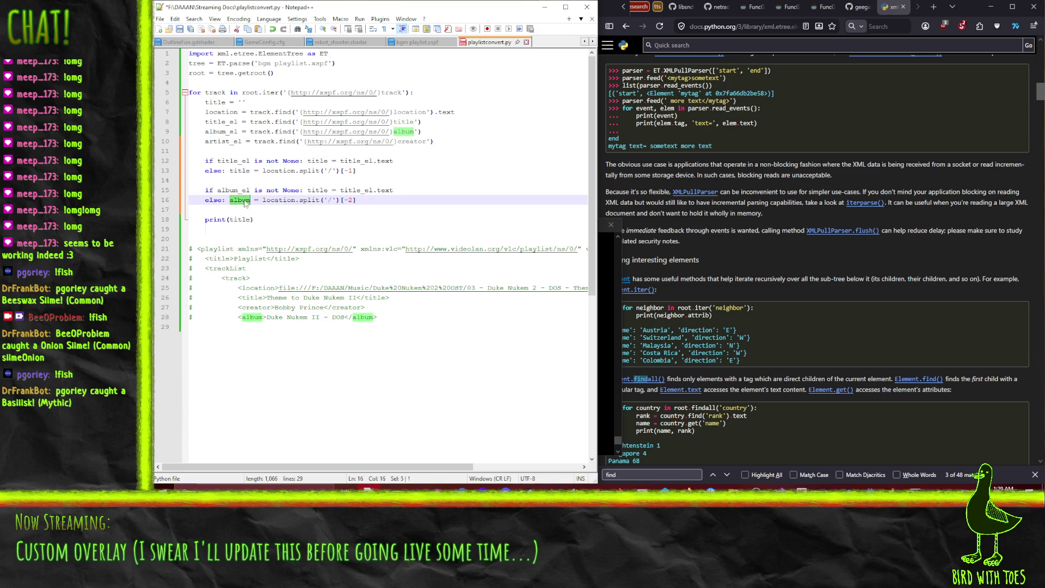
{"action": "double_click", "coordinate": [317, 190]}
{"action": "type", "text": "album"}
Step: Initialise album = '' and artist = '' below title = ''
{"action": "left_click", "coordinate": [310, 102]}
{"action": "key", "text": "Return"}
{"action": "type", "text": "album = "}
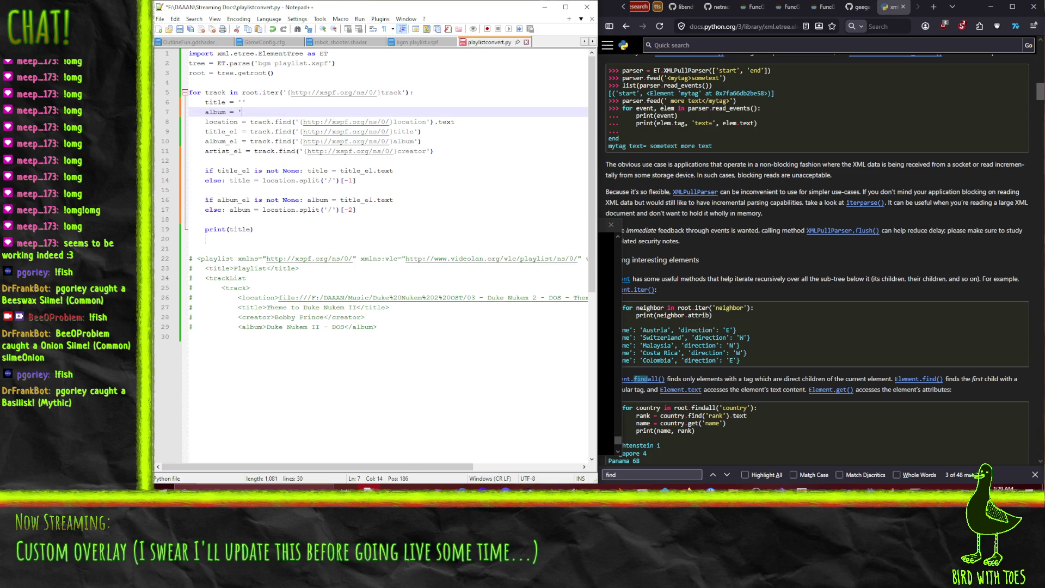
{"action": "type", "text": "'"}
{"action": "key", "text": "Return"}
{"action": "type", "text": "artist = '"}
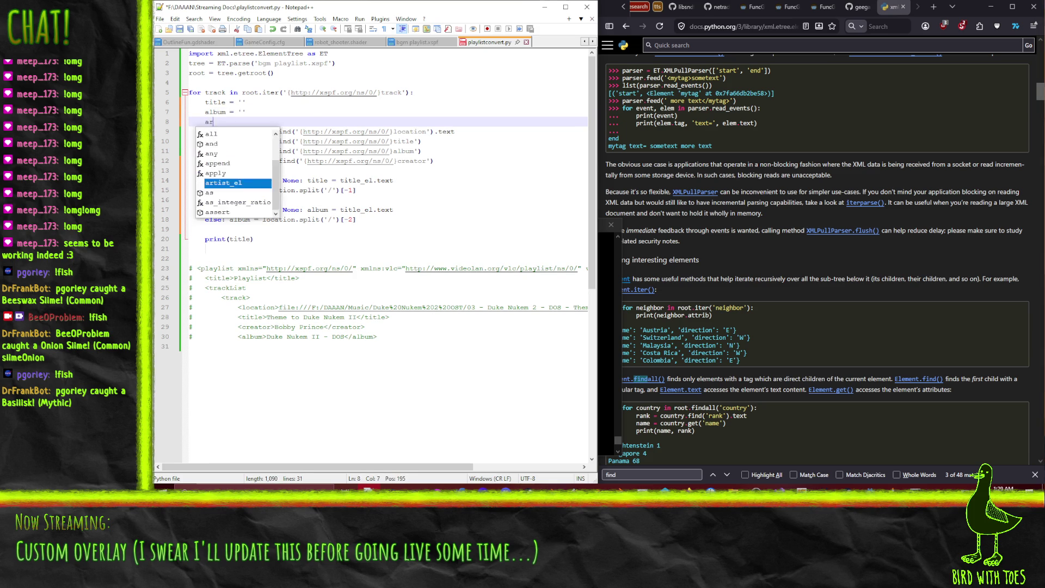
{"action": "type", "text": "'"}
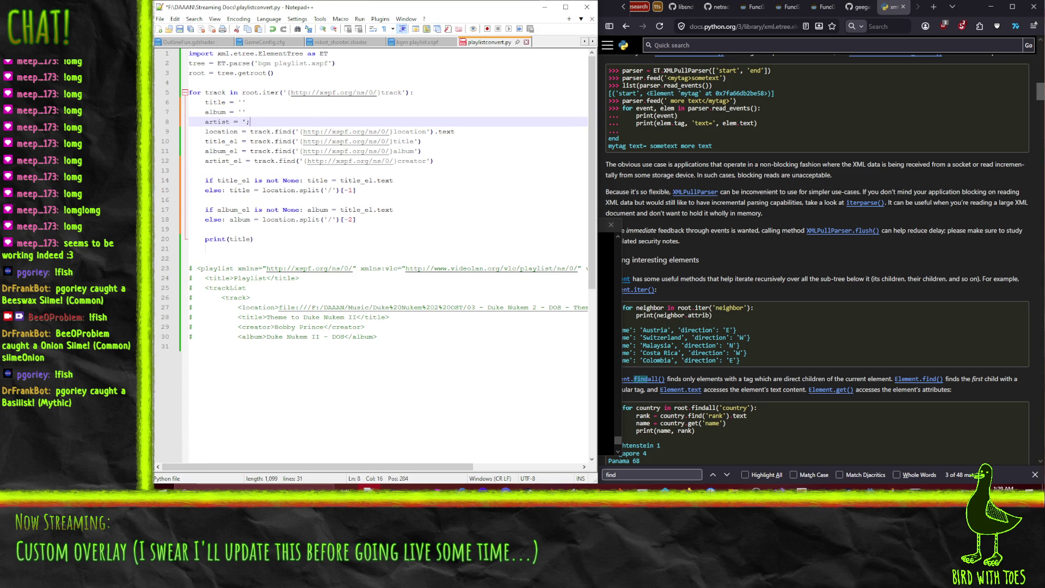
{"action": "key", "text": "Return"}
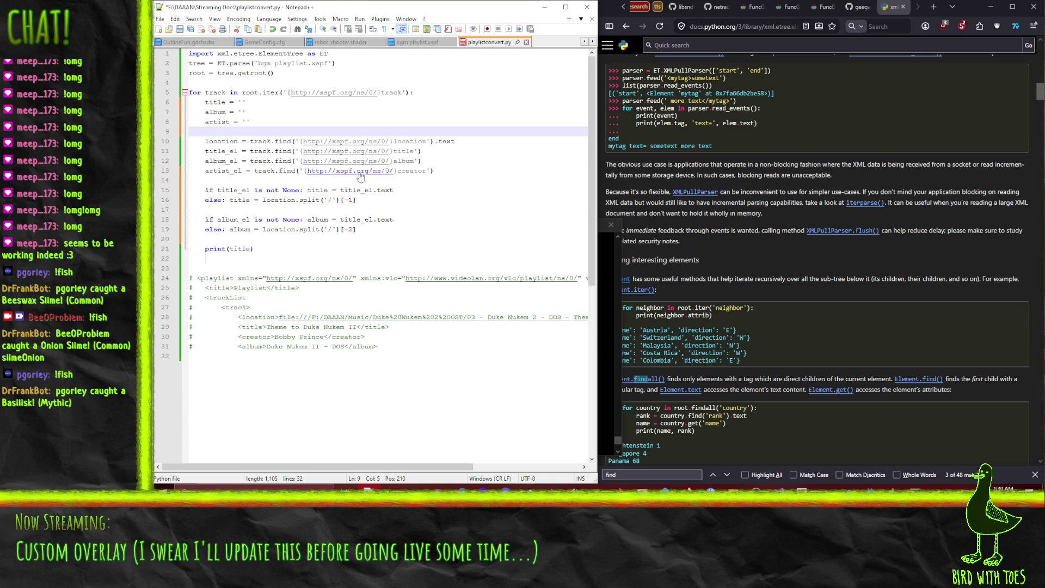
Step: Undo the stray letter on line 9, then extend print(title) with spacer, artist and album arguments
{"action": "type", "text": "s"}
{"action": "key", "text": "Escape"}
{"action": "key", "text": "ctrl+z"}
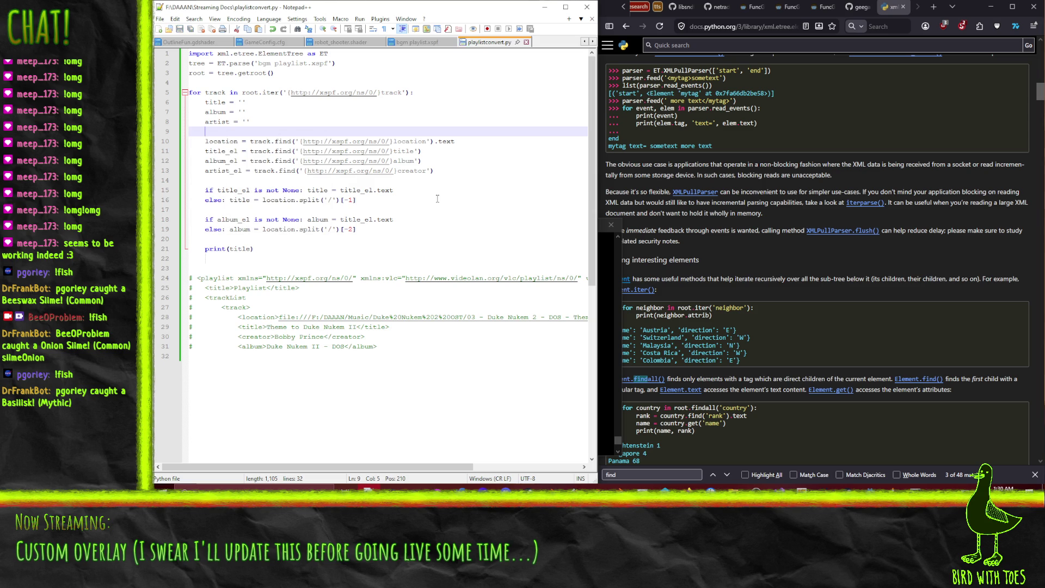
{"action": "left_click", "coordinate": [407, 219]}
{"action": "left_click", "coordinate": [407, 141]}
{"action": "left_click", "coordinate": [438, 278]}
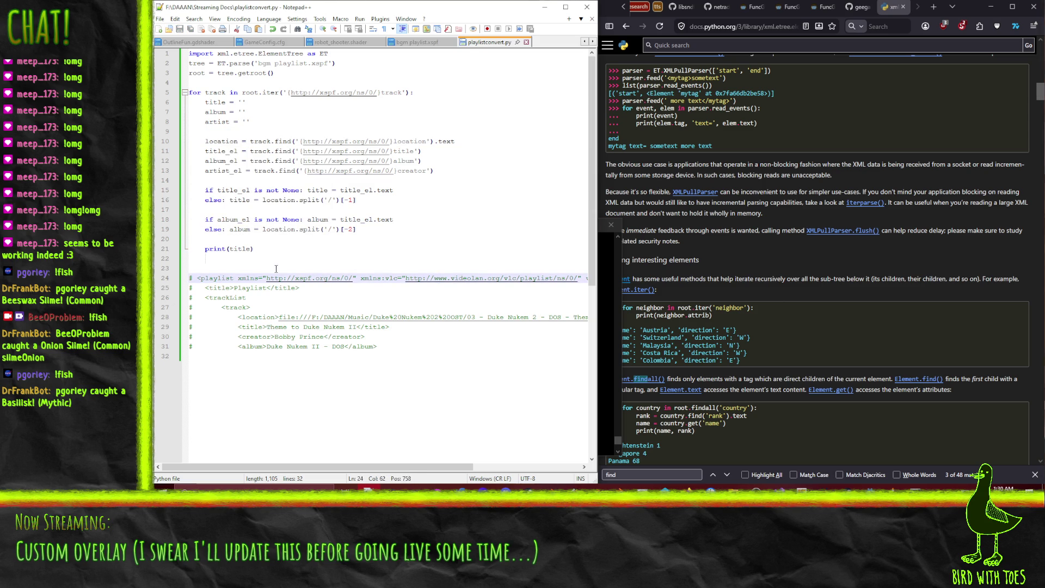
{"action": "key", "text": "Up"}
{"action": "key", "text": "Up"}
{"action": "key", "text": "Up"}
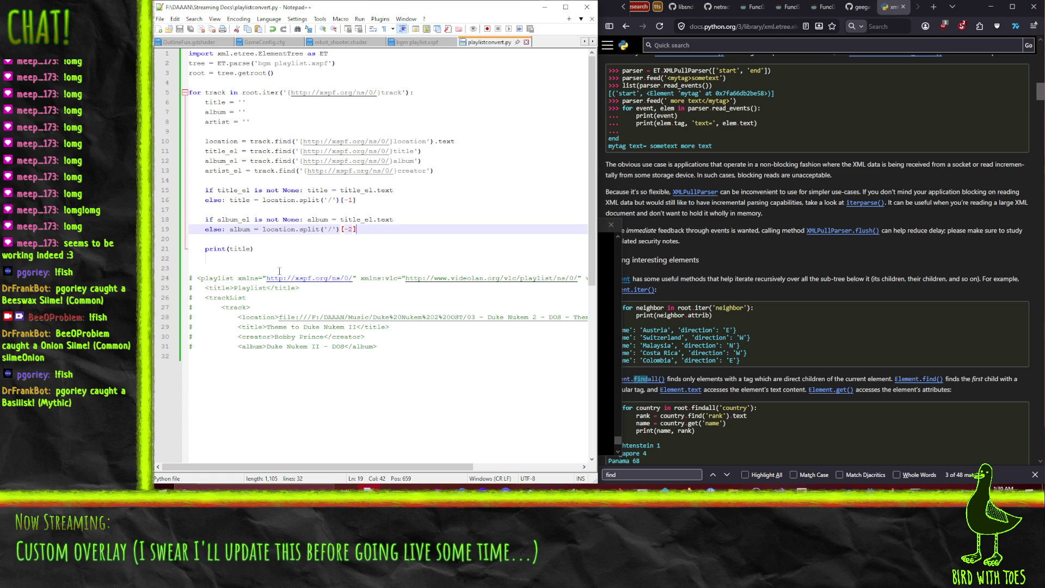
{"action": "left_click", "coordinate": [517, 248]}
{"action": "key", "text": "Home"}
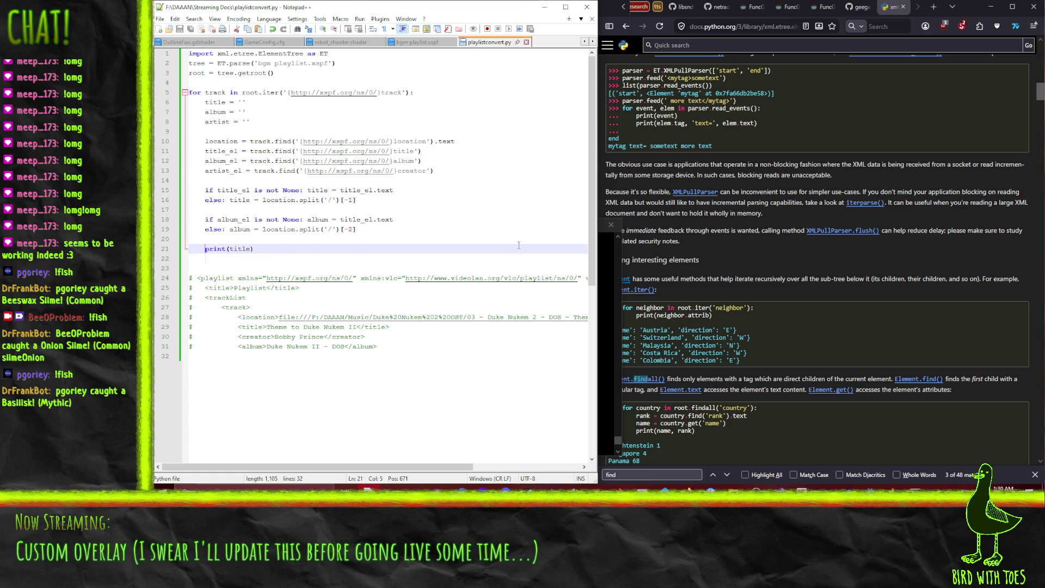
{"action": "key", "text": "End"}
{"action": "key", "text": "Left"}
{"action": "type", "text": ", \""}
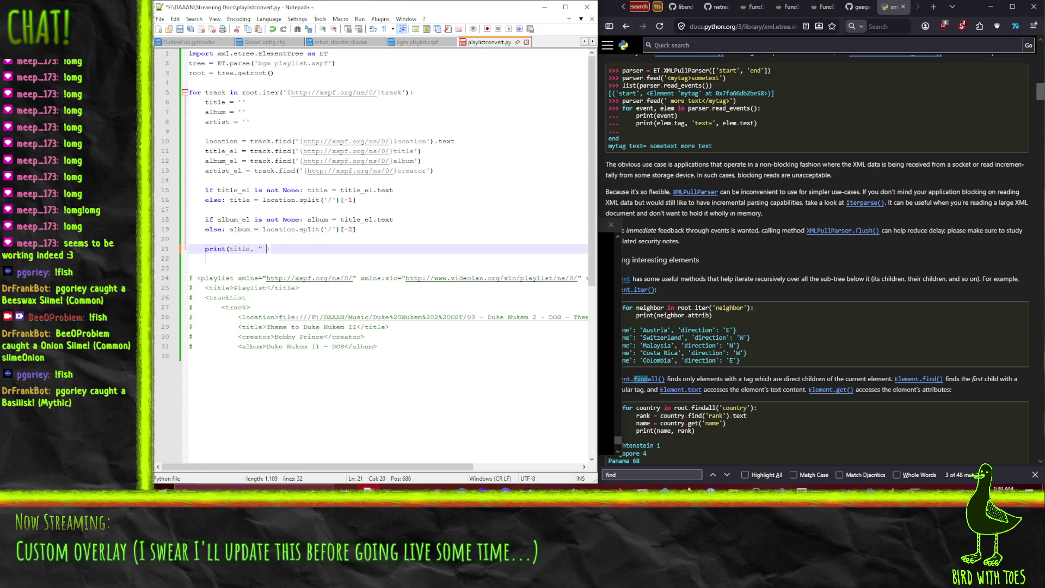
{"action": "type", "text": " ', arti"}
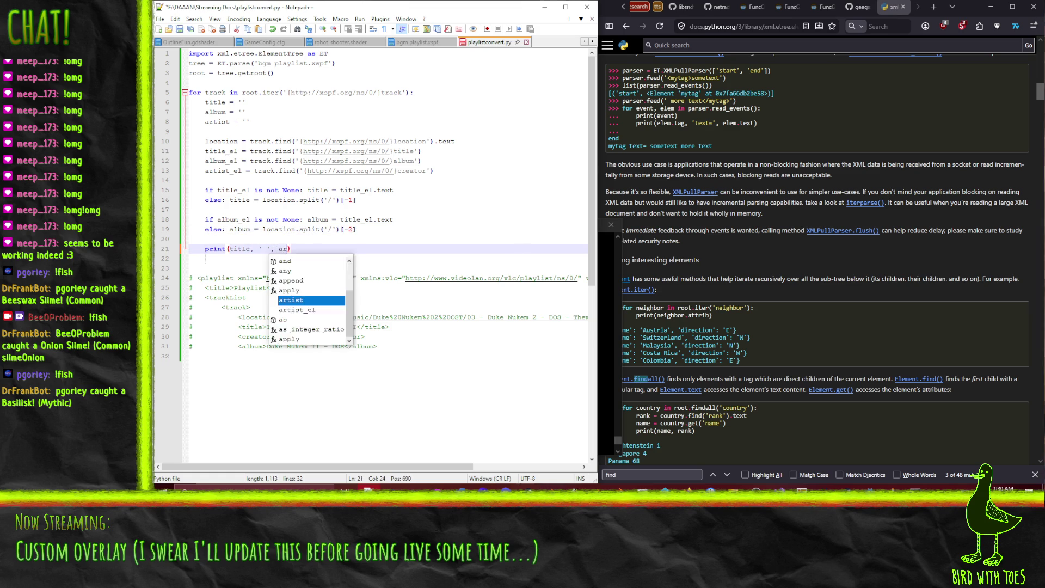
{"action": "type", "text": "st"}
{"action": "type", "text": ", ' ', "}
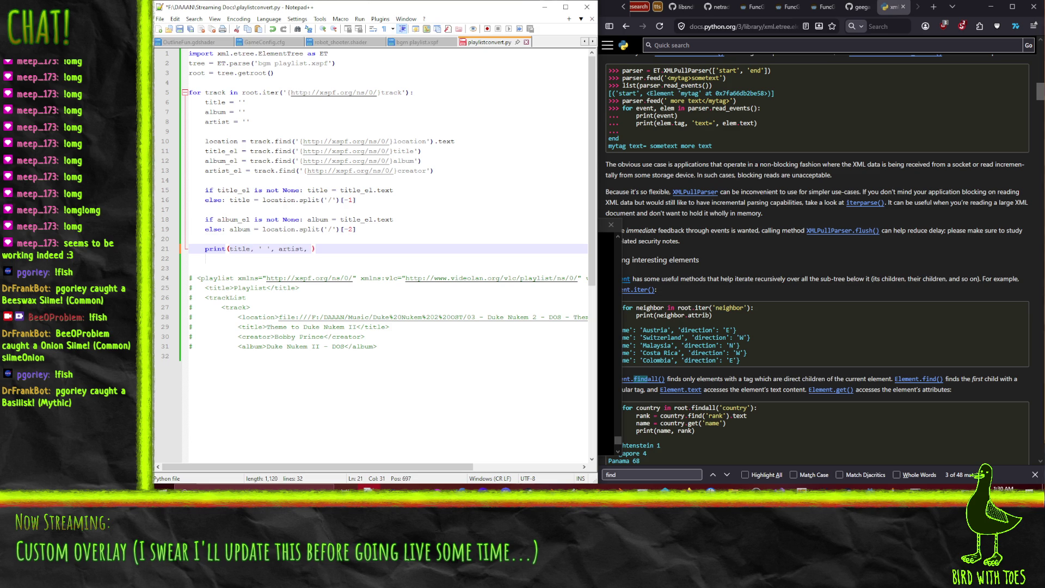
{"action": "type", "text": "album"}
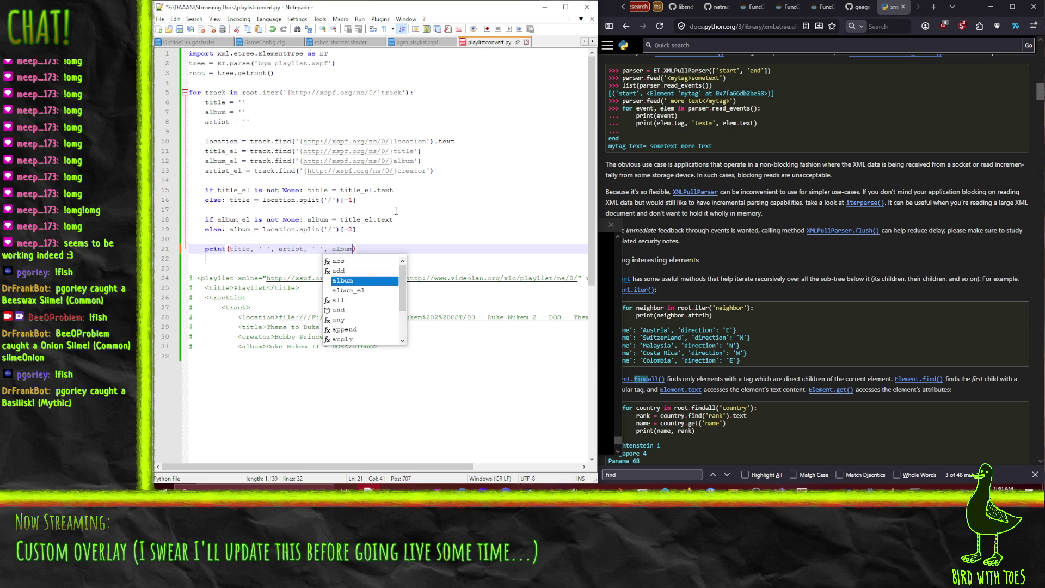
Step: Cut and paste the argument pieces so album moves before artist in the print call
{"action": "left_click", "coordinate": [251, 251]}
{"action": "key", "text": "shift+Right"}
{"action": "key", "text": "shift+Right"}
{"action": "key", "text": "shift+Right"}
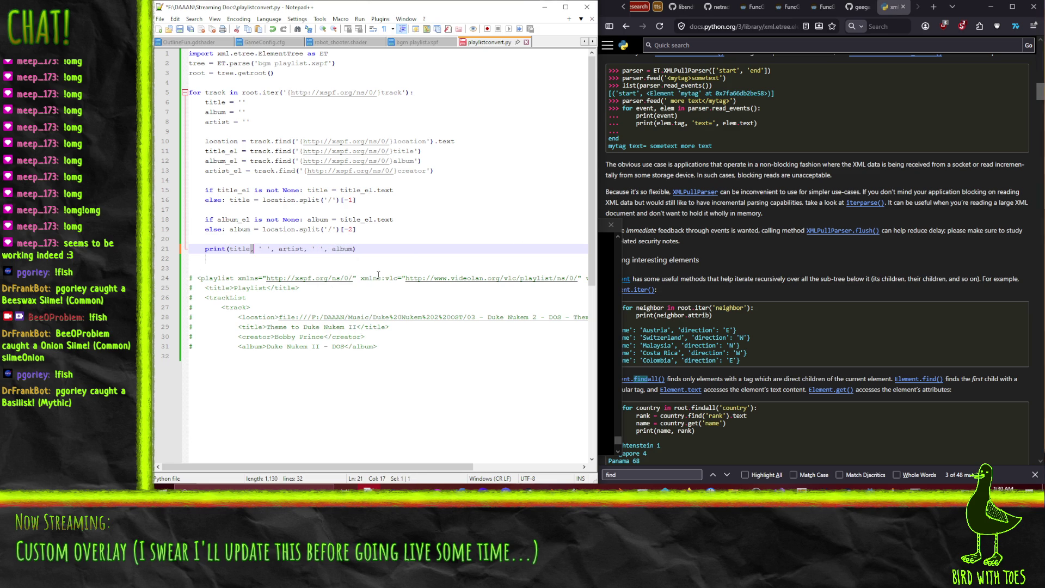
{"action": "key", "text": "shift+Right"}
{"action": "key", "text": "ctrl+x"}
{"action": "key", "text": "End"}
{"action": "key", "text": "Left"}
{"action": "key", "text": "ctrl+v"}
{"action": "key", "text": "Left"}
{"action": "key", "text": "Left"}
{"action": "key", "text": "Left"}
{"action": "key", "text": "shift+Left"}
{"action": "key", "text": "shift+Left"}
{"action": "key", "text": "shift+Left"}
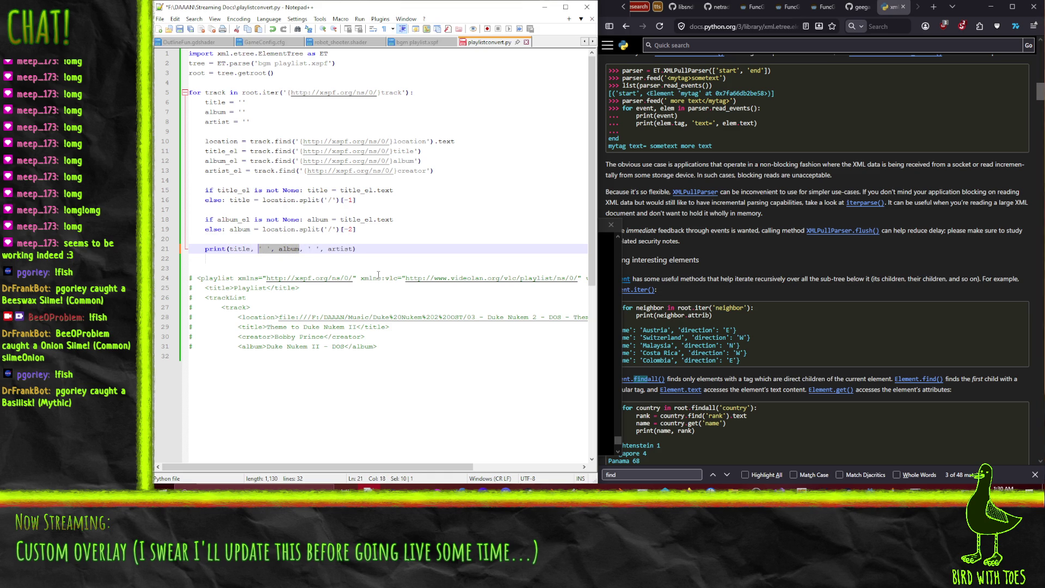
{"action": "key", "text": "Left"}
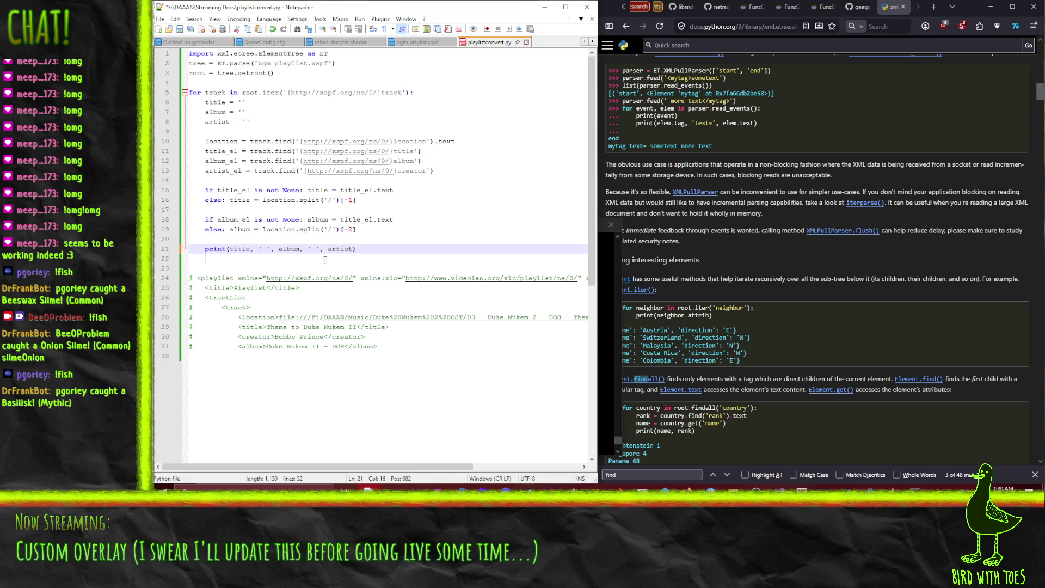
Step: Swap title and album so the line reads print(album, ' ', title, ' ', artist)
{"action": "double_click", "coordinate": [288, 248]}
{"action": "key", "text": "ctrl+c"}
{"action": "double_click", "coordinate": [239, 249]}
{"action": "key", "text": "ctrl+v"}
{"action": "left_click", "coordinate": [288, 249]}
{"action": "double_click", "coordinate": [289, 248]}
{"action": "type", "text": "title"}
{"action": "key", "text": "Up"}
{"action": "key", "text": "Up"}
{"action": "key", "text": "Up"}
{"action": "key", "text": "Down"}
{"action": "key", "text": "Down"}
{"action": "key", "text": "Down"}
Step: Paste a copy of the album if/else block below and change its album_el to artist_el
{"action": "left_click", "coordinate": [403, 201]}
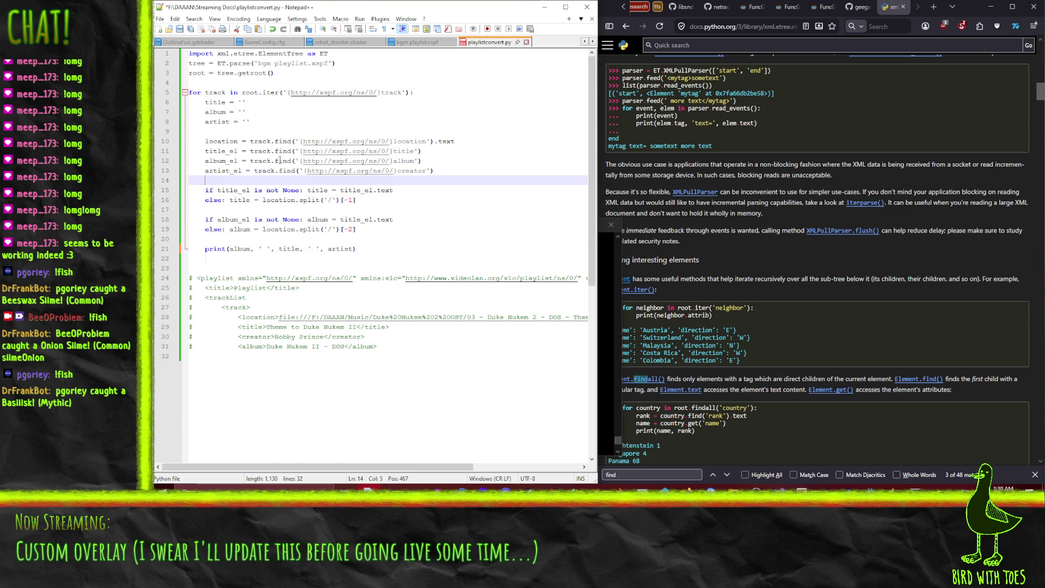
{"action": "left_click", "coordinate": [223, 211]}
{"action": "key", "text": "Down"}
{"action": "key", "text": "Down"}
{"action": "key", "text": "Down"}
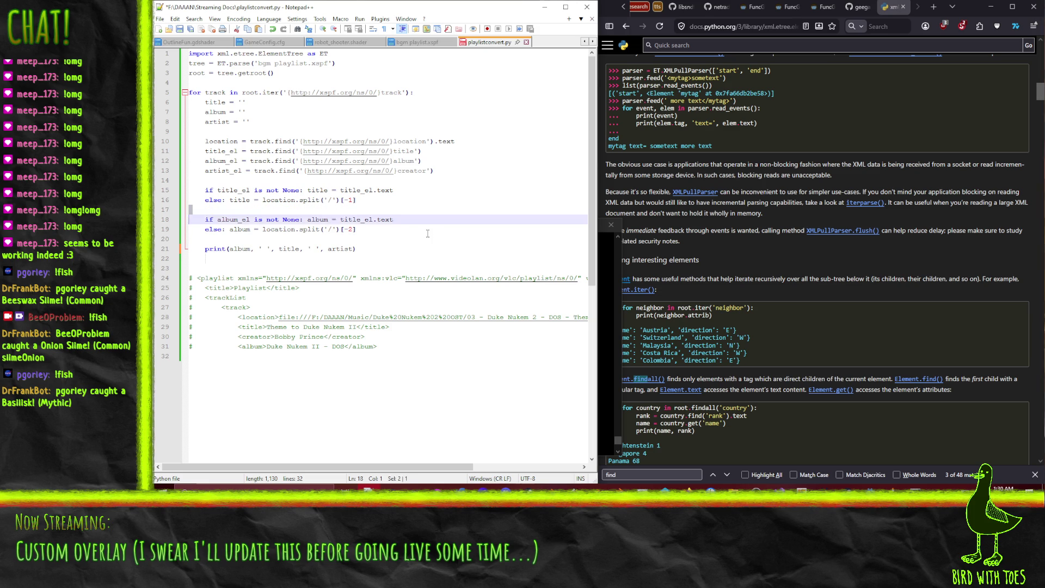
{"action": "key", "text": "ctrl+v"}
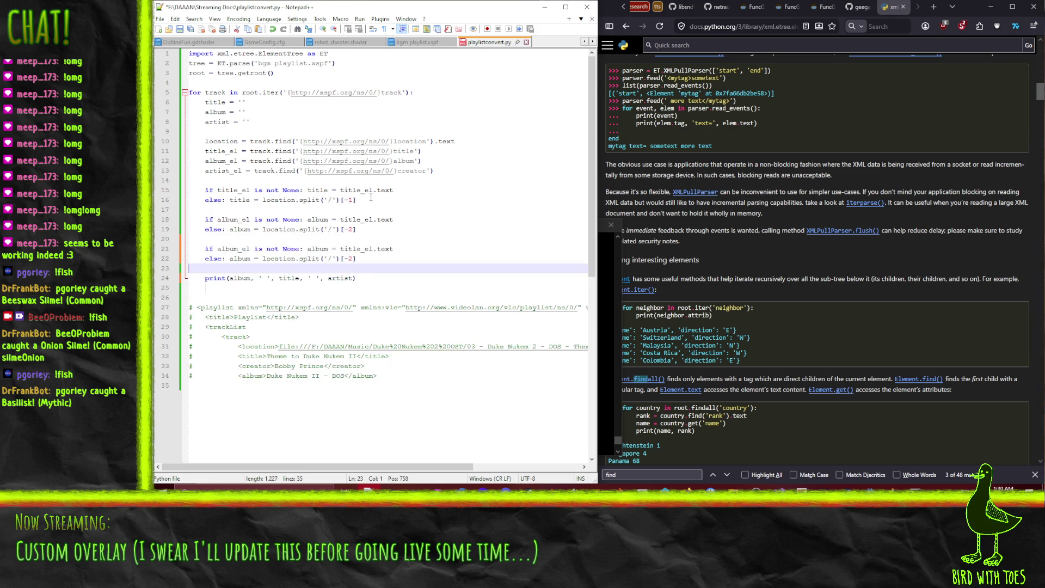
{"action": "double_click", "coordinate": [226, 170]}
{"action": "key", "text": "ctrl+c"}
{"action": "double_click", "coordinate": [233, 248]}
{"action": "key", "text": "ctrl+v"}
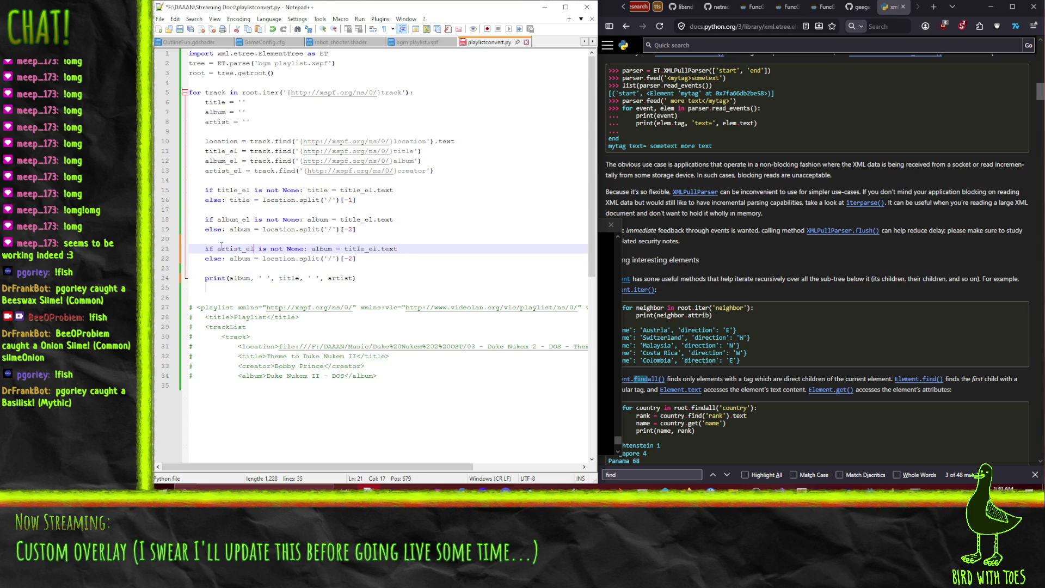
Step: Make the album check on line 18 read album_el.text instead of title_el
{"action": "double_click", "coordinate": [317, 219]}
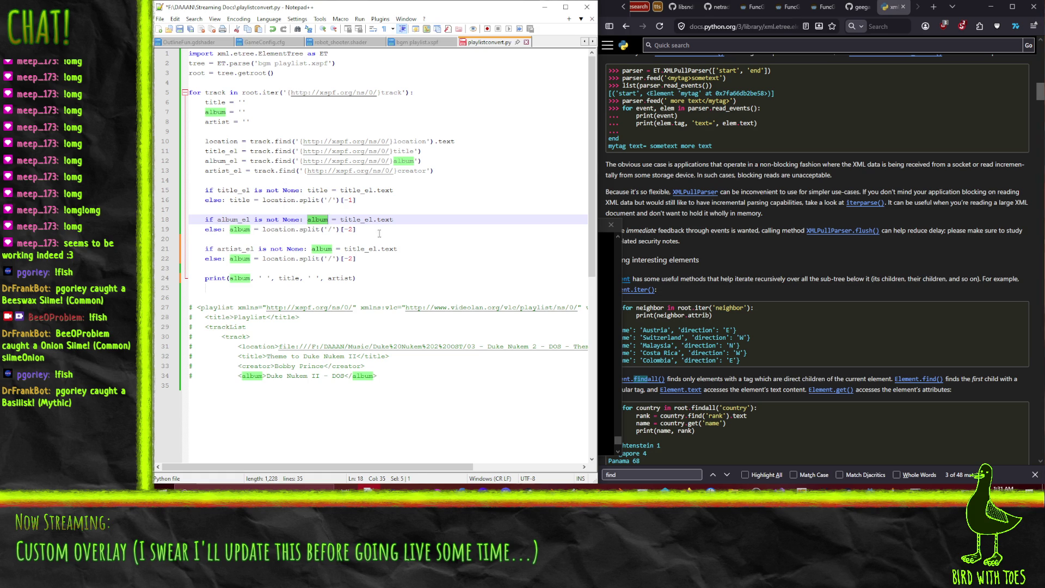
{"action": "left_click", "coordinate": [402, 219]}
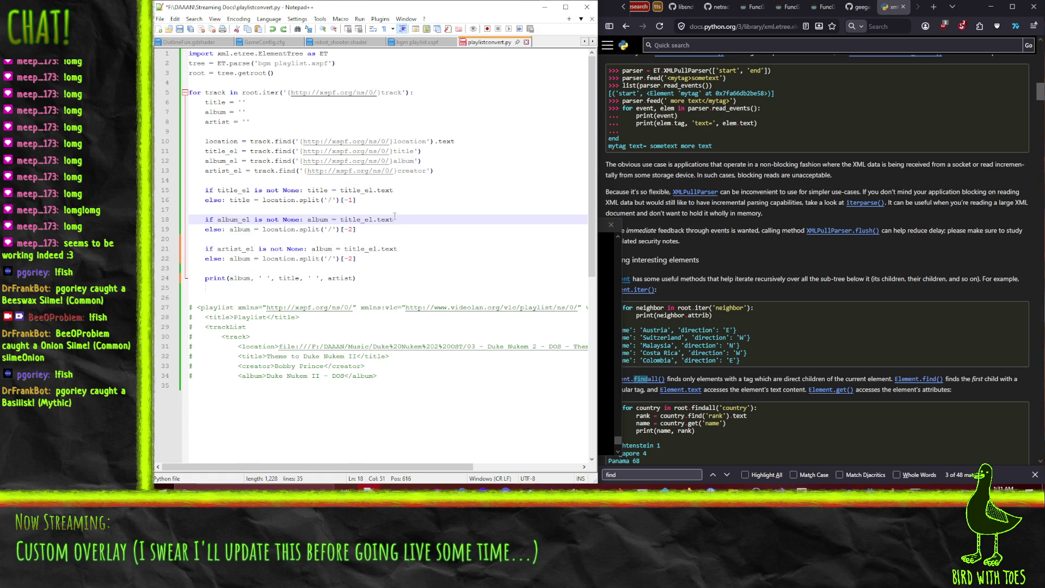
{"action": "double_click", "coordinate": [352, 219]}
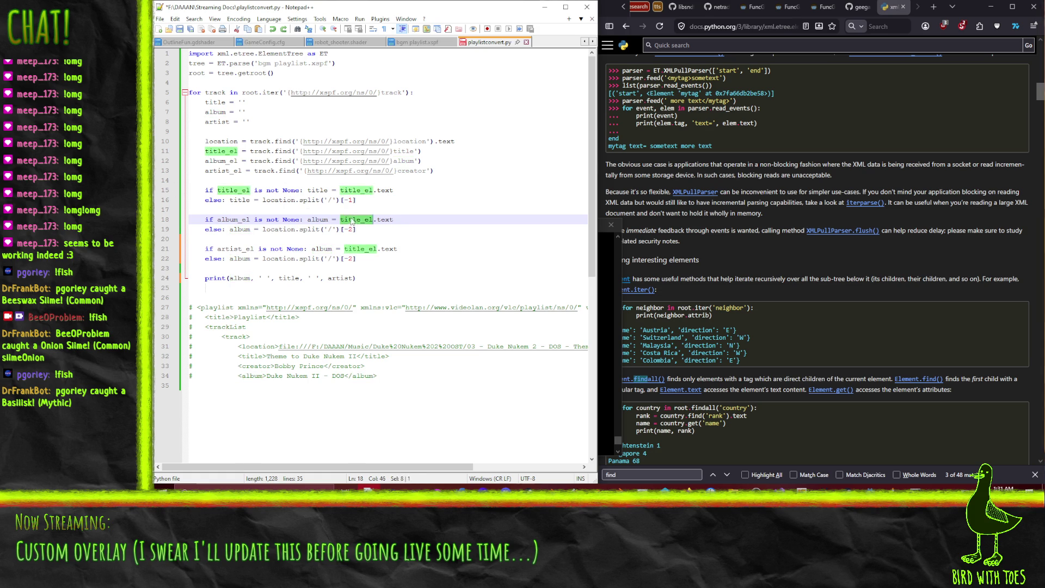
{"action": "type", "text": "artist_el"}
{"action": "left_click", "coordinate": [354, 229]}
{"action": "double_click", "coordinate": [354, 220]}
{"action": "type", "text": "album_el"}
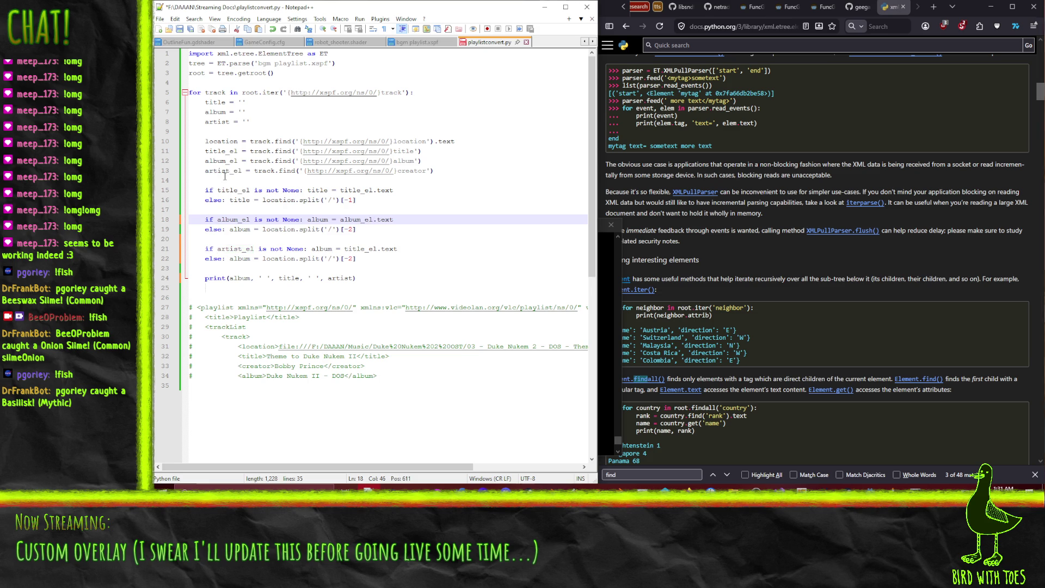
Step: Make the new block's condition use artist_el and assign its text to artist
{"action": "double_click", "coordinate": [243, 249]}
{"action": "key", "text": "ctrl+c"}
{"action": "double_click", "coordinate": [359, 248]}
{"action": "key", "text": "ctrl+v"}
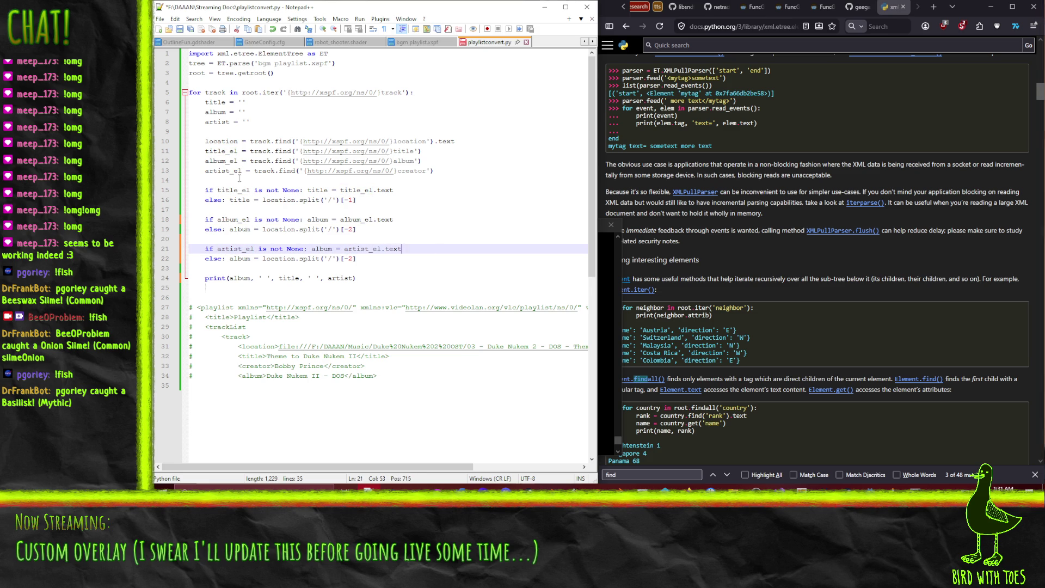
{"action": "left_click", "coordinate": [220, 127]}
{"action": "left_click_drag", "start_coordinate": [339, 249], "coordinate": [344, 249]}
{"action": "double_click", "coordinate": [322, 249]}
{"action": "type", "text": "artist"}
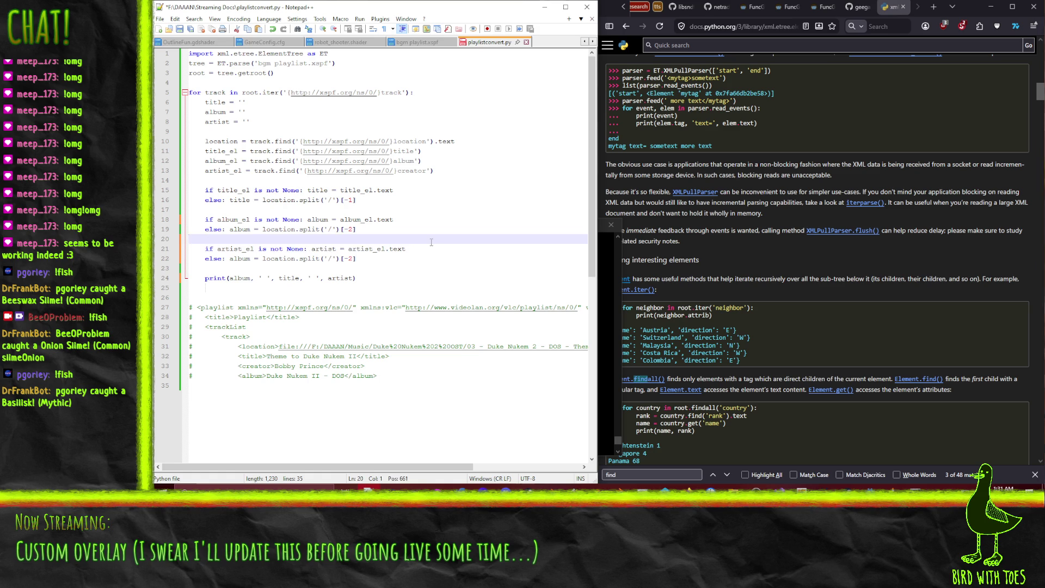
Step: Rename the album fallback assignments to artist, then switch to bgm playlist.xspf
{"action": "left_click", "coordinate": [348, 259]}
{"action": "left_click", "coordinate": [236, 239]}
{"action": "double_click", "coordinate": [234, 259]}
{"action": "type", "text": "artist"}
{"action": "double_click", "coordinate": [239, 229]}
{"action": "type", "text": "artist"}
{"action": "left_click", "coordinate": [407, 248]}
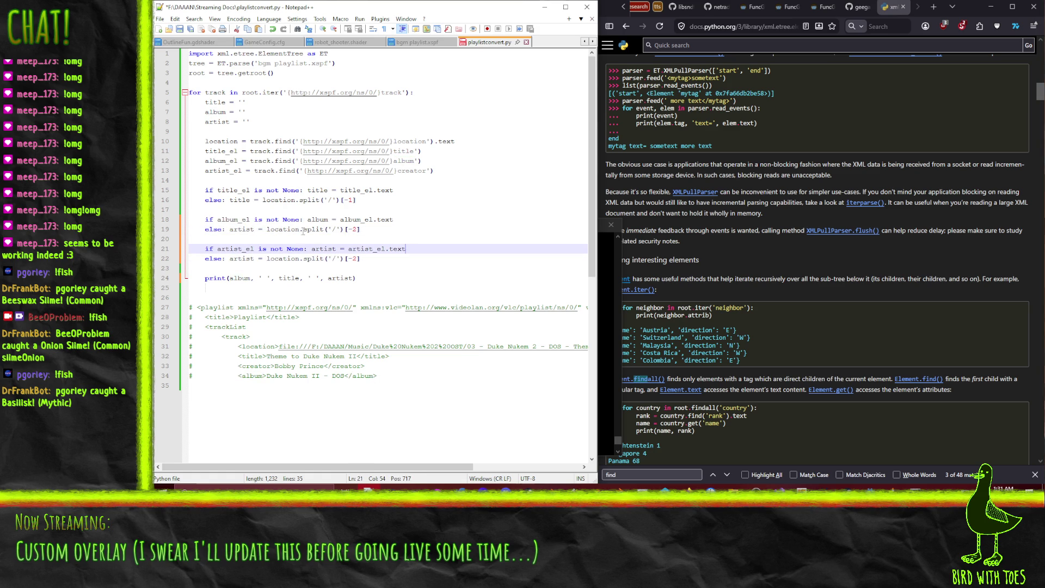
{"action": "left_click", "coordinate": [268, 229]}
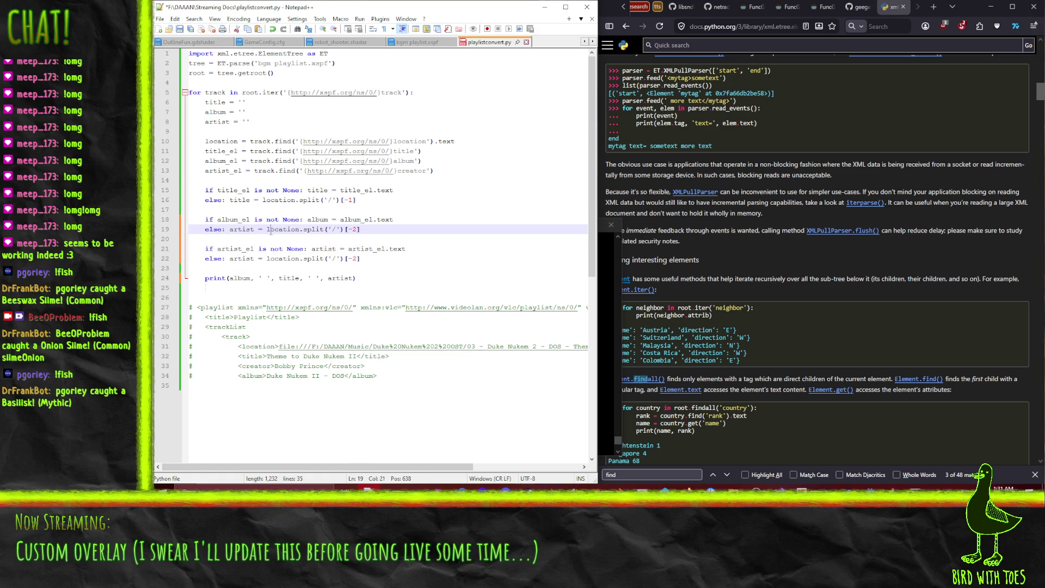
{"action": "key", "text": "Down"}
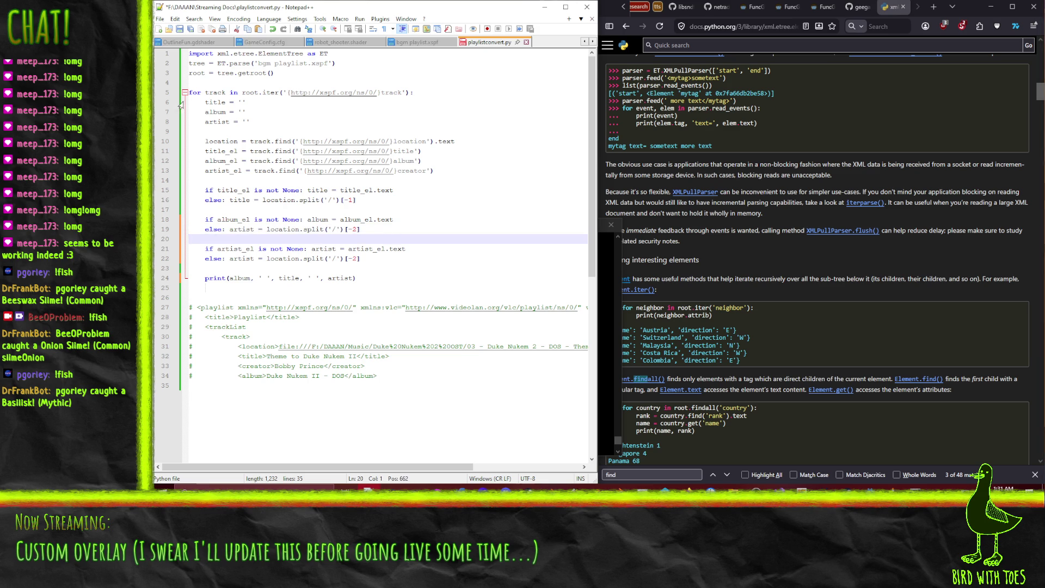
{"action": "left_click", "coordinate": [406, 42]}
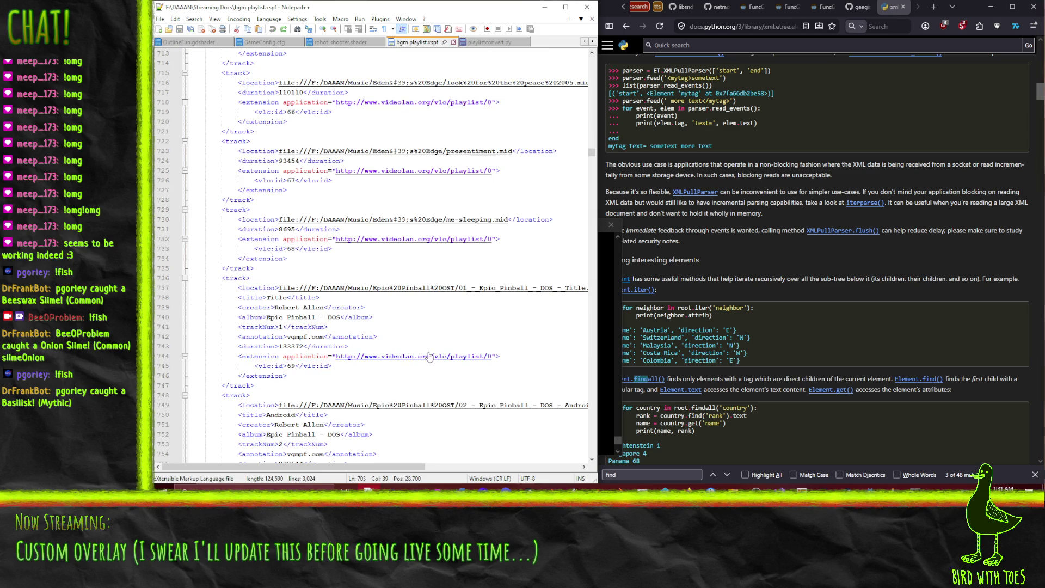
Step: Scroll through bgm playlist.xspf to review its track entries
{"action": "scroll", "coordinate": [461, 237], "scroll_direction": "up", "scroll_amount": 6}
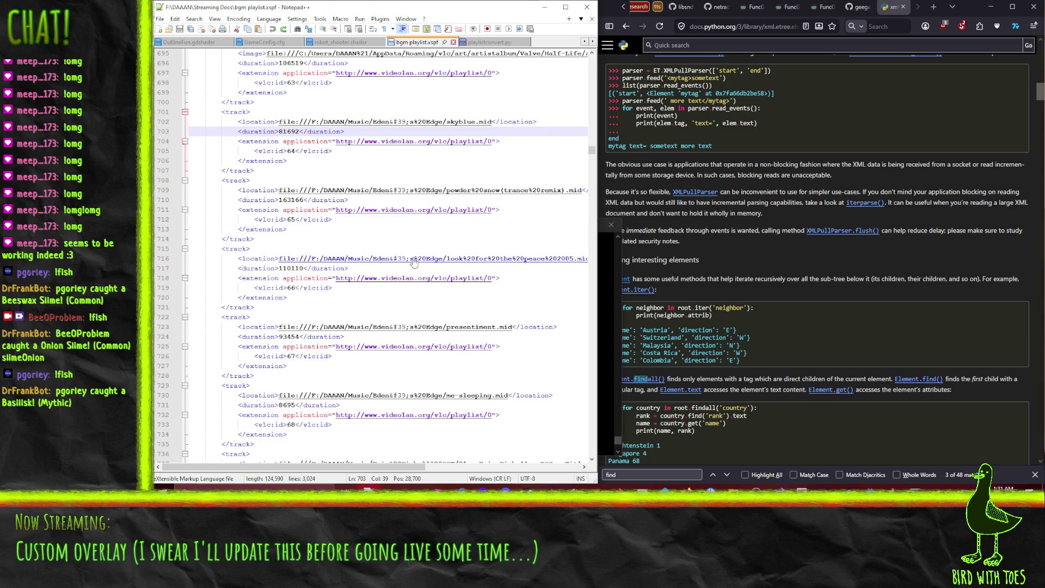
{"action": "mouse_move", "coordinate": [343, 468]}
{"action": "left_mouse_down"}
{"action": "mouse_move", "coordinate": [434, 470]}
{"action": "mouse_move", "coordinate": [330, 467]}
{"action": "left_mouse_up"}
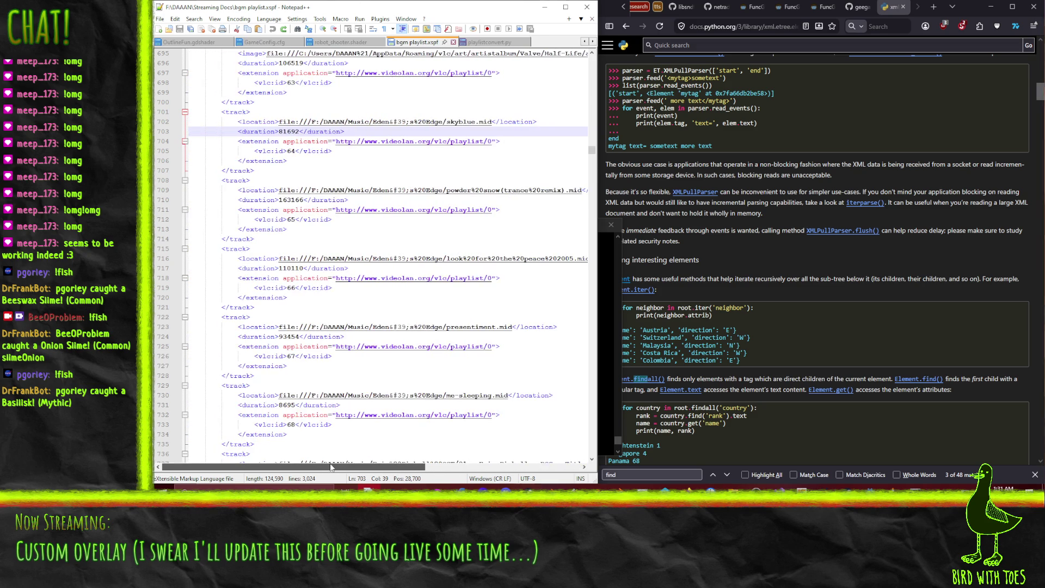
{"action": "scroll", "coordinate": [483, 327], "scroll_direction": "down", "scroll_amount": 4}
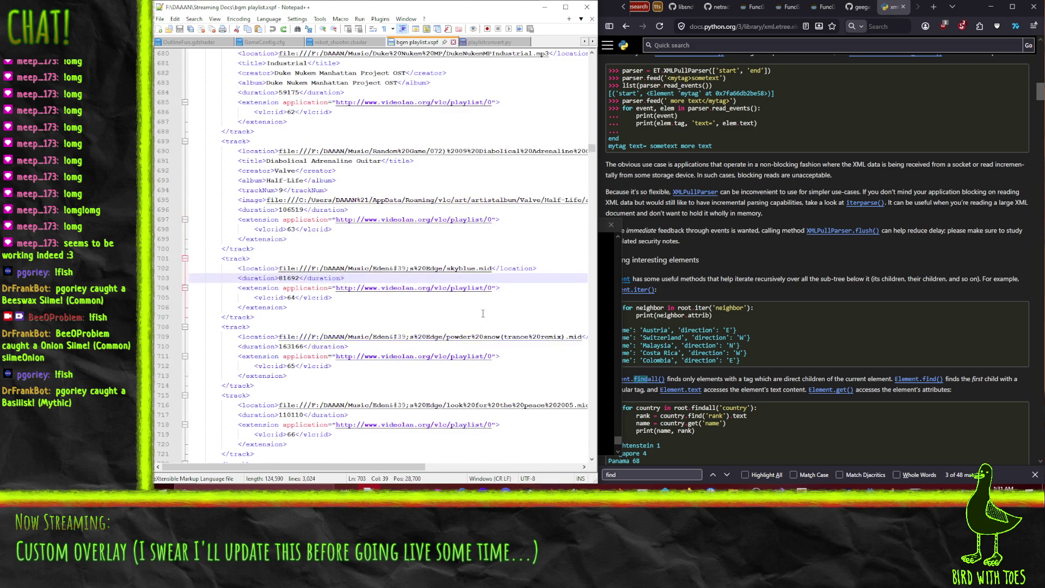
{"action": "scroll", "coordinate": [483, 306], "scroll_direction": "down", "scroll_amount": 20}
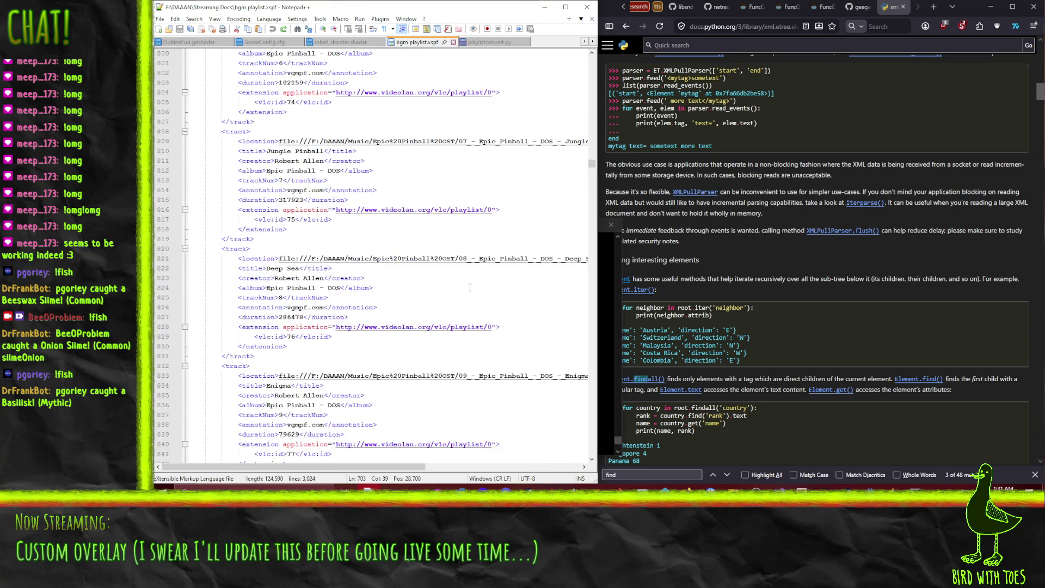
{"action": "scroll", "coordinate": [471, 283], "scroll_direction": "down", "scroll_amount": 20}
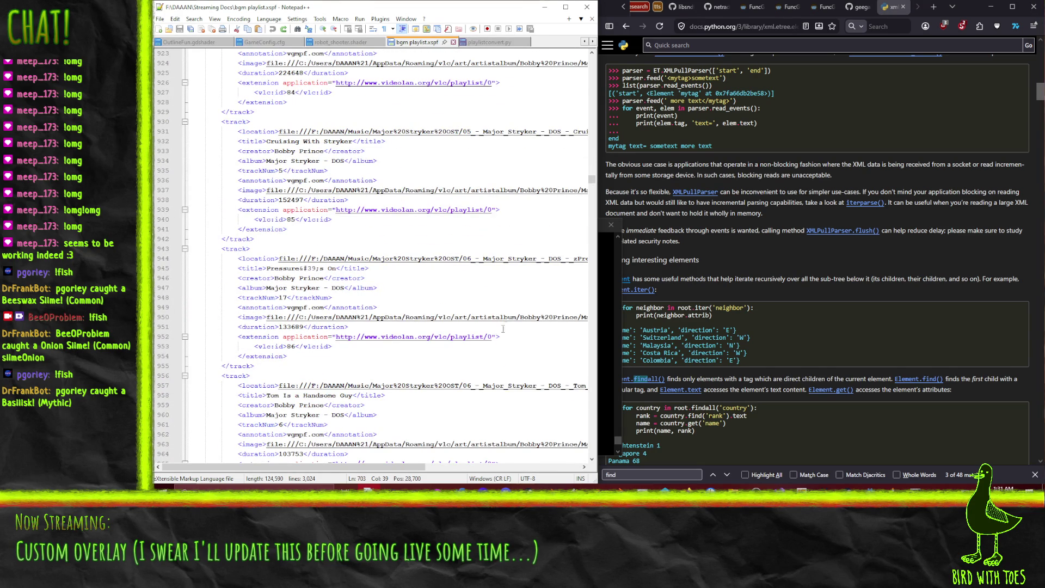
{"action": "scroll", "coordinate": [492, 345], "scroll_direction": "down", "scroll_amount": 20}
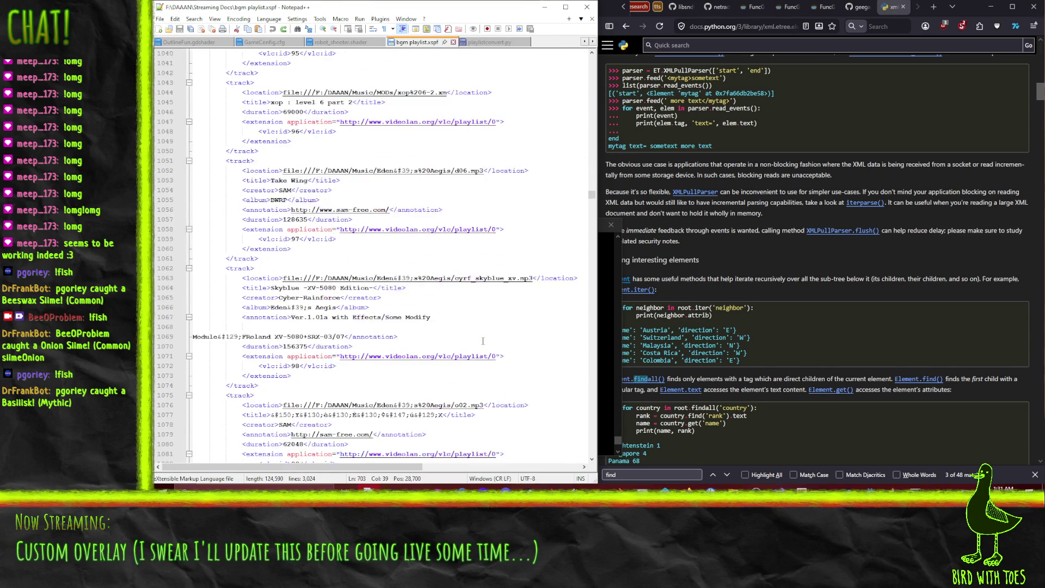
{"action": "scroll", "coordinate": [482, 340], "scroll_direction": "down", "scroll_amount": 6}
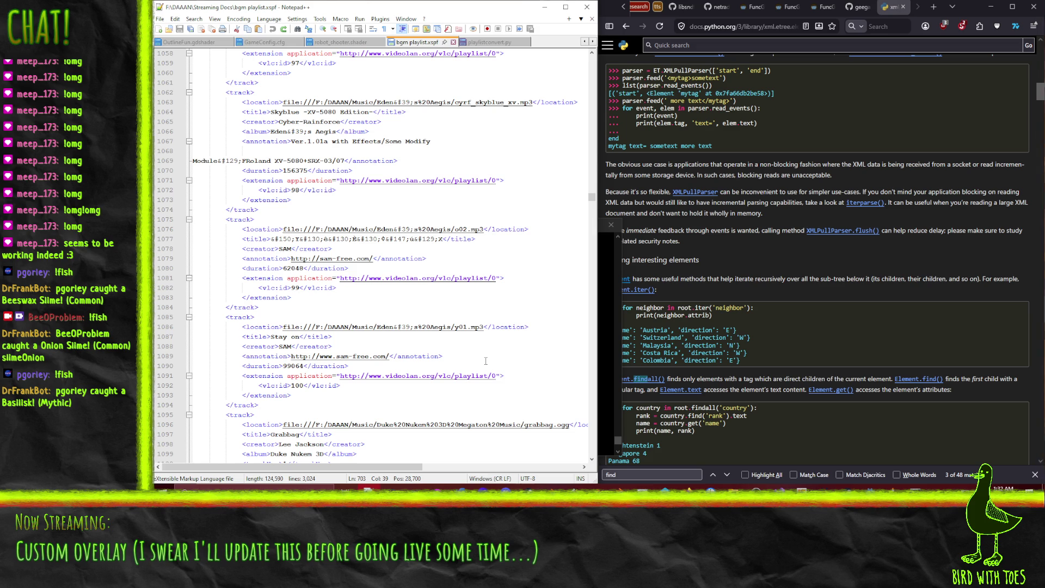
{"action": "scroll", "coordinate": [485, 361], "scroll_direction": "up", "scroll_amount": 3}
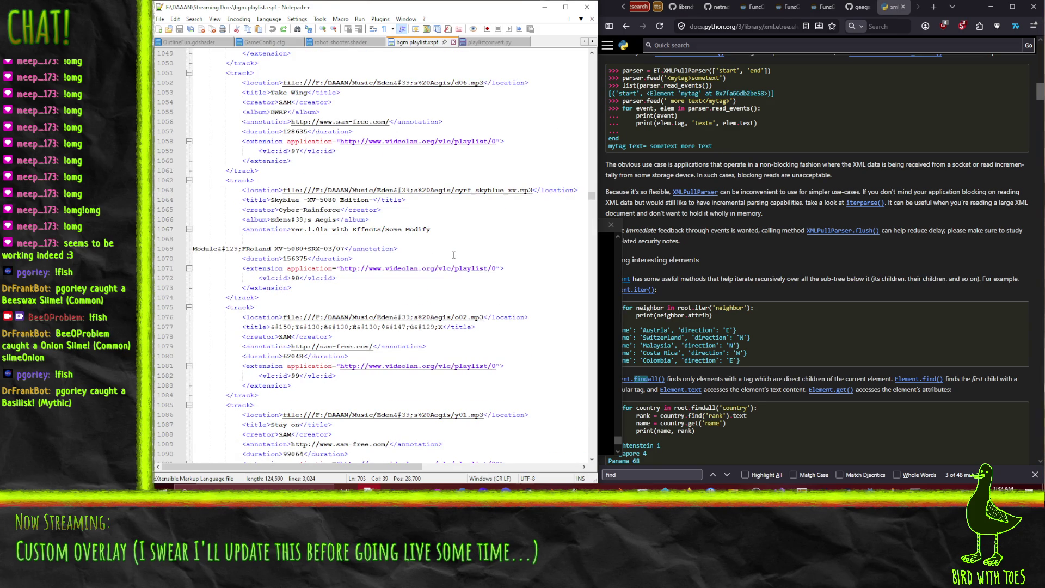
{"action": "scroll", "coordinate": [481, 207], "scroll_direction": "up", "scroll_amount": 6}
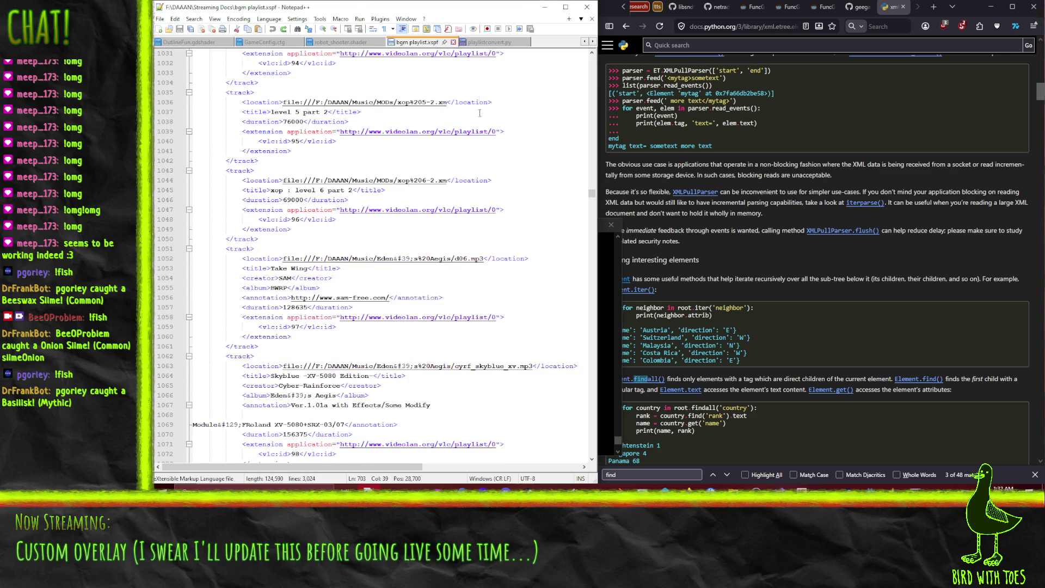
Step: Return to playlistconvert.py, save it, and run it with Ctrl+F5
{"action": "left_click", "coordinate": [477, 41]}
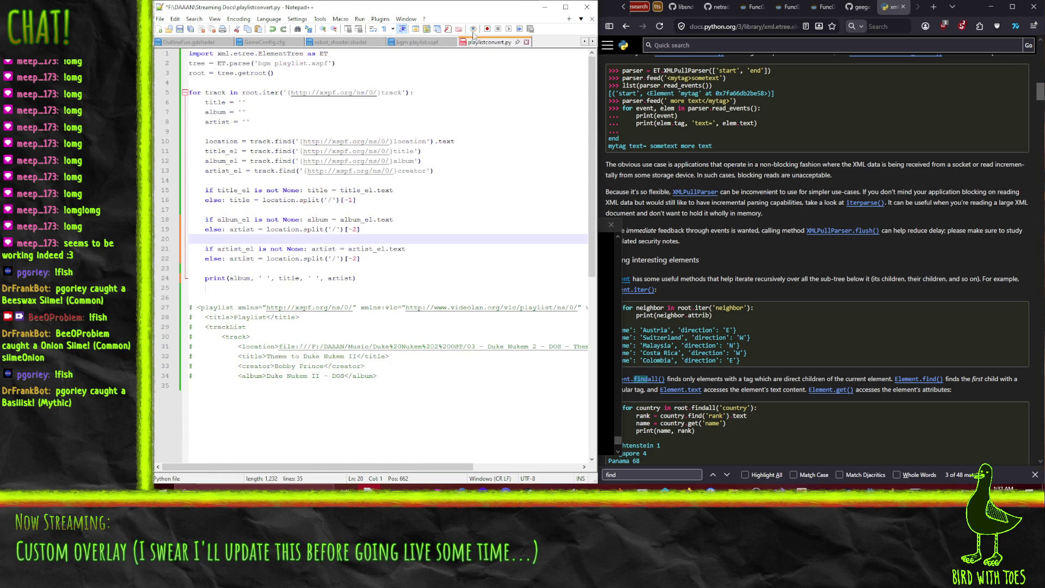
{"action": "left_click", "coordinate": [477, 145]}
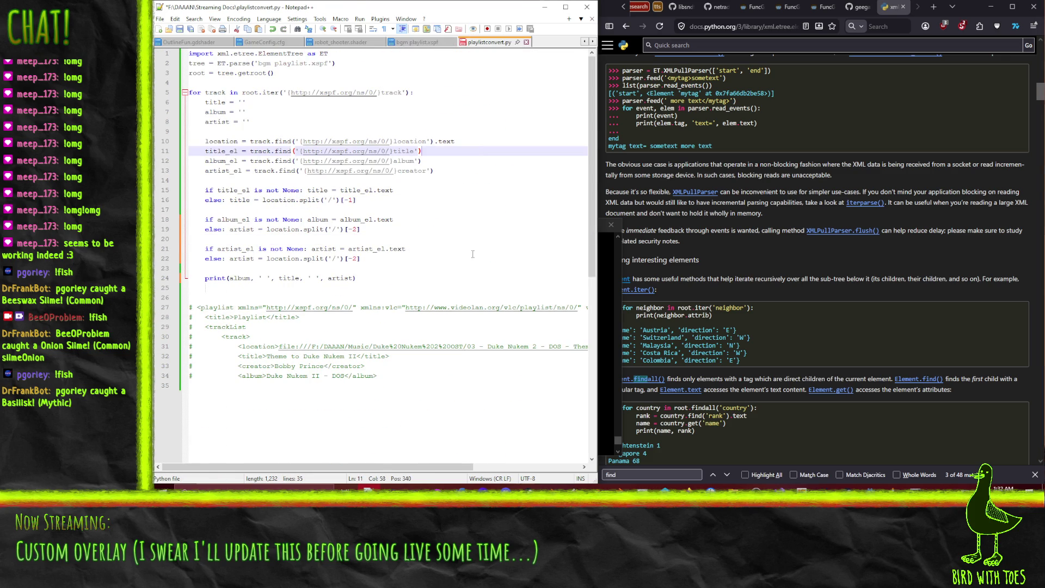
{"action": "key", "text": "ctrl+s"}
{"action": "left_click", "coordinate": [530, 213]}
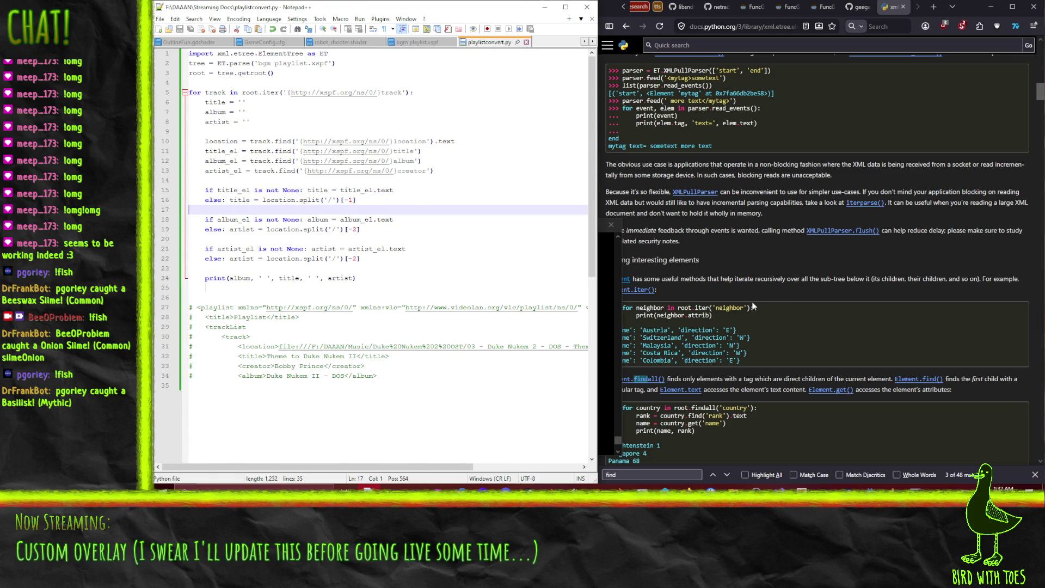
{"action": "key", "text": "ctrl+F5"}
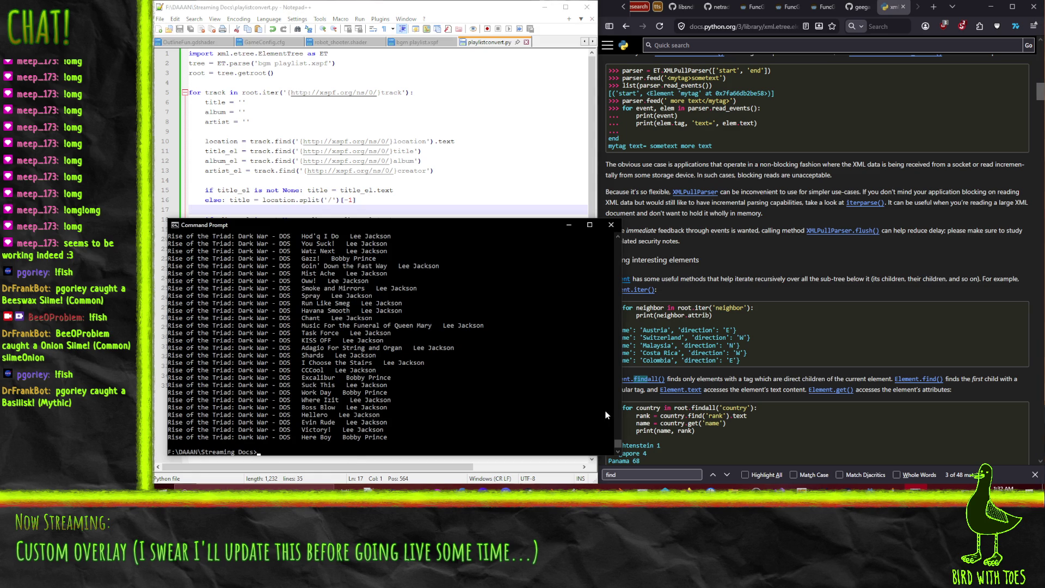
Step: Scroll the printed track list, copy a '%20' fragment from a file name, and return to Notepad++
{"action": "scroll", "coordinate": [412, 351], "scroll_direction": "up", "scroll_amount": 10}
{"action": "scroll", "coordinate": [436, 362], "scroll_direction": "up", "scroll_amount": 7}
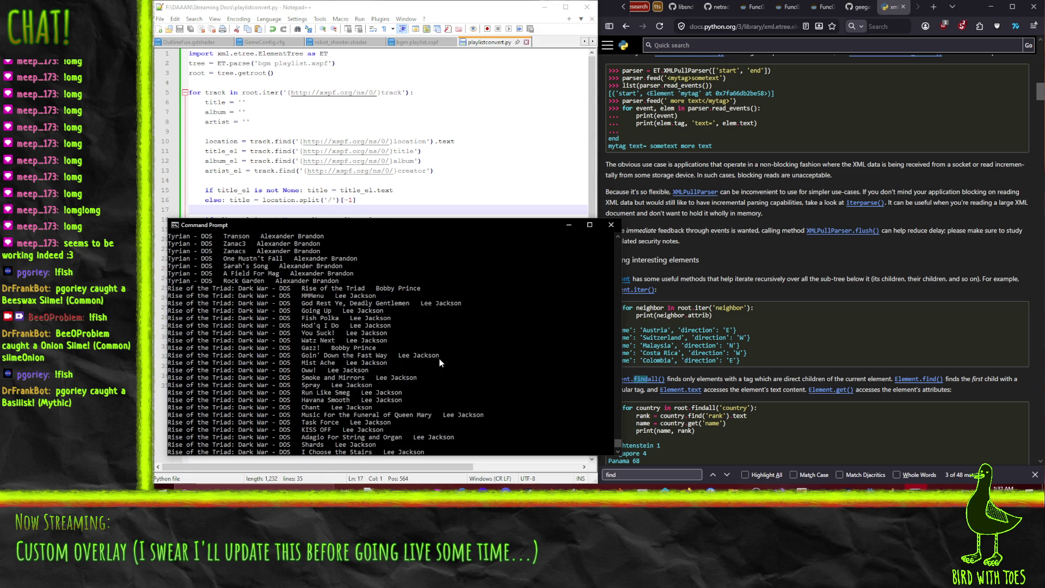
{"action": "scroll", "coordinate": [446, 352], "scroll_direction": "up", "scroll_amount": 10}
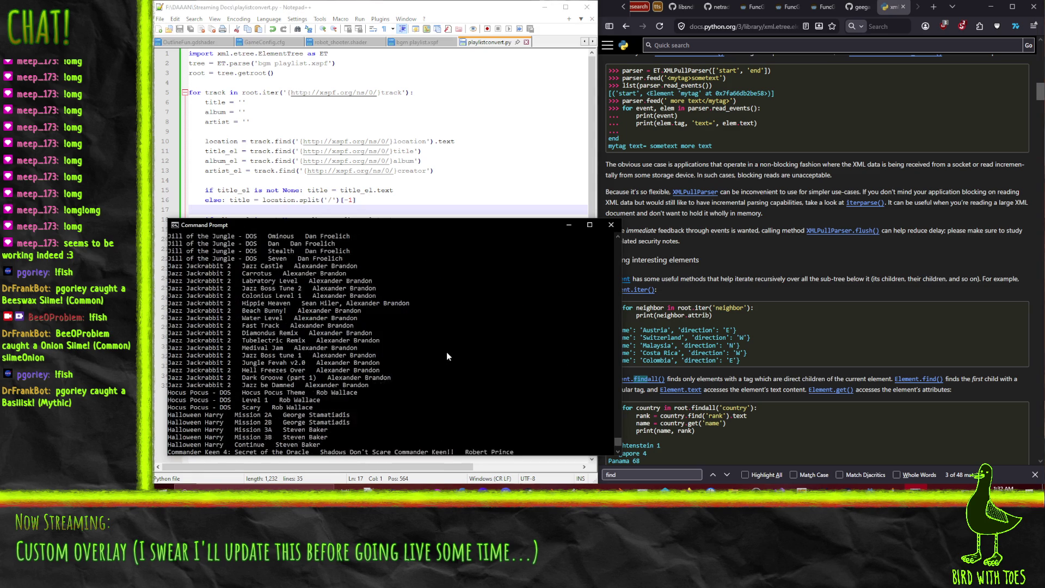
{"action": "scroll", "coordinate": [447, 354], "scroll_direction": "down", "scroll_amount": 4}
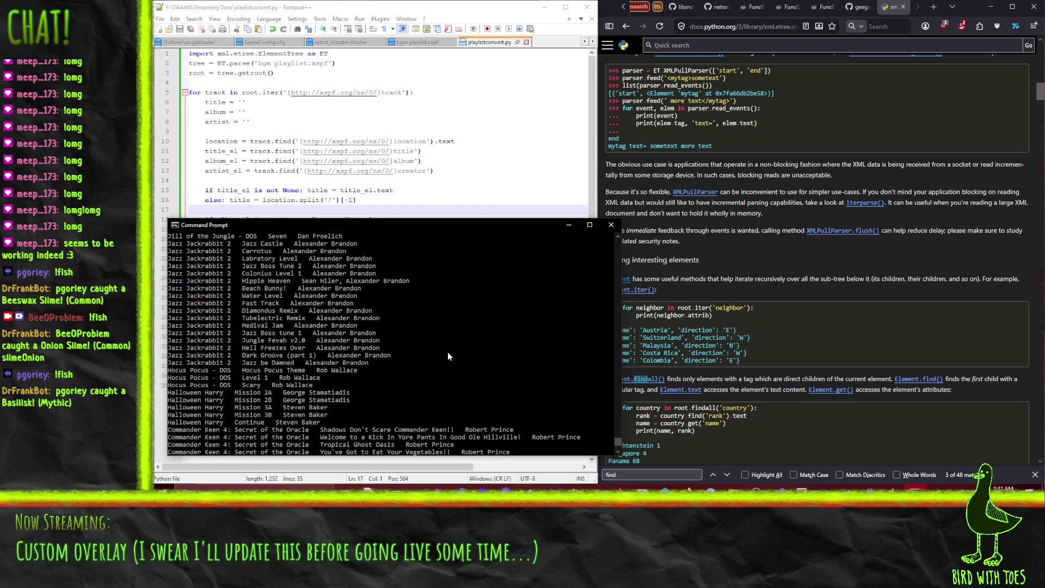
{"action": "scroll", "coordinate": [448, 351], "scroll_direction": "down", "scroll_amount": 10}
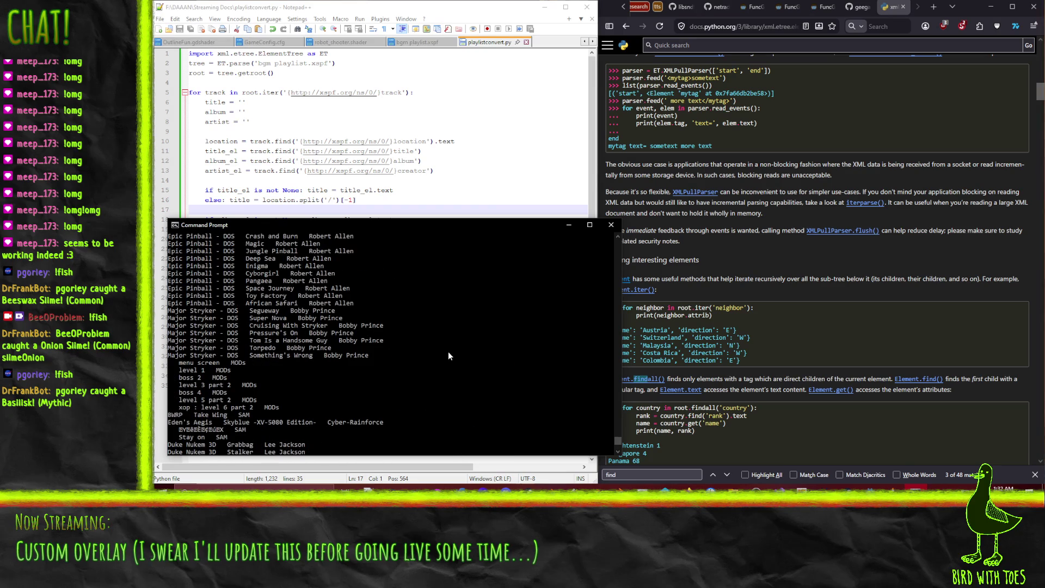
{"action": "scroll", "coordinate": [447, 348], "scroll_direction": "down", "scroll_amount": 1}
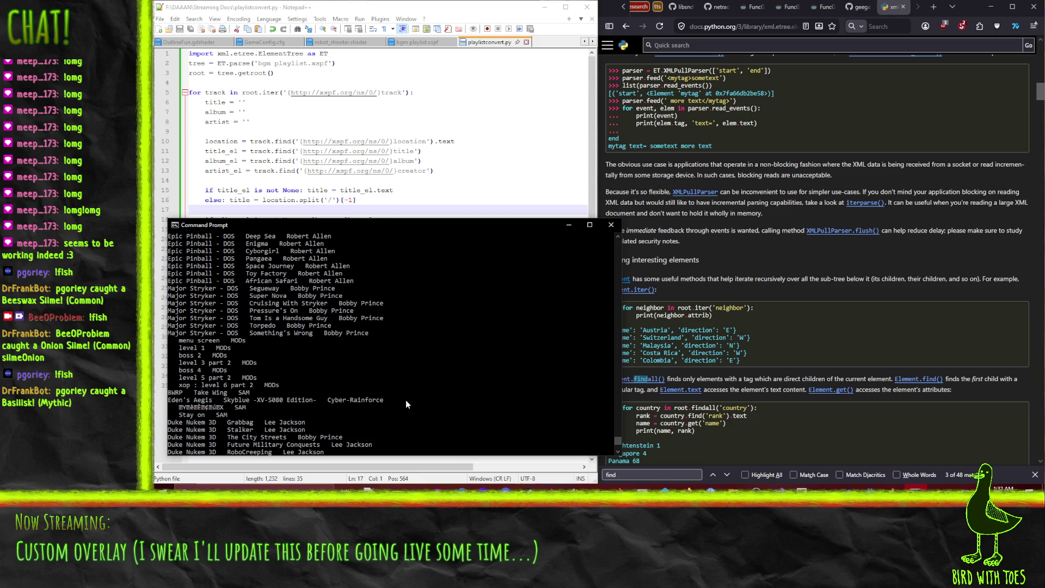
{"action": "scroll", "coordinate": [399, 423], "scroll_direction": "up", "scroll_amount": 9}
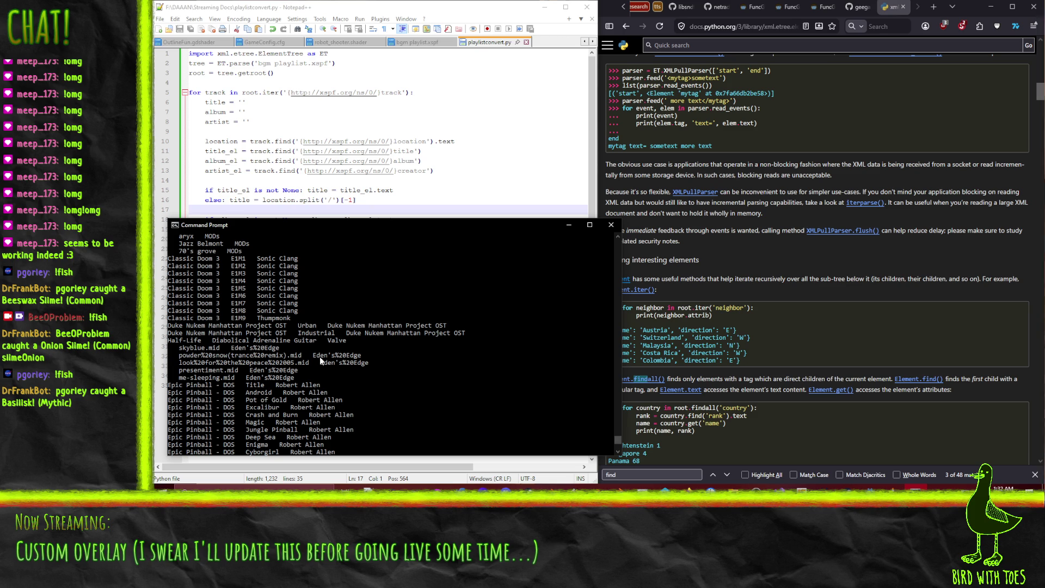
{"action": "scroll", "coordinate": [349, 362], "scroll_direction": "down", "scroll_amount": 7}
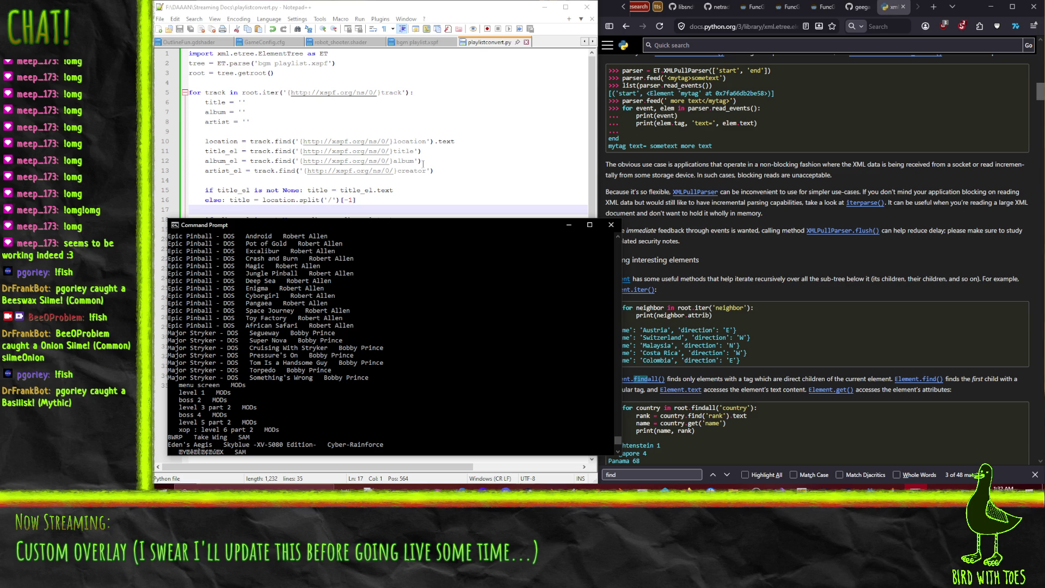
{"action": "scroll", "coordinate": [260, 393], "scroll_direction": "up", "scroll_amount": 8}
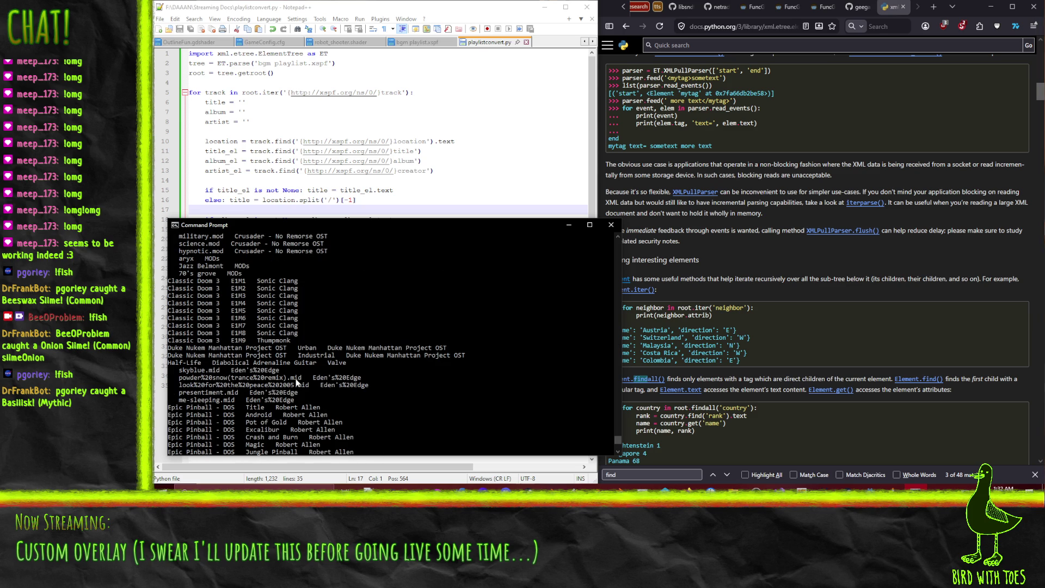
{"action": "left_click_drag", "start_coordinate": [269, 385], "coordinate": [276, 388]}
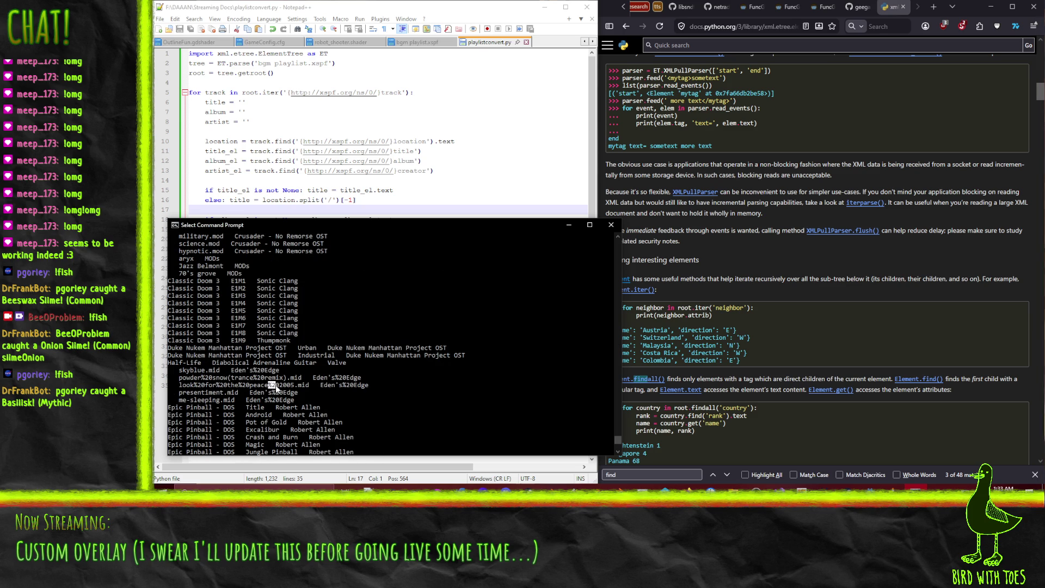
{"action": "right_click", "coordinate": [275, 388]}
{"action": "left_click", "coordinate": [443, 189]}
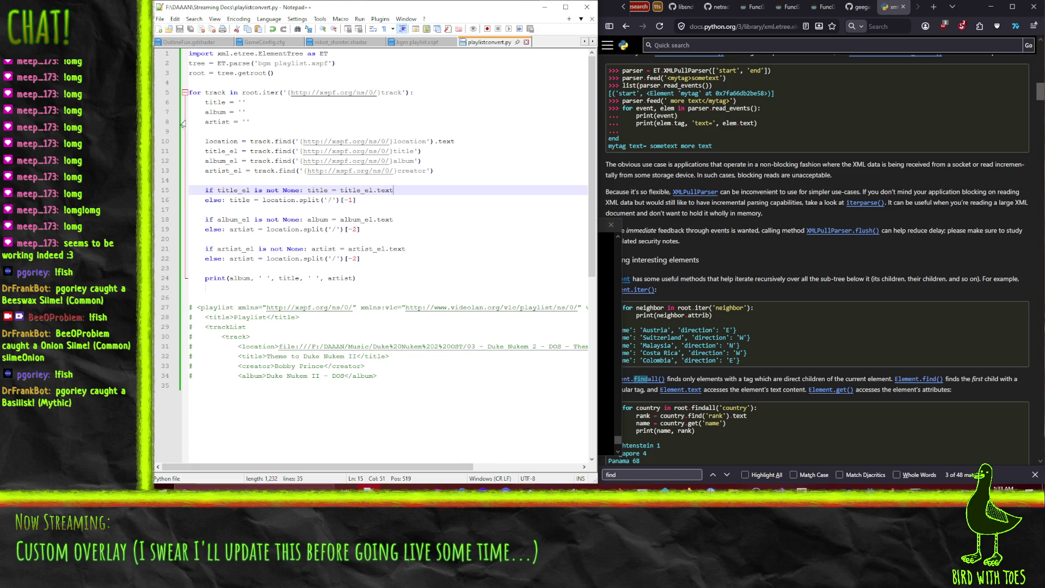
Step: Add the line file_path = location below the find calls
{"action": "left_click", "coordinate": [240, 180]}
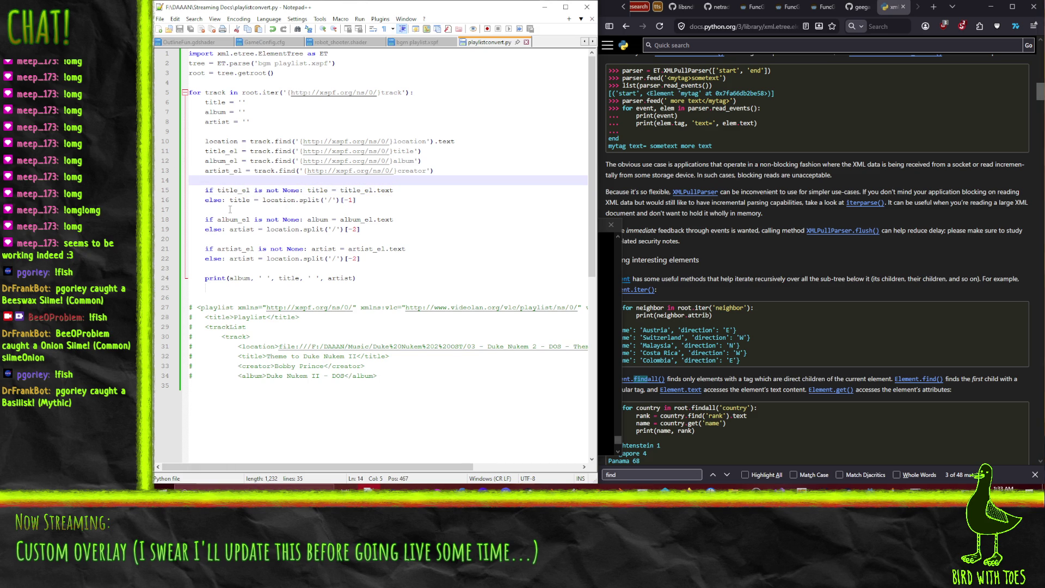
{"action": "key", "text": "Return"}
{"action": "key", "text": "Return"}
{"action": "key", "text": "Up"}
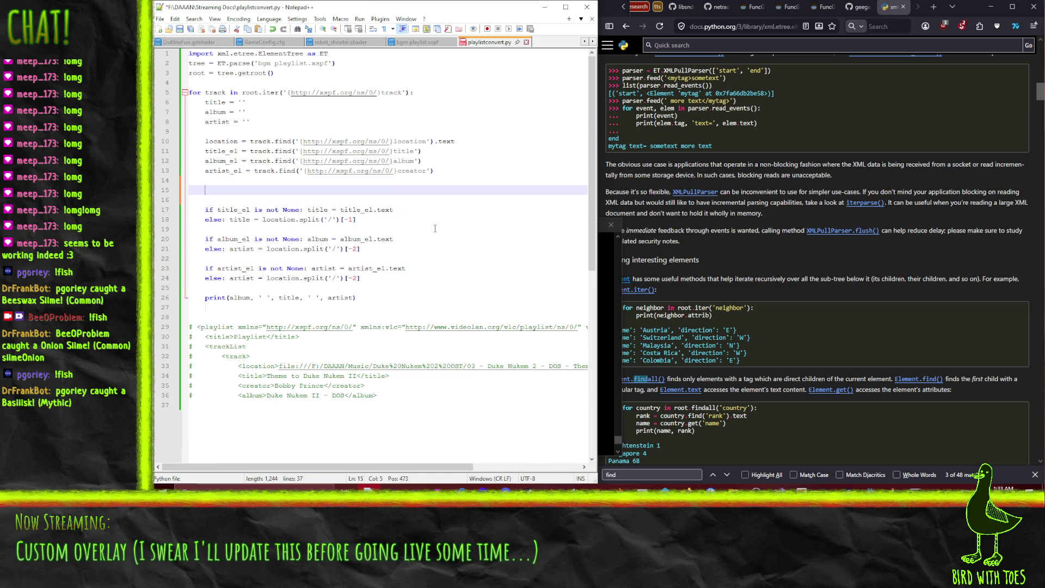
{"action": "key", "text": "ctrl+z"}
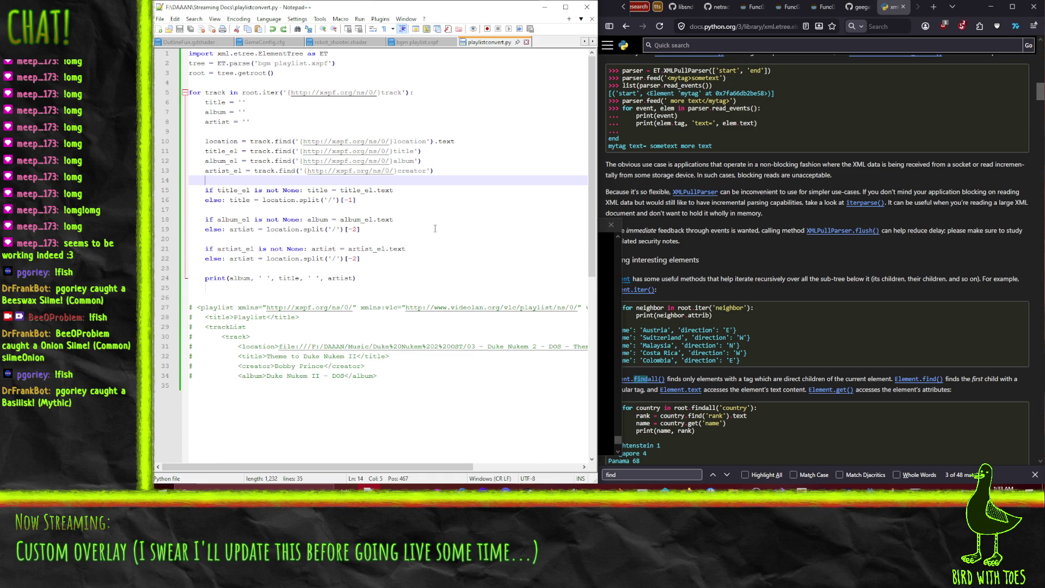
{"action": "key", "text": "Up"}
{"action": "key", "text": "Up"}
{"action": "key", "text": "Up"}
{"action": "key", "text": "Down"}
{"action": "key", "text": "Down"}
{"action": "key", "text": "Down"}
{"action": "key", "text": "Down"}
{"action": "key", "text": "Return"}
{"action": "type", "text": "actual "}
{"action": "type", "text": "location = locati"}
{"action": "type", "text": "on"}
{"action": "key", "text": "Escape"}
{"action": "key", "text": "Home"}
{"action": "key", "text": "shift+Right"}
{"action": "key", "text": "shift+Right"}
{"action": "key", "text": "shift+Right"}
{"action": "key", "text": "shift+Left"}
{"action": "type", "text": "track"}
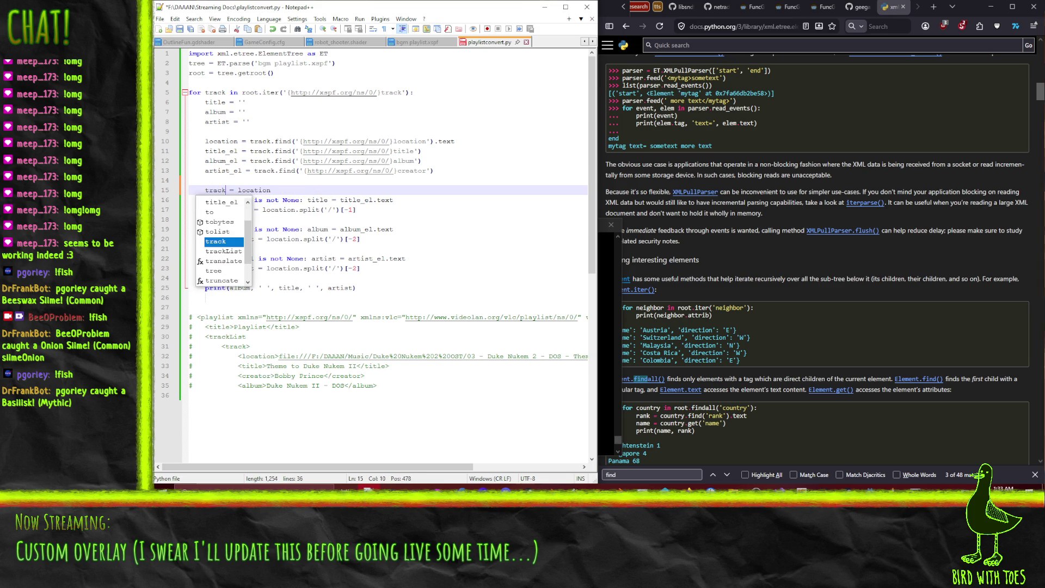
{"action": "key", "text": "BackSpace"}
{"action": "key", "text": "BackSpace"}
{"action": "key", "text": "BackSpace"}
{"action": "type", "text": "fi"}
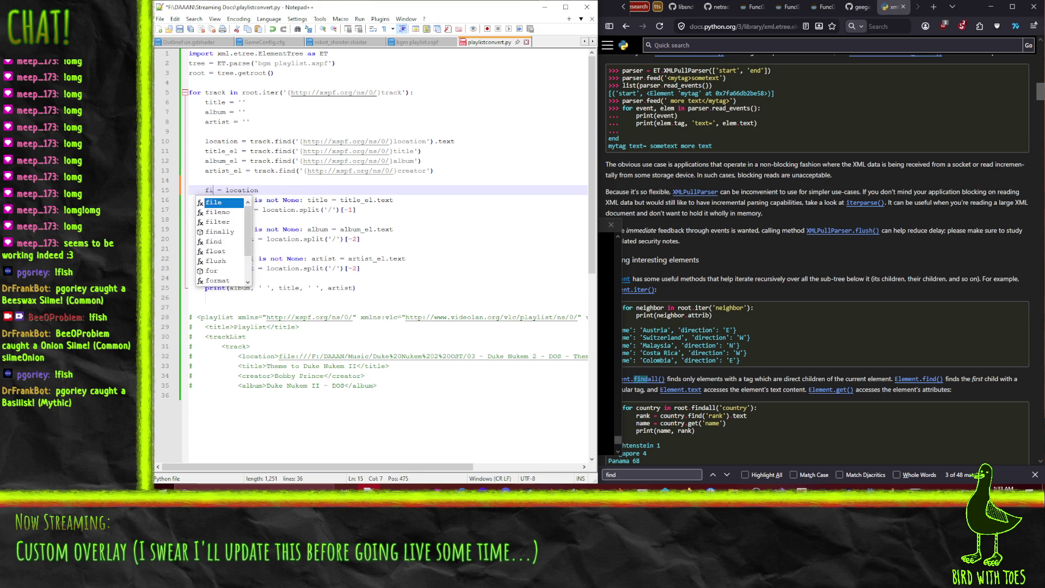
{"action": "key", "text": "Escape"}
{"action": "type", "text": "ile_path"}
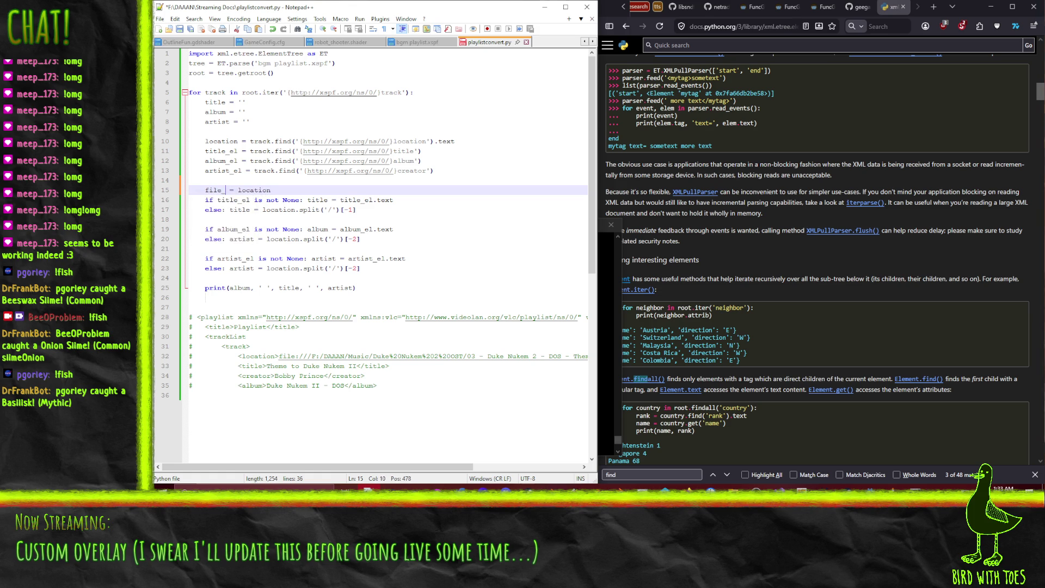
Step: Add location = location.replace('%20', ' ') below it, save, and switch to Command Prompt
{"action": "key", "text": "End"}
{"action": "key", "text": "Return"}
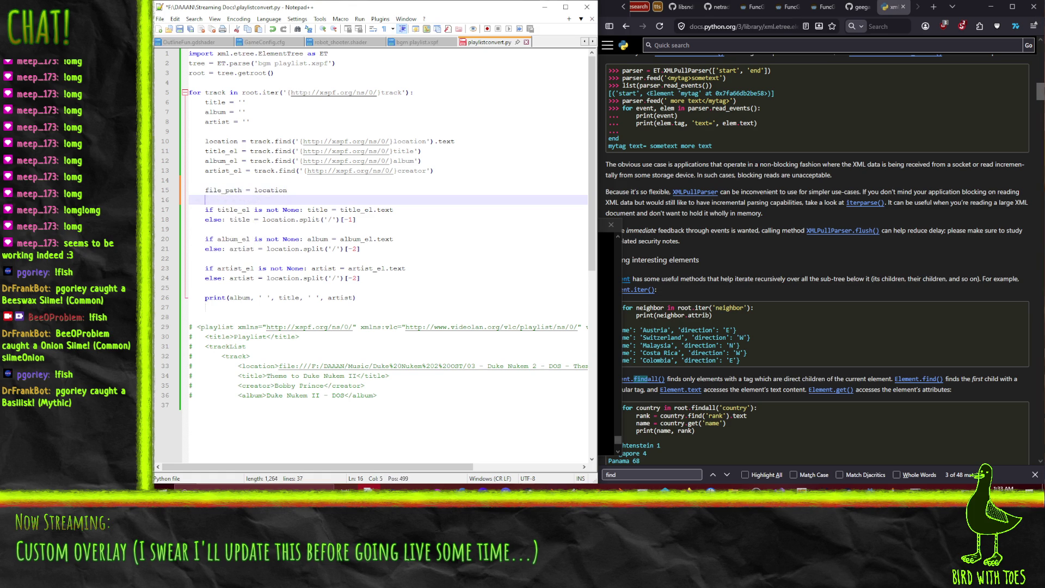
{"action": "key", "text": "Return"}
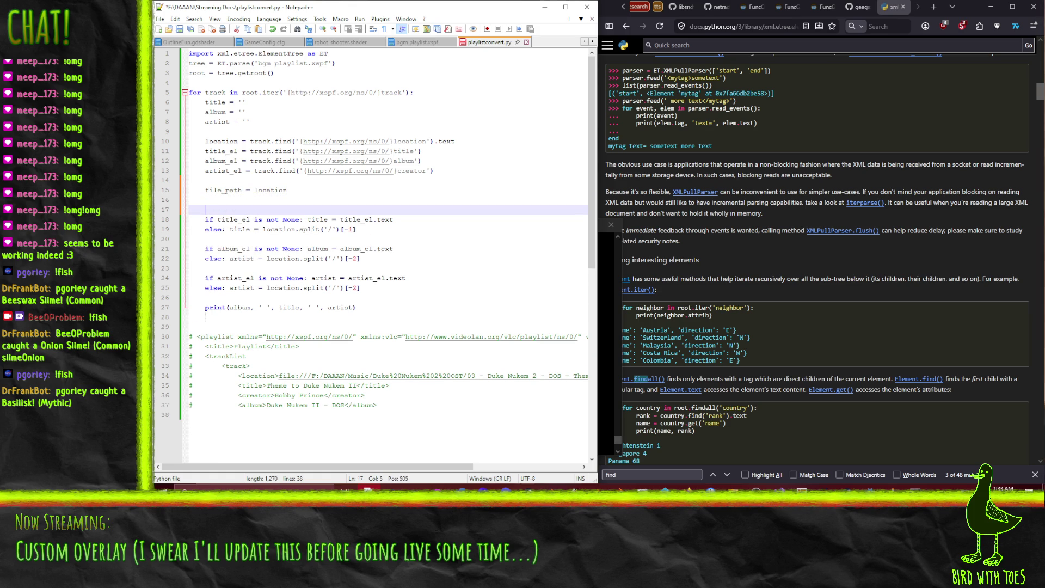
{"action": "type", "text": "location = "}
{"action": "type", "text": "location.replace('%20', ' '"}
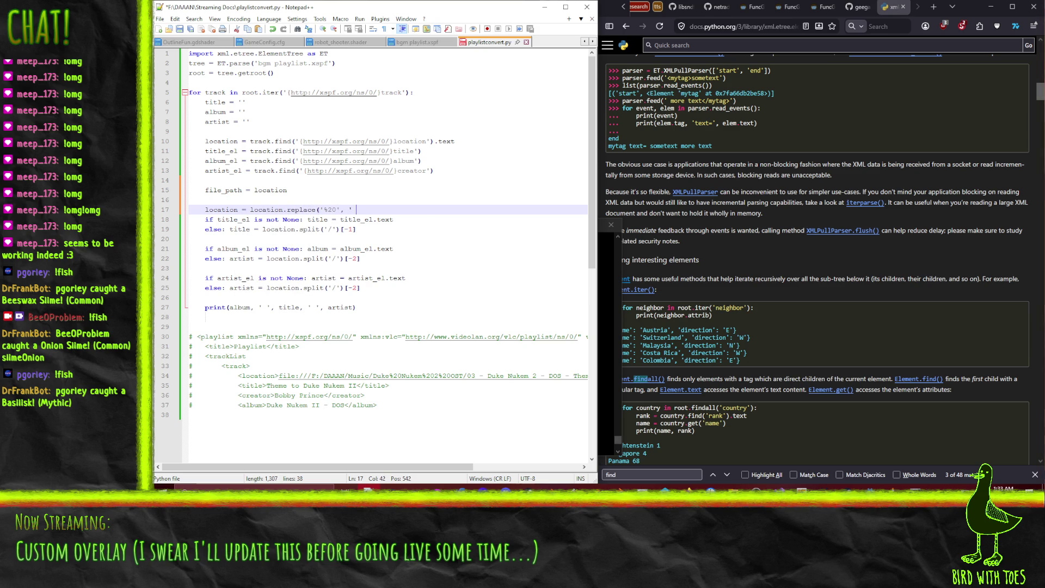
{"action": "type", "text": ")"}
{"action": "key", "text": "ctrl+s"}
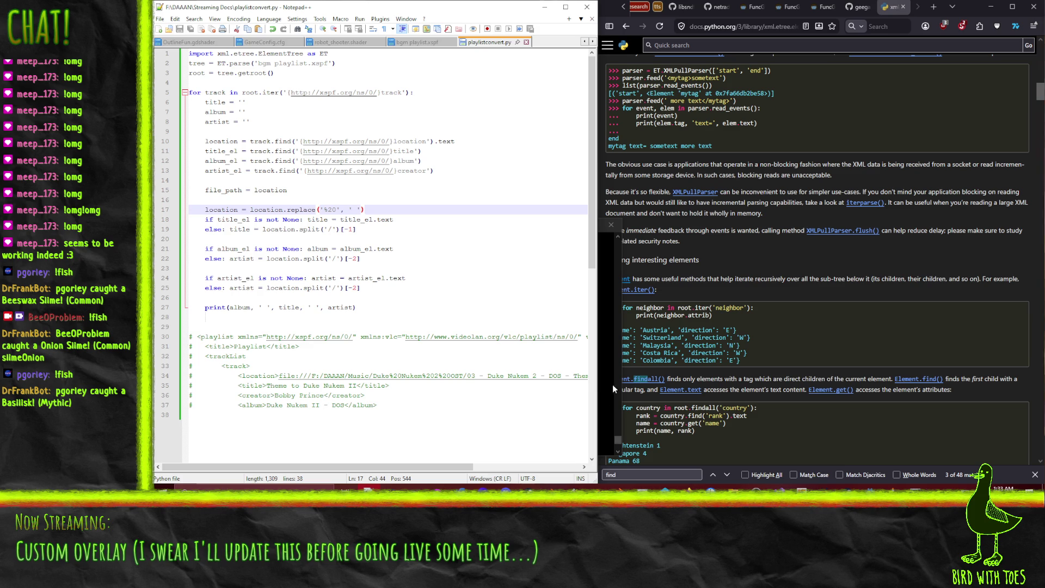
{"action": "key", "text": "alt+Tab"}
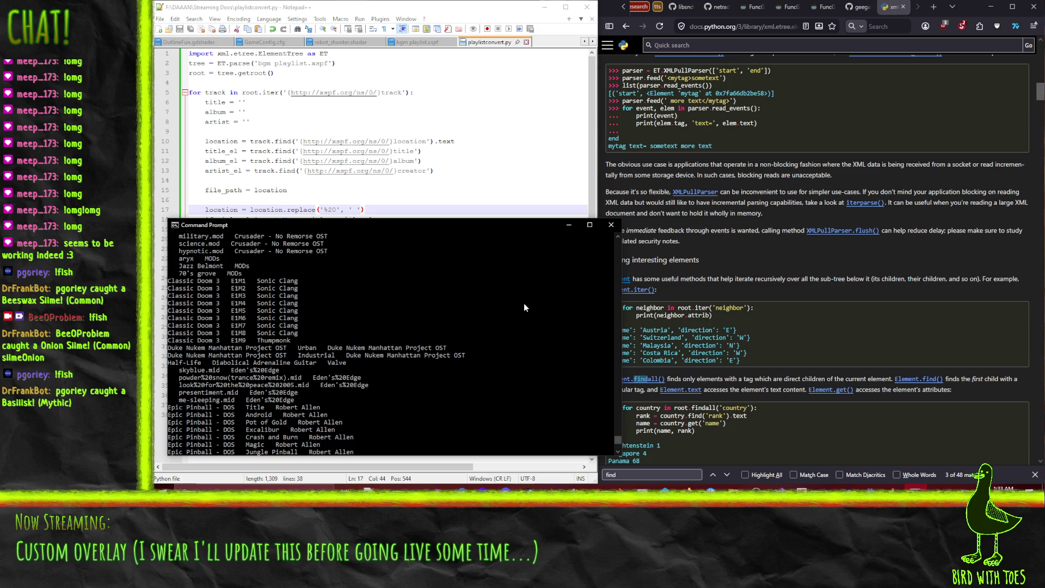
Step: Rerun python playlistconvert.py, scroll through the album, title and artist output, then return to Notepad++
{"action": "key", "text": "Up"}
{"action": "key", "text": "Return"}
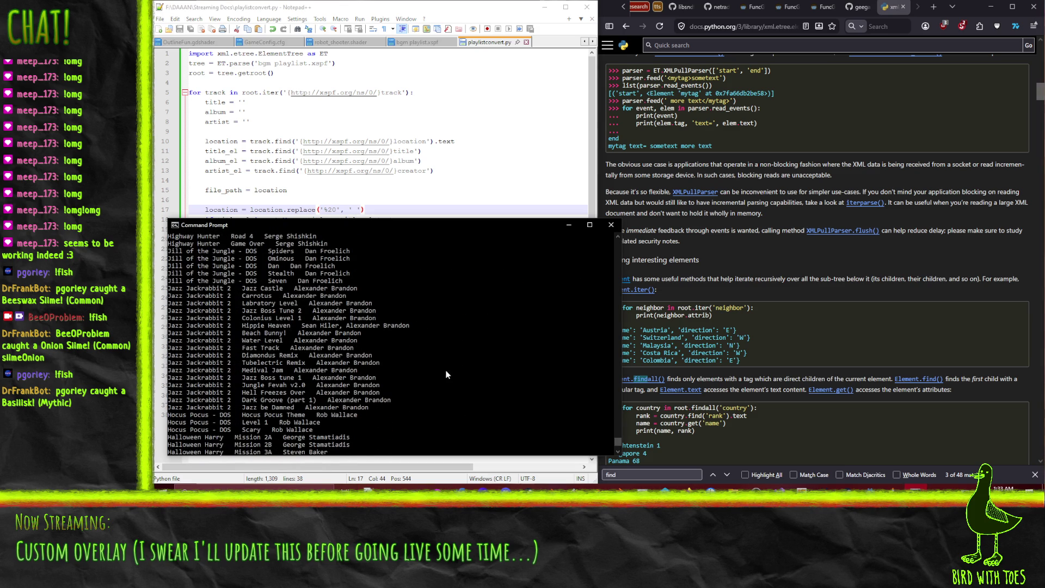
{"action": "scroll", "coordinate": [455, 354], "scroll_direction": "up", "scroll_amount": 10}
{"action": "scroll", "coordinate": [451, 378], "scroll_direction": "up", "scroll_amount": 5}
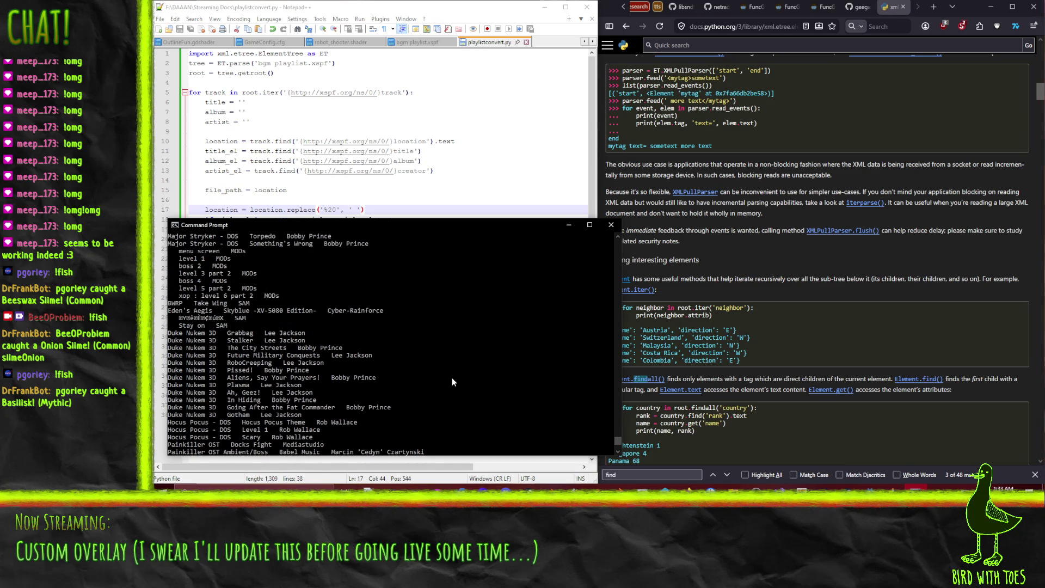
{"action": "scroll", "coordinate": [430, 388], "scroll_direction": "up", "scroll_amount": 10}
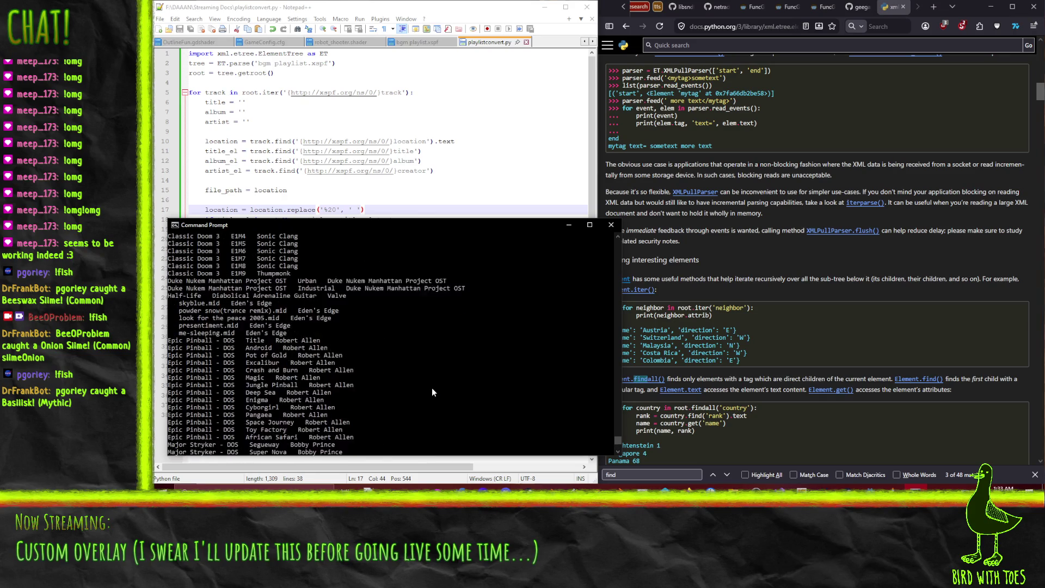
{"action": "scroll", "coordinate": [438, 392], "scroll_direction": "up", "scroll_amount": 8}
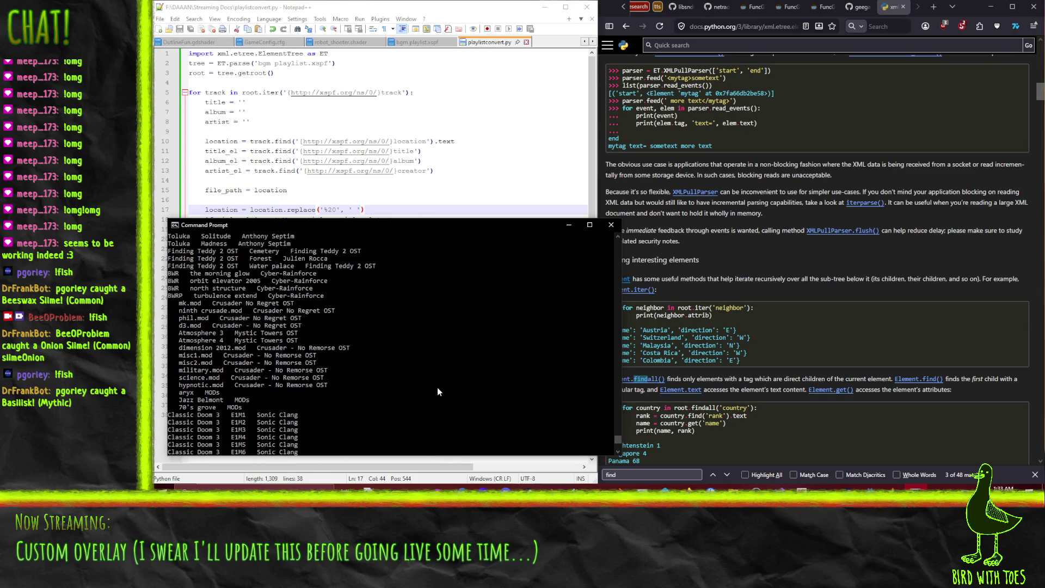
{"action": "scroll", "coordinate": [437, 388], "scroll_direction": "up", "scroll_amount": 3}
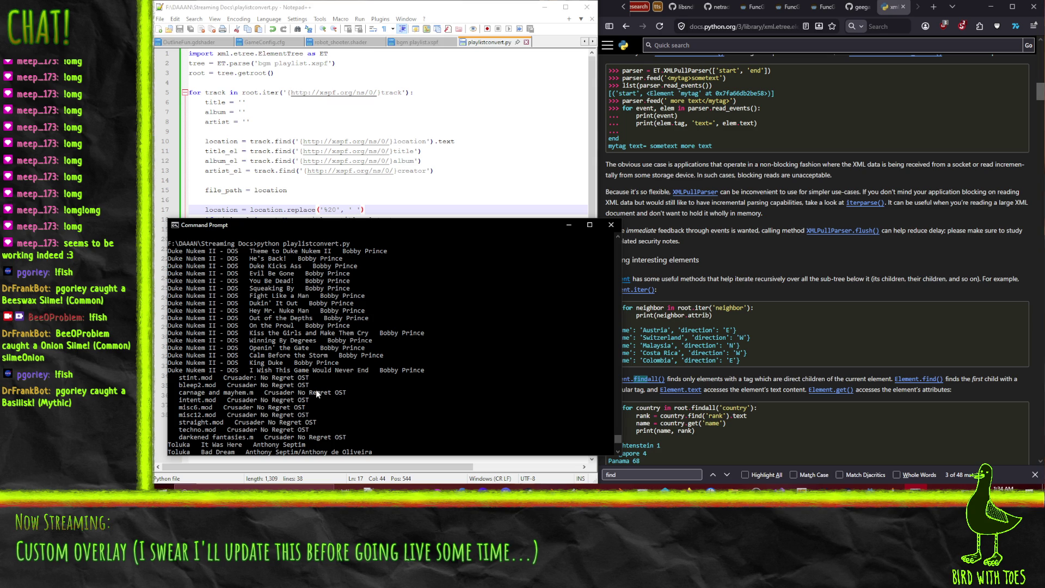
{"action": "scroll", "coordinate": [410, 398], "scroll_direction": "down", "scroll_amount": 10}
{"action": "scroll", "coordinate": [408, 396], "scroll_direction": "down", "scroll_amount": 15}
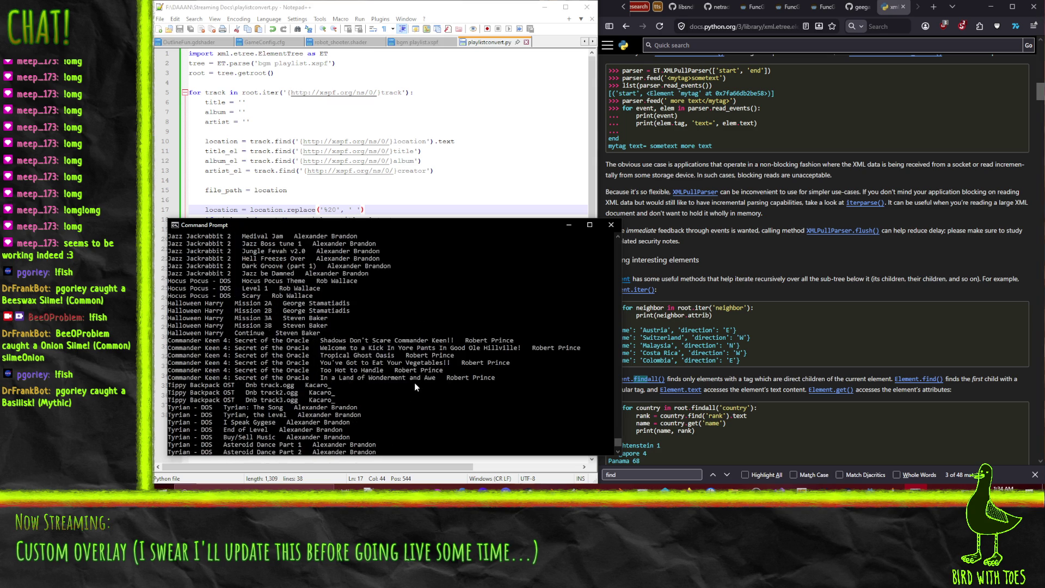
{"action": "scroll", "coordinate": [408, 398], "scroll_direction": "down", "scroll_amount": 5}
{"action": "left_click", "coordinate": [413, 152]}
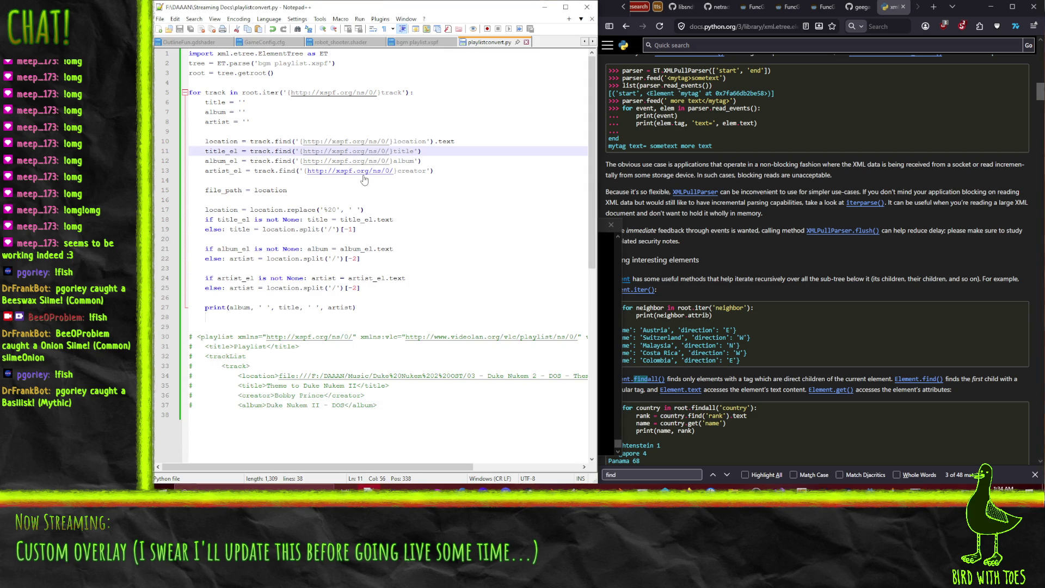
Step: Delete the stray indentation on line 28 and blank line 26, then switch to Godot
{"action": "left_click", "coordinate": [408, 314]}
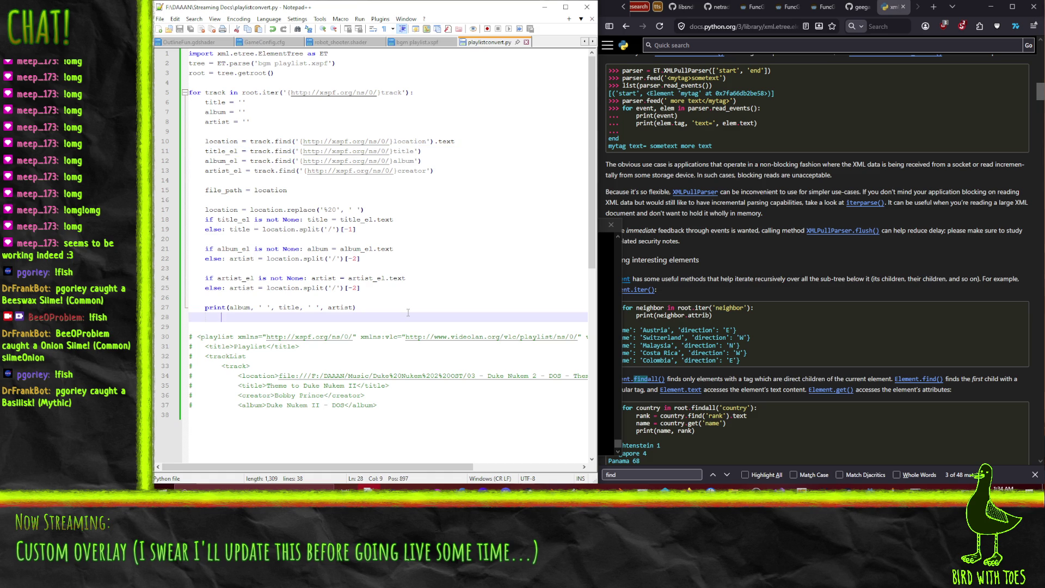
{"action": "key", "text": "BackSpace"}
{"action": "key", "text": "BackSpace"}
{"action": "key", "text": "BackSpace"}
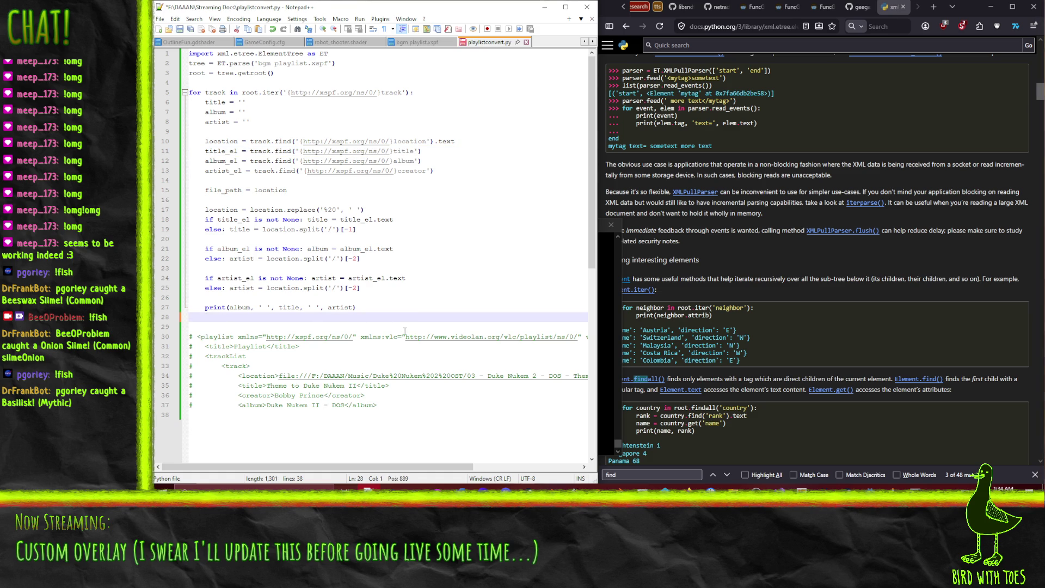
{"action": "left_click", "coordinate": [197, 307]}
{"action": "key", "text": "Up"}
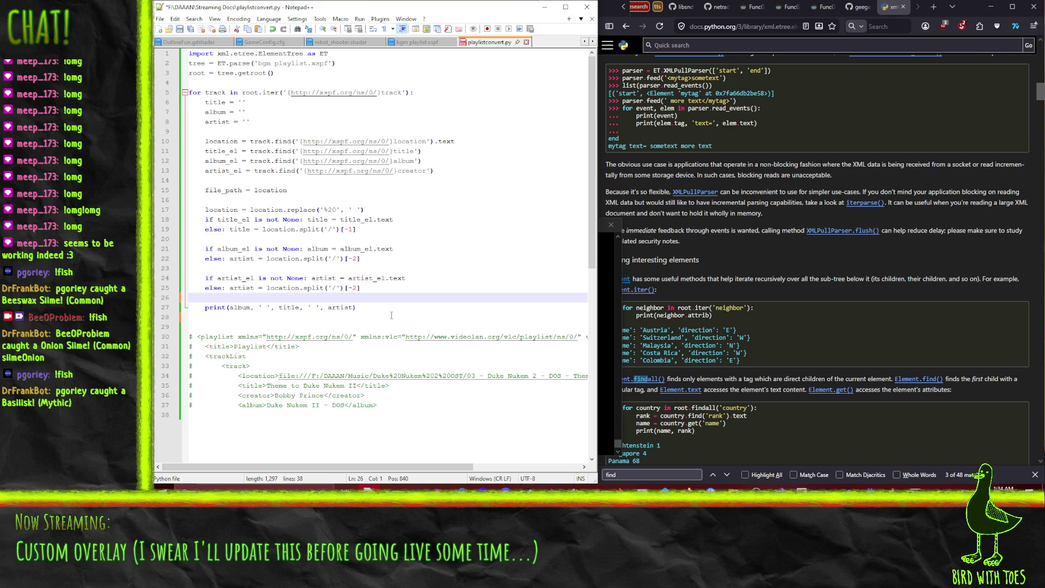
{"action": "key", "text": "BackSpace"}
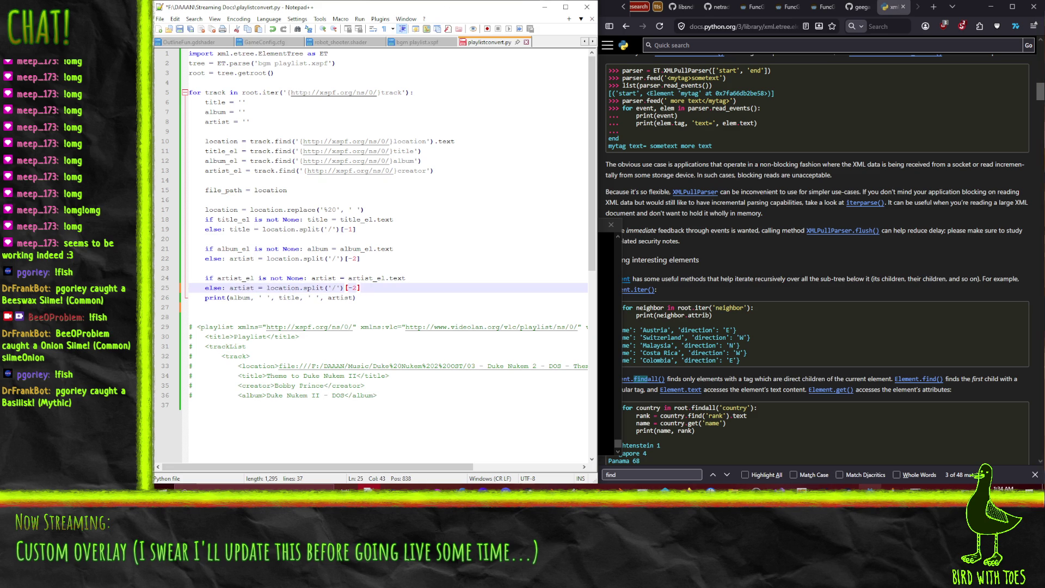
{"action": "left_click", "coordinate": [702, 507]}
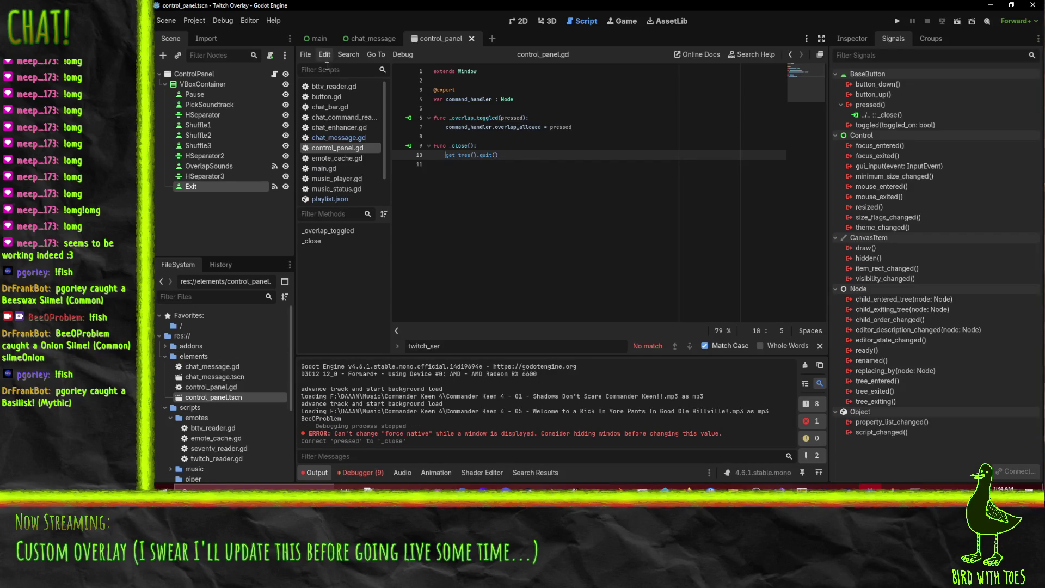
Step: Inspect playlist.json's album_name key and tracks entries in Godot, then minimize Godot
{"action": "left_click", "coordinate": [335, 199]}
{"action": "left_click", "coordinate": [447, 80]}
{"action": "left_click", "coordinate": [554, 228]}
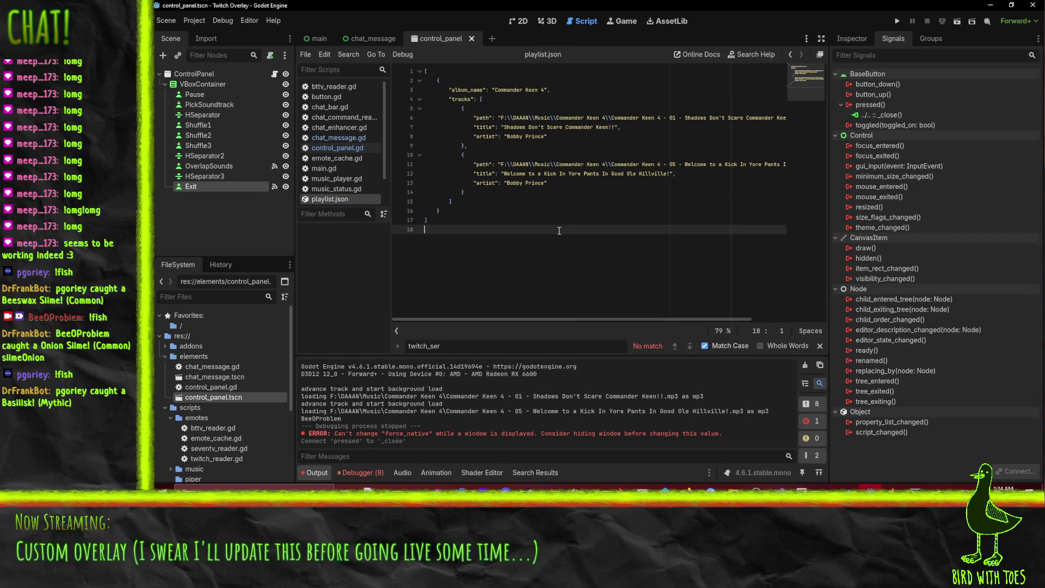
{"action": "left_click", "coordinate": [457, 90]}
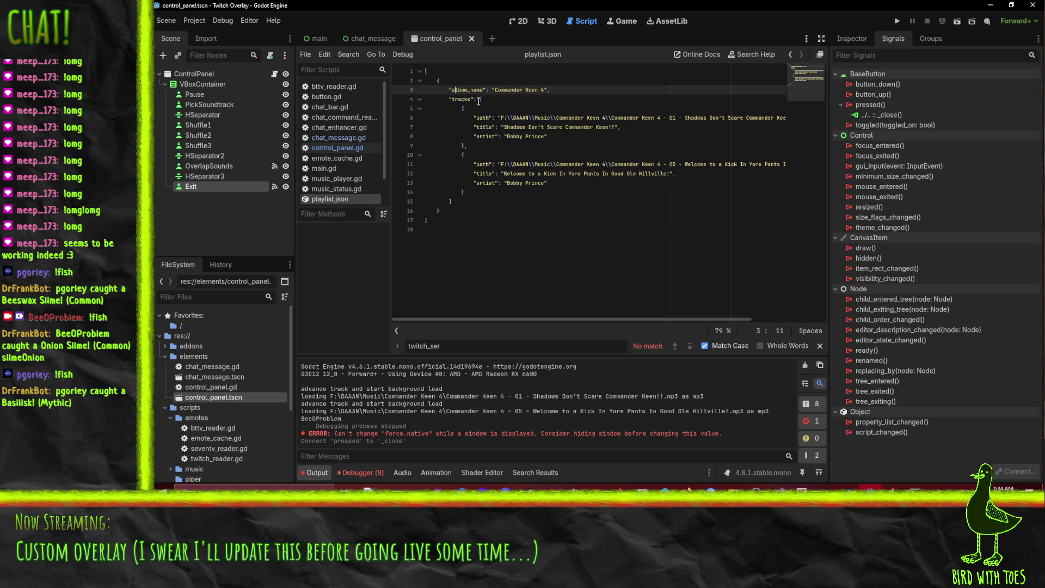
{"action": "left_click", "coordinate": [469, 99]}
{"action": "left_click", "coordinate": [504, 185]}
{"action": "left_click", "coordinate": [513, 130]}
{"action": "left_click", "coordinate": [541, 145]}
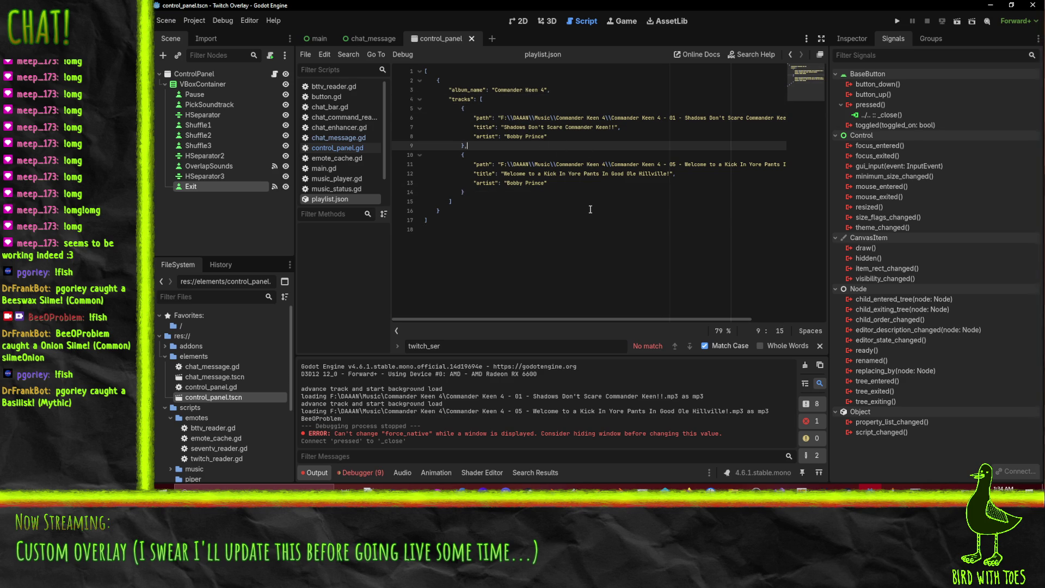
{"action": "left_click", "coordinate": [990, 5]}
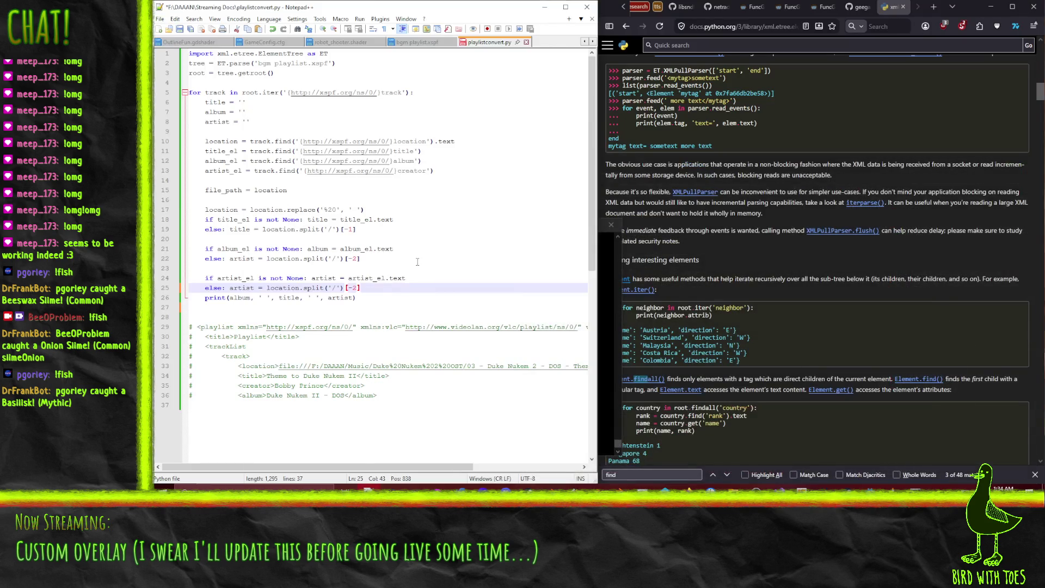
Step: Add an albums = [] variable on a new line after the root setup
{"action": "left_click", "coordinate": [426, 182]}
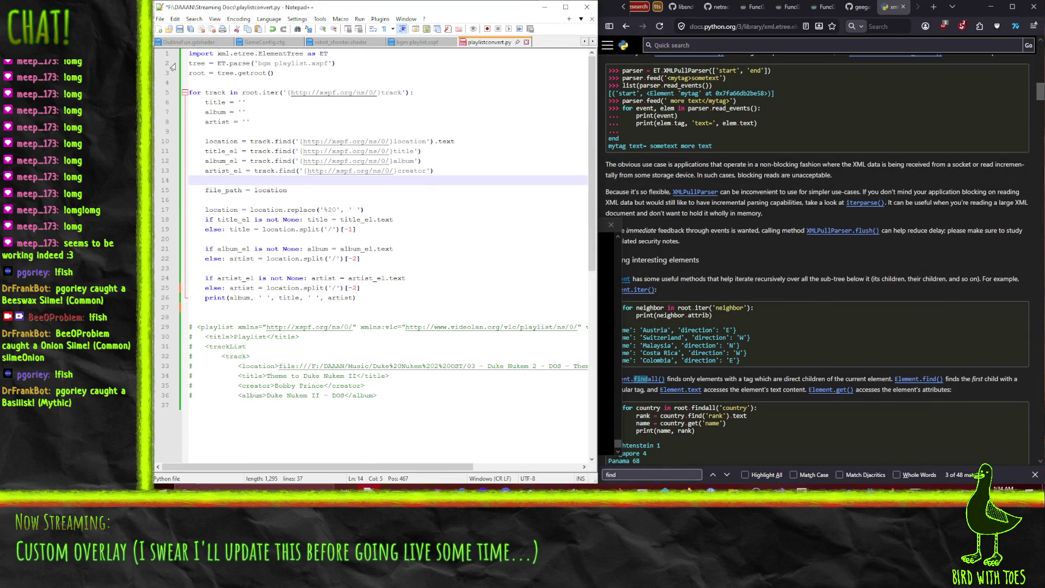
{"action": "left_click", "coordinate": [221, 83]}
{"action": "key", "text": "Return"}
{"action": "key", "text": "Return"}
{"action": "key", "text": "Up"}
{"action": "type", "text": "albums "}
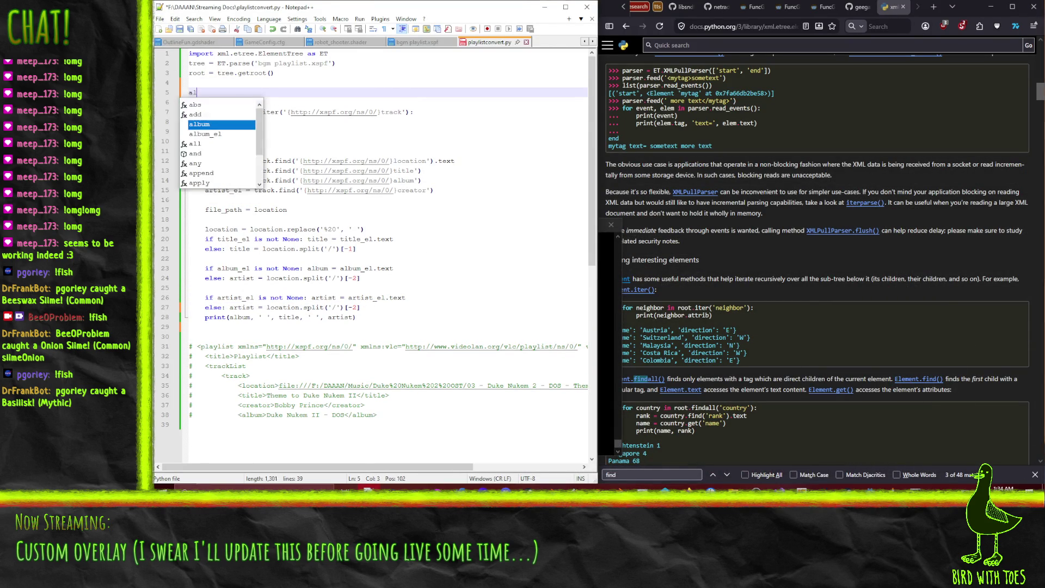
{"action": "type", "text": "= []"}
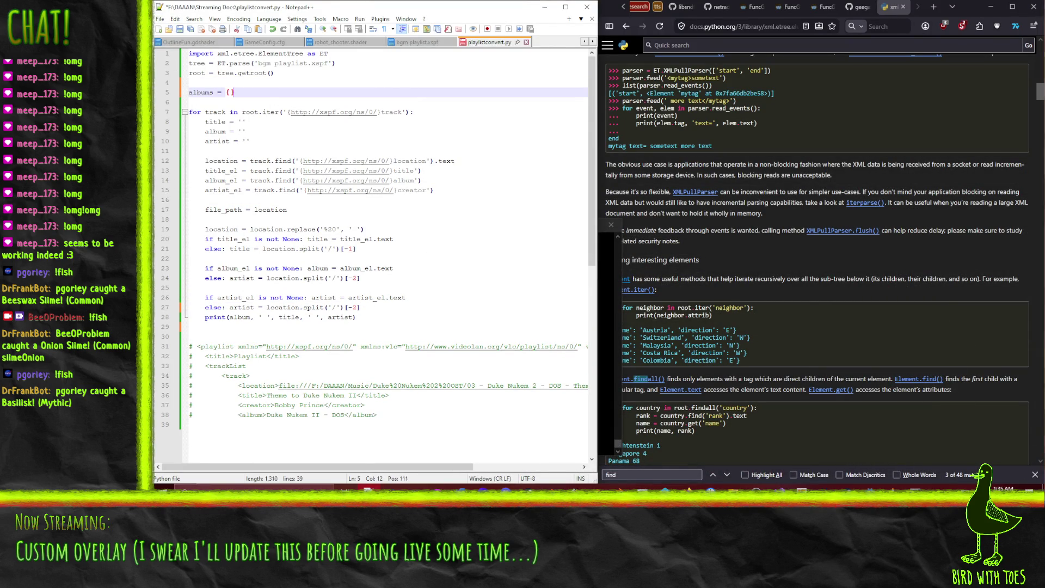
Step: Inside the loop, add 'if album not in albums:' setting albums[album] = []
{"action": "left_click", "coordinate": [442, 319]}
{"action": "key", "text": "Return"}
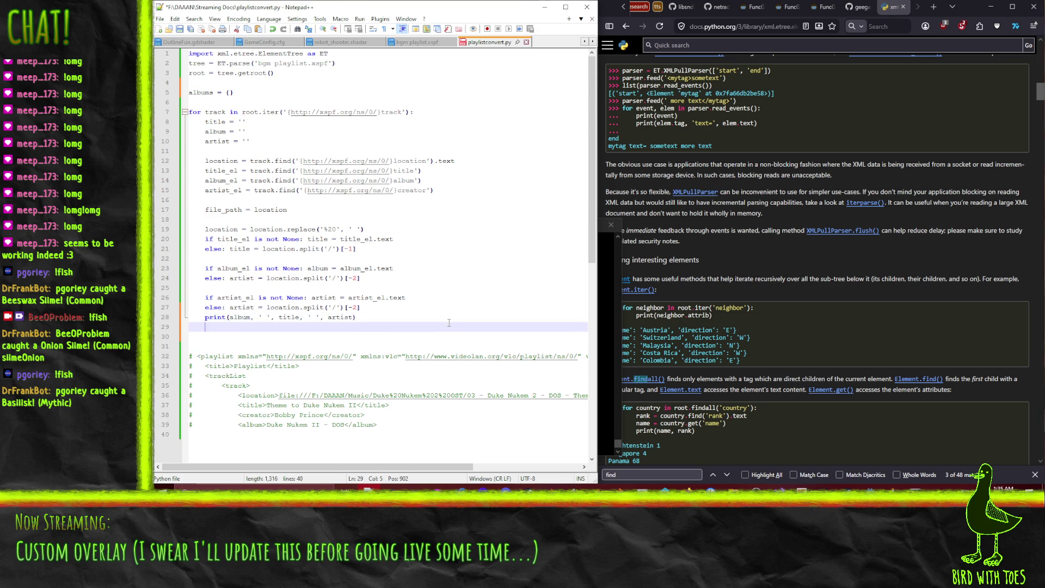
{"action": "key", "text": "Return"}
{"action": "type", "text": "albu"}
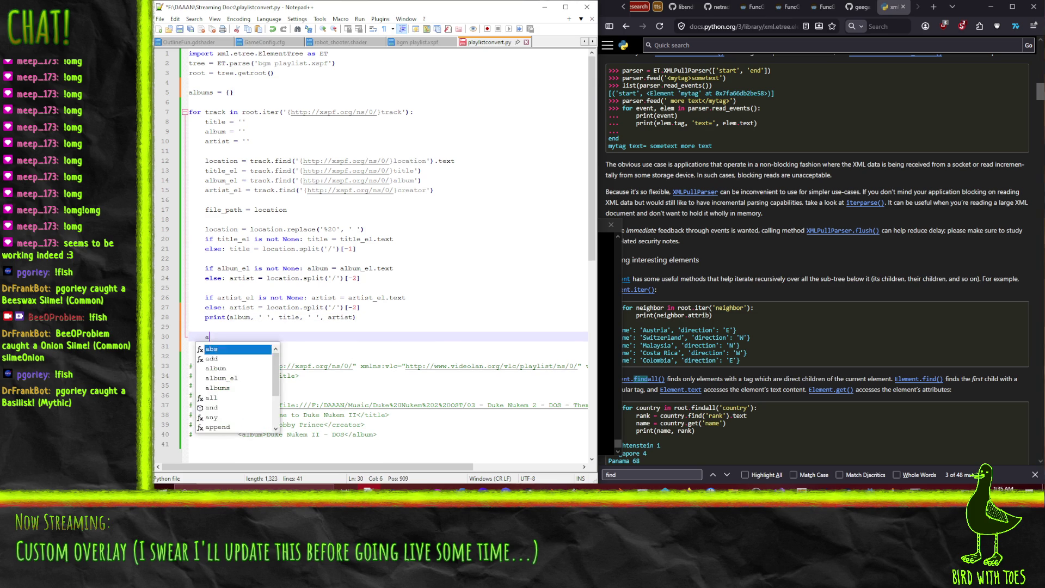
{"action": "type", "text": "ms[albu"}
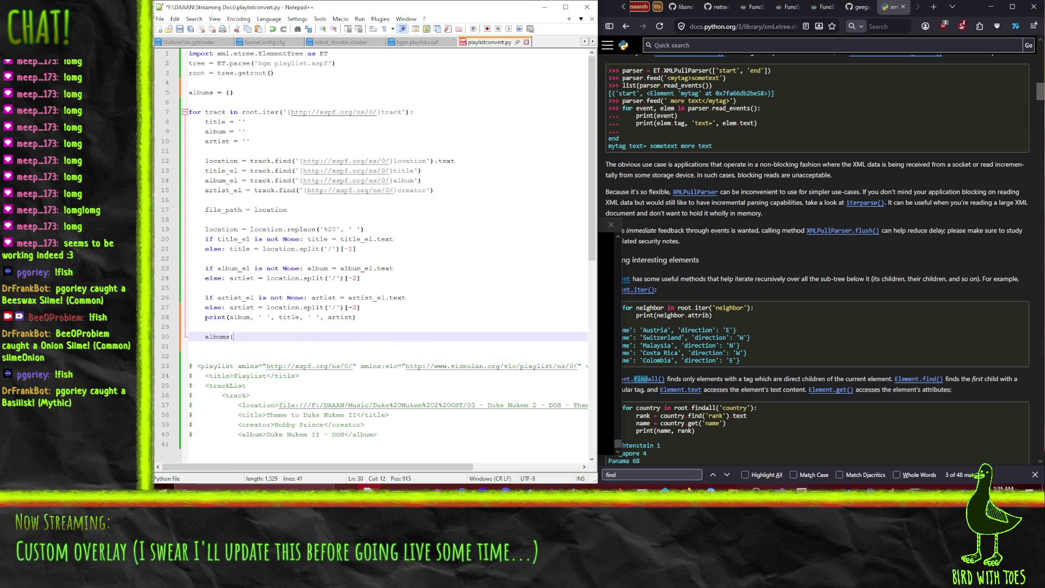
{"action": "key", "text": "Return"}
{"action": "type", "text": "]"}
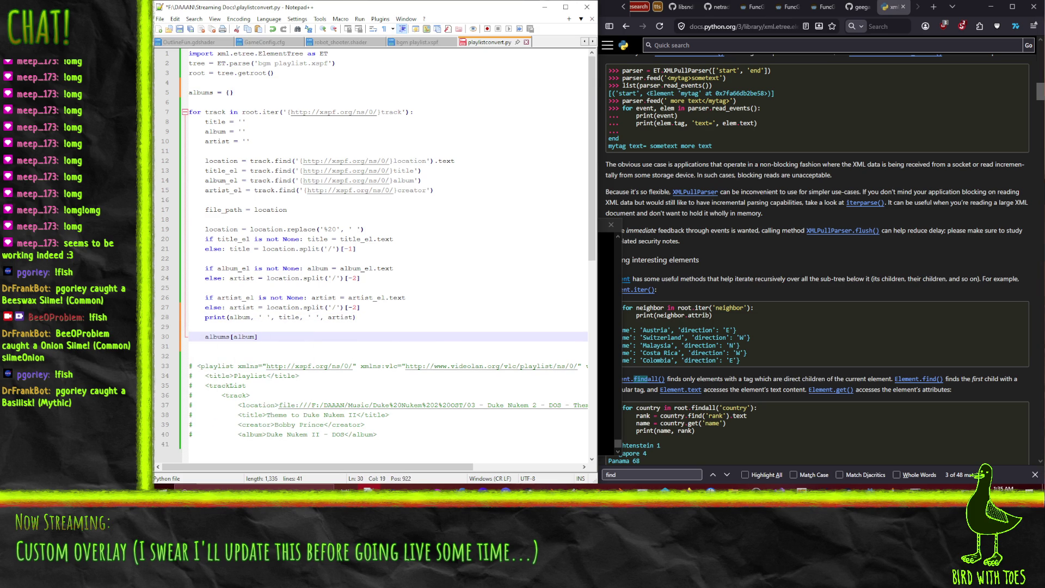
{"action": "key", "text": "Home"}
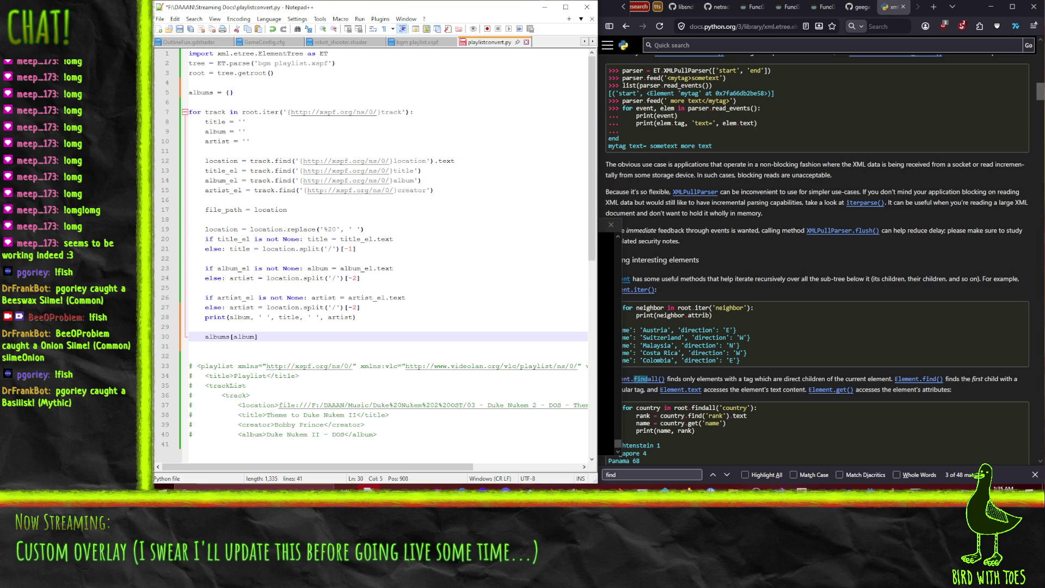
{"action": "key", "text": "Return"}
{"action": "key", "text": "Up"}
{"action": "type", "text": "if "}
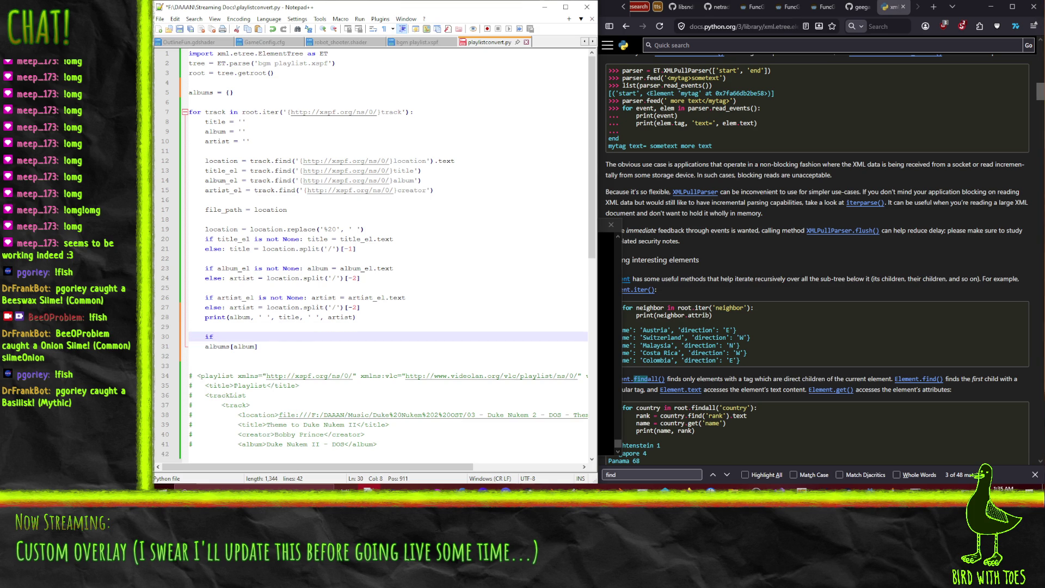
{"action": "type", "text": "albums"}
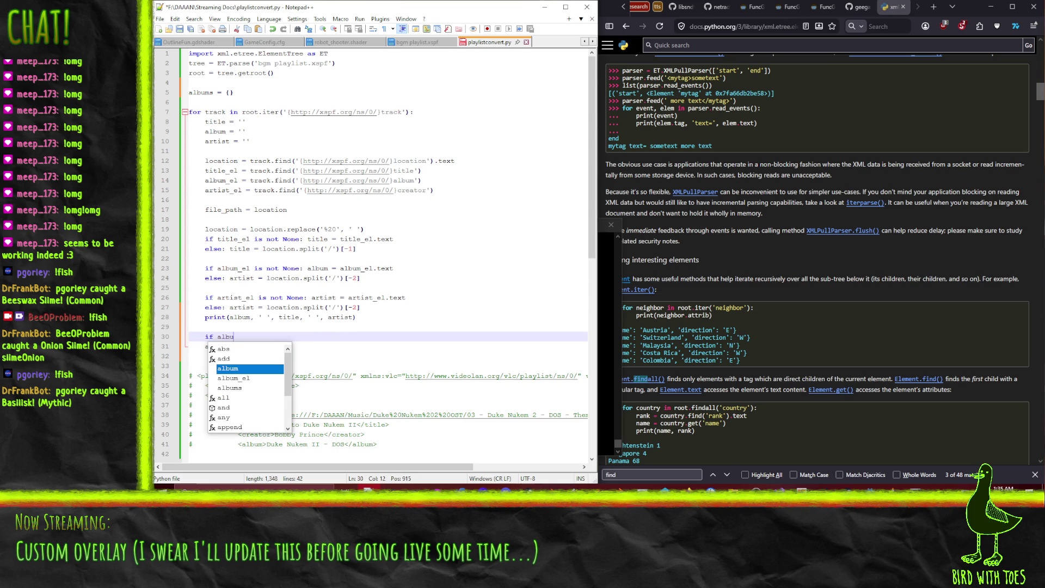
{"action": "key", "text": "Left"}
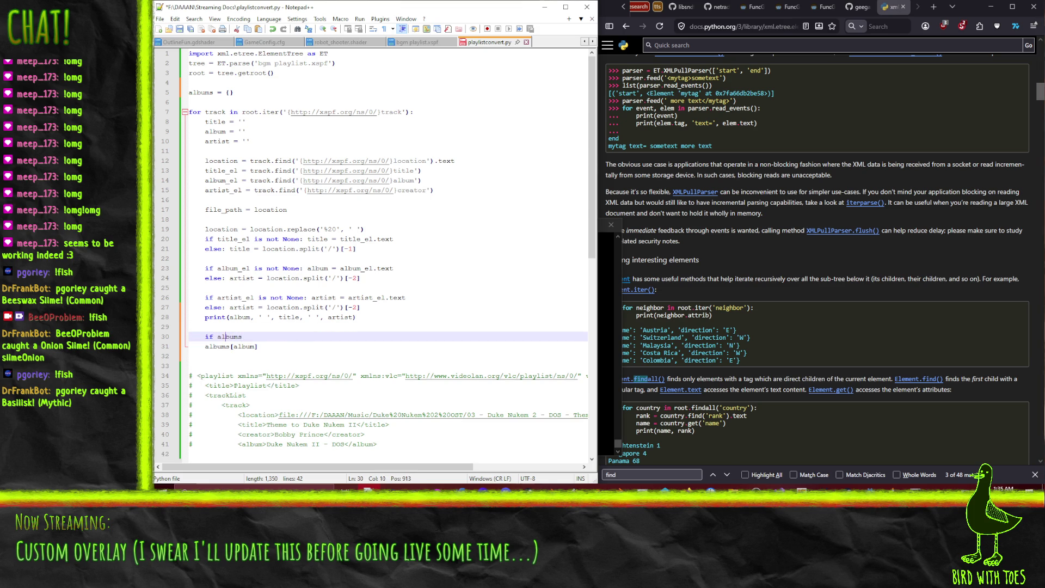
{"action": "type", "text": "bumal"}
{"action": "type", "text": " not in albums"}
{"action": "type", "text": ":"}
{"action": "key", "text": "Return"}
{"action": "key", "text": "ctrl+z"}
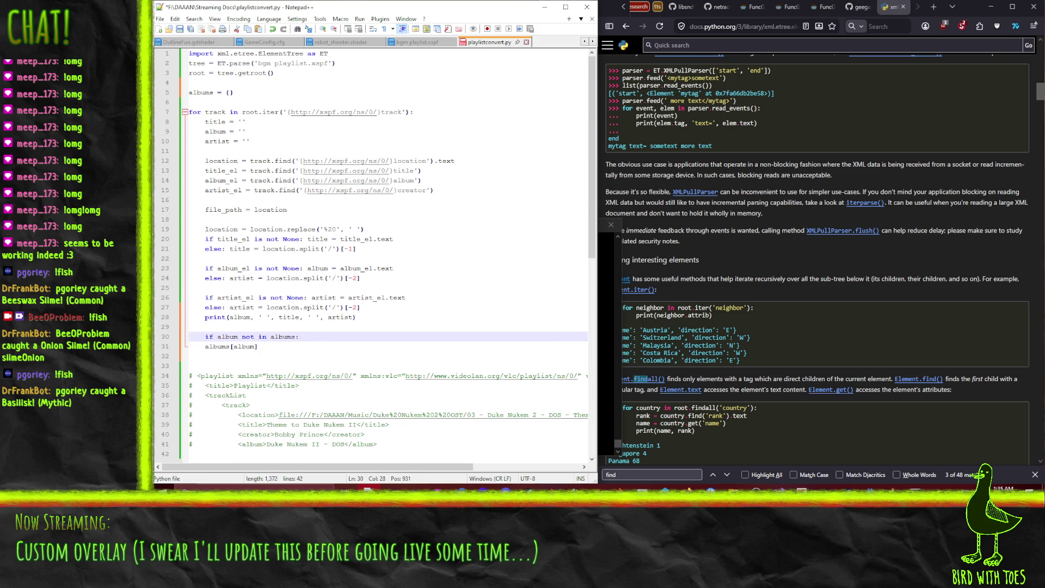
{"action": "type", "text": "albums[album"}
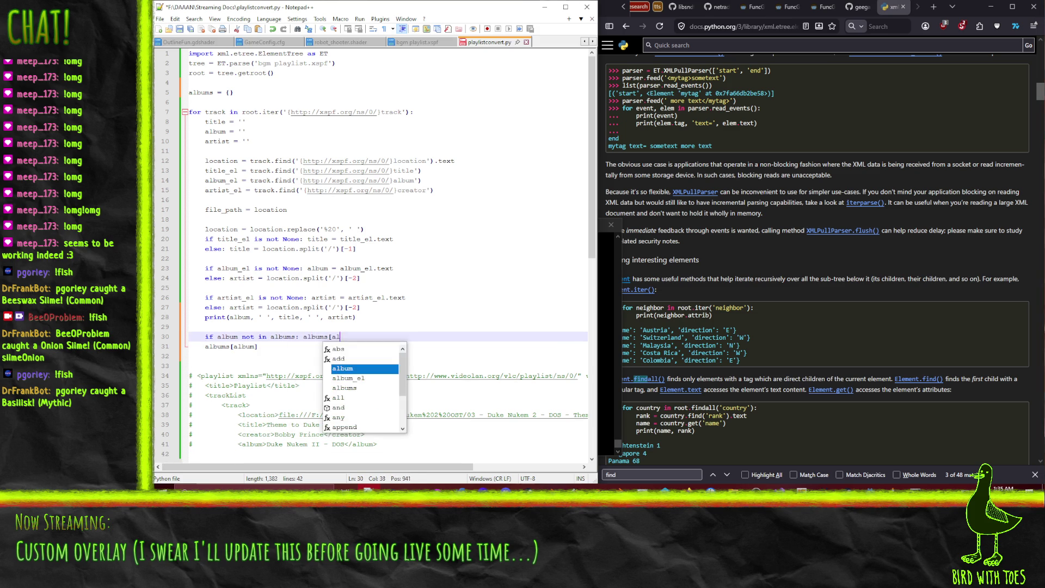
{"action": "type", "text": "] = "}
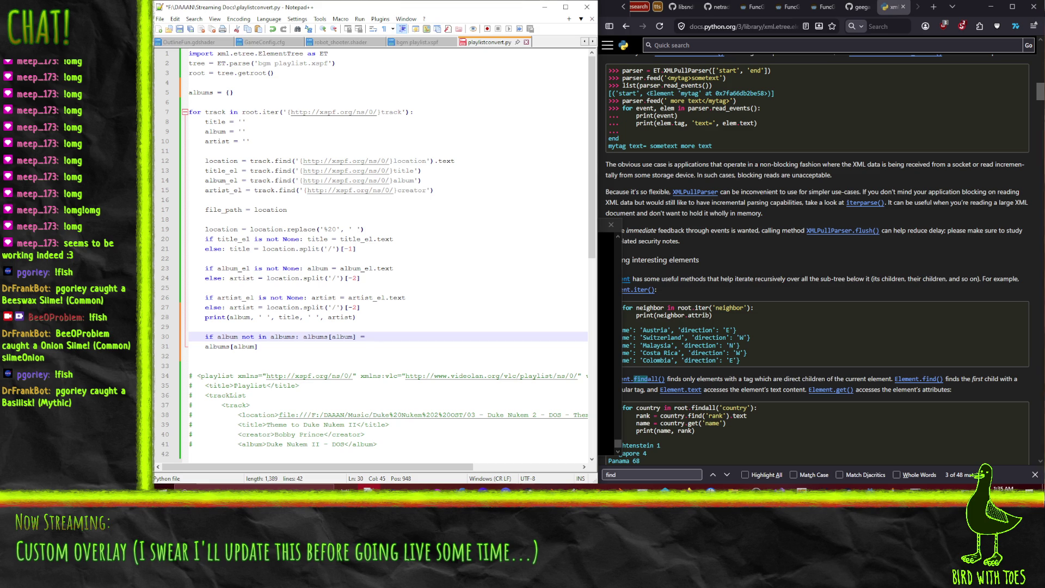
{"action": "type", "text": "[]"}
Step: Append (file_path, title, artist) to albums[album] for each track
{"action": "key", "text": "Down"}
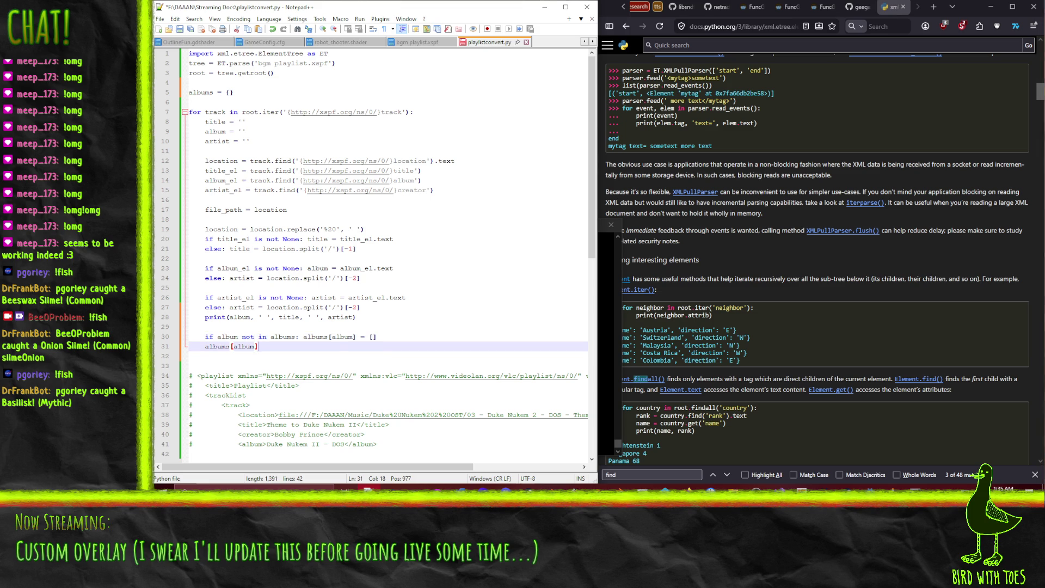
{"action": "type", "text": ".append(("}
{"action": "type", "text": "file_path"}
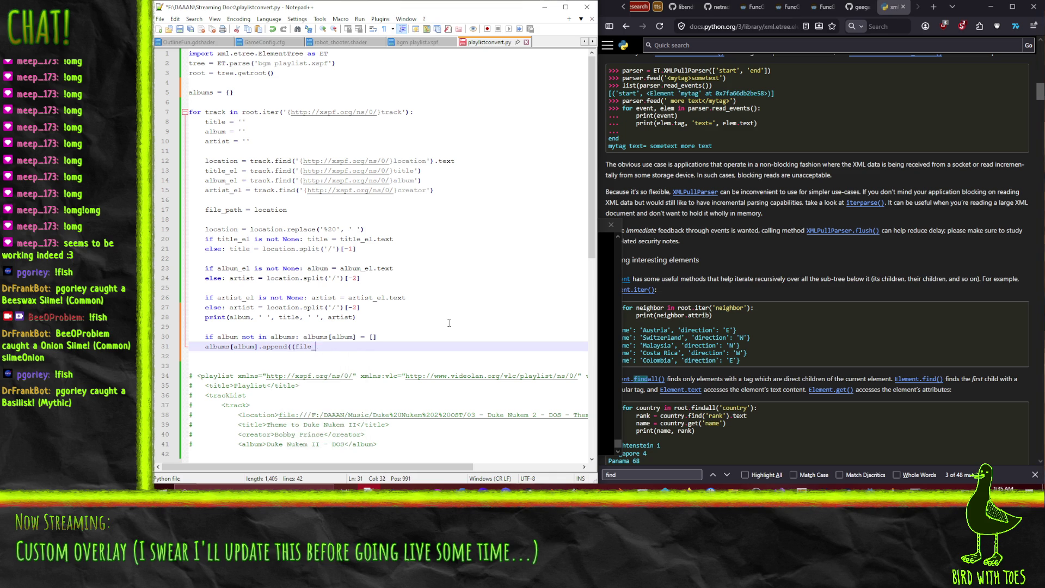
{"action": "type", "text": ", title"}
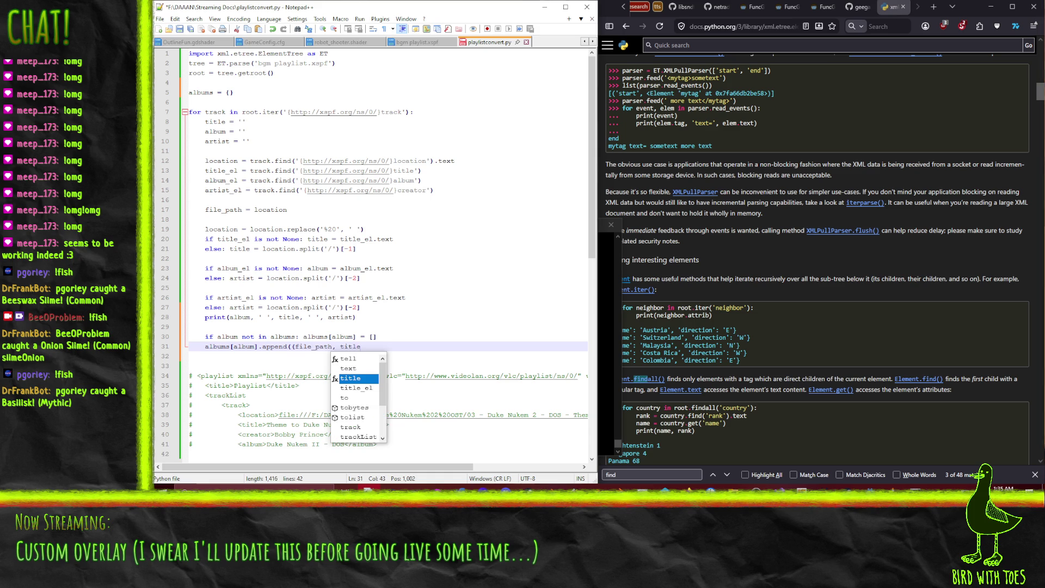
{"action": "type", "text": ", artist"}
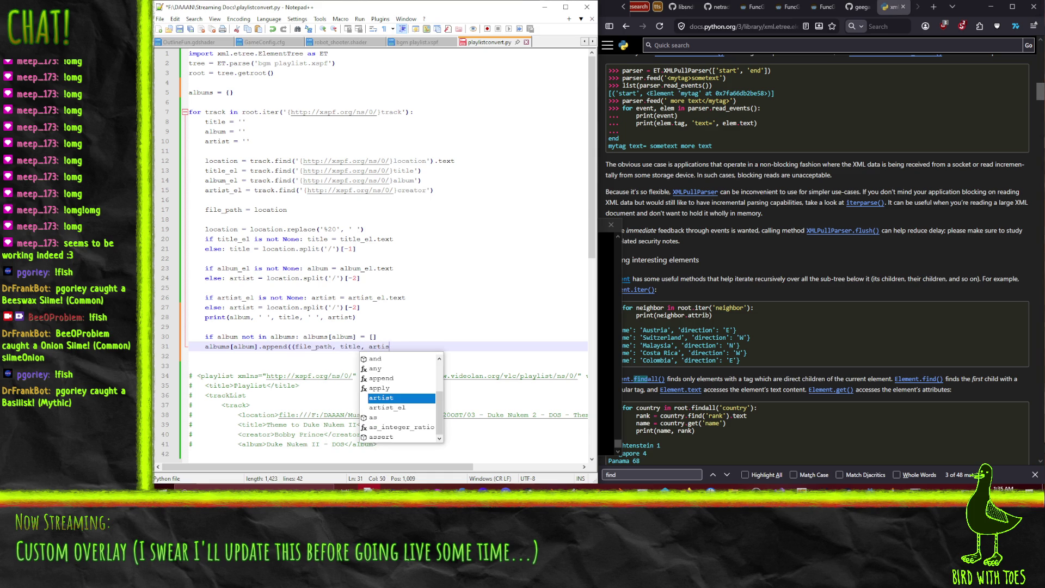
{"action": "type", "text": "))"}
Step: Delete the per-track print line and add print(albums) after the loop
{"action": "key", "text": "Down"}
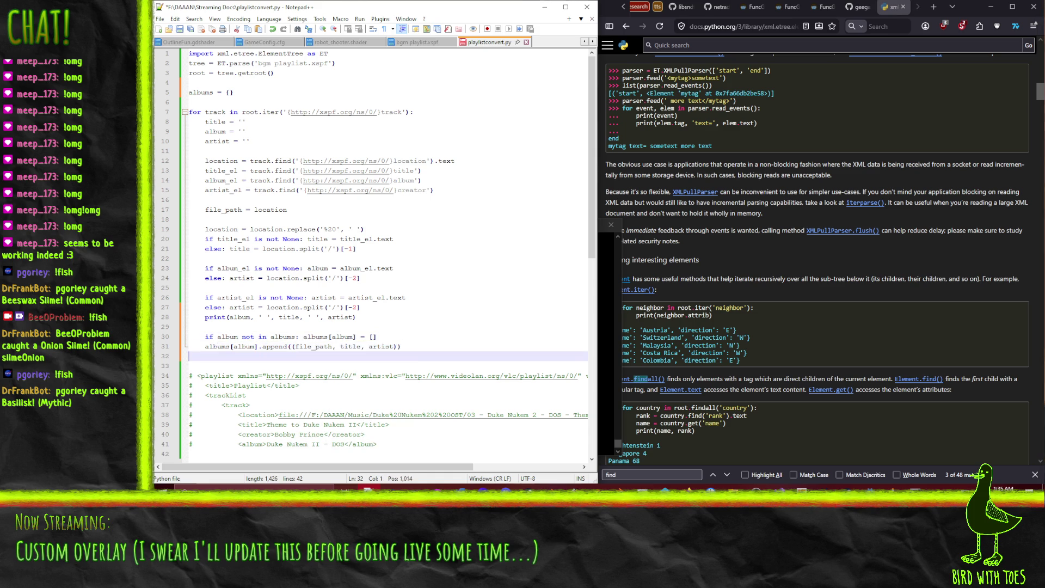
{"action": "key", "text": "Up"}
{"action": "key", "text": "Up"}
{"action": "key", "text": "Up"}
{"action": "key", "text": "Up"}
{"action": "key", "text": "shift+End"}
{"action": "key", "text": "BackSpace"}
{"action": "key", "text": "BackSpace"}
{"action": "key", "text": "Down"}
{"action": "key", "text": "Down"}
{"action": "key", "text": "Down"}
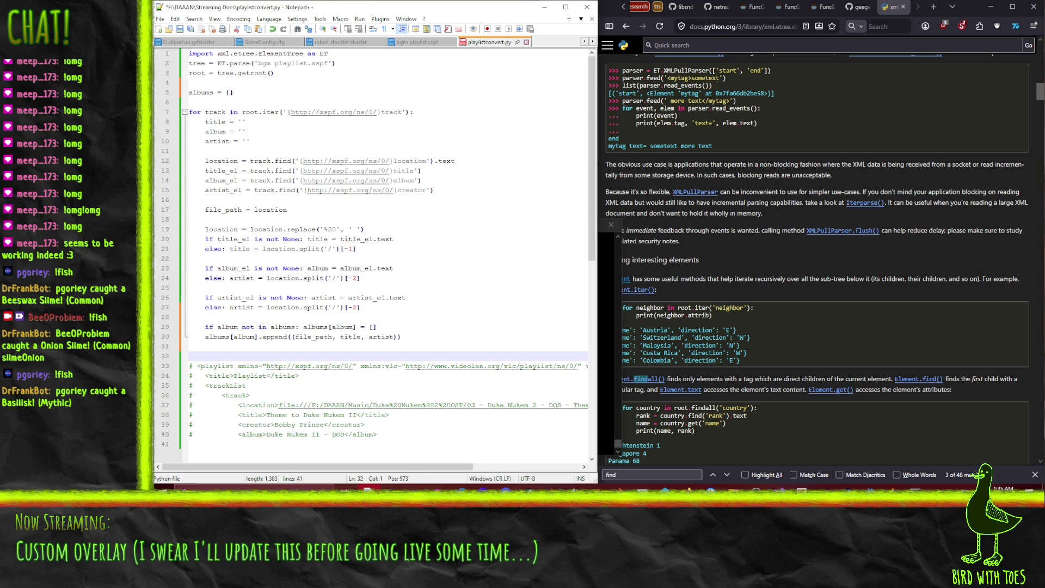
{"action": "type", "text": "print"}
{"action": "type", "text": "(albums)"}
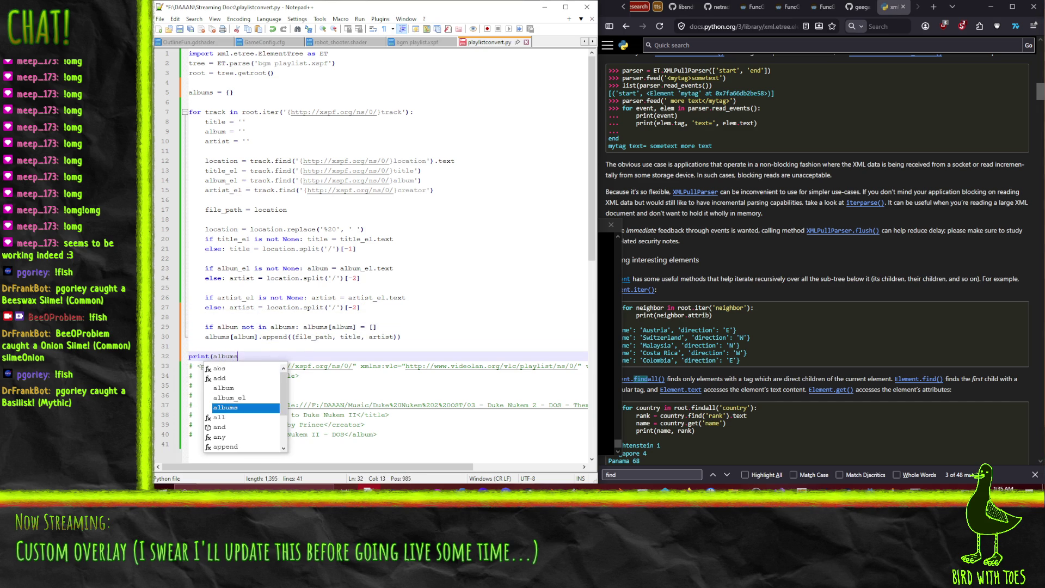
{"action": "key", "text": "ctrl+F5"}
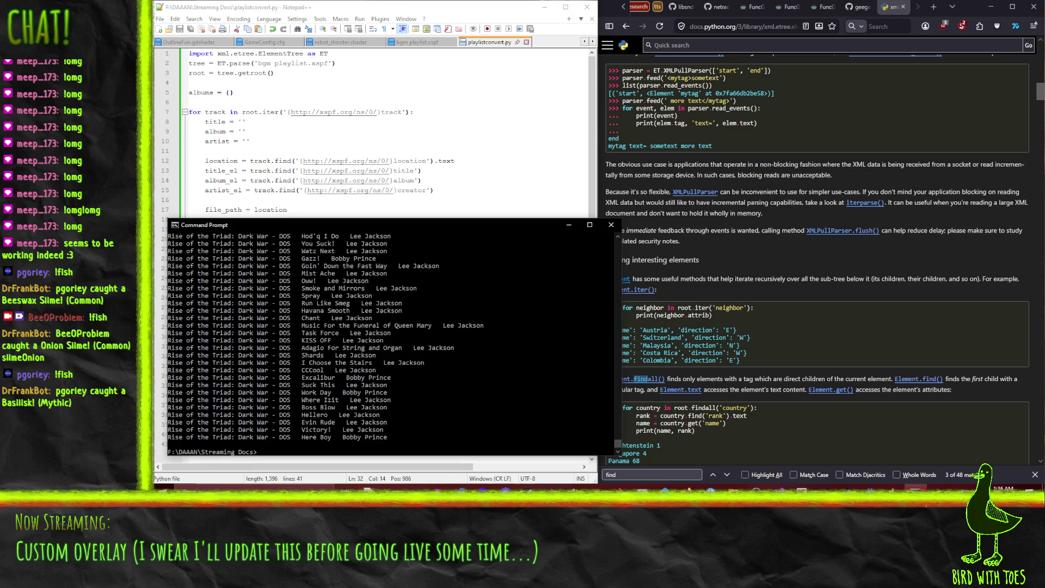
Step: Rerun python playlistconvert.py and scroll through the printed albums dictionary
{"action": "key", "text": "Up"}
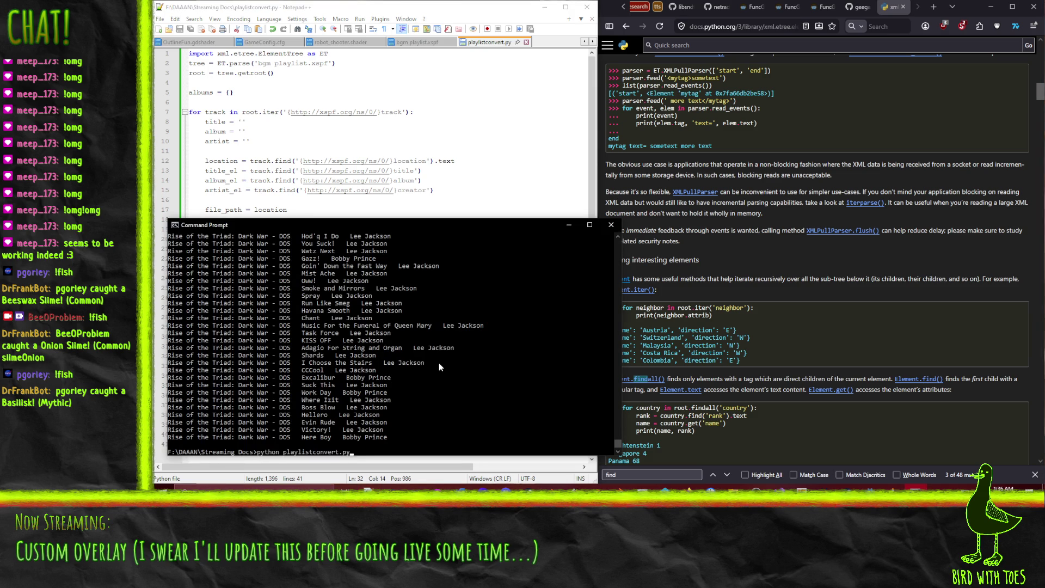
{"action": "key", "text": "Return"}
{"action": "scroll", "coordinate": [484, 389], "scroll_direction": "up", "scroll_amount": 10}
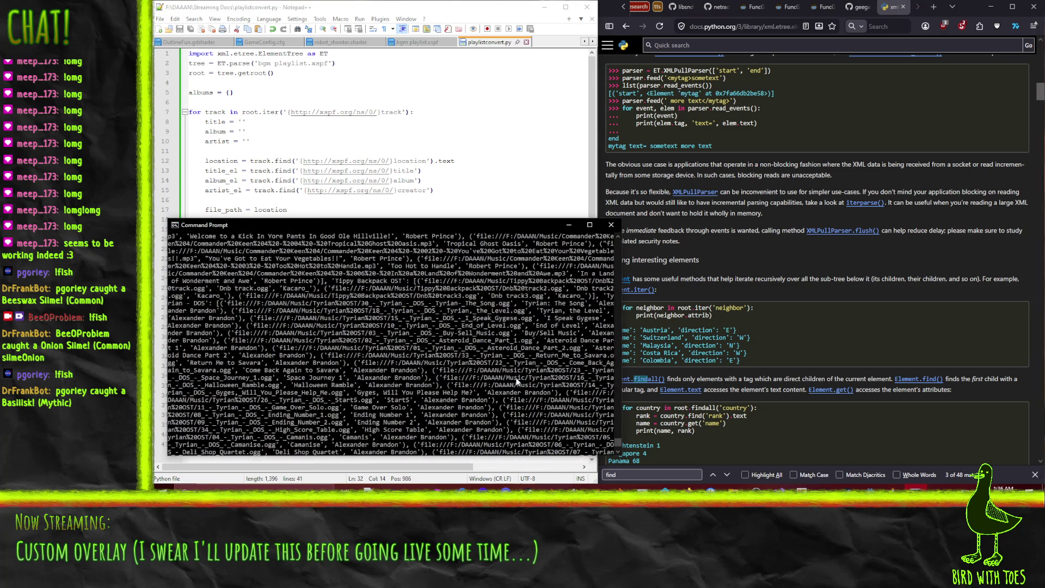
{"action": "scroll", "coordinate": [351, 388], "scroll_direction": "up", "scroll_amount": 10}
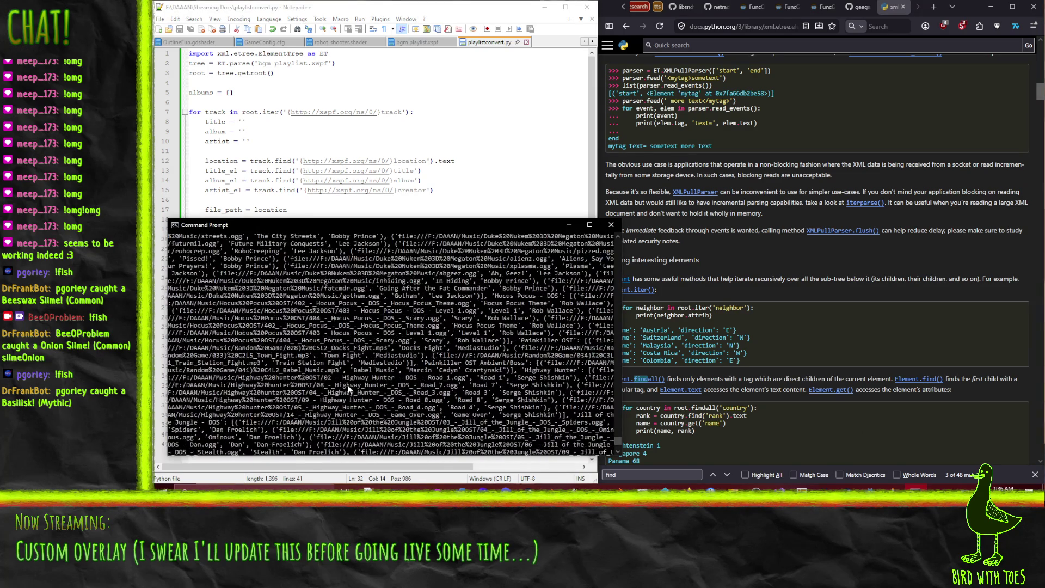
{"action": "scroll", "coordinate": [351, 388], "scroll_direction": "down", "scroll_amount": 10}
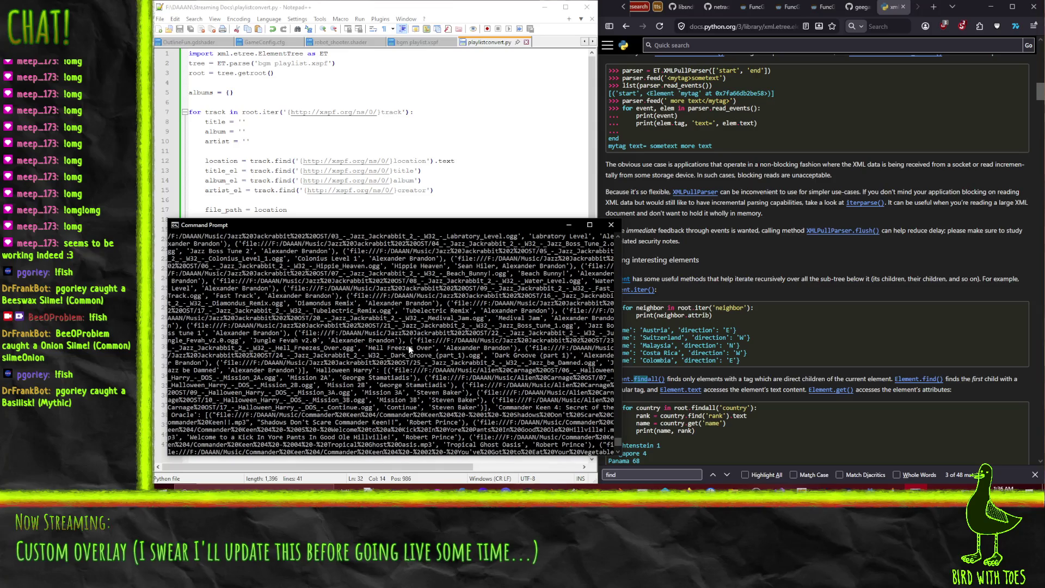
{"action": "scroll", "coordinate": [451, 348], "scroll_direction": "up", "scroll_amount": 6}
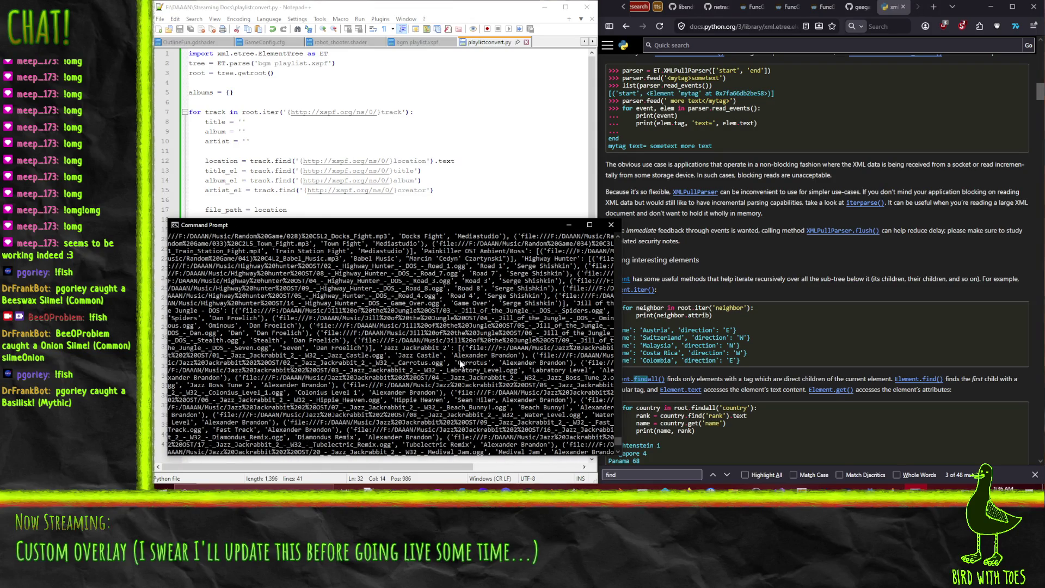
{"action": "scroll", "coordinate": [455, 359], "scroll_direction": "up", "scroll_amount": 10}
{"action": "scroll", "coordinate": [455, 360], "scroll_direction": "up", "scroll_amount": 1}
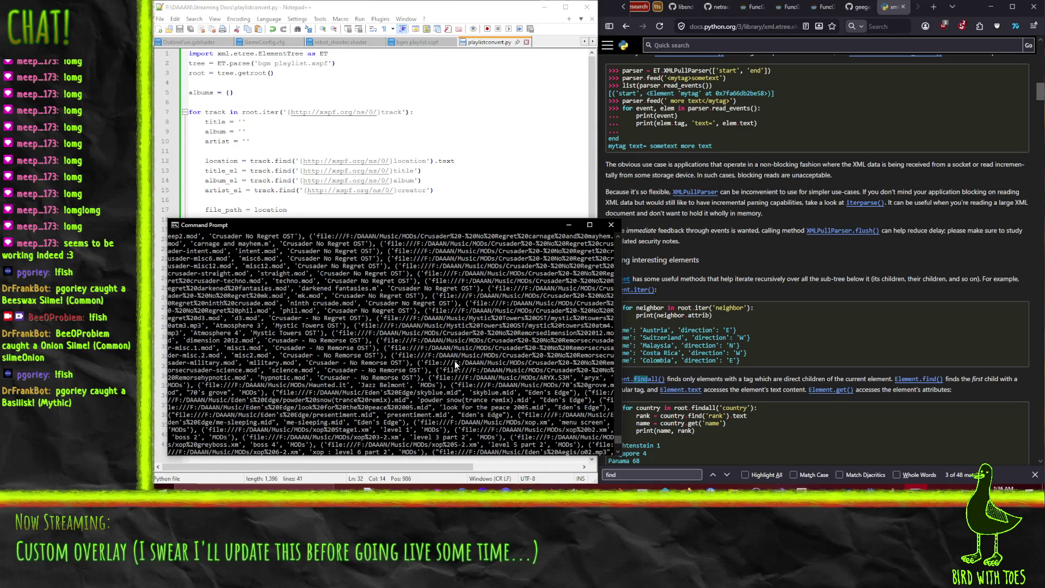
{"action": "scroll", "coordinate": [455, 359], "scroll_direction": "up", "scroll_amount": 4}
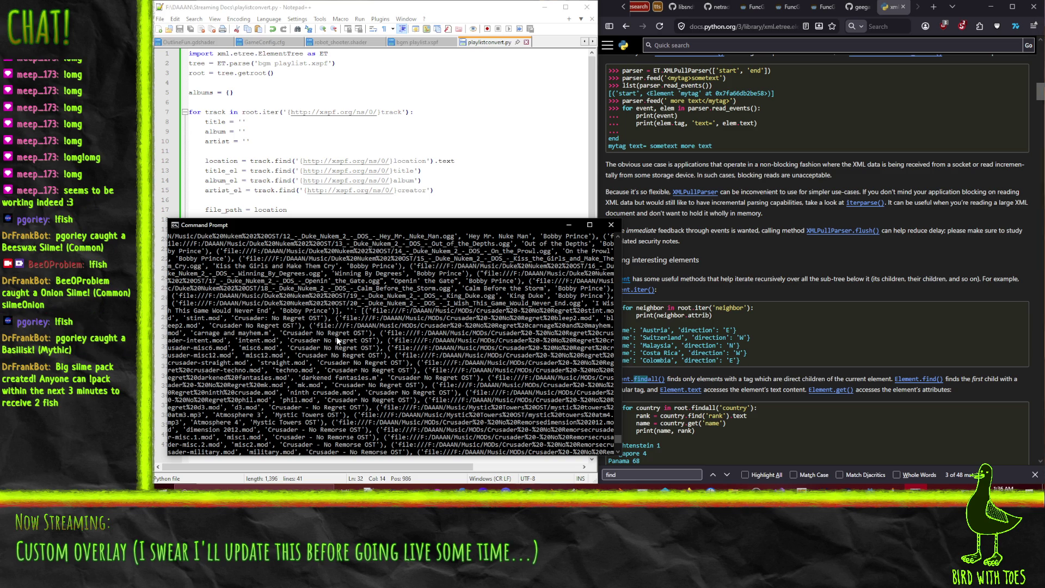
Step: Keep reviewing the dictionary output, then bring the script editor back to the front
{"action": "key", "text": "alt+Tab"}
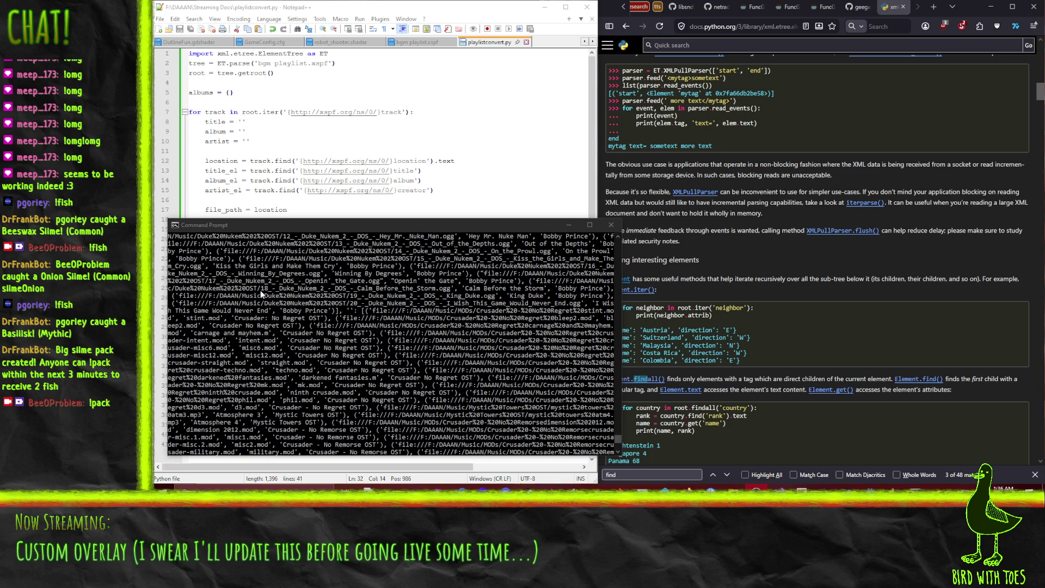
{"action": "scroll", "coordinate": [325, 290], "scroll_direction": "up", "scroll_amount": 10}
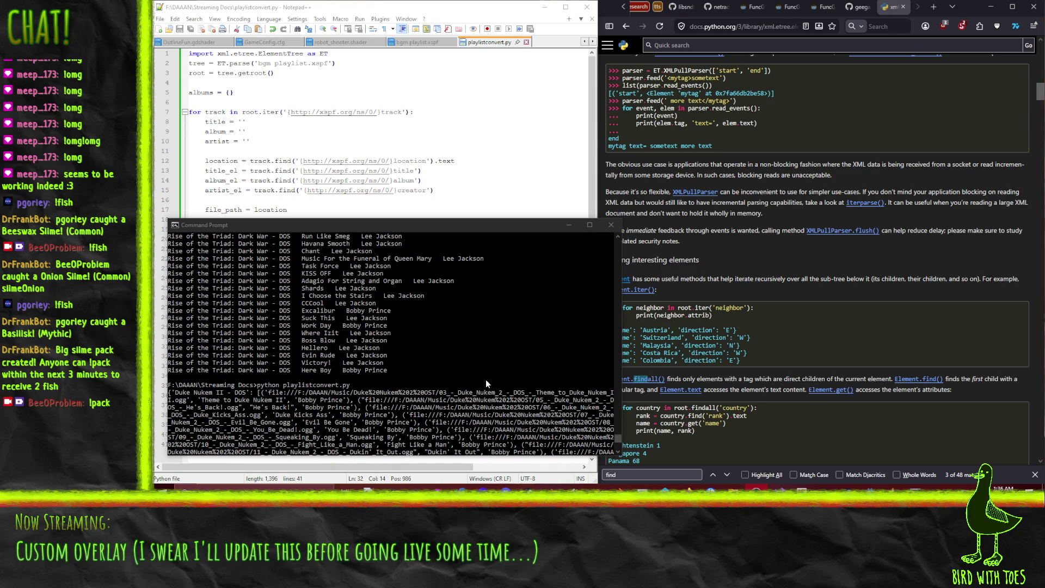
{"action": "scroll", "coordinate": [486, 380], "scroll_direction": "down", "scroll_amount": 6}
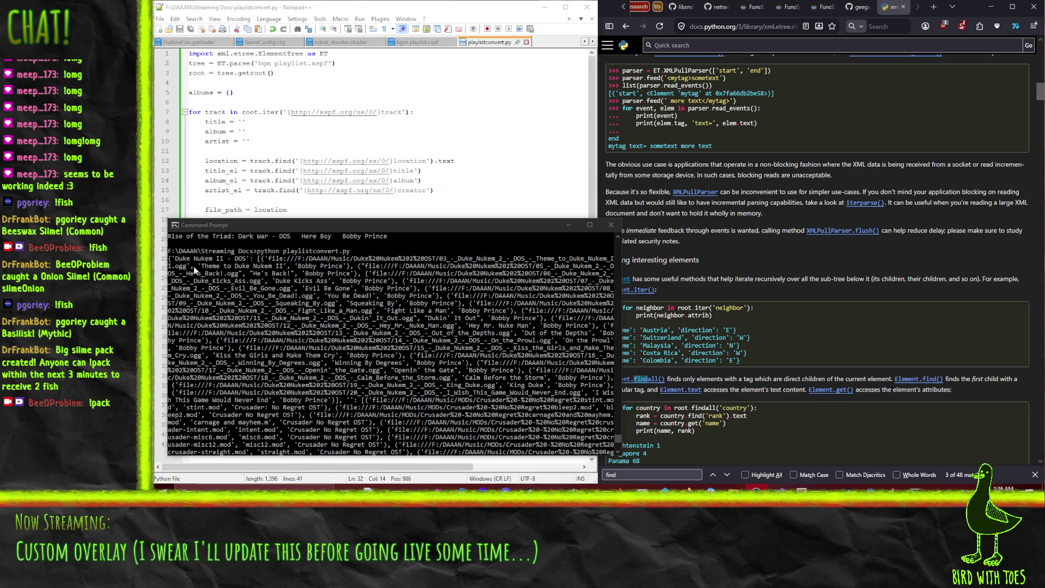
{"action": "scroll", "coordinate": [278, 277], "scroll_direction": "down", "scroll_amount": 8}
{"action": "scroll", "coordinate": [283, 289], "scroll_direction": "down", "scroll_amount": 5}
{"action": "left_click", "coordinate": [304, 131]}
{"action": "scroll", "coordinate": [326, 336], "scroll_direction": "down", "scroll_amount": 2}
Step: Replace print(albums) with a 'for album, tracks in albums:' loop
{"action": "left_click", "coordinate": [239, 290]}
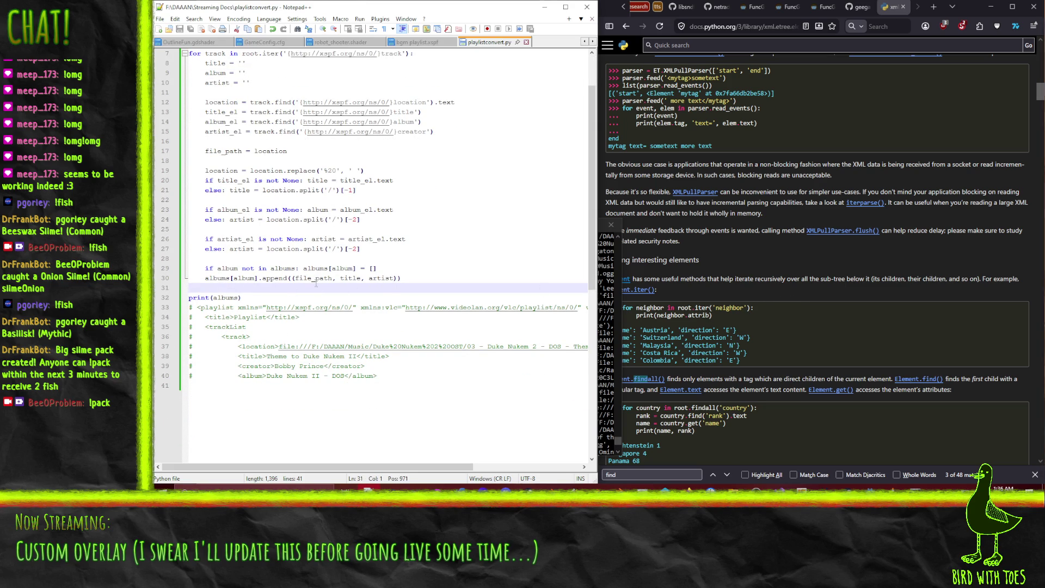
{"action": "key", "text": "Down"}
{"action": "key", "text": "End"}
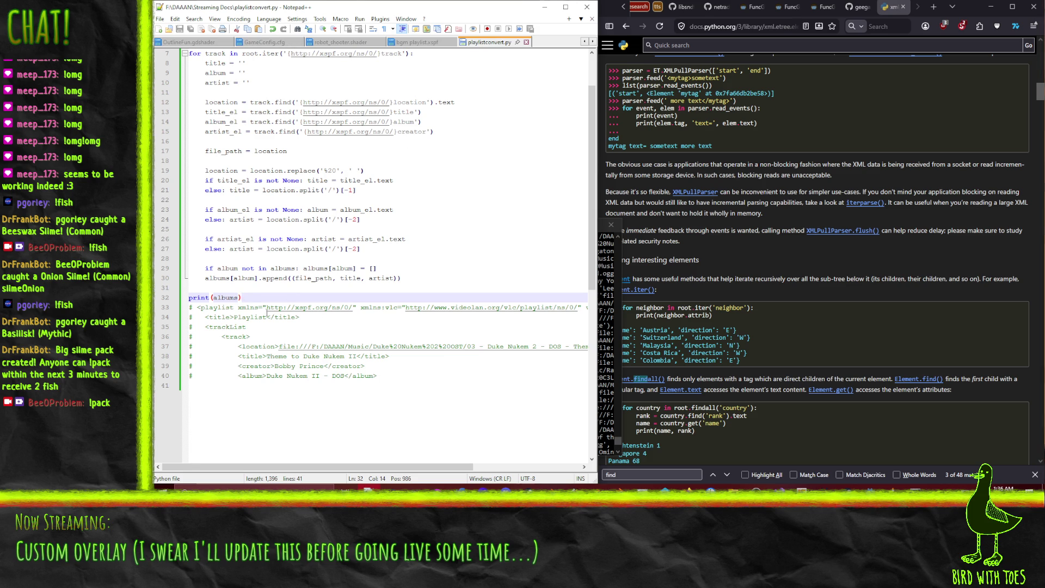
{"action": "scroll", "coordinate": [287, 297], "scroll_direction": "up", "scroll_amount": 1}
{"action": "key", "text": "shift+Home"}
{"action": "key", "text": "BackSpace"}
{"action": "type", "text": "for alm"}
{"action": "key", "text": "BackSpace"}
{"action": "type", "text": "bum, tracks in "}
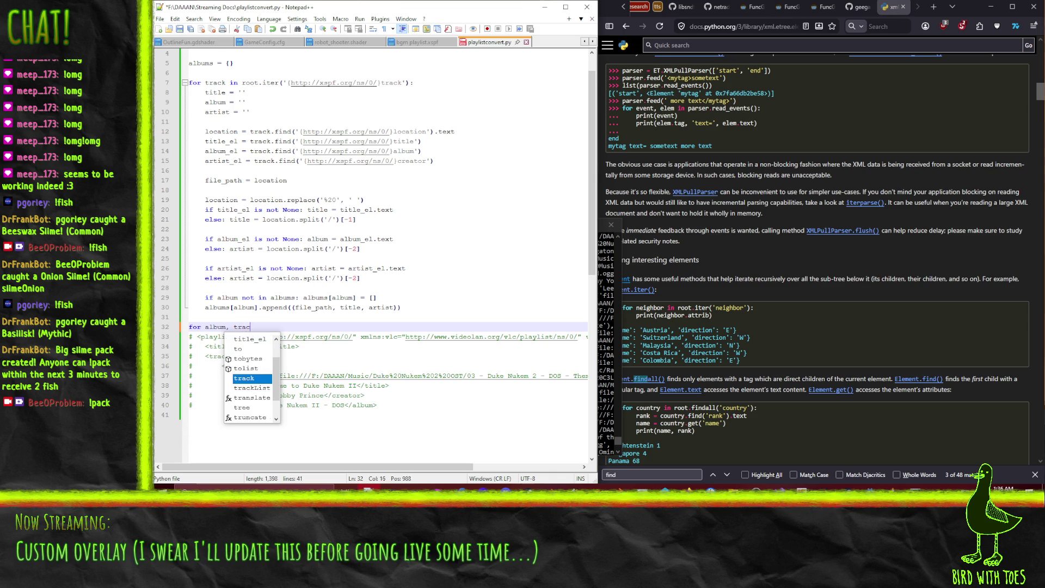
{"action": "type", "text": "albums:"}
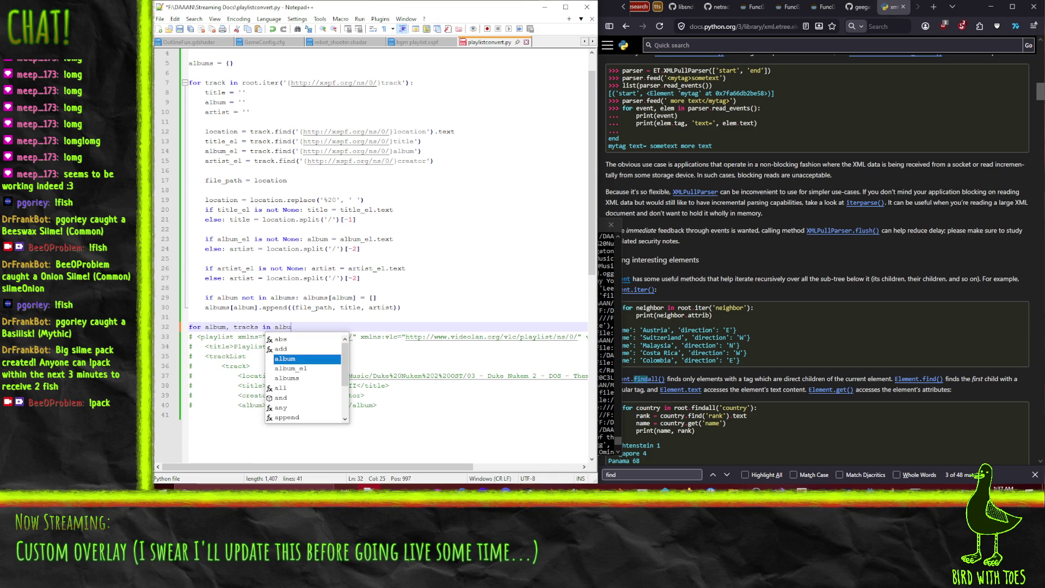
{"action": "key", "text": "Return"}
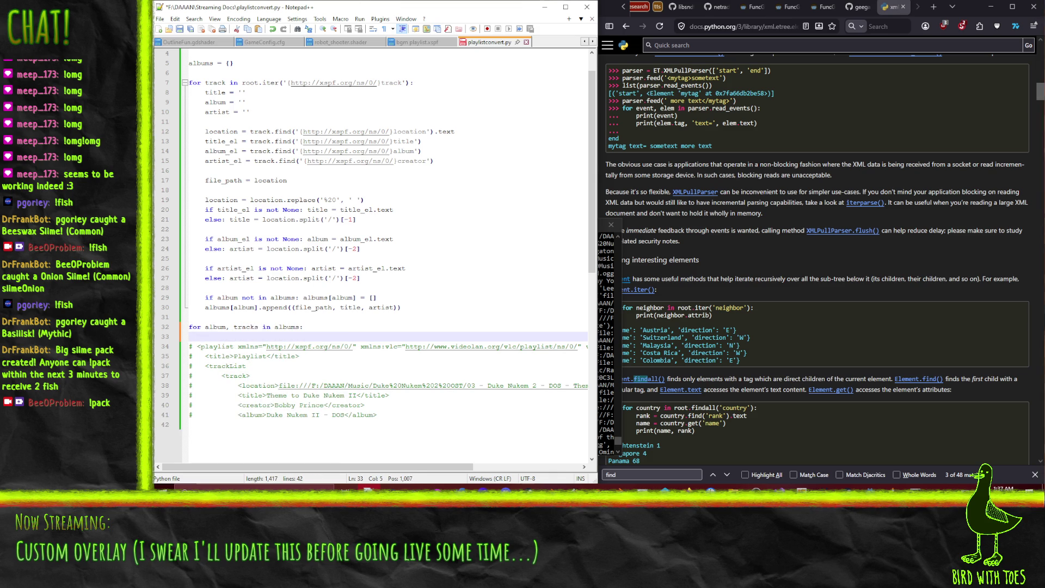
Step: Add output_data = [] on a line above the album loop
{"action": "key", "text": "Up"}
{"action": "key", "text": "Up"}
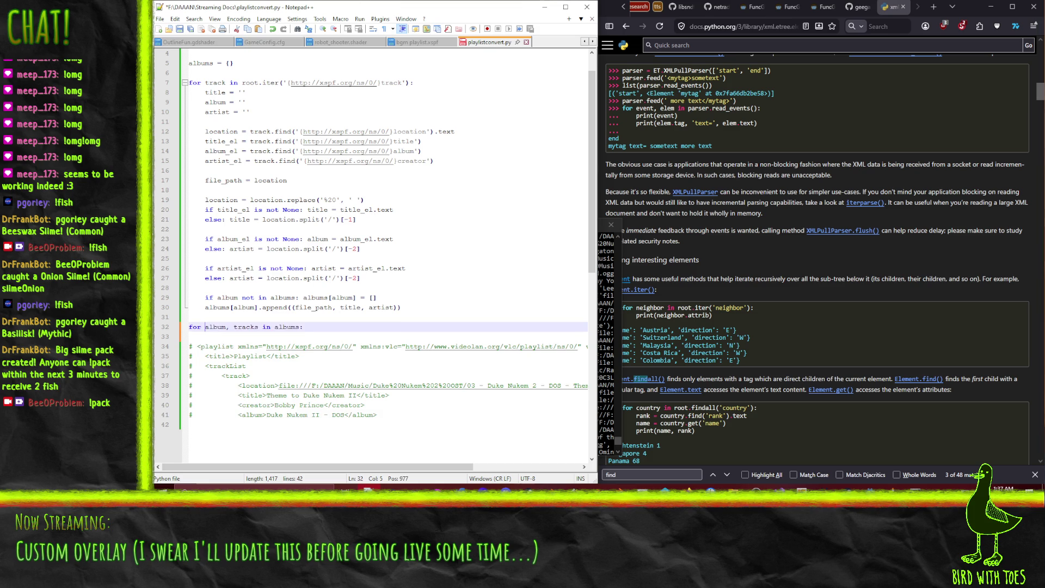
{"action": "key", "text": "Return"}
{"action": "type", "text": "output"}
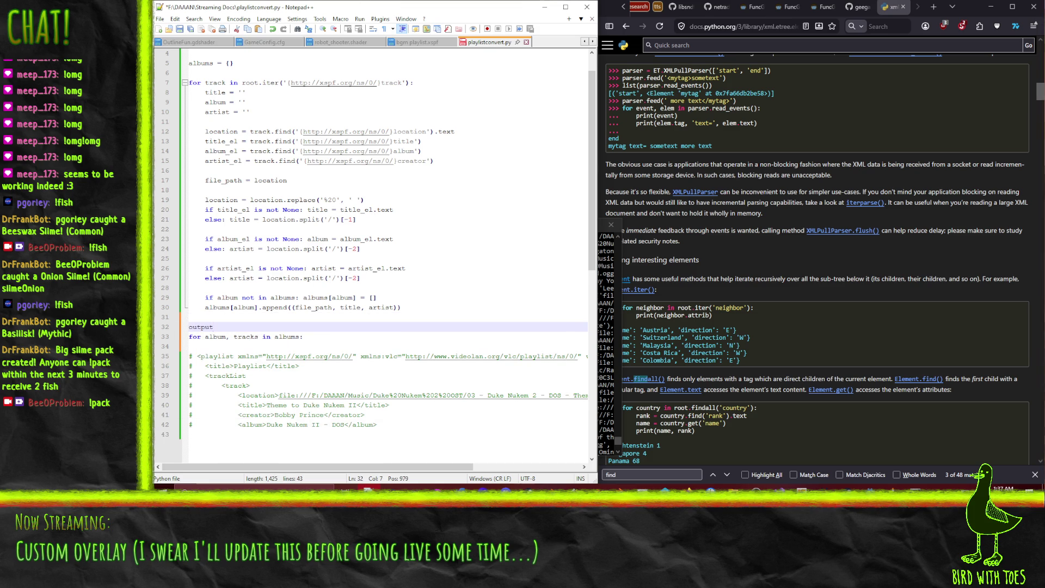
{"action": "type", "text": "_data = {}"}
{"action": "key", "text": "Down"}
{"action": "key", "text": "Down"}
{"action": "key", "text": "Up"}
{"action": "key", "text": "Up"}
{"action": "key", "text": "End"}
{"action": "key", "text": "BackSpace"}
{"action": "key", "text": "BackSpace"}
{"action": "type", "text": "[]"}
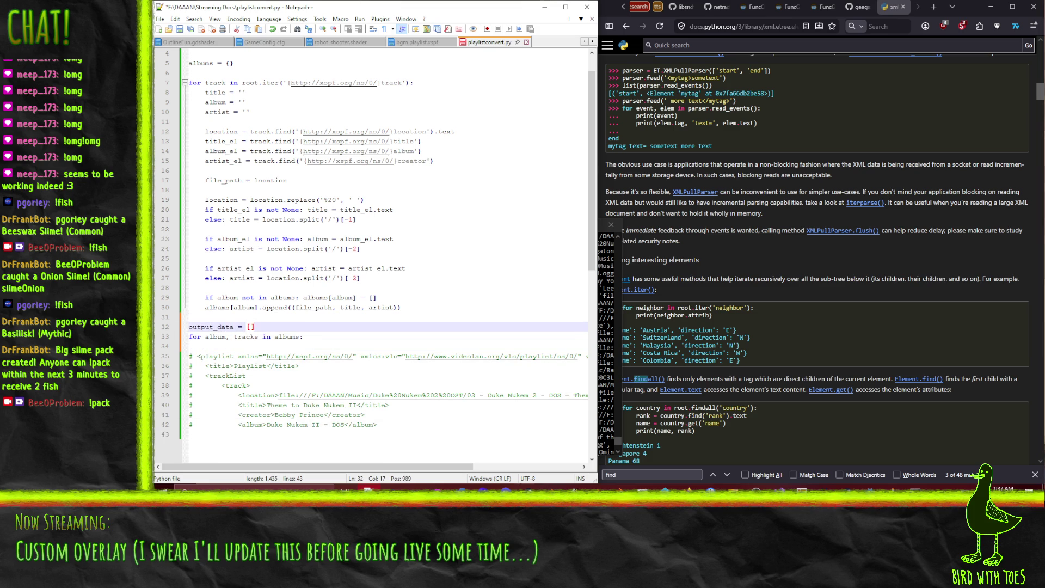
{"action": "key", "text": "Down"}
{"action": "key", "text": "Down"}
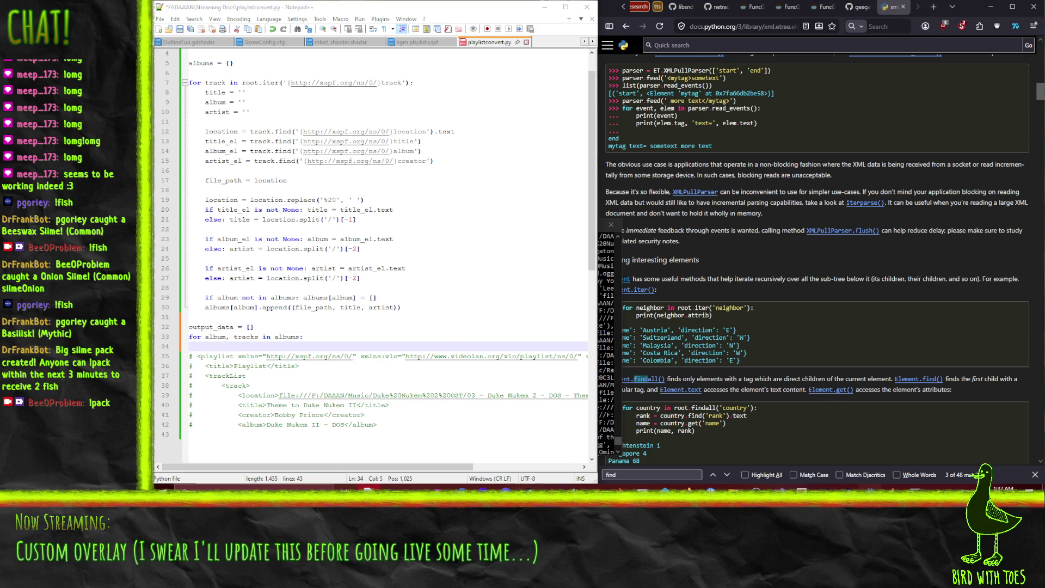
Step: After checking Godot, write output = {'album_name': album, in the loop body
{"action": "key", "text": "alt+Tab"}
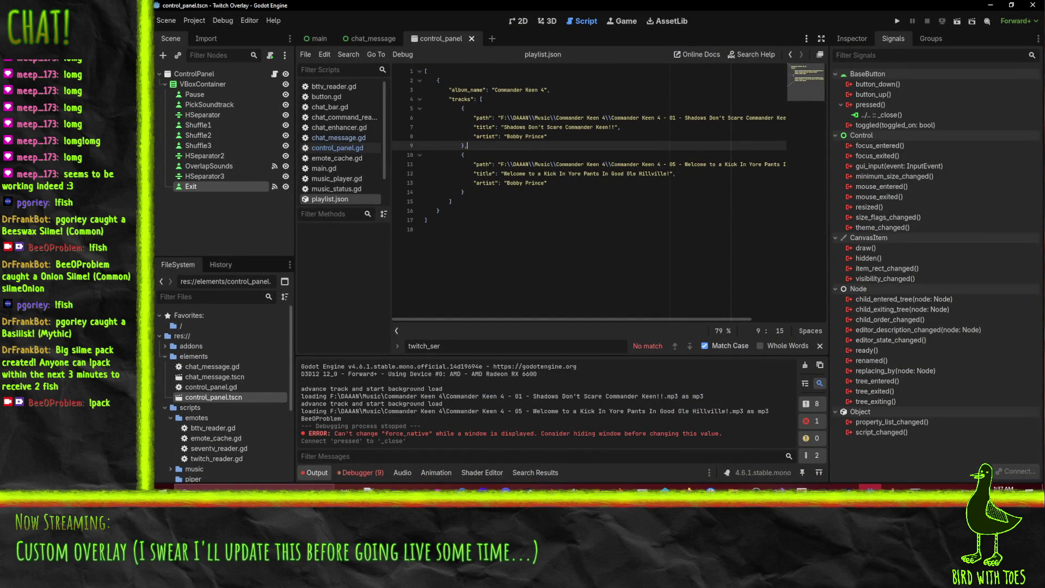
{"action": "key", "text": "alt+Tab"}
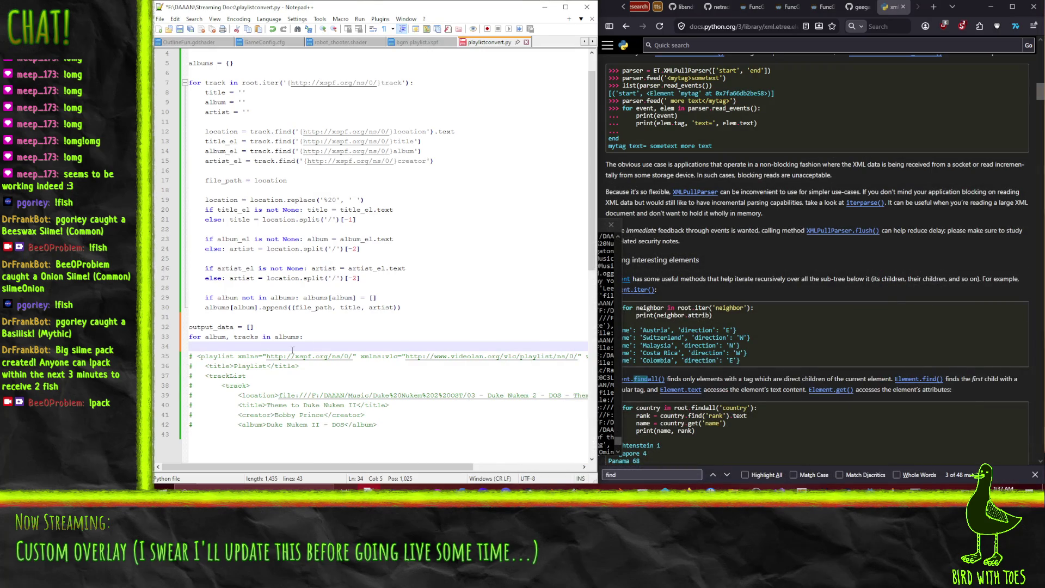
{"action": "type", "text": "output"}
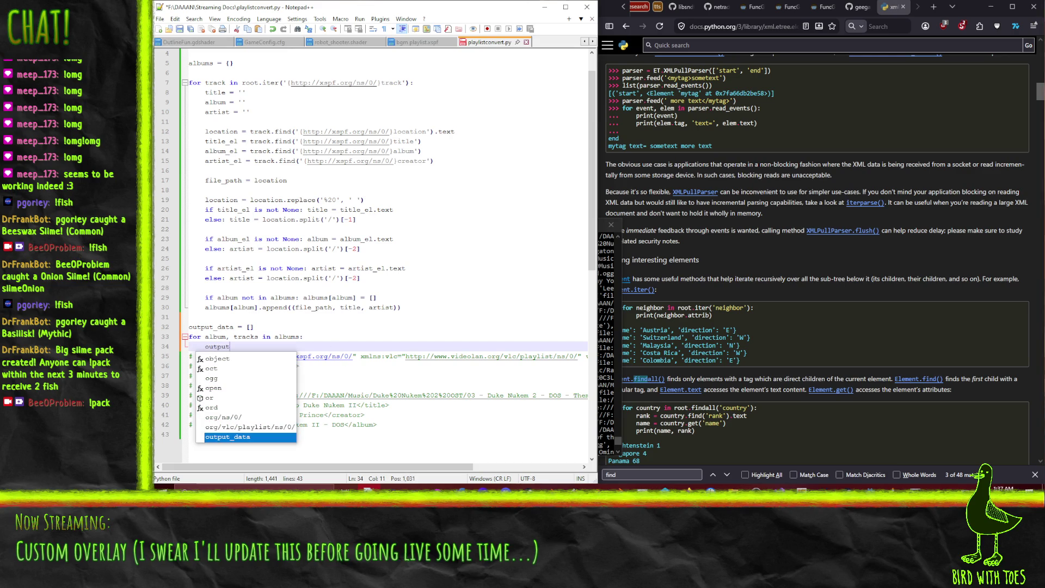
{"action": "key", "text": "BackSpace"}
{"action": "key", "text": "BackSpace"}
{"action": "type", "text": "ut = "}
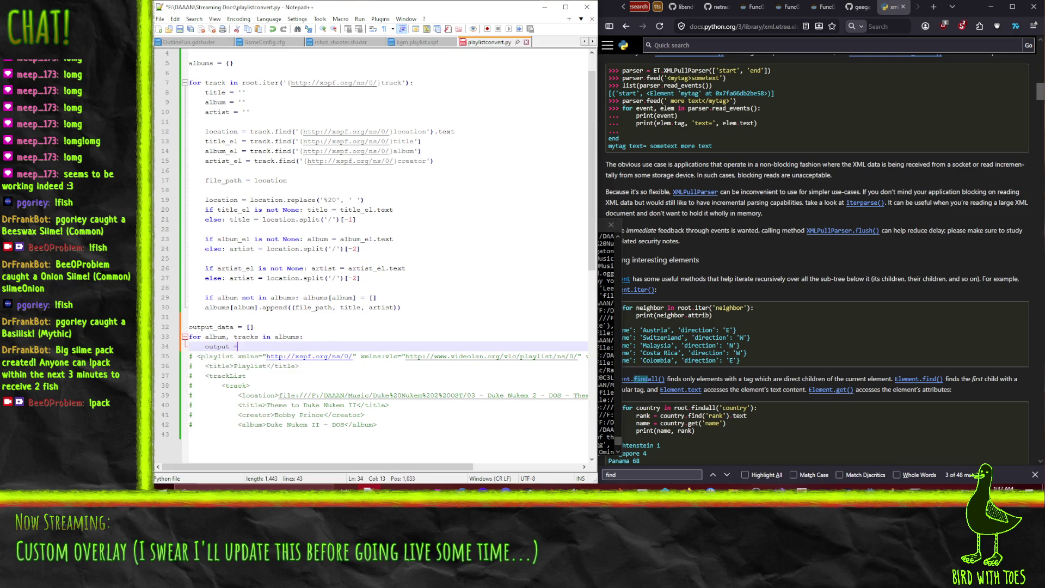
{"action": "type", "text": "{album_na"}
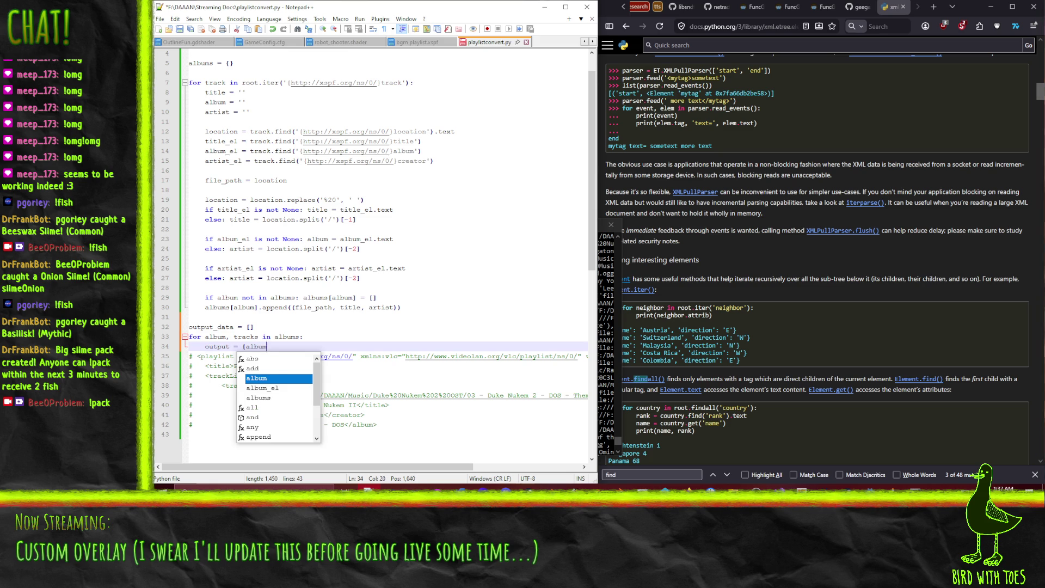
{"action": "key", "text": "BackSpace"}
{"action": "key", "text": "BackSpace"}
{"action": "key", "text": "BackSpace"}
{"action": "type", "text": "'album_na"}
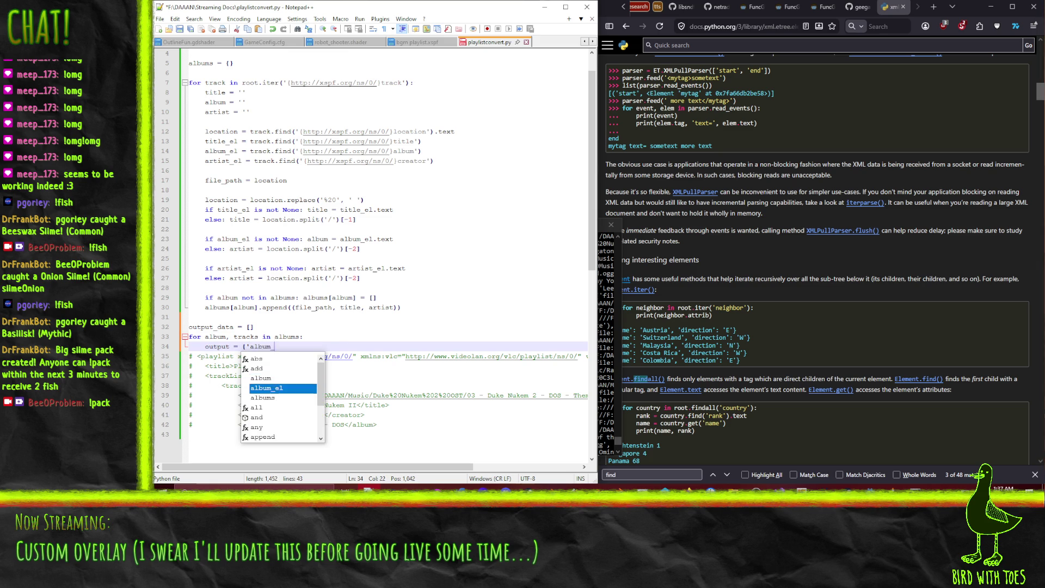
{"action": "type", "text": "me': "}
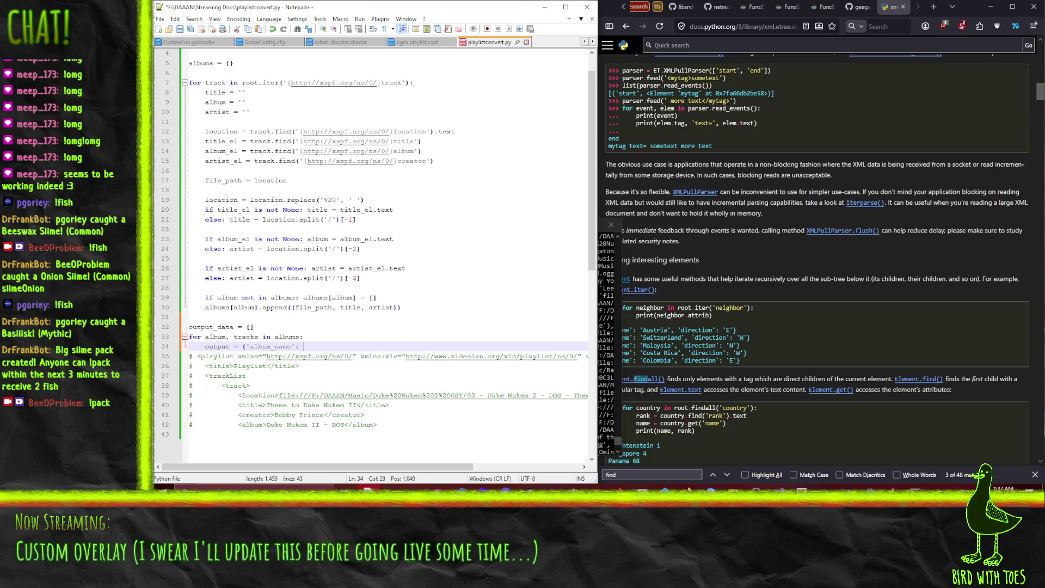
{"action": "type", "text": "album,"}
{"action": "key", "text": "Return"}
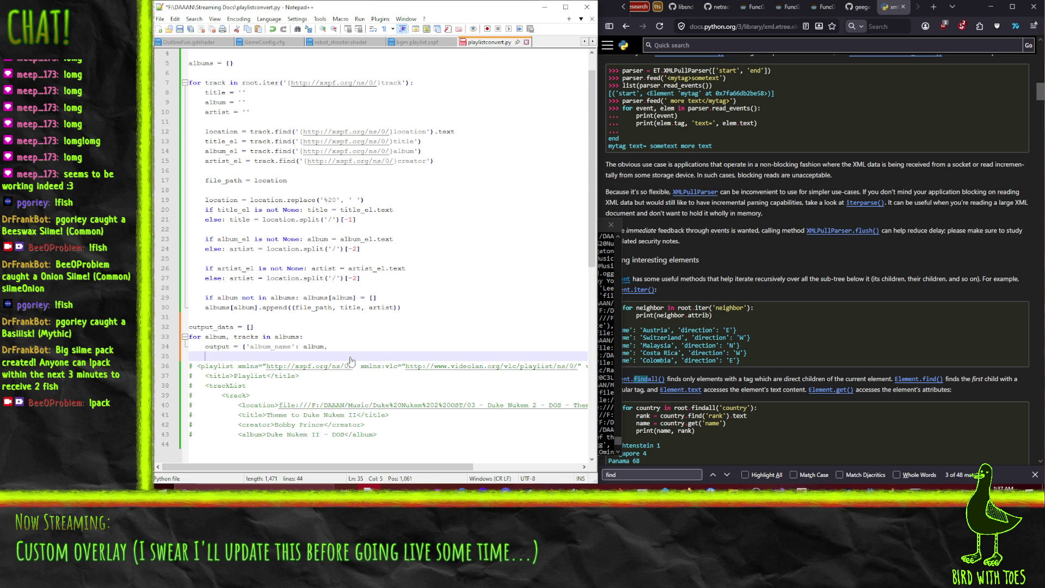
Step: View playlist.json in Godot, then start line 35 of the output dict with a quote
{"action": "left_click", "coordinate": [360, 365]}
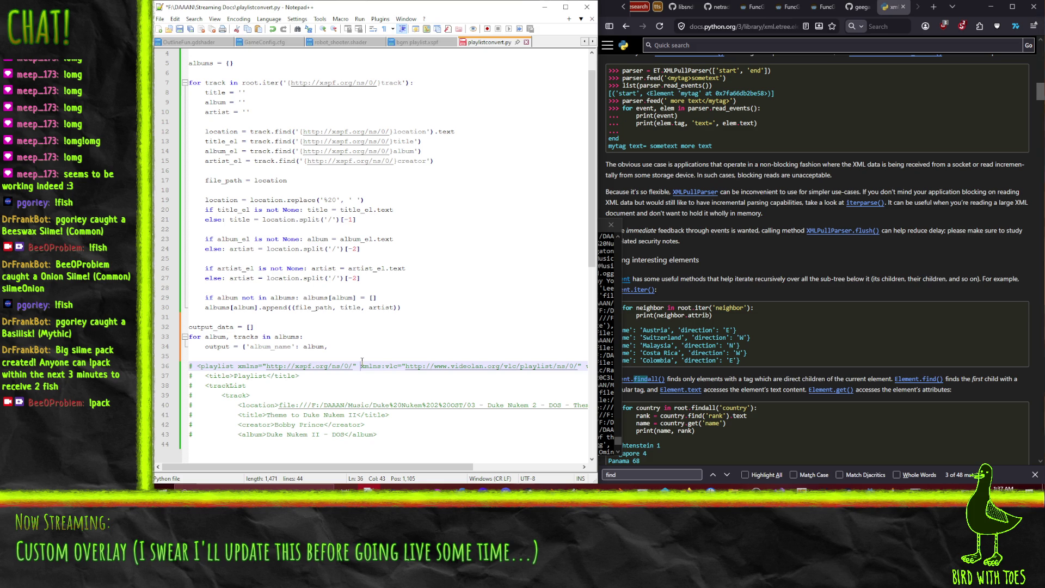
{"action": "left_click", "coordinate": [926, 506]}
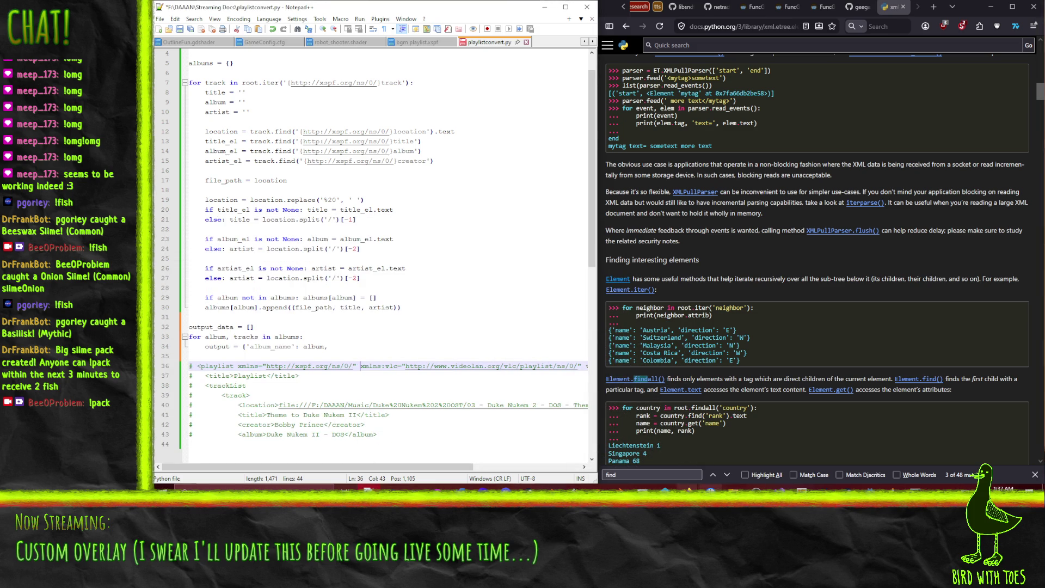
{"action": "left_click", "coordinate": [869, 487]}
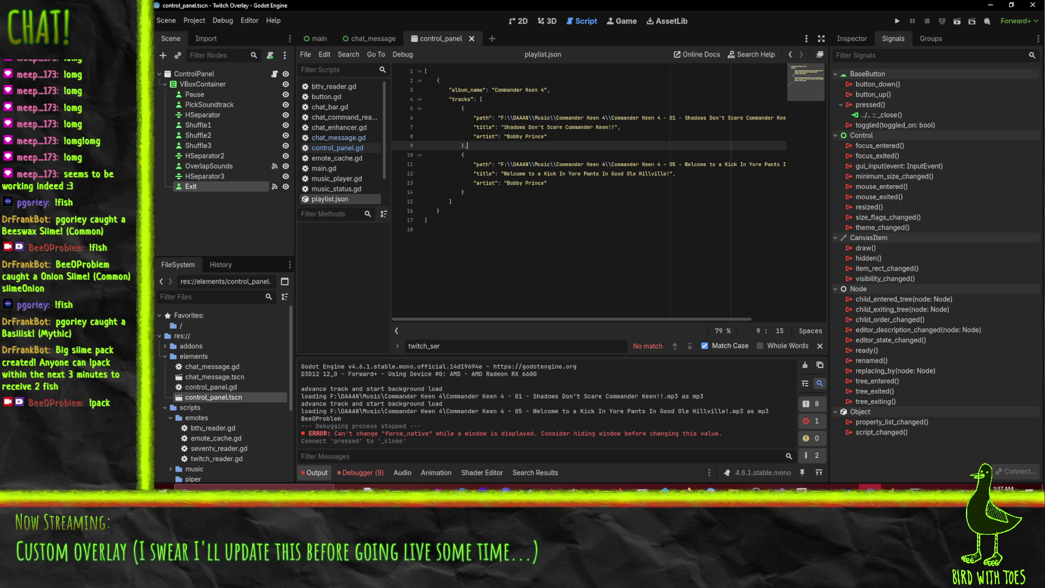
{"action": "left_click", "coordinate": [870, 486]}
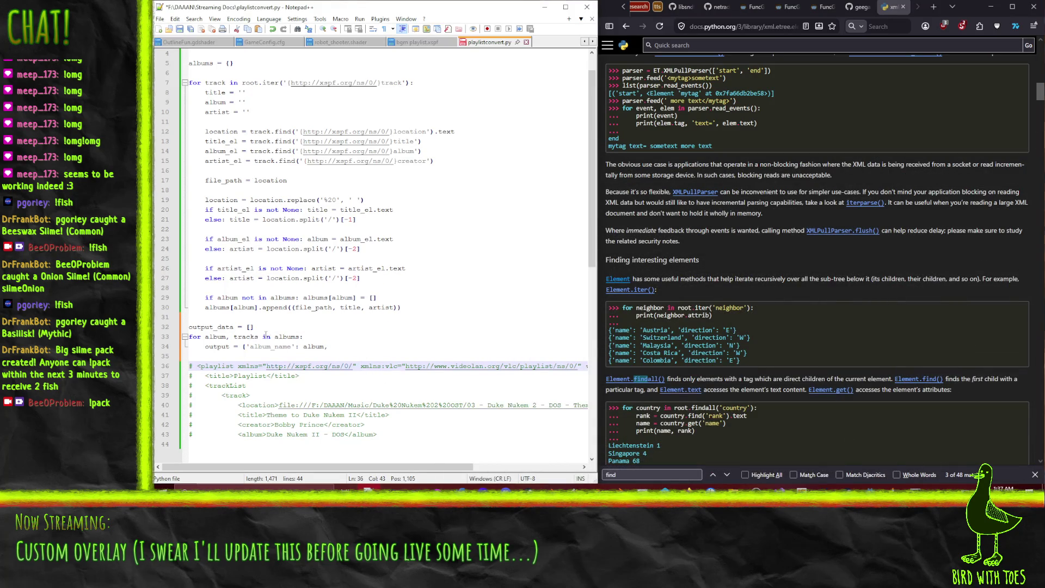
{"action": "left_click", "coordinate": [338, 358]}
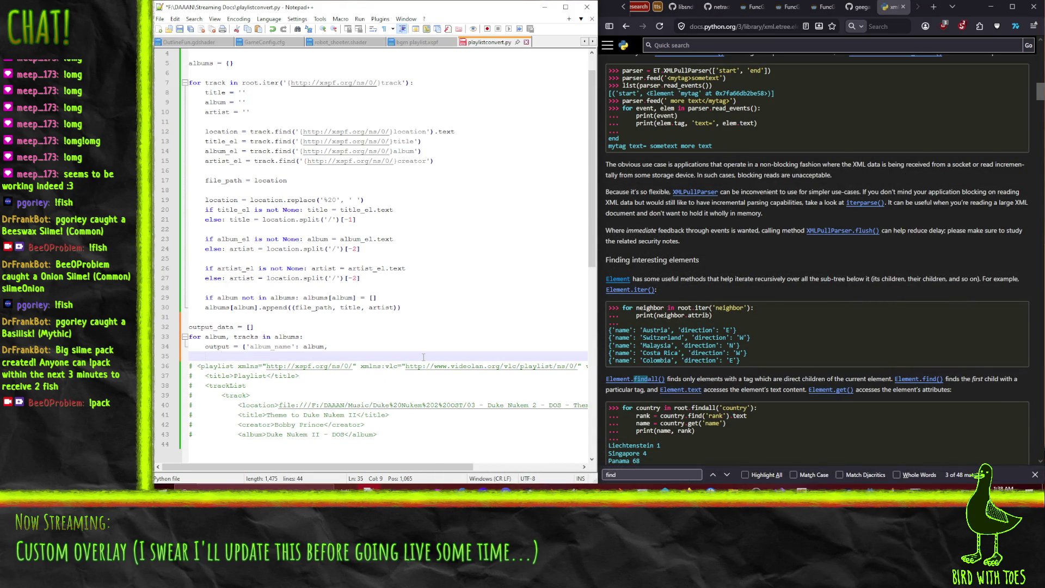
{"action": "type", "text": "'"}
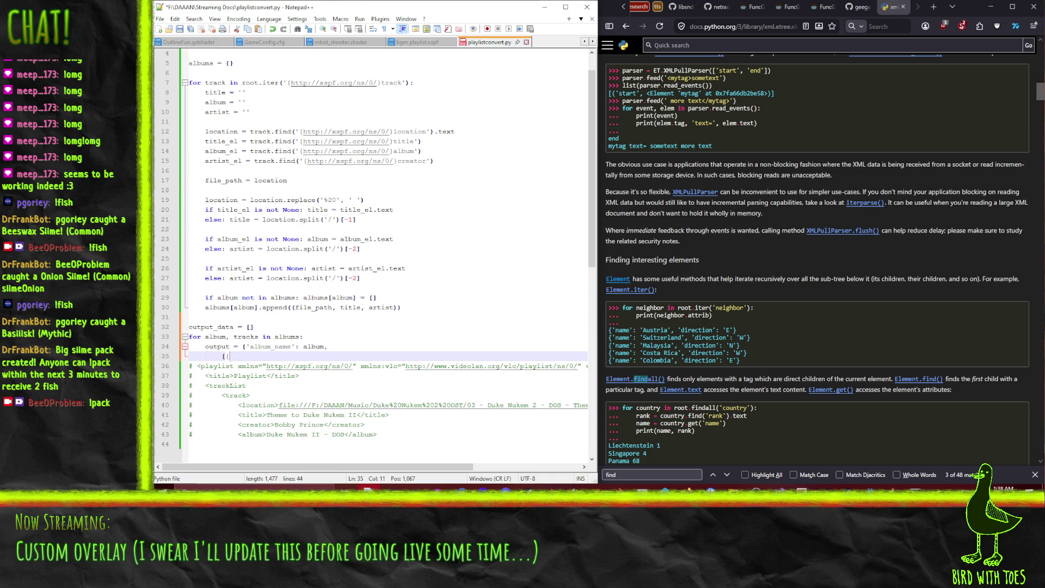
Step: Write the track list comprehension of {'path', 'title', 'artist'} dicts using i[0], i[1], i[2]
{"action": "type", "text": "path"}
{"action": "type", "text": "': i["}
{"action": "key", "text": "BackSpace"}
{"action": "type", "text": "[0], p"}
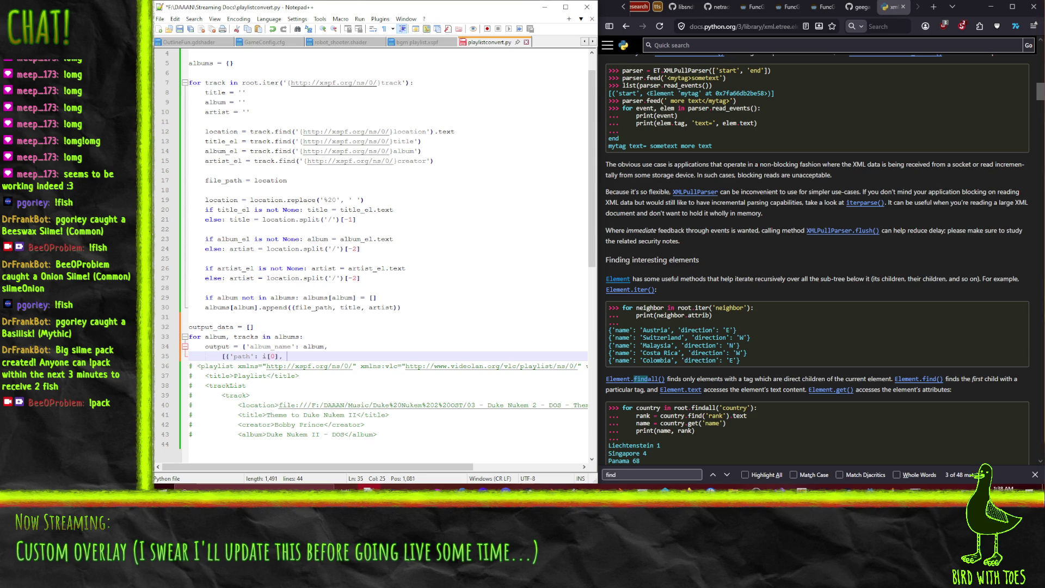
{"action": "key", "text": "BackSpace"}
{"action": "type", "text": "'title': "}
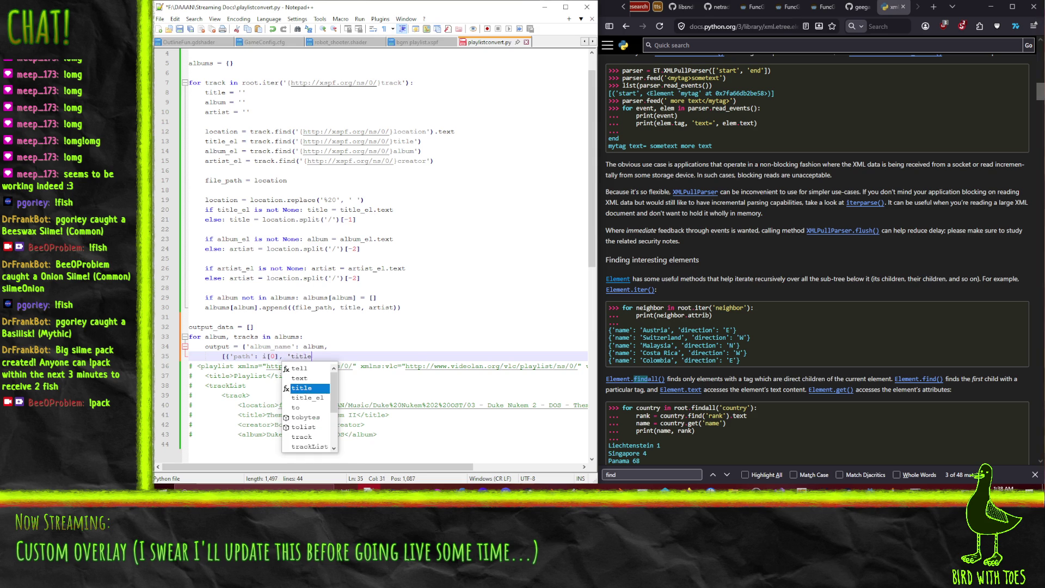
{"action": "type", "text": "i"}
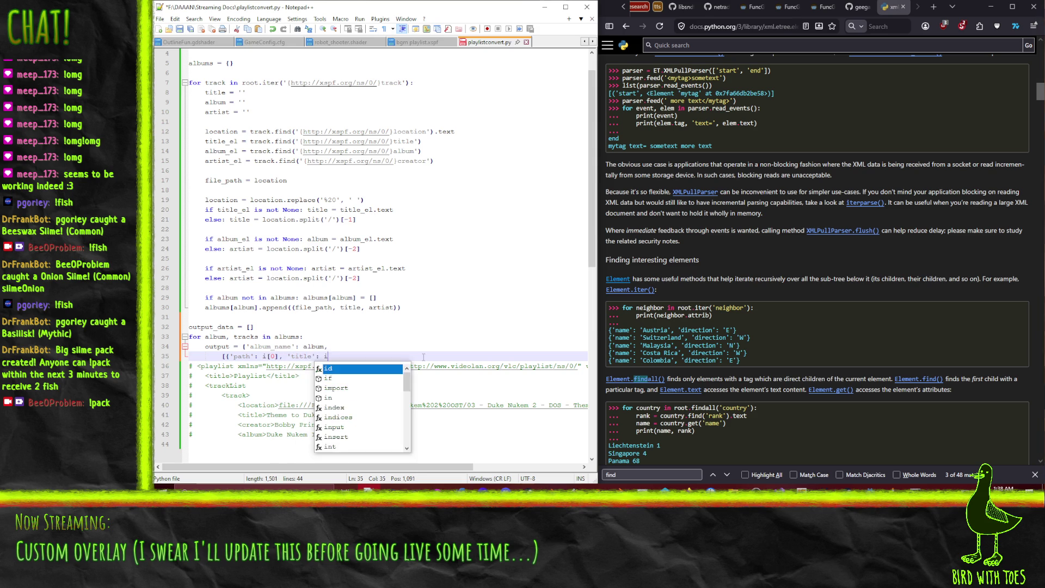
{"action": "type", "text": "[1], "}
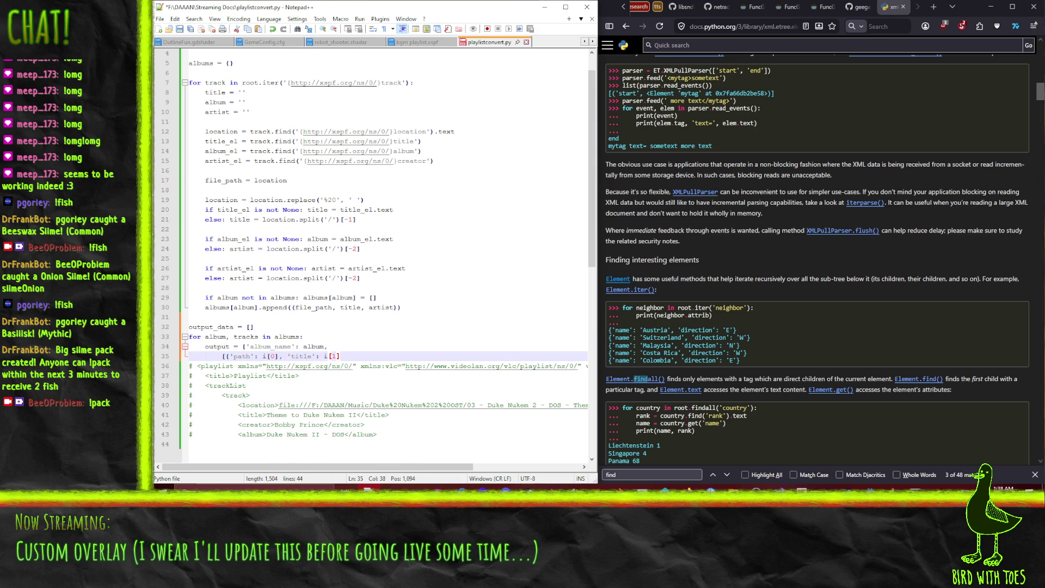
{"action": "type", "text": "'artist': "}
{"action": "type", "text": "i[2]"}
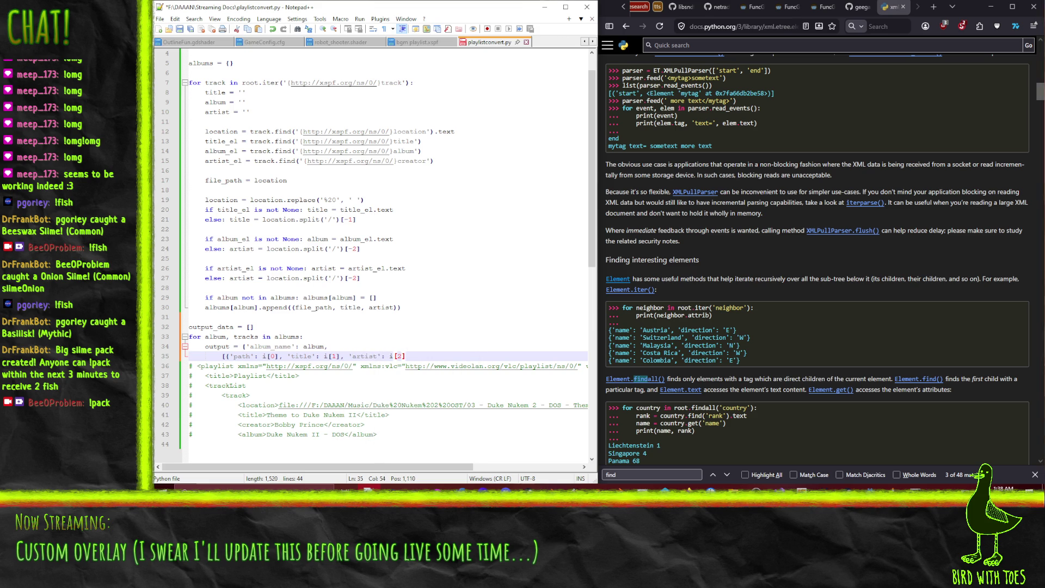
{"action": "type", "text": "}) for i"}
{"action": "type", "text": " in "}
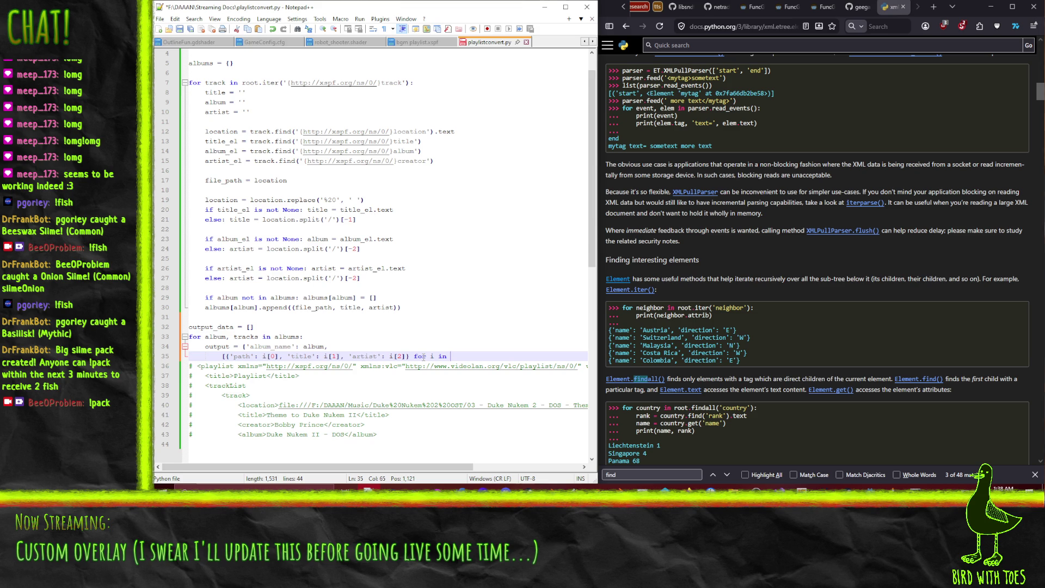
{"action": "type", "text": "tracks]"}
Step: Rename the comprehension's loop variable from i to t
{"action": "left_click", "coordinate": [270, 357]}
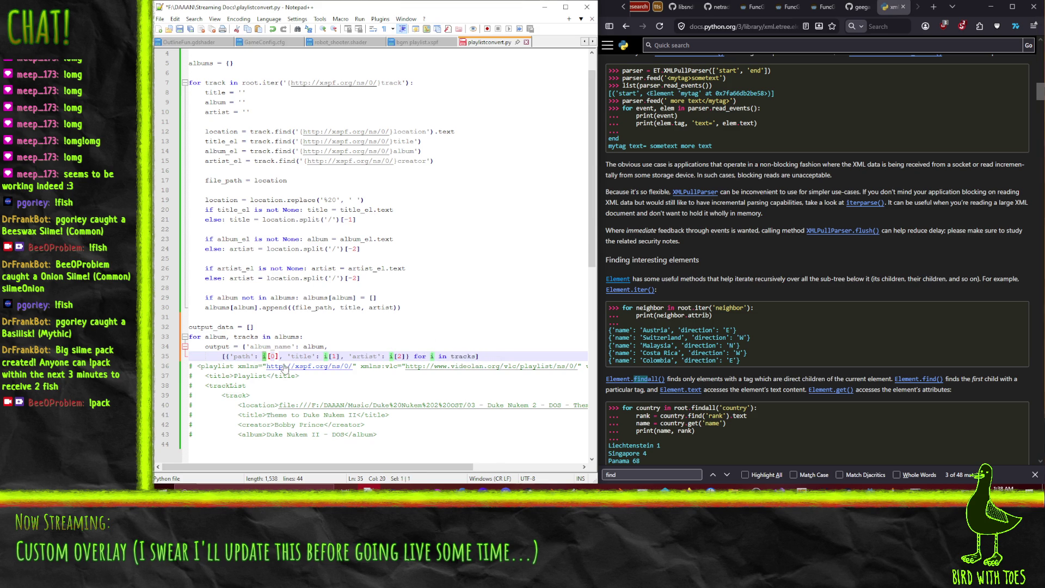
{"action": "key", "text": "Right"}
{"action": "key", "text": "Right"}
{"action": "key", "text": "Right"}
{"action": "key", "text": "BackSpace"}
{"action": "type", "text": "t"}
{"action": "key", "text": "Right"}
{"action": "key", "text": "Right"}
{"action": "key", "text": "Right"}
{"action": "key", "text": "Right"}
{"action": "key", "text": "Right"}
{"action": "key", "text": "BackSpace"}
{"action": "type", "text": "t"}
{"action": "key", "text": "Right"}
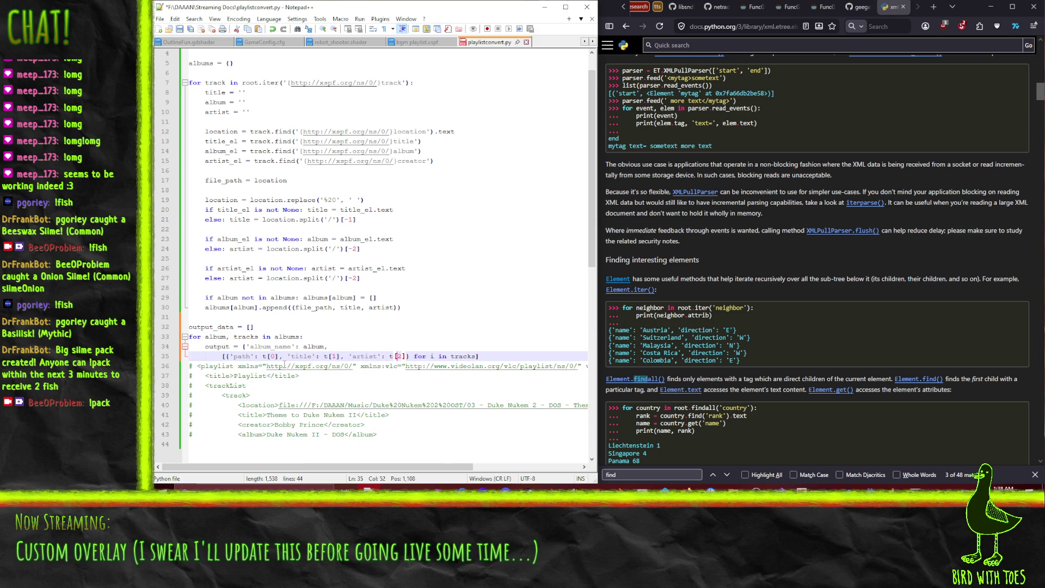
{"action": "key", "text": "BackSpace"}
{"action": "type", "text": "t"}
{"action": "key", "text": "End"}
Step: Prefix the list with the 'tracks': key and compare against Godot's playlist.json
{"action": "key", "text": "Home"}
{"action": "type", "text": "'trac"}
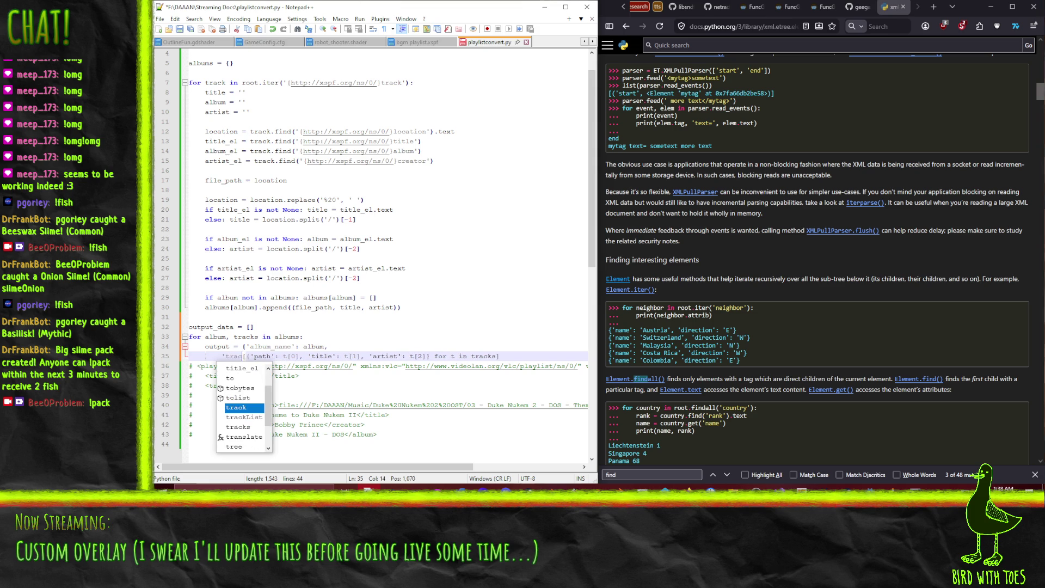
{"action": "type", "text": "ks':"}
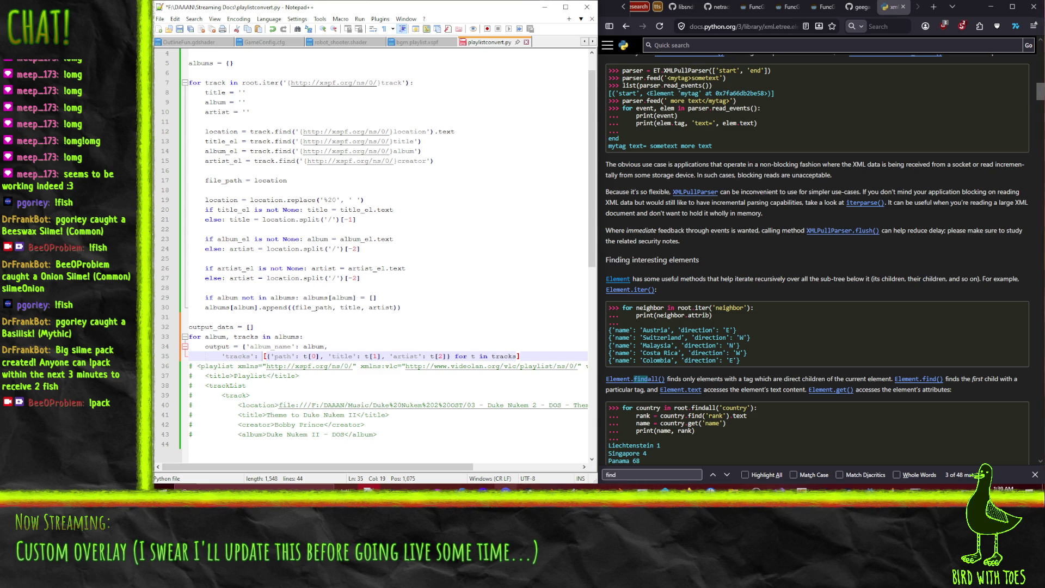
{"action": "key", "text": "alt+Tab"}
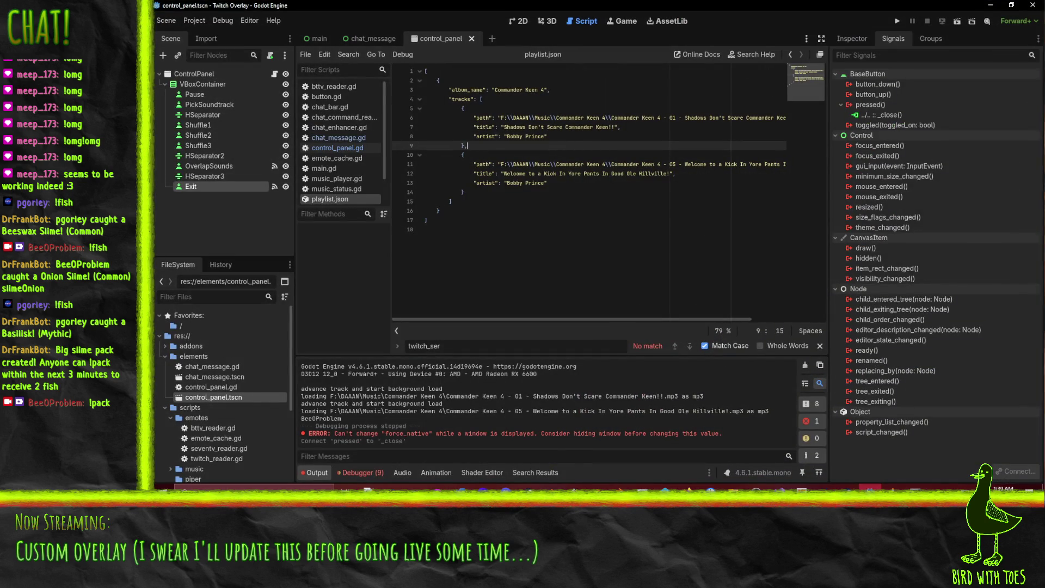
Step: Spread the output dict over separate lines with its closing brace on its own line
{"action": "key", "text": "alt+Tab"}
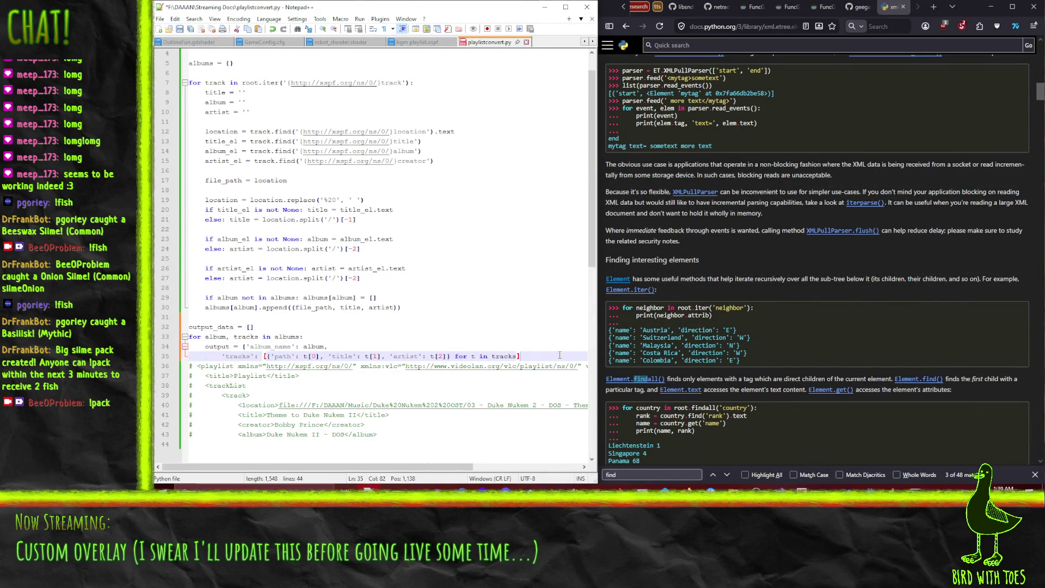
{"action": "key", "text": "Home"}
{"action": "key", "text": "Up"}
{"action": "key", "text": "ctrl+Right"}
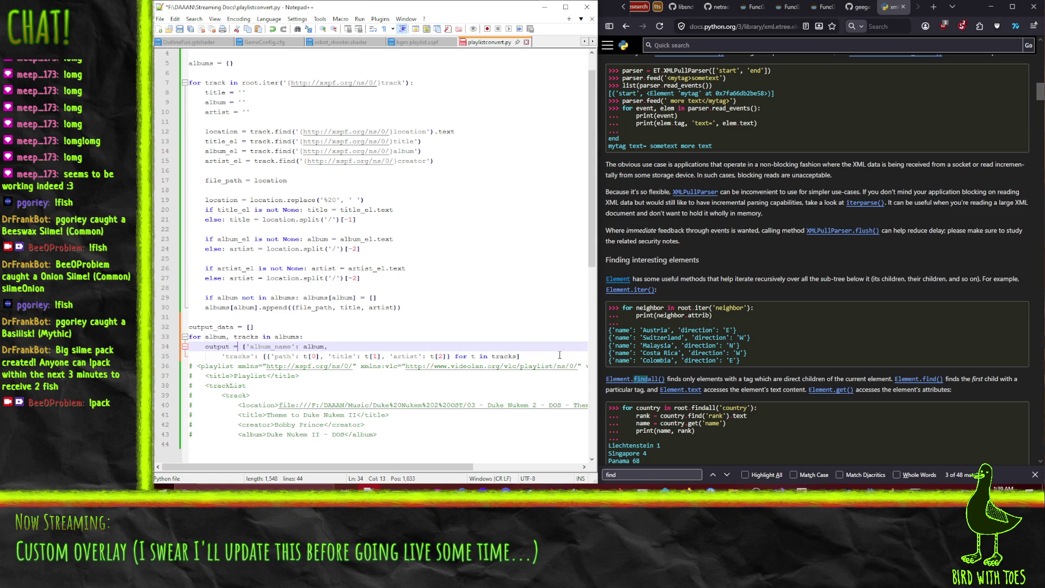
{"action": "key", "text": "Return"}
{"action": "key", "text": "Tab"}
{"action": "key", "text": "Down"}
{"action": "key", "text": "End"}
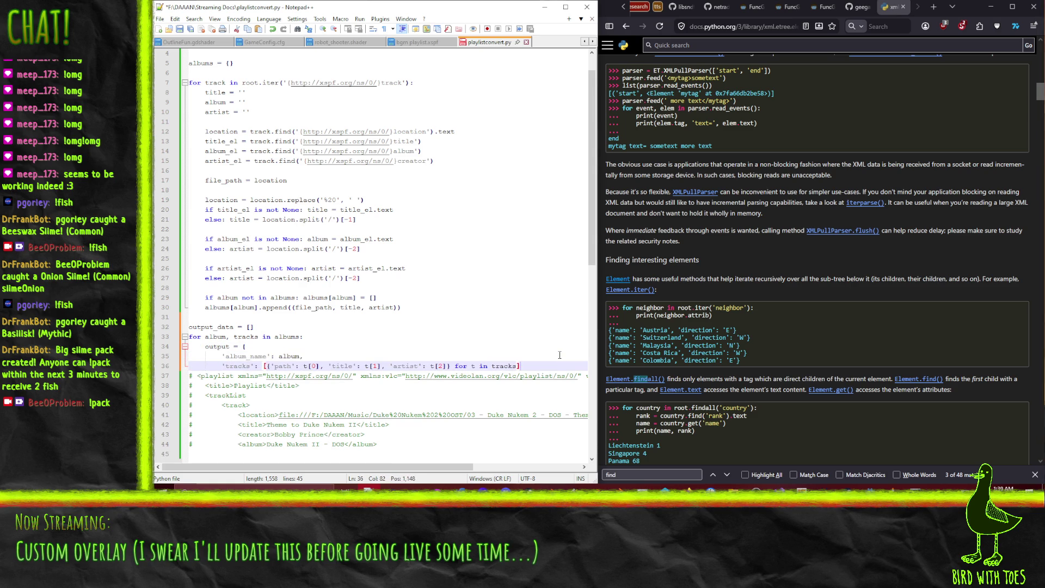
{"action": "key", "text": "Return"}
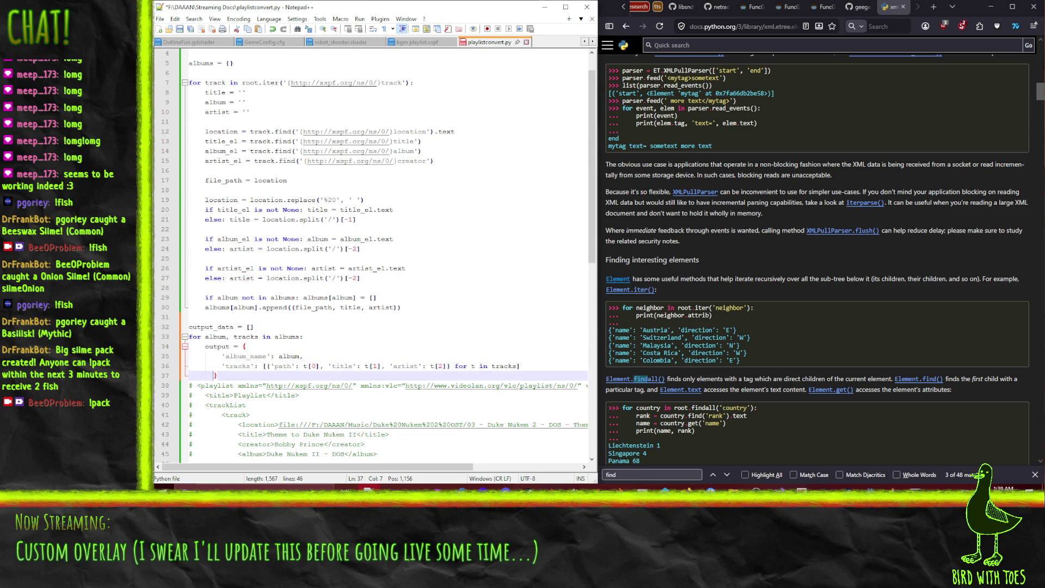
Step: Add an output_data.append() call after the output dict
{"action": "key", "text": "Return"}
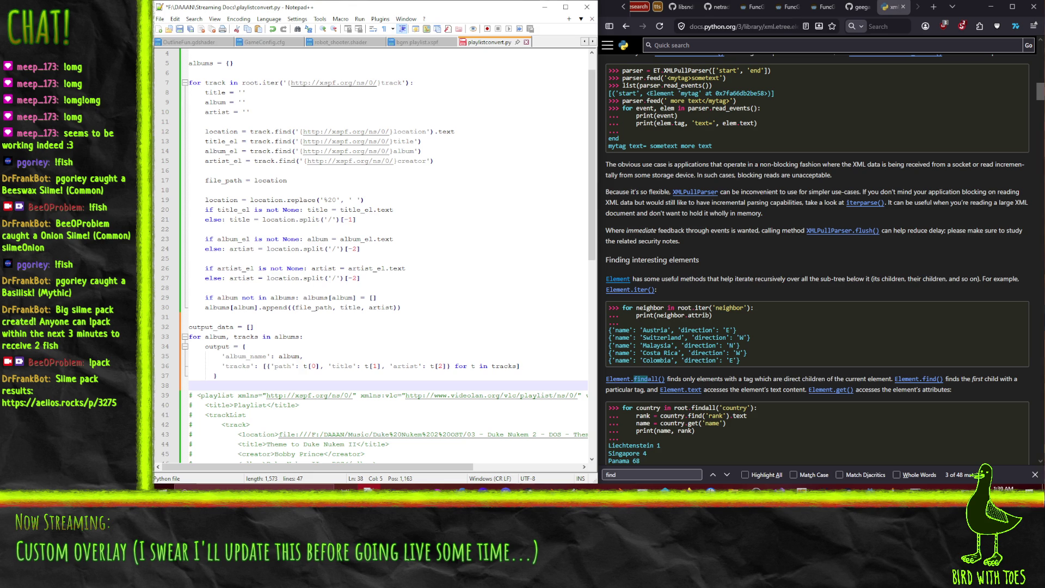
{"action": "type", "text": "output_data.pa"}
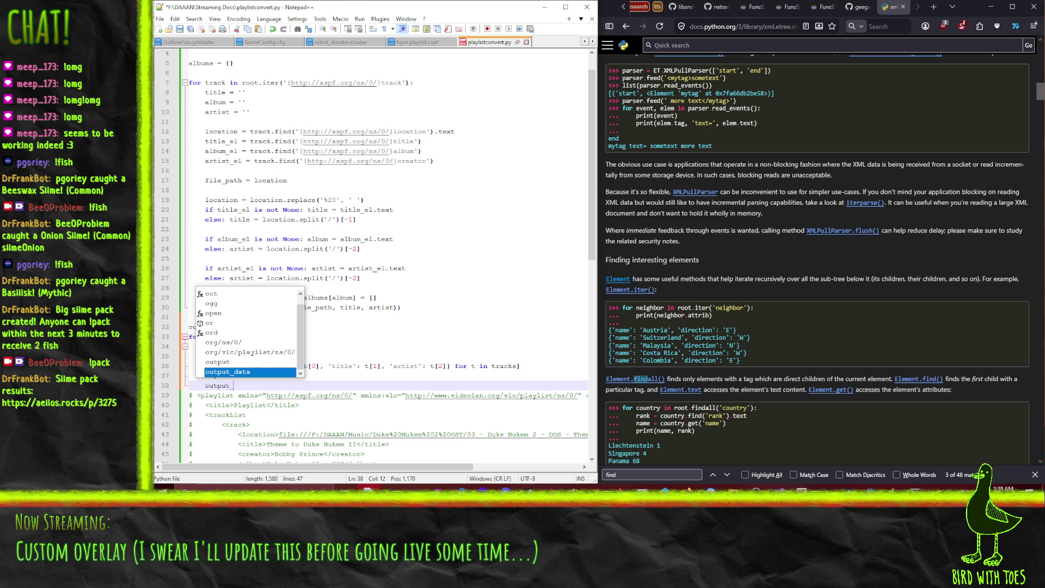
{"action": "type", "text": "pend()"}
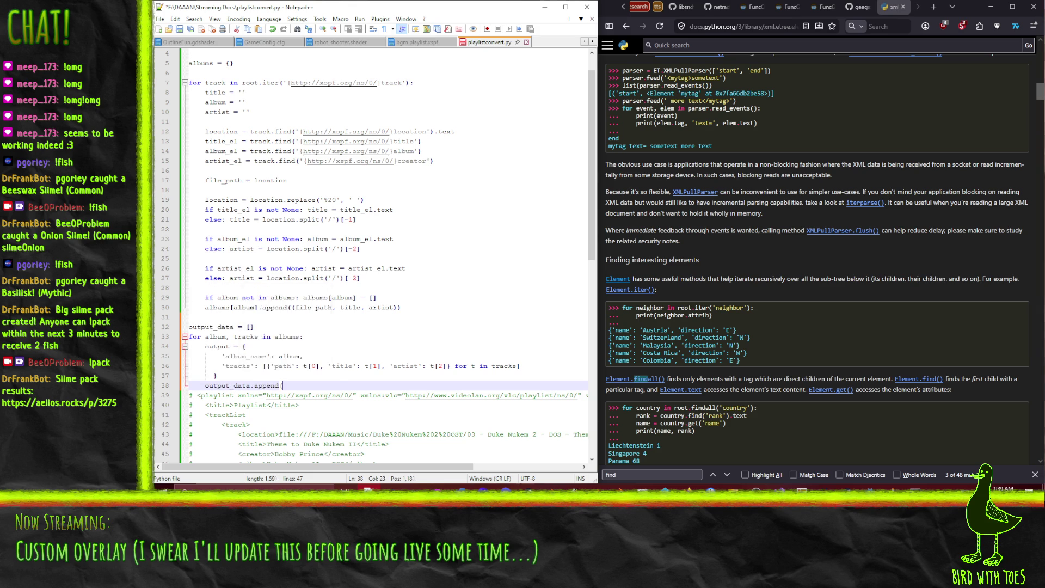
{"action": "key", "text": "Return"}
{"action": "scroll", "coordinate": [327, 205], "scroll_direction": "up", "scroll_amount": 1}
{"action": "scroll", "coordinate": [816, 261], "scroll_direction": "up", "scroll_amount": 10}
{"action": "key", "text": "Return"}
Step: Insert 'import json' as the first line of the script
{"action": "left_click", "coordinate": [349, 54]}
{"action": "key", "text": "Home"}
{"action": "key", "text": "Return"}
{"action": "key", "text": "Up"}
{"action": "type", "text": "import json"}
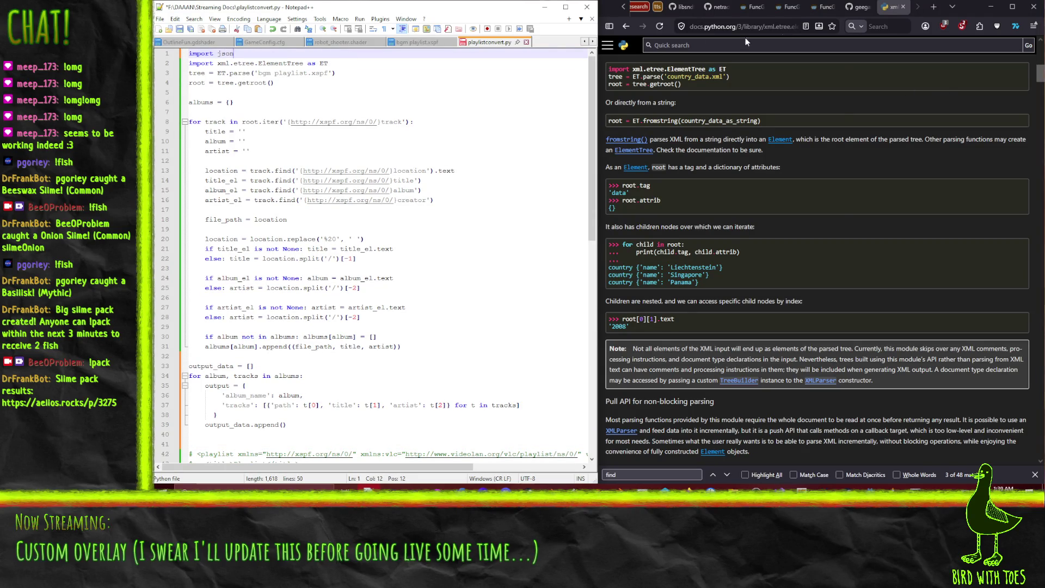
Step: Search the web for 'python json' in Firefox
{"action": "left_click", "coordinate": [769, 27]}
{"action": "type", "text": "python json"}
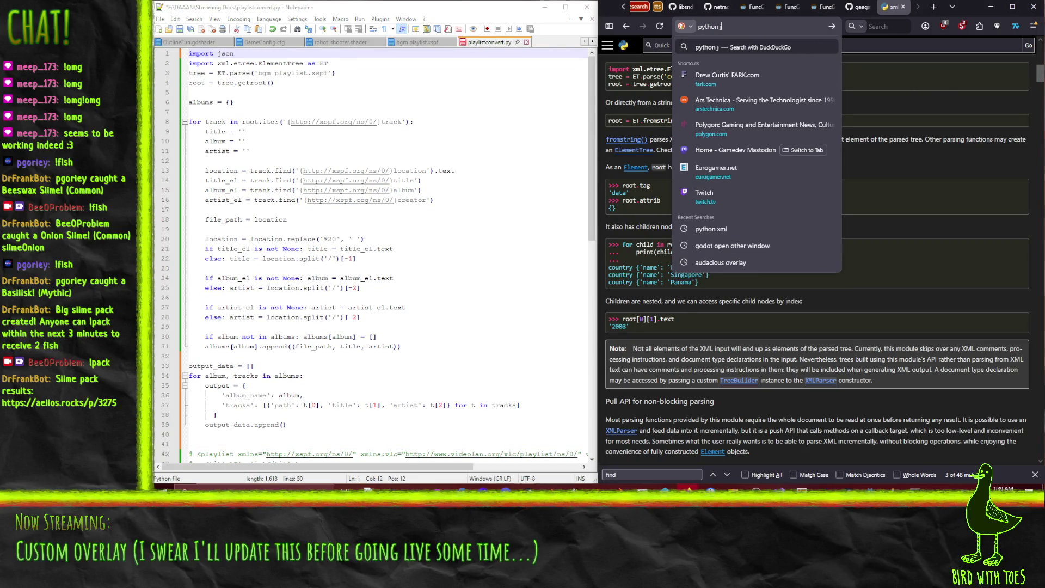
{"action": "key", "text": "Return"}
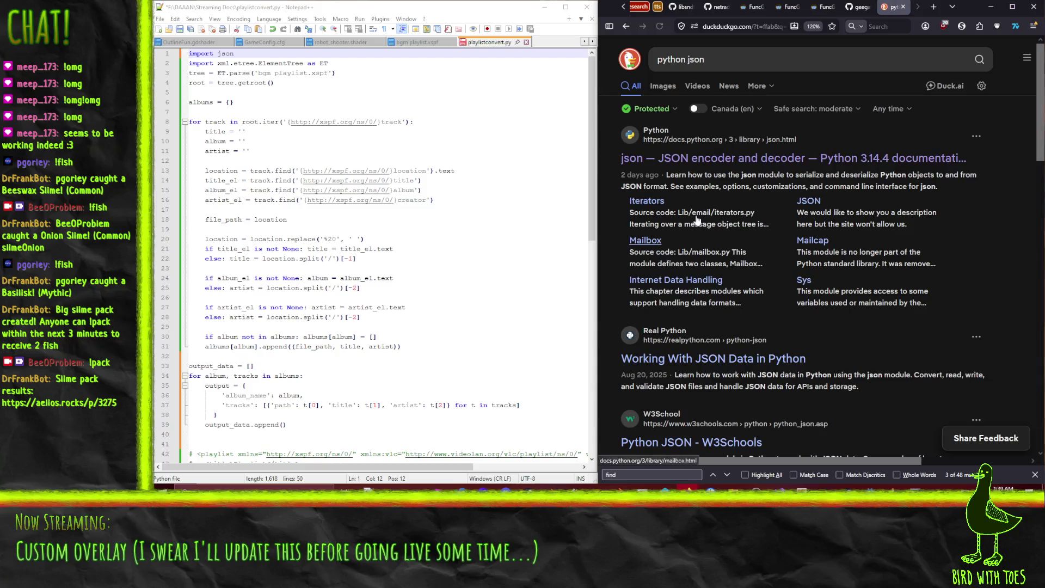